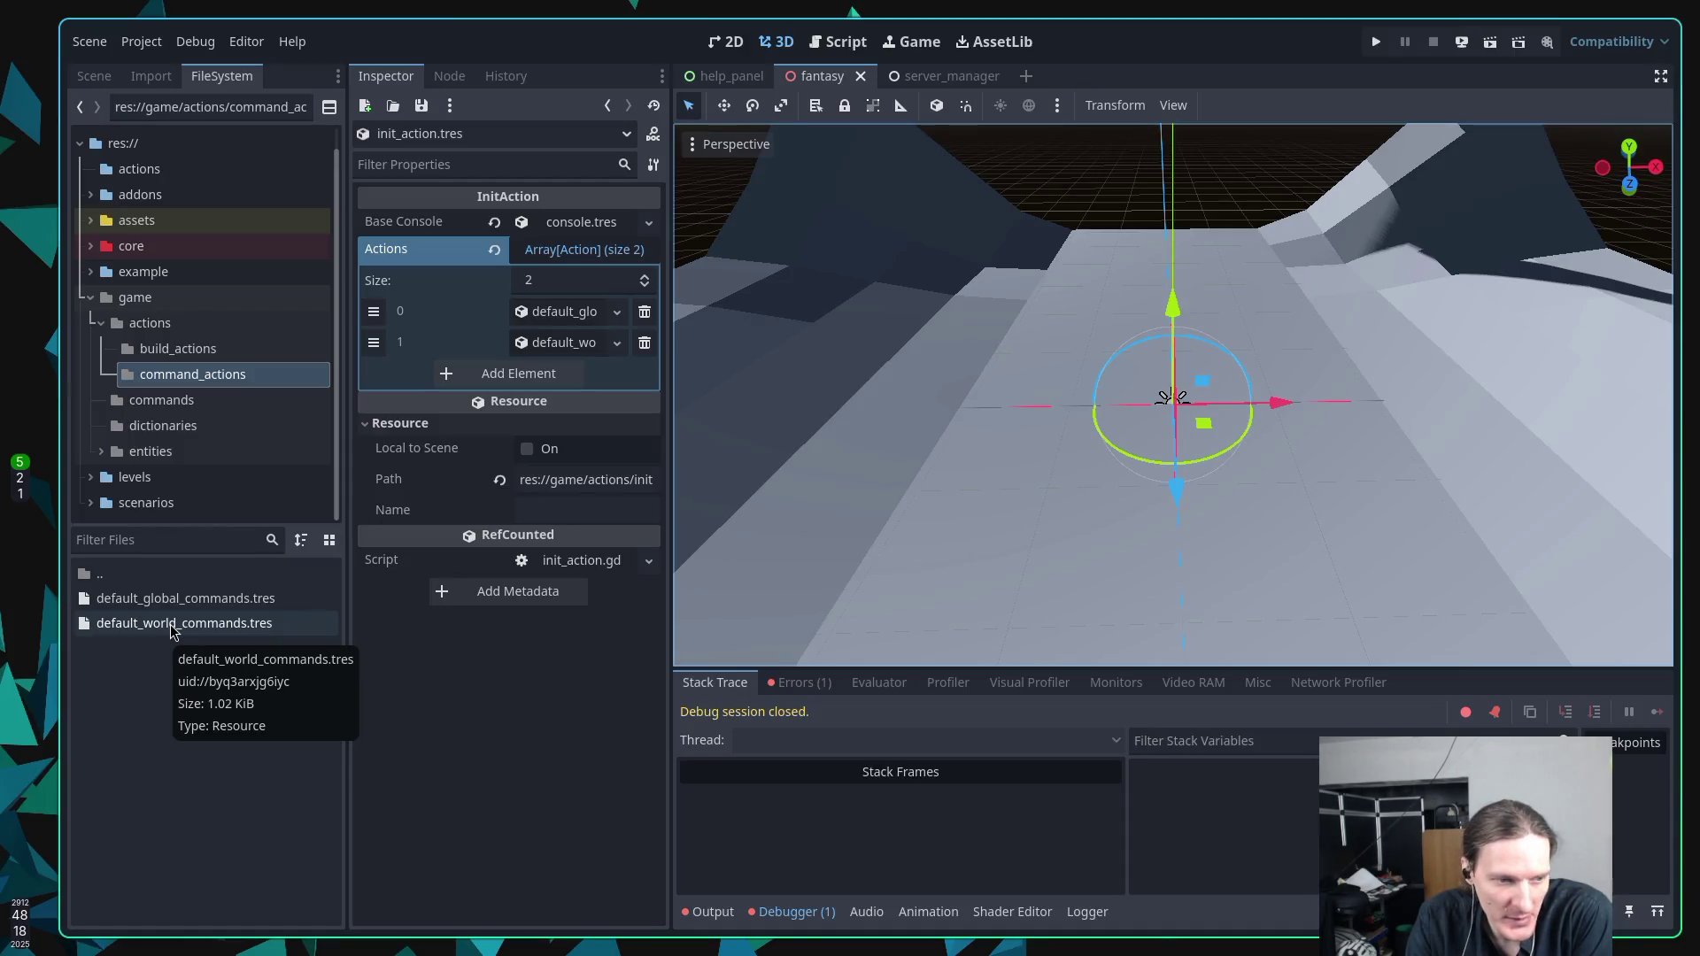
Open default_global_commands.tres, then default_world_commands.tres, in the Inspector.
left_click(180, 599)
double_click(179, 597)
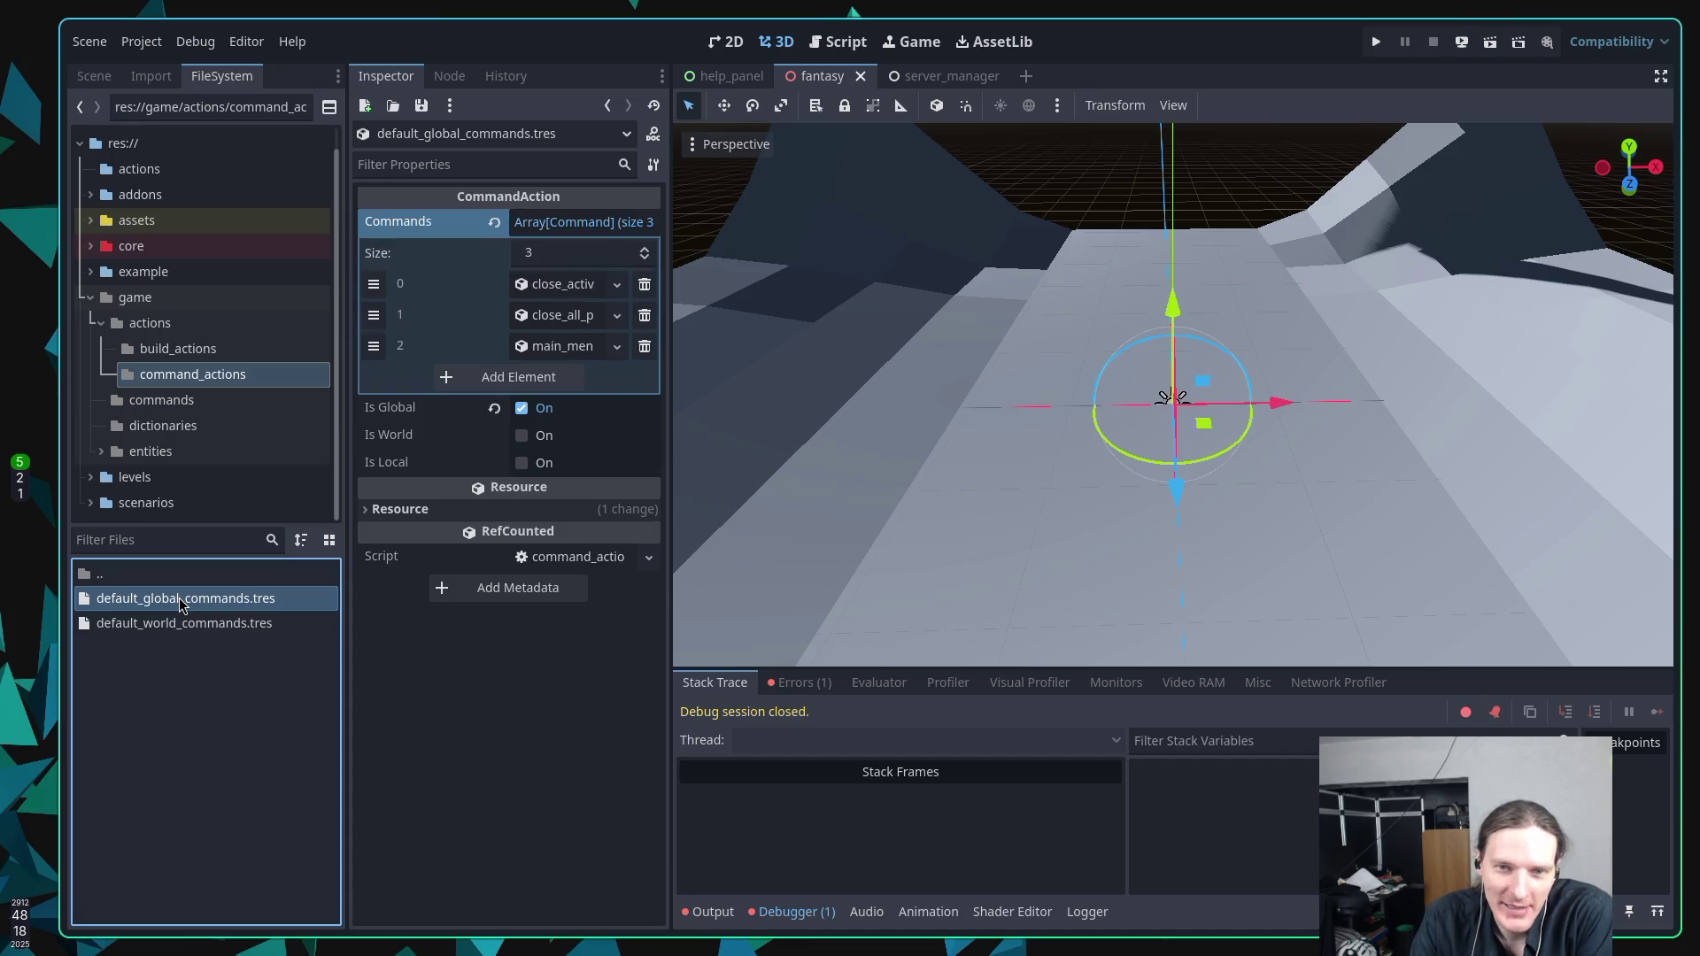
double_click(168, 627)
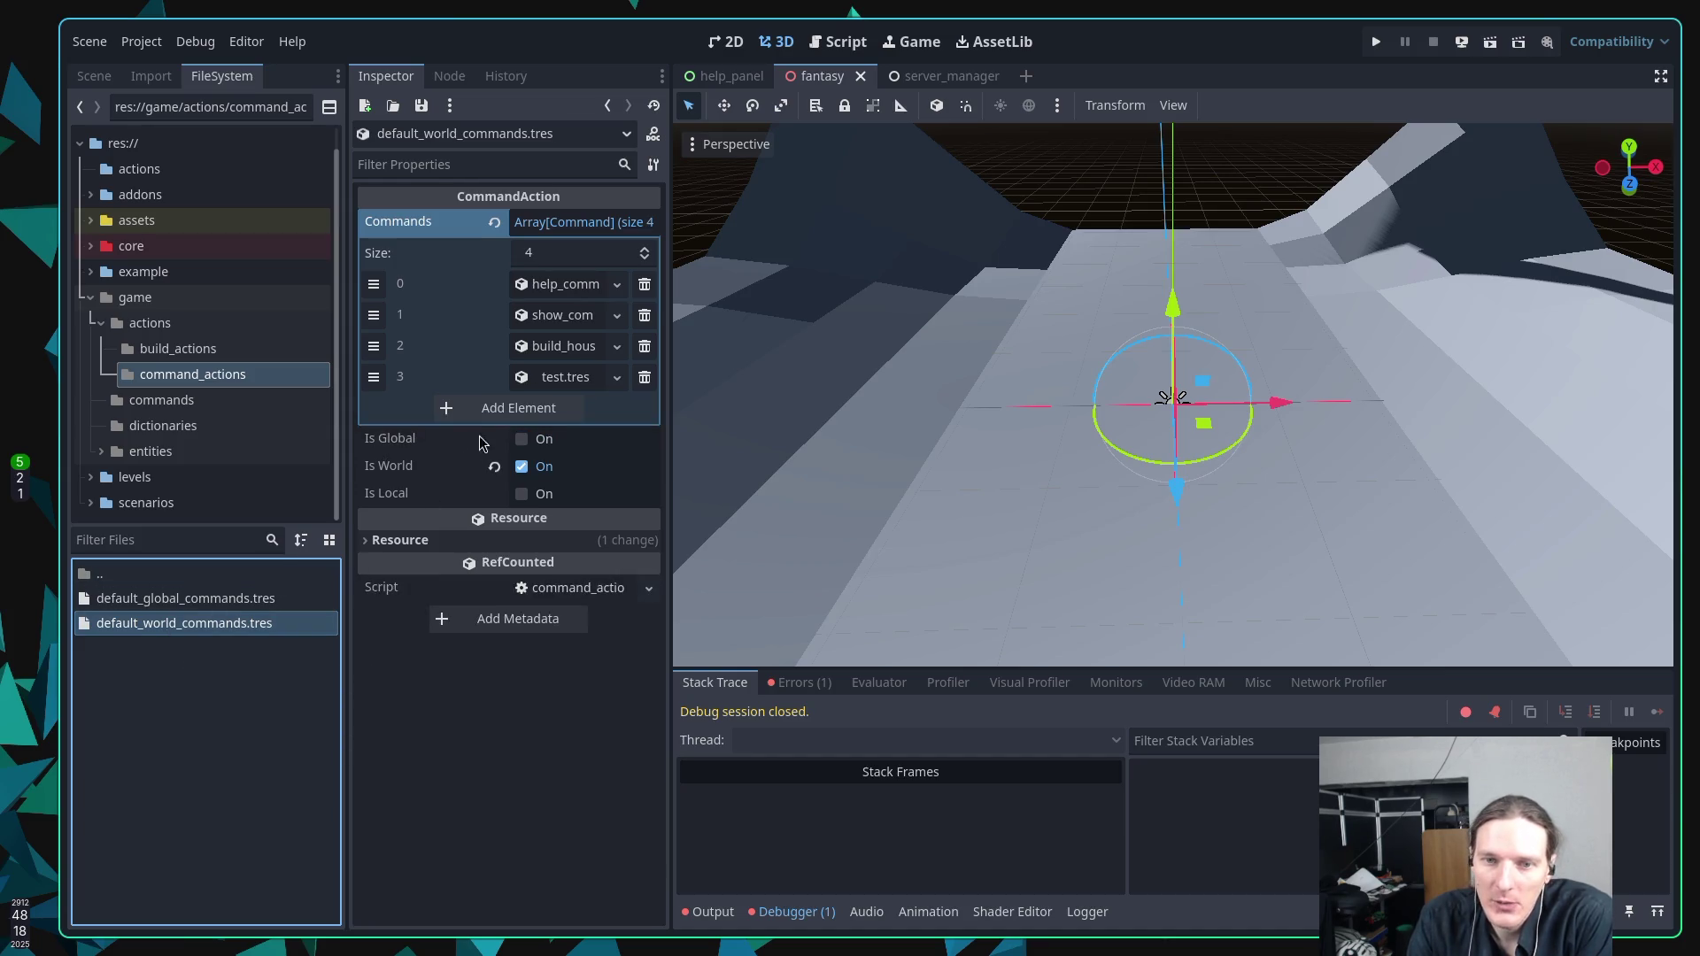
Expand the build house command's nested actions and list the commands folder files.
left_click(559, 347)
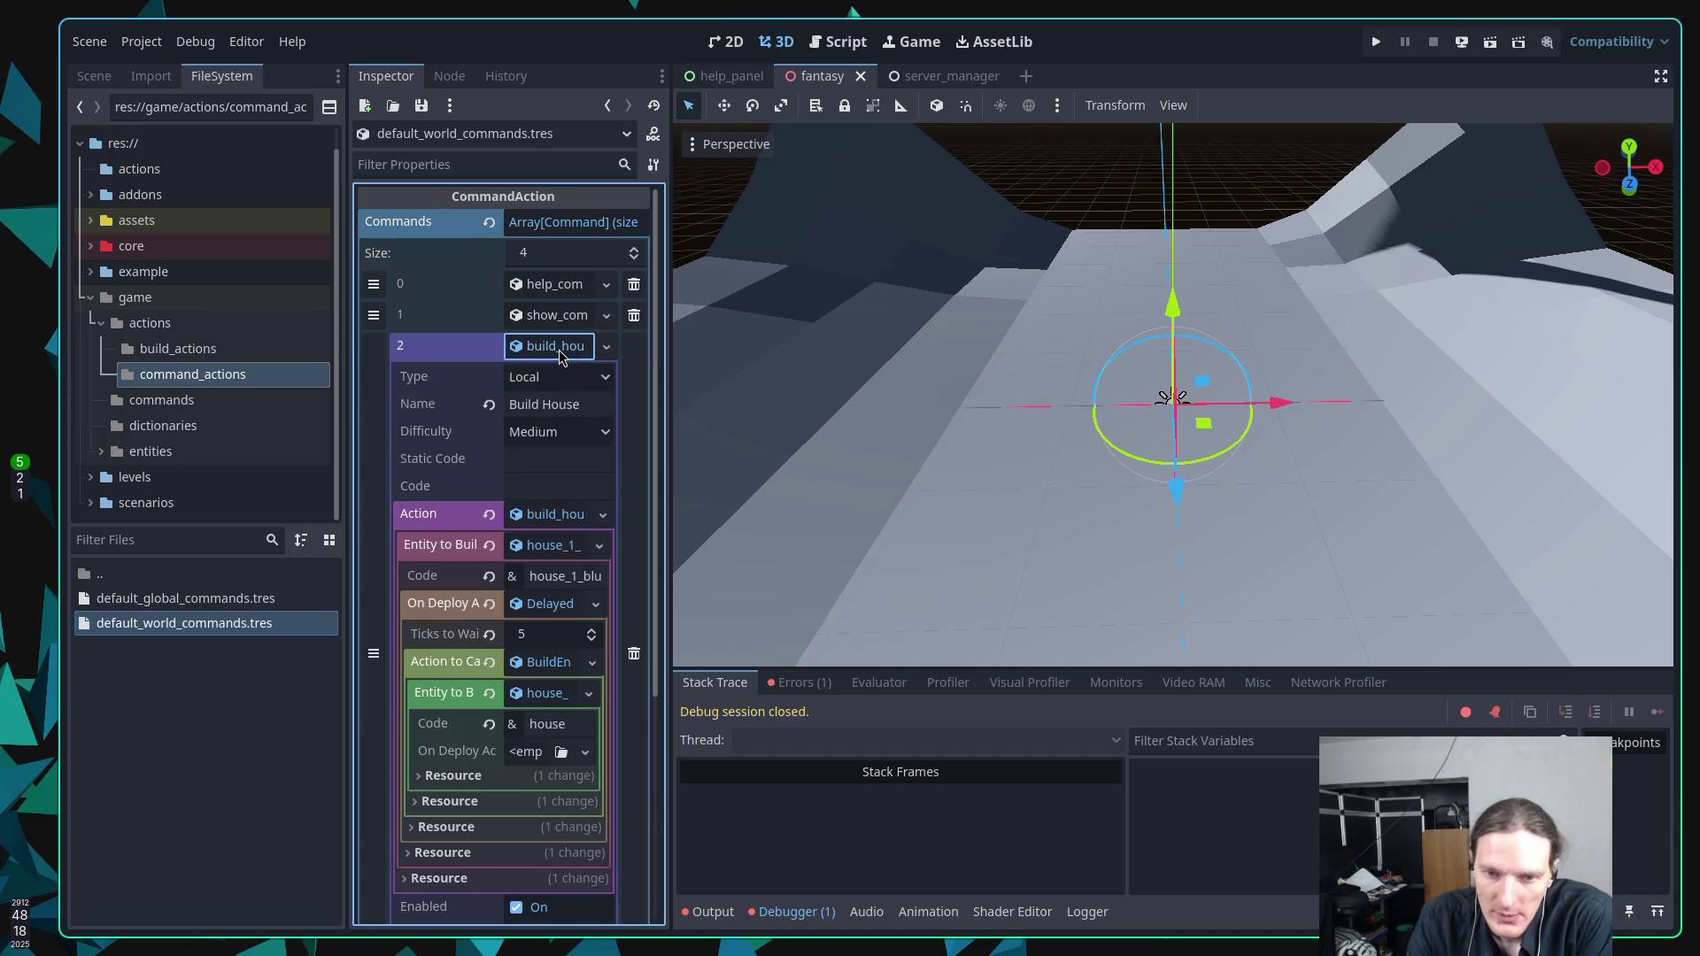
mouse_move(448, 379)
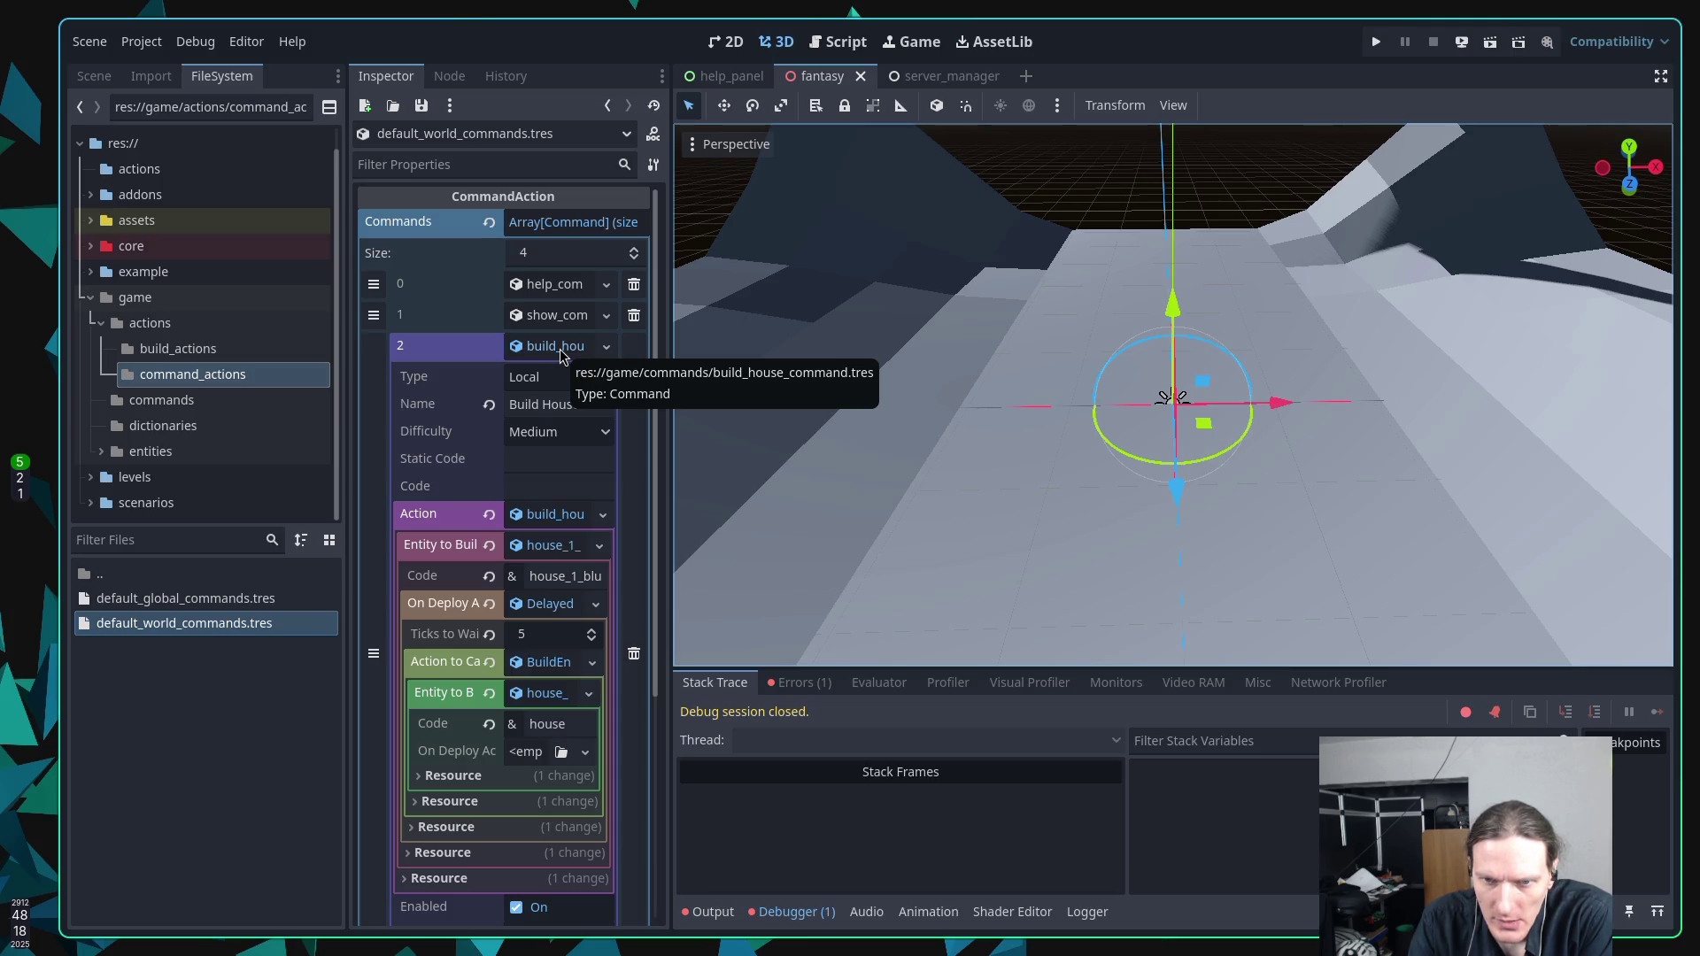
left_click(180, 403)
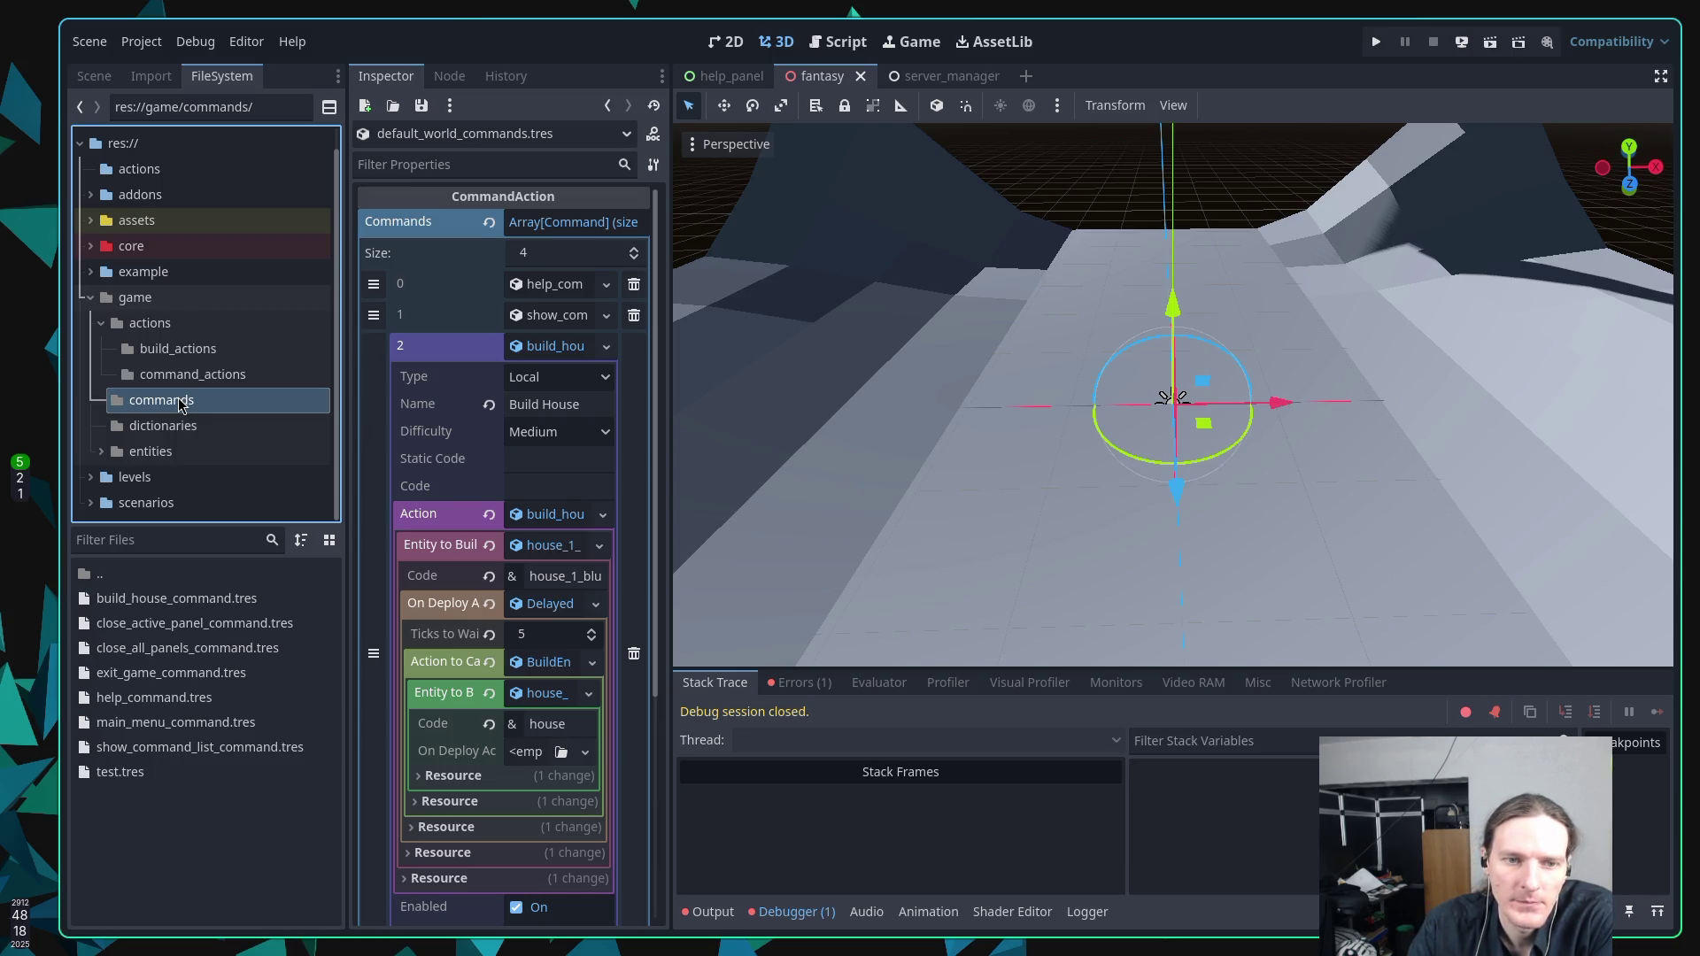
Load build_house_command.tres, showing a 5-tick DelayedAction then BuildEntityAction building house_1.tres.
left_click(196, 609)
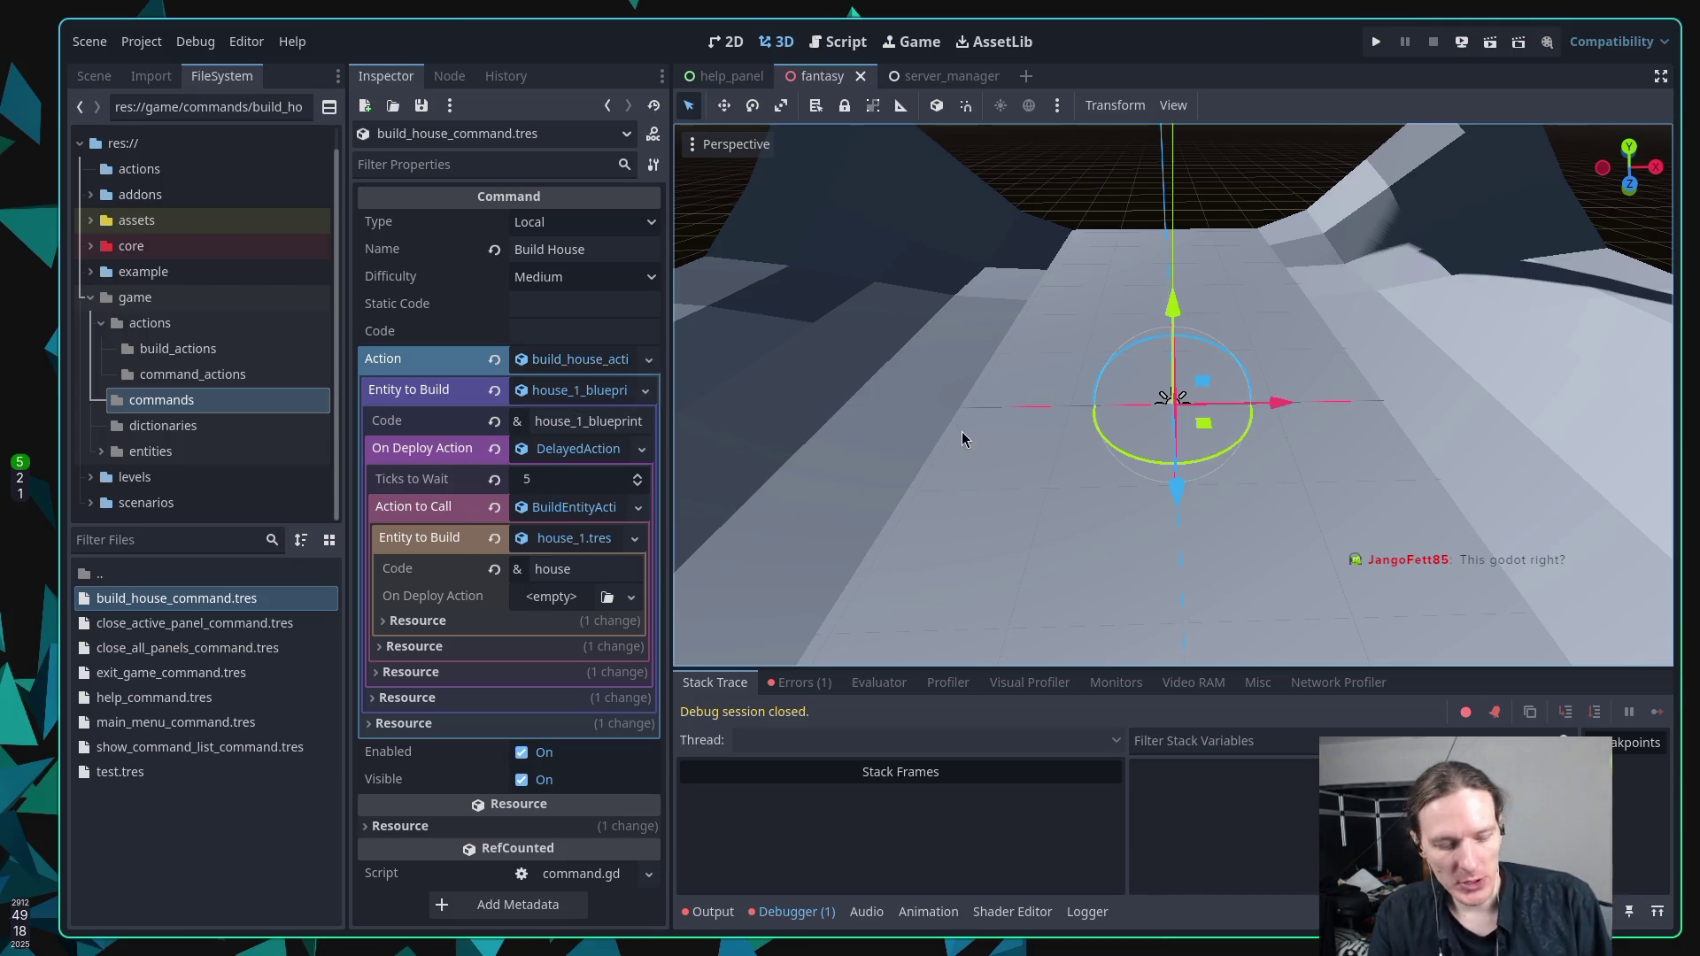
key("alt+Tab")
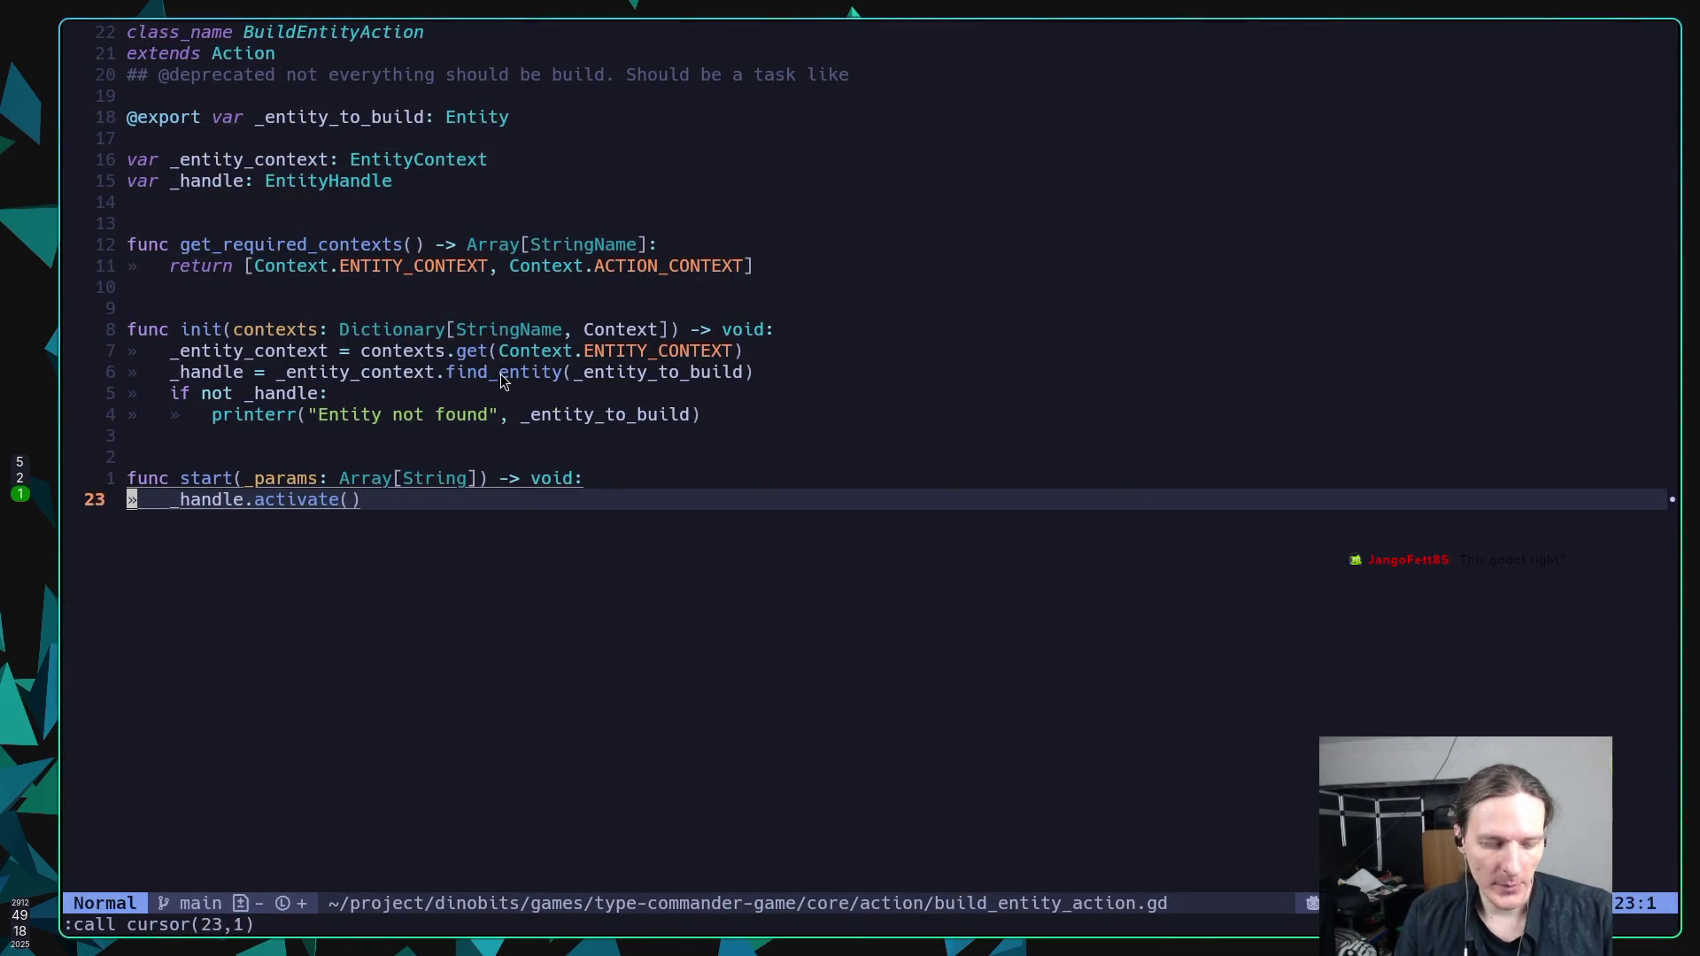
Return from the BuildEntityAction script in Neovim to the Godot editor.
key("alt+Tab")
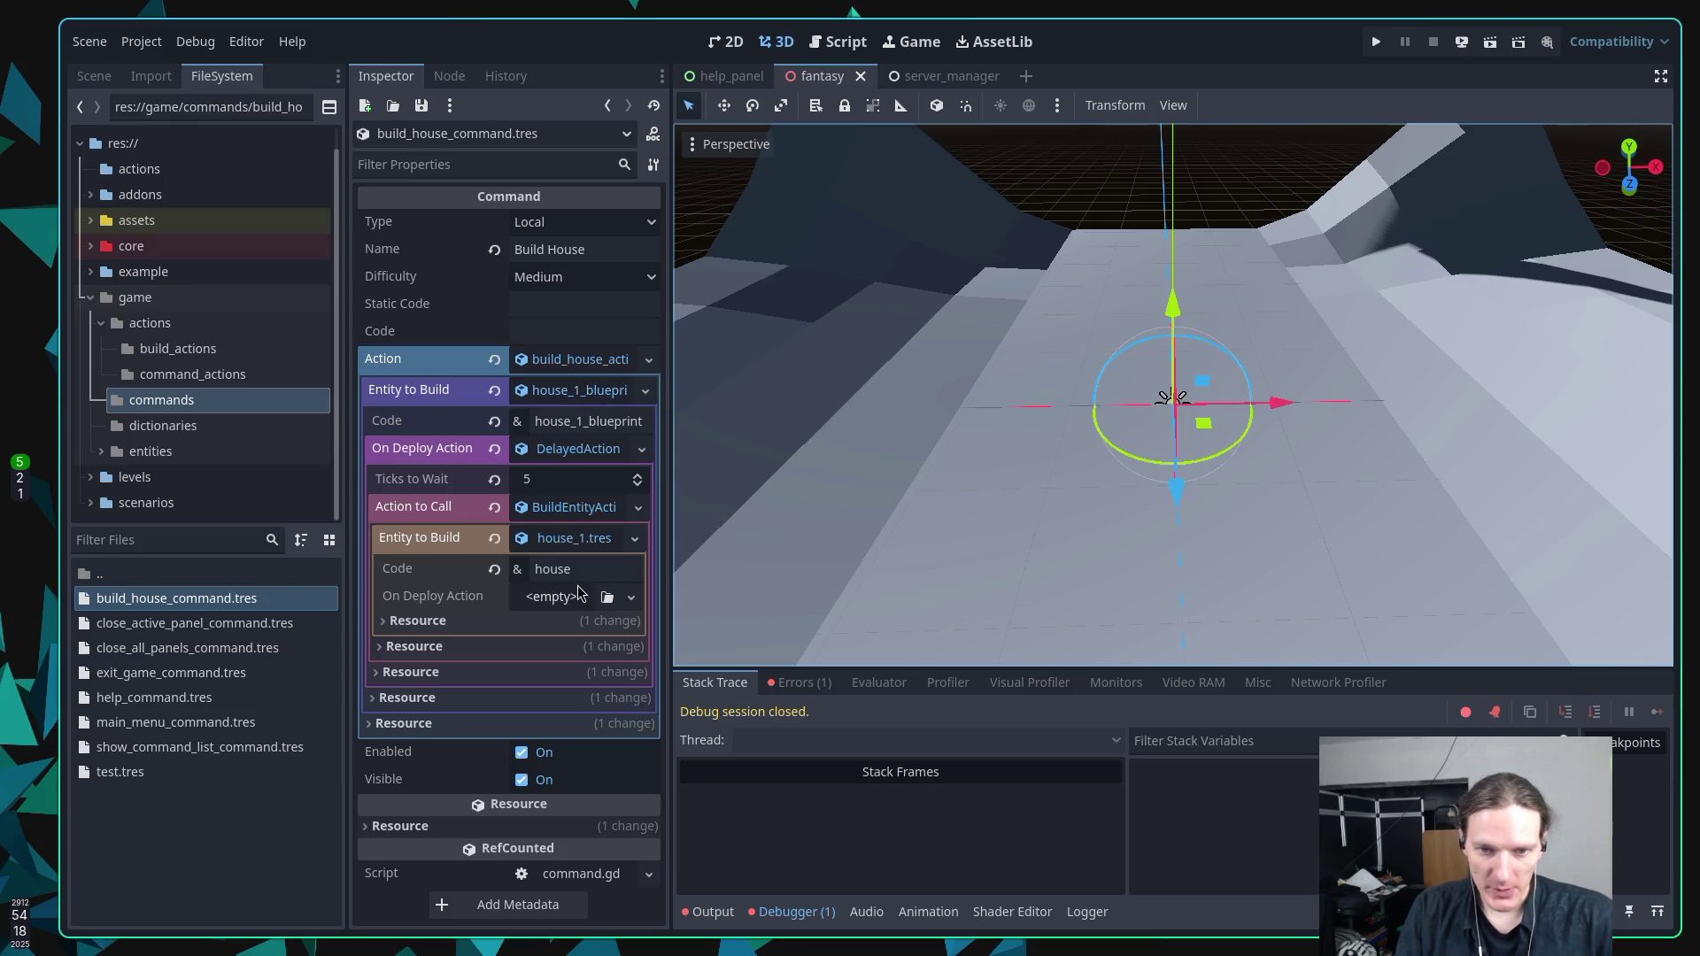
Quick-load build_house_action.tres as the Action, searching for 'hou'.
left_click(607, 596)
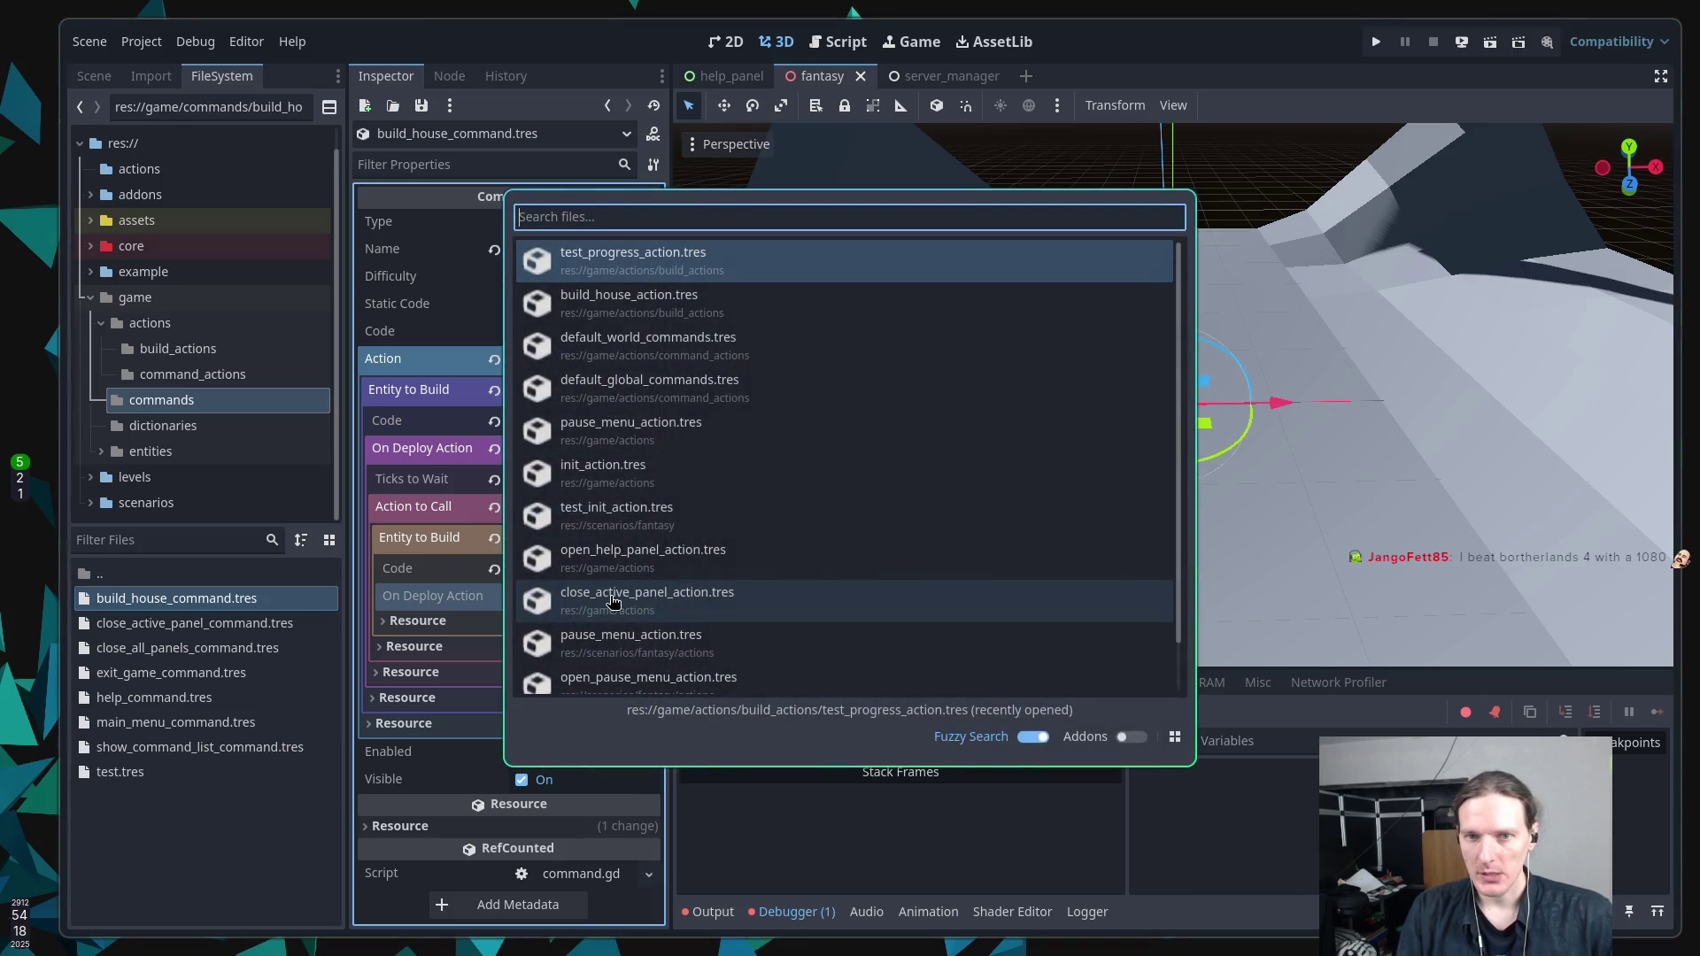
type("hou")
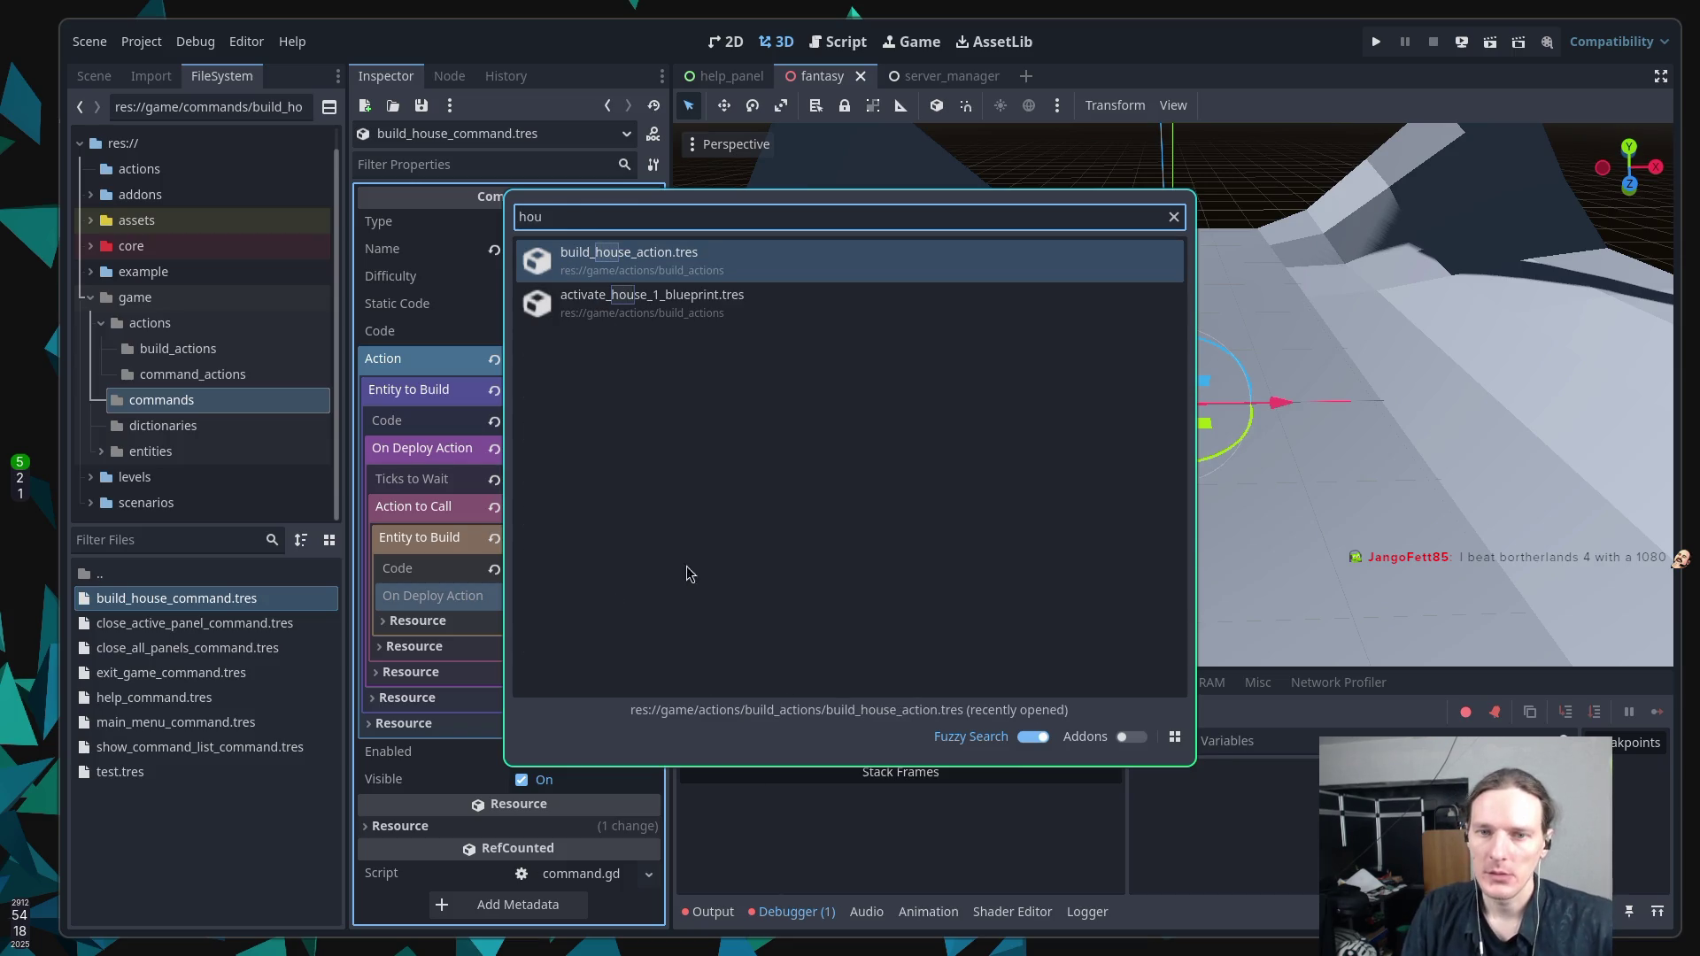
left_click(670, 267)
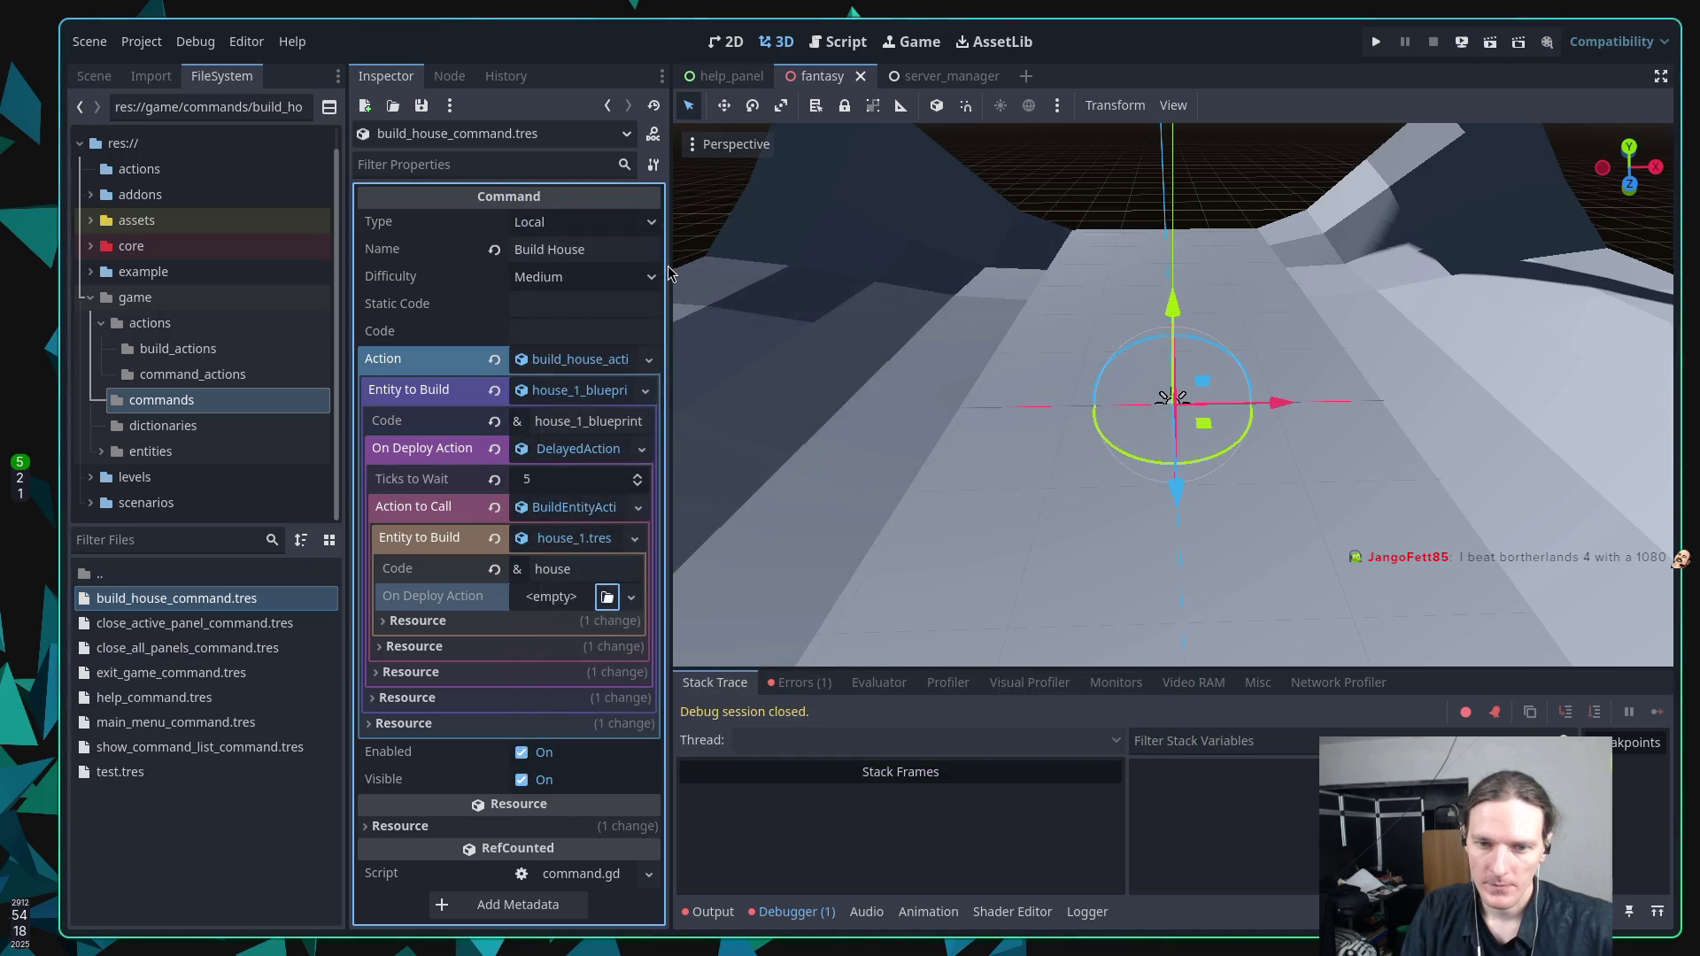
Try assigning build_house_action.tres to the empty On Deploy Action, then dismiss the recursion error.
left_click(543, 600)
key("Escape")
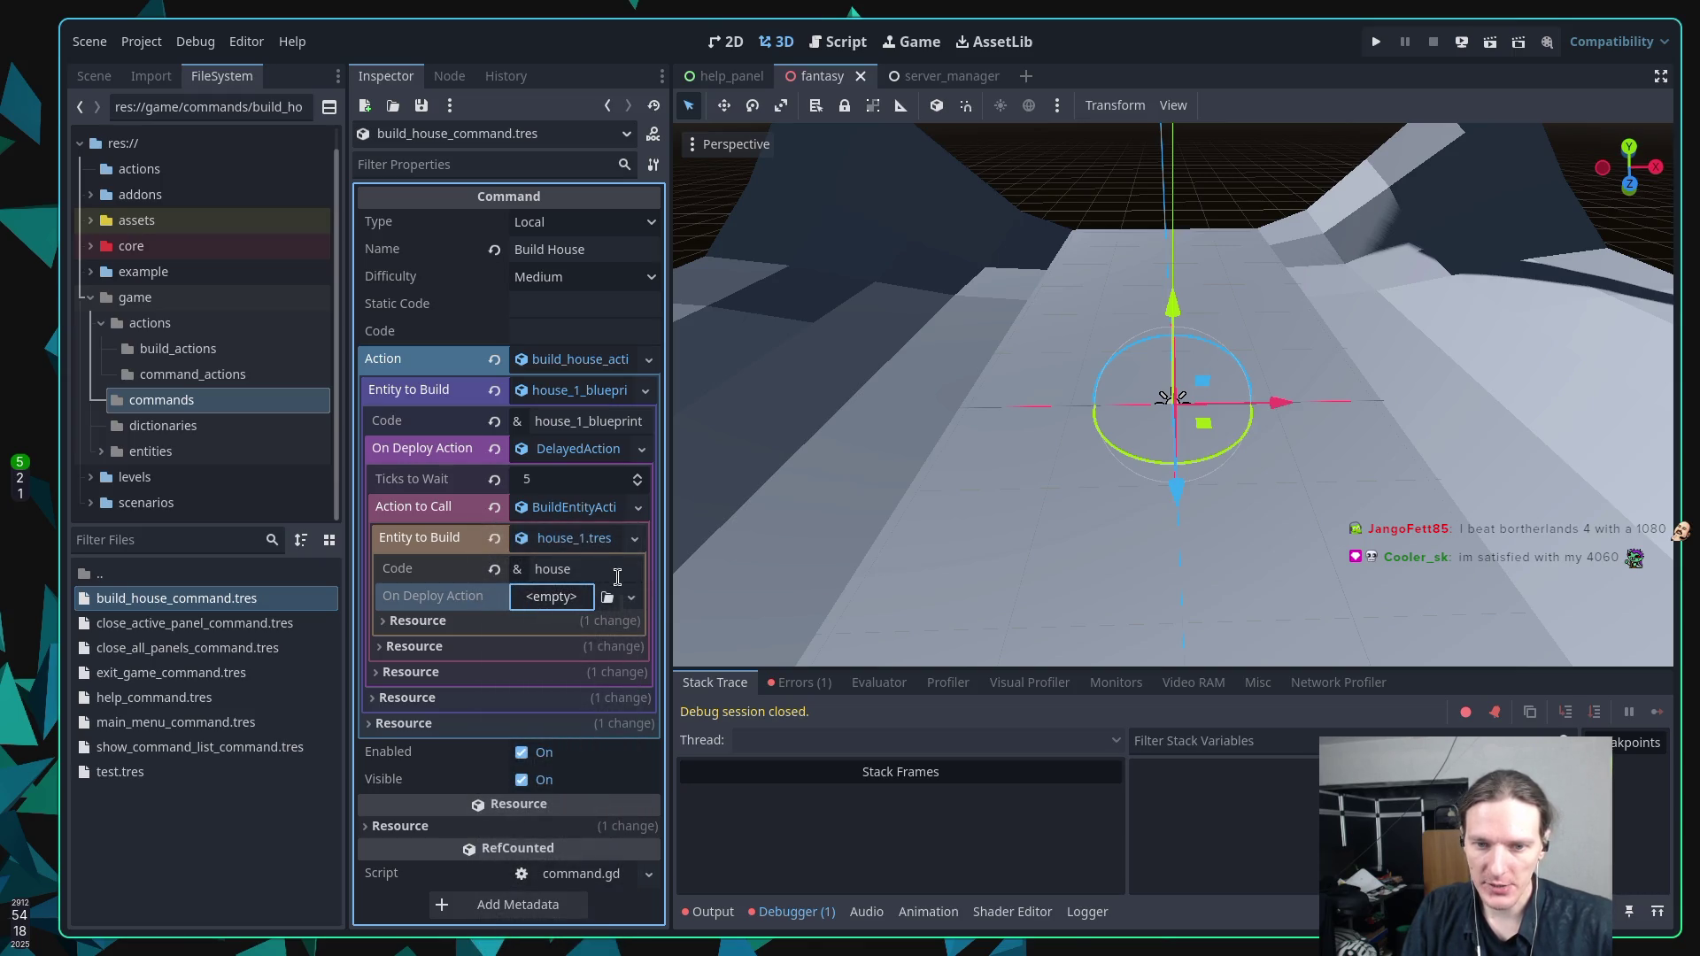
left_click(608, 598)
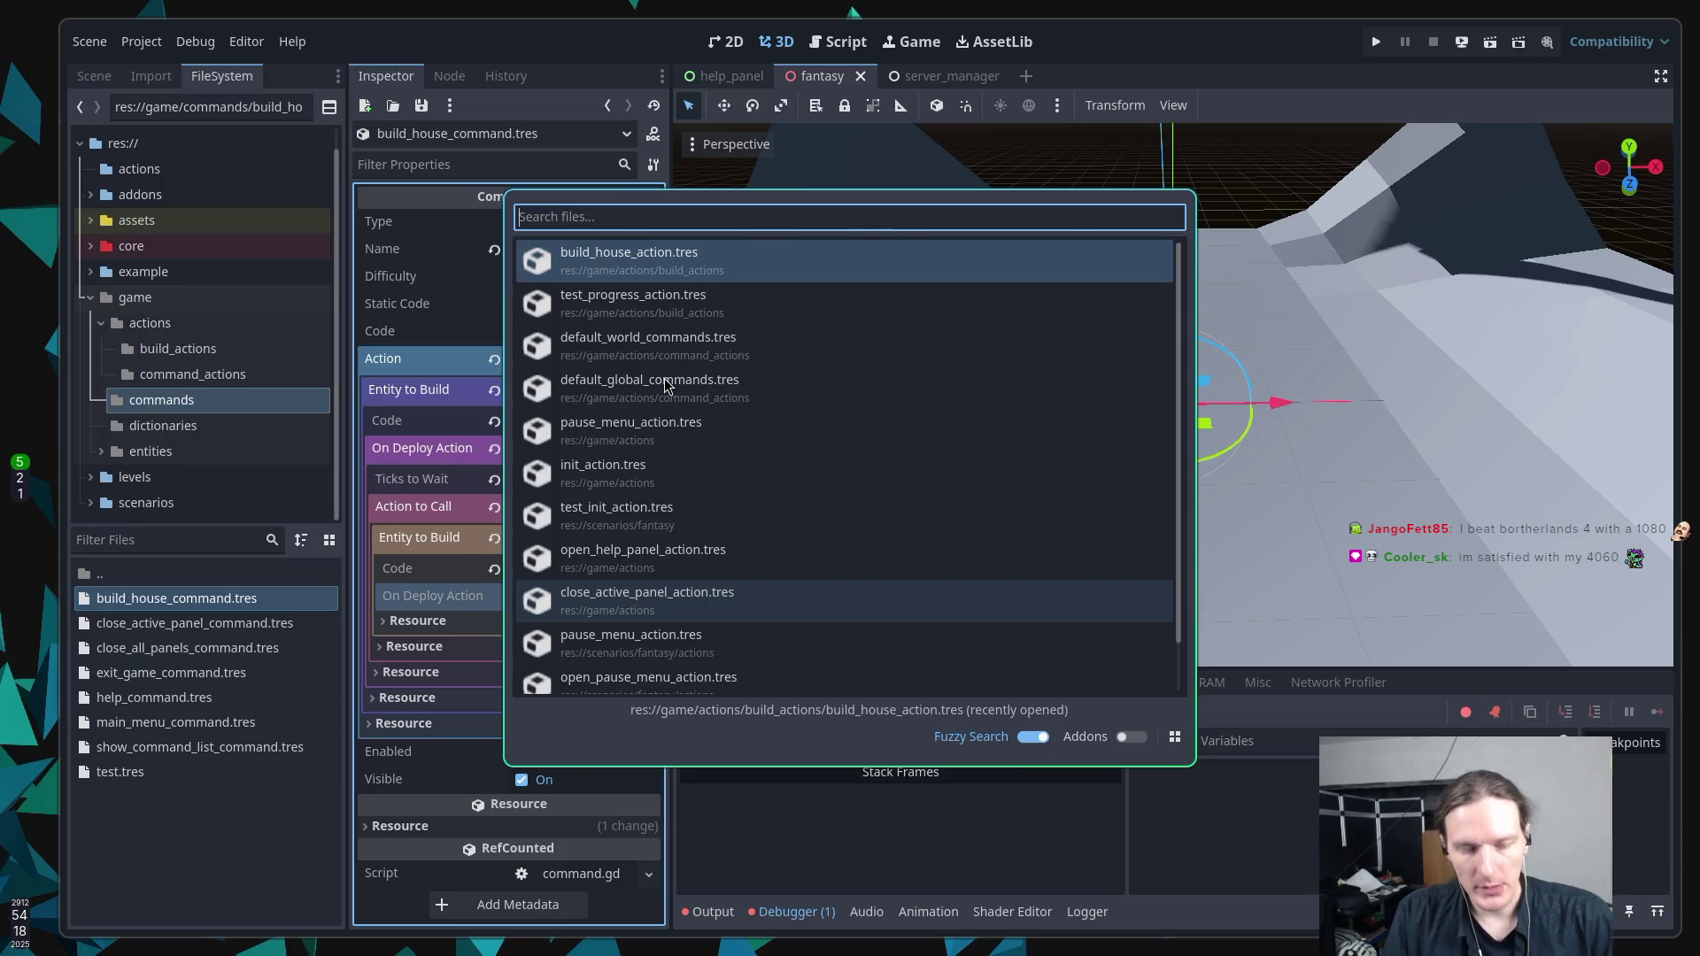
key("super+1")
key("super+2")
key("super+5")
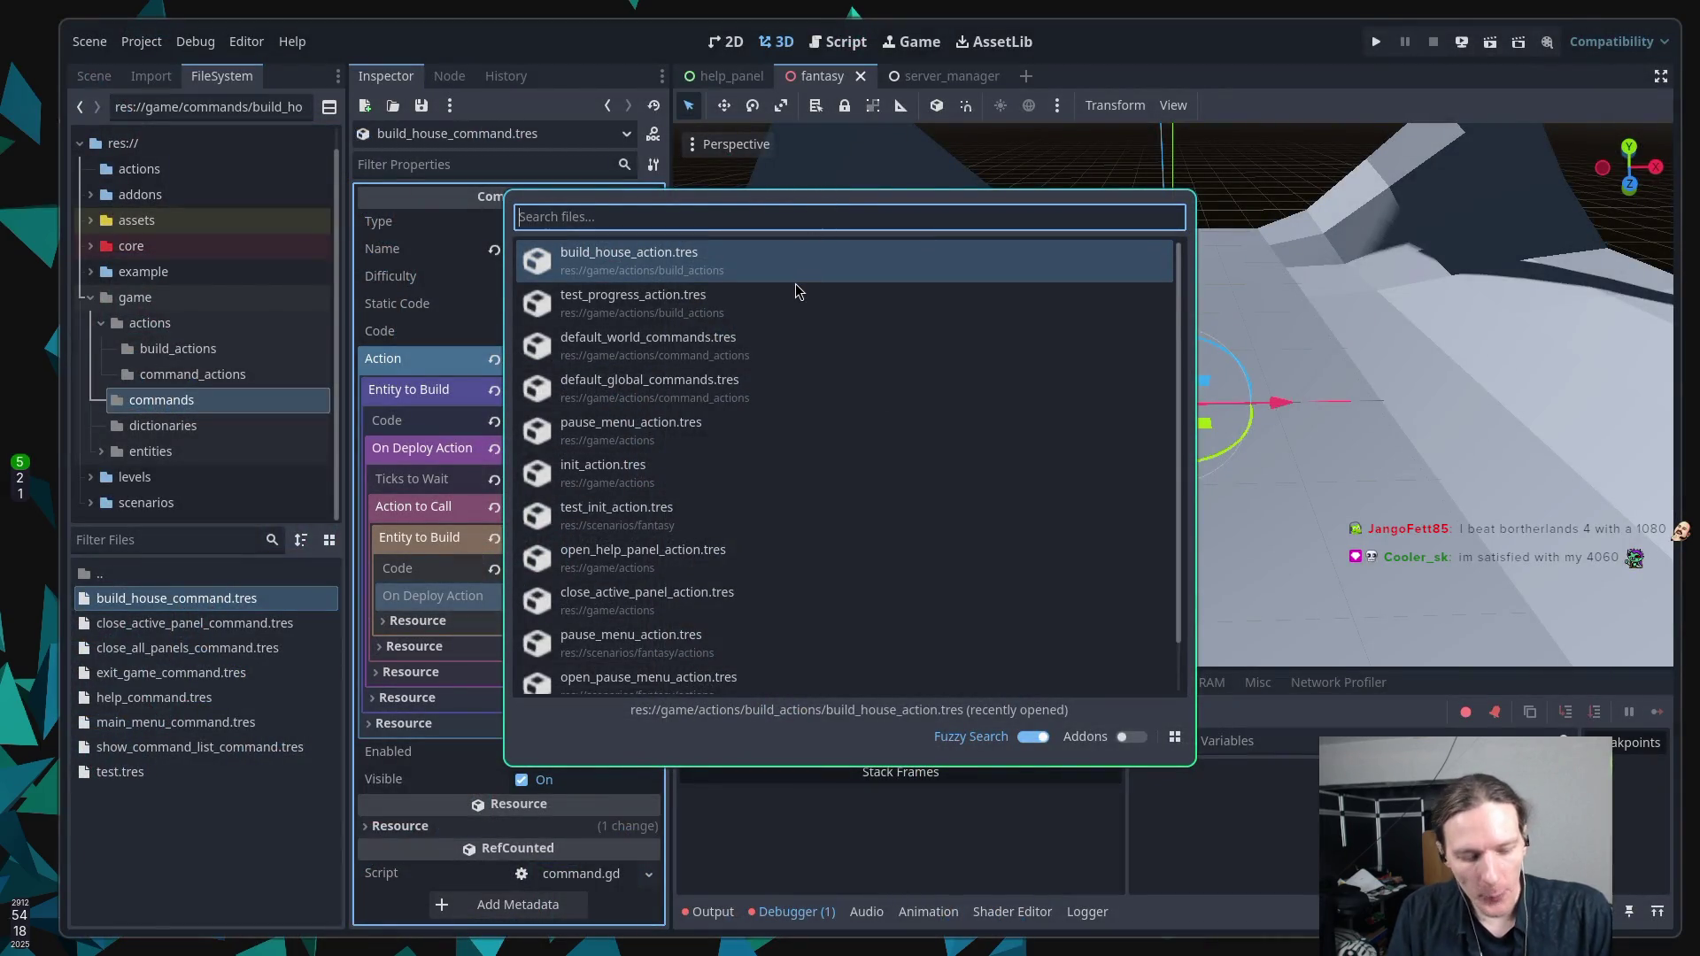
key("Return")
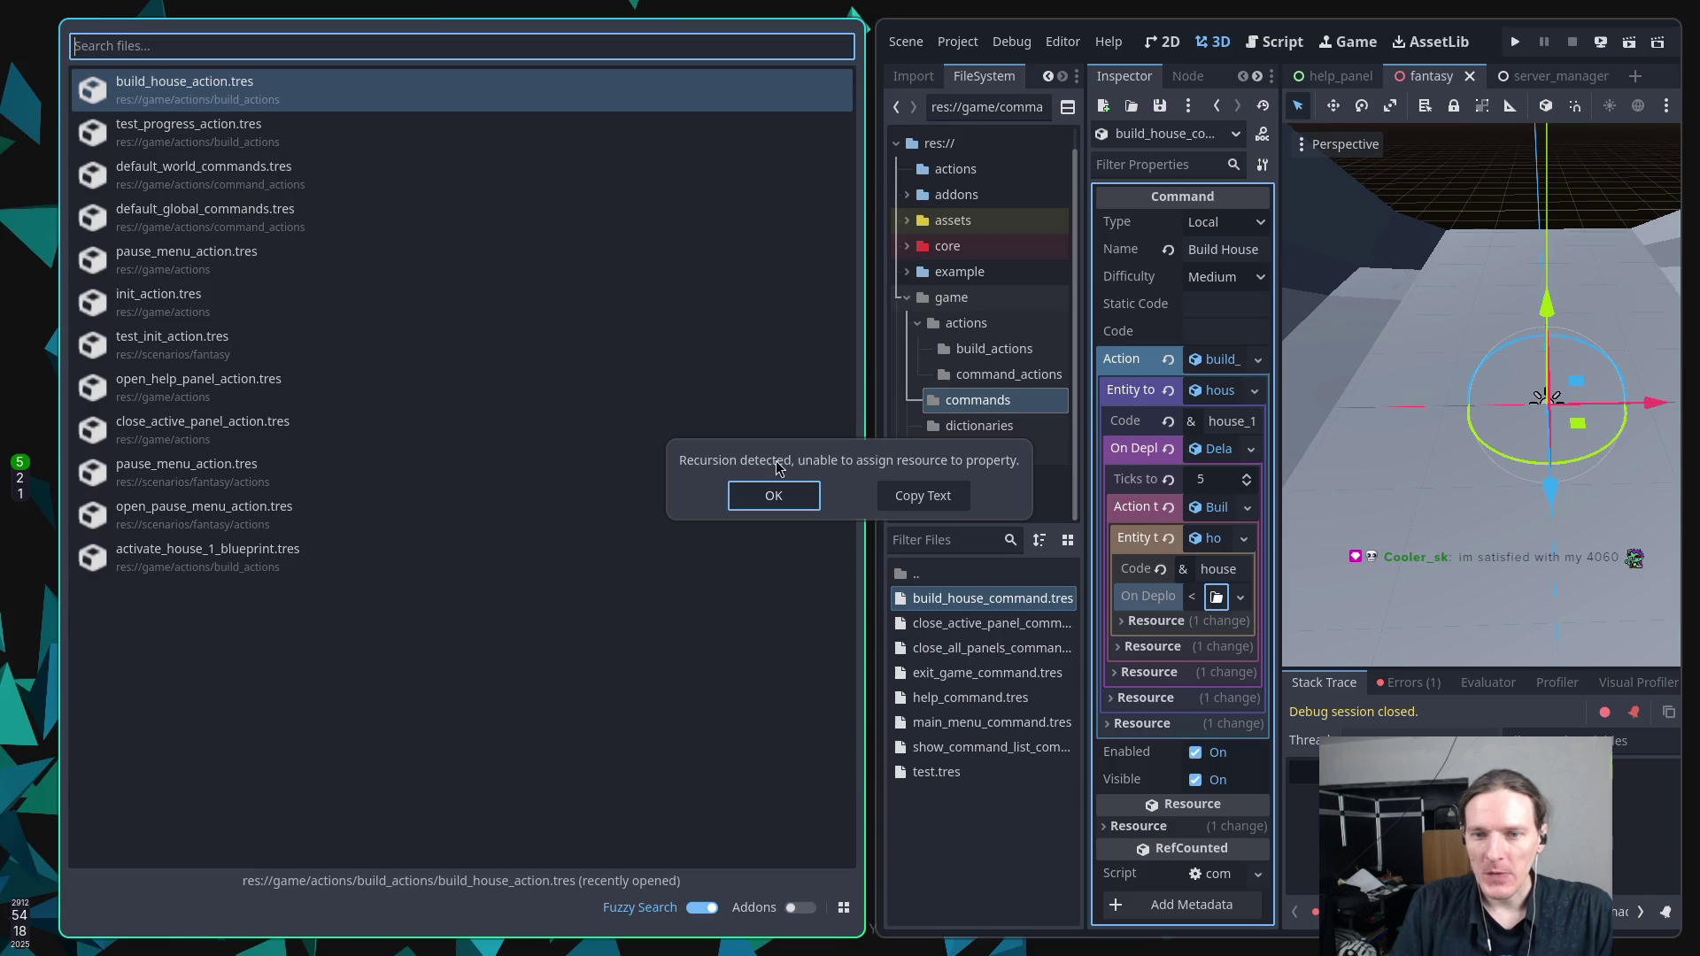
left_click(804, 497)
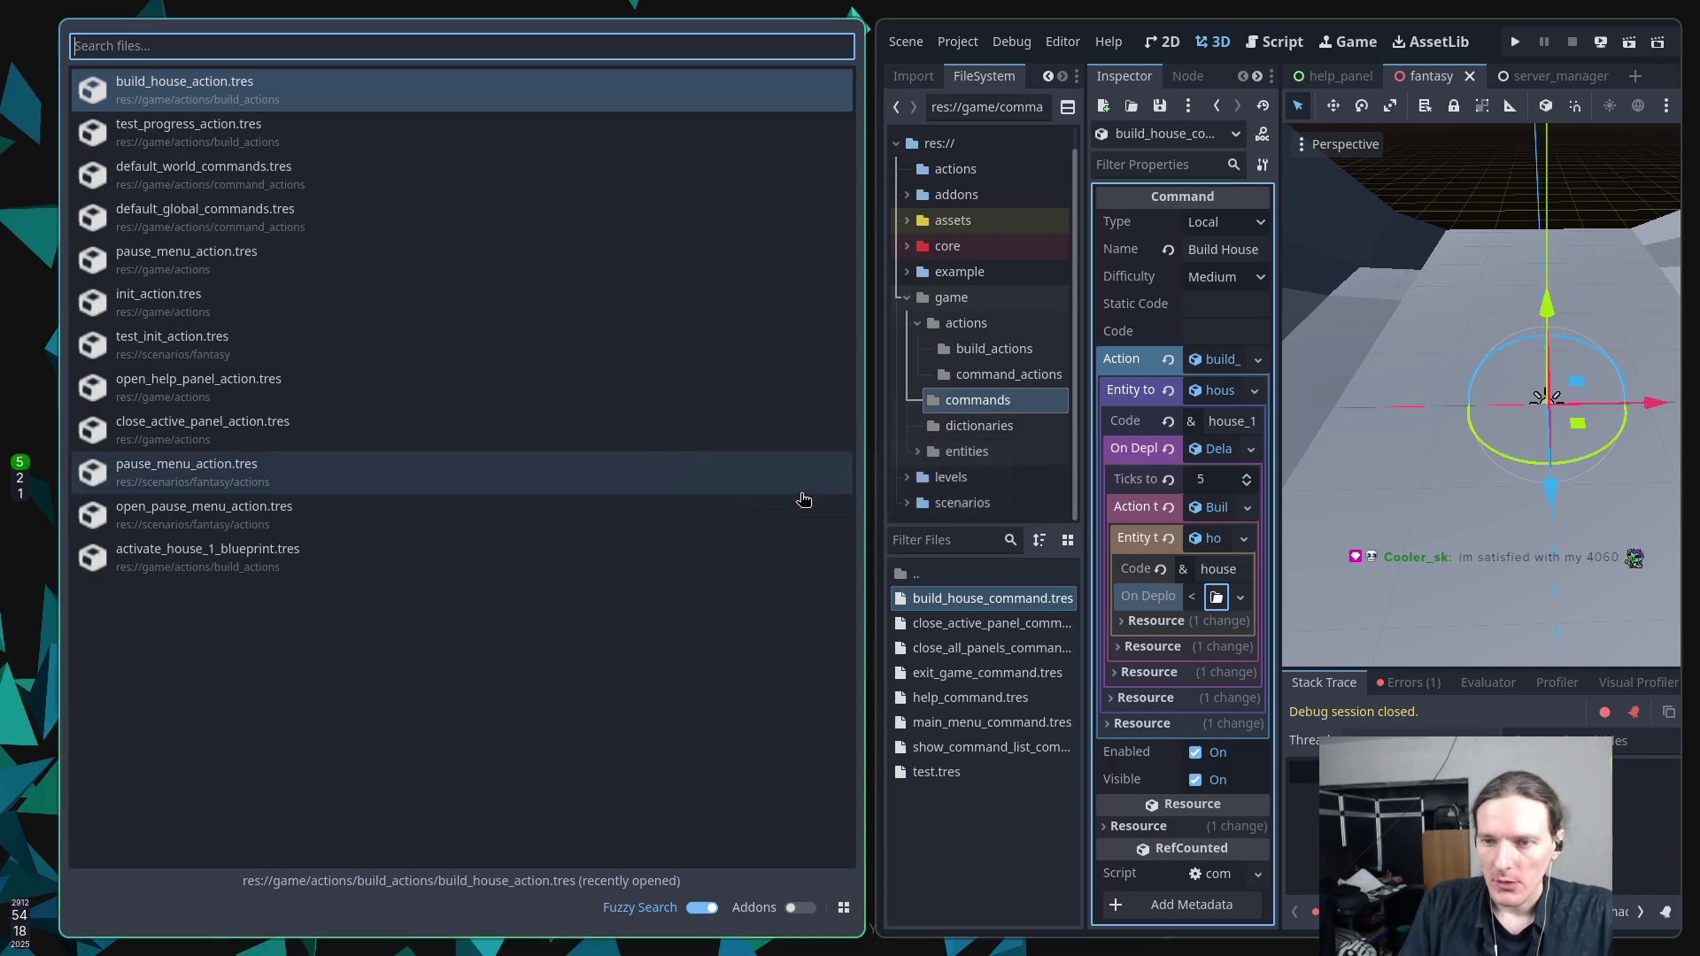
key("Escape")
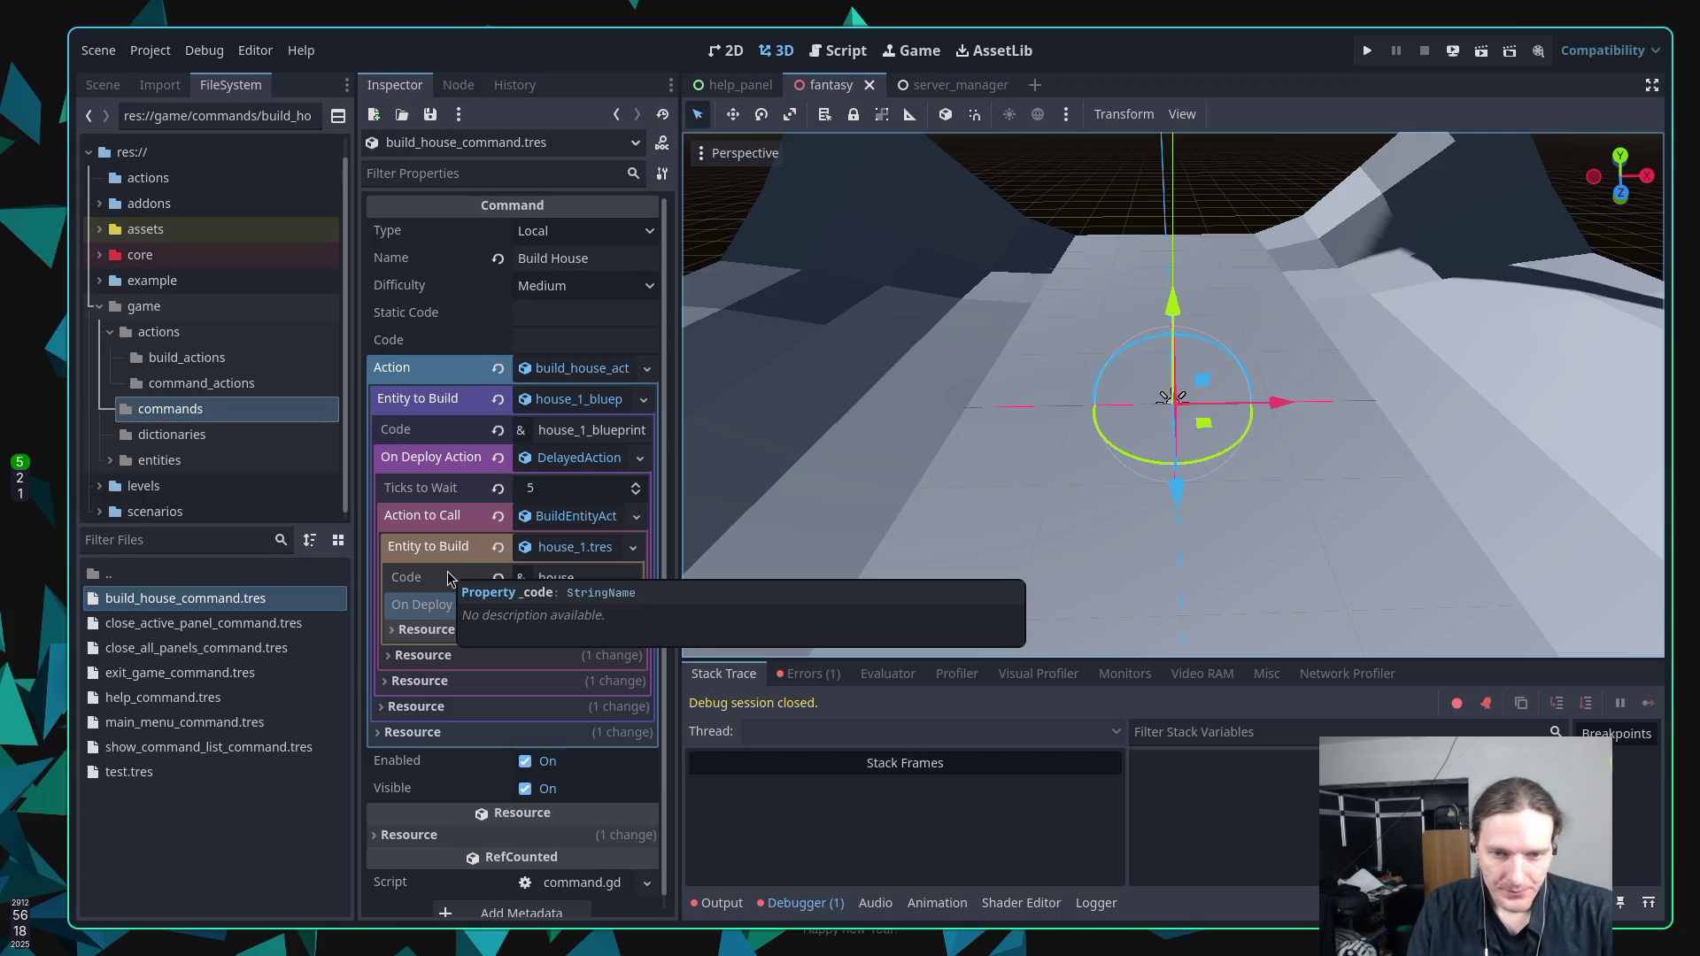
Show the new action types for house_1.tres's empty On Deploy Action, close them, and reopen.
left_click(566, 617)
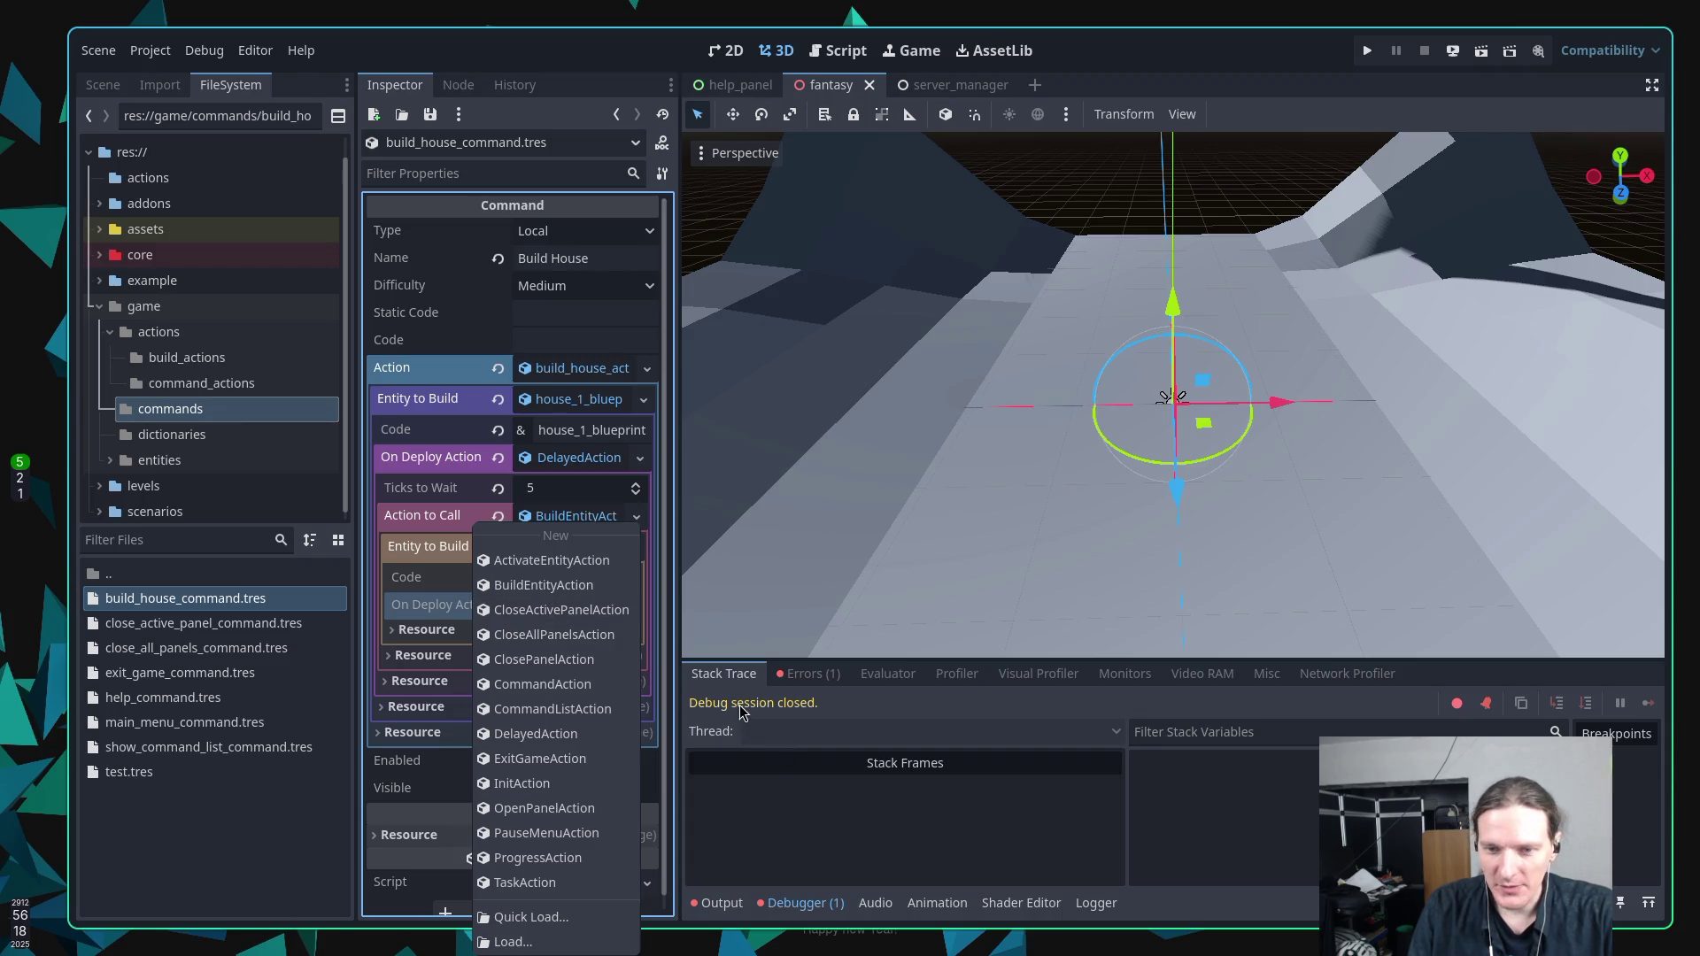
left_click(283, 816)
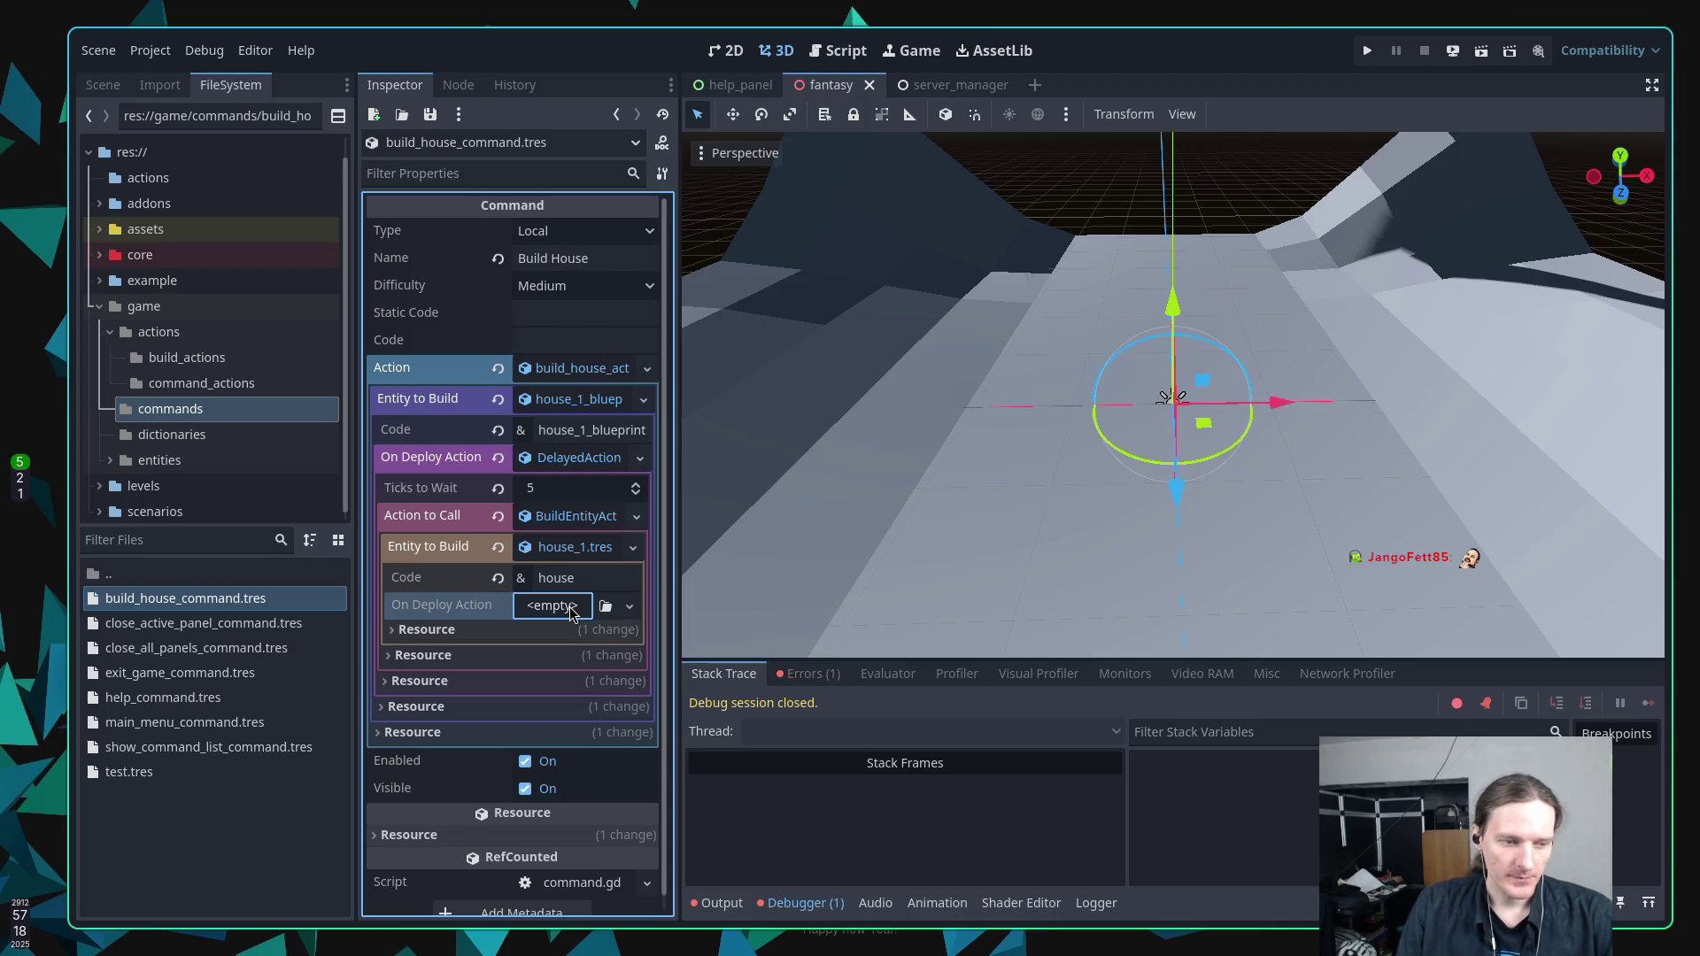
left_click(556, 606)
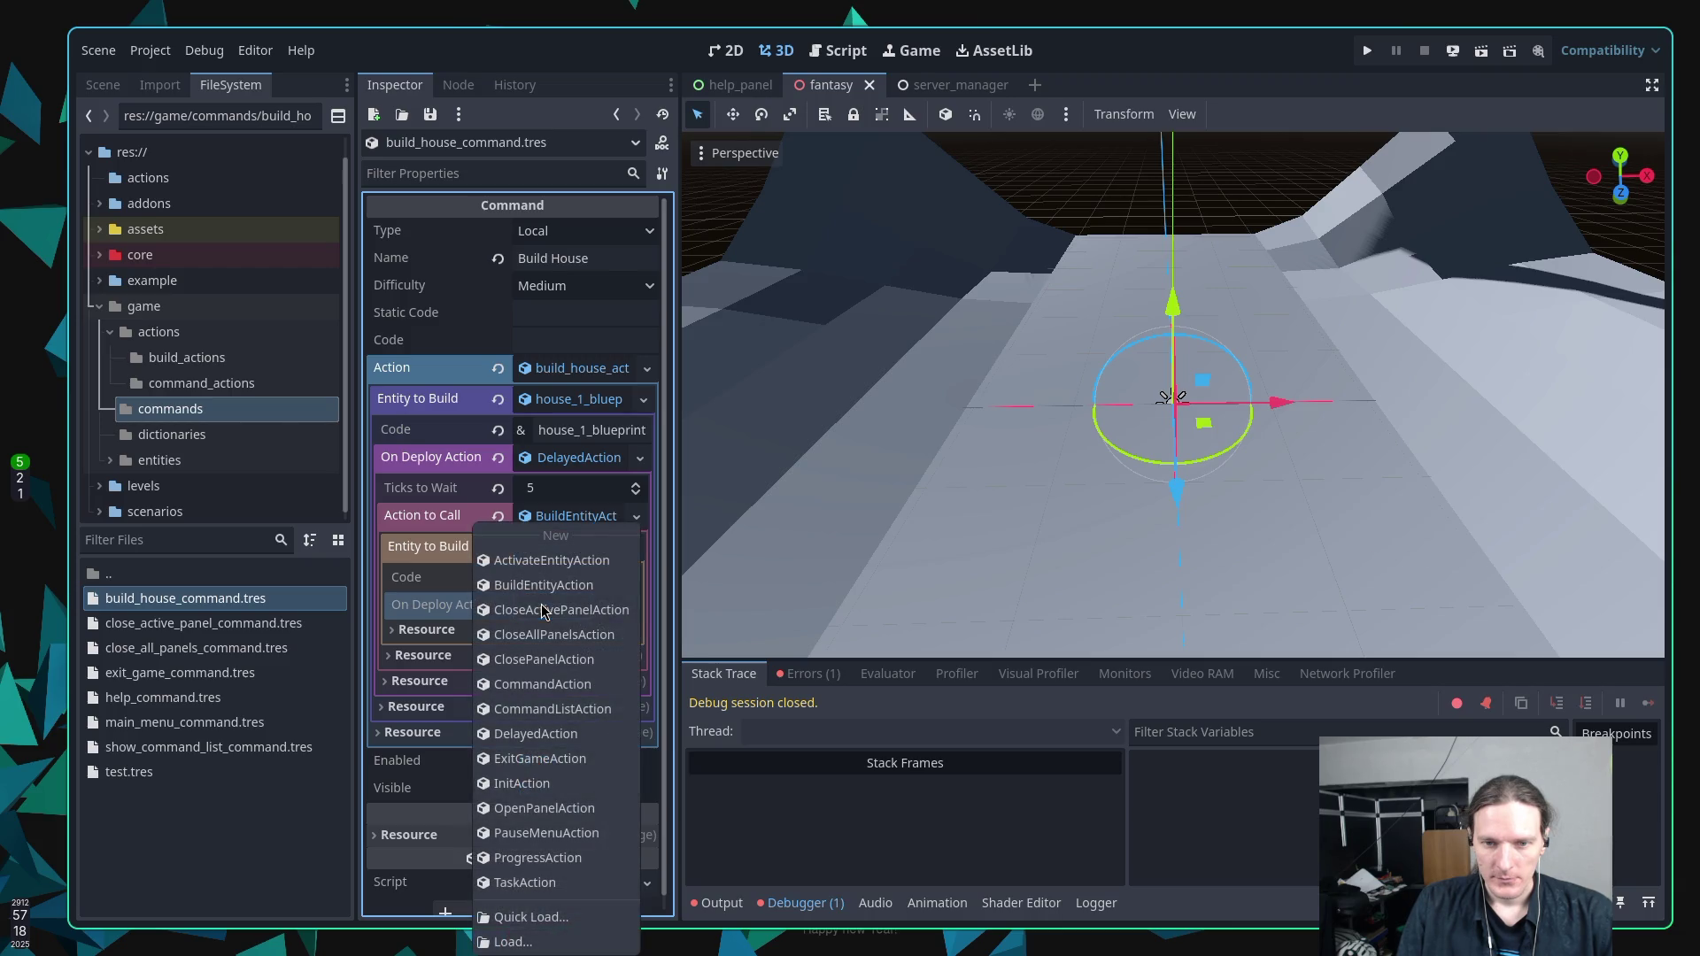
Browse project files for an On Deploy Action, cancel without loading, and collapse build_house_action.
left_click(464, 611)
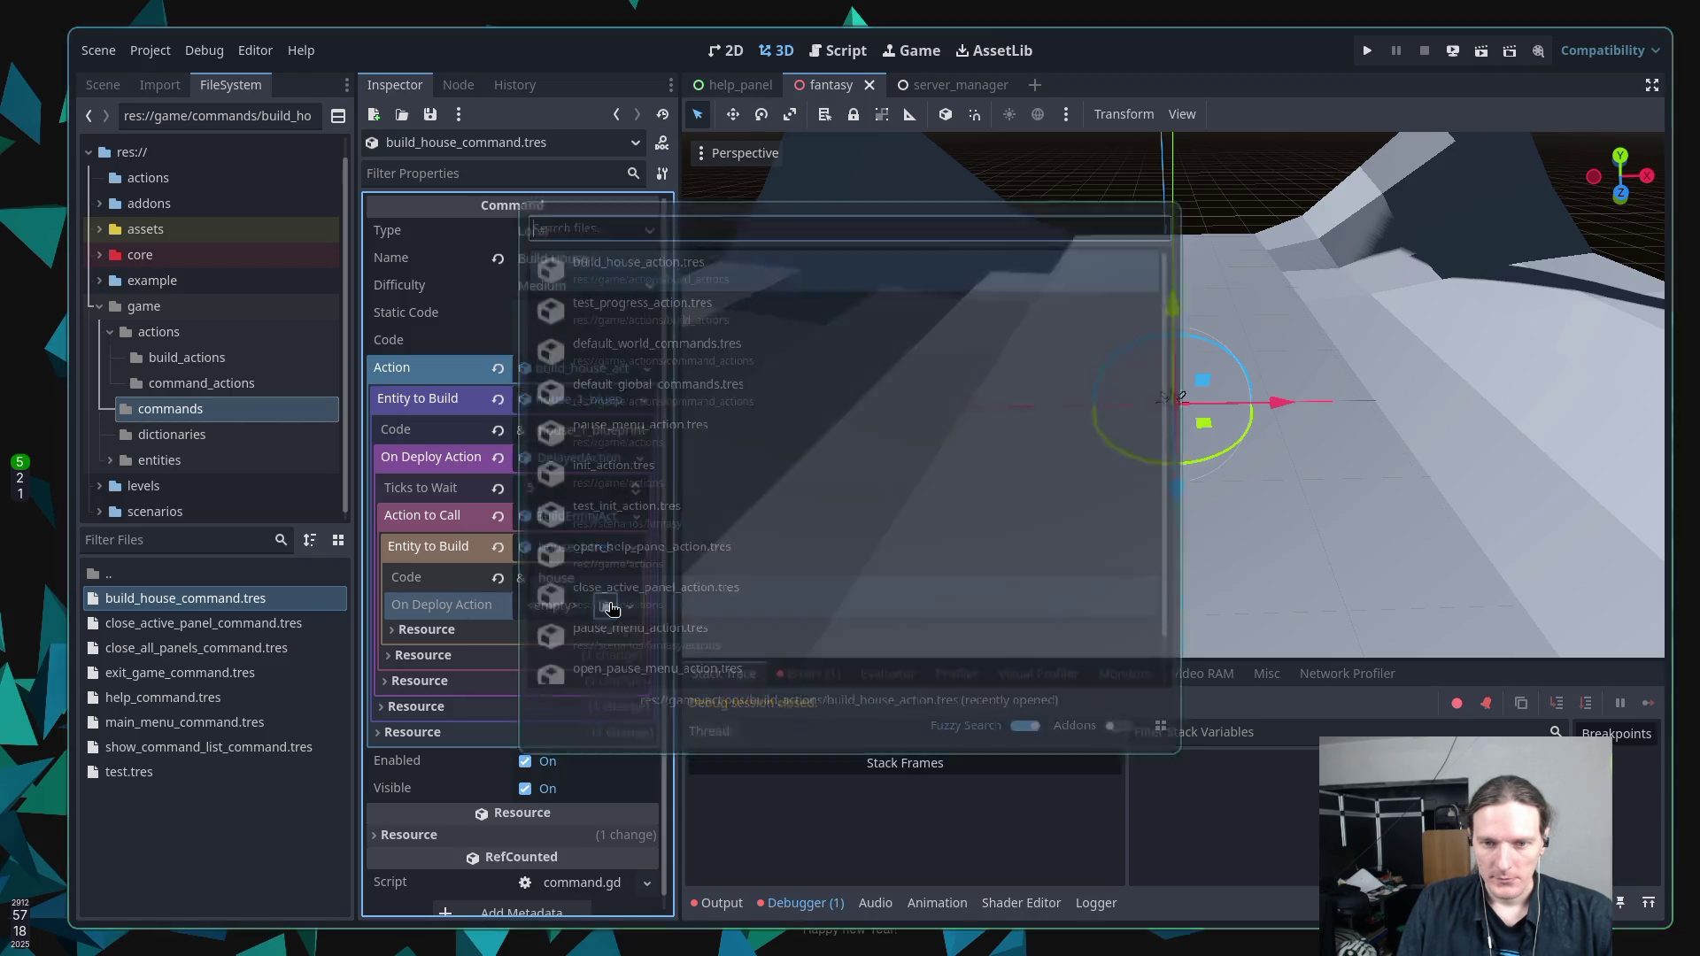
left_click(612, 607)
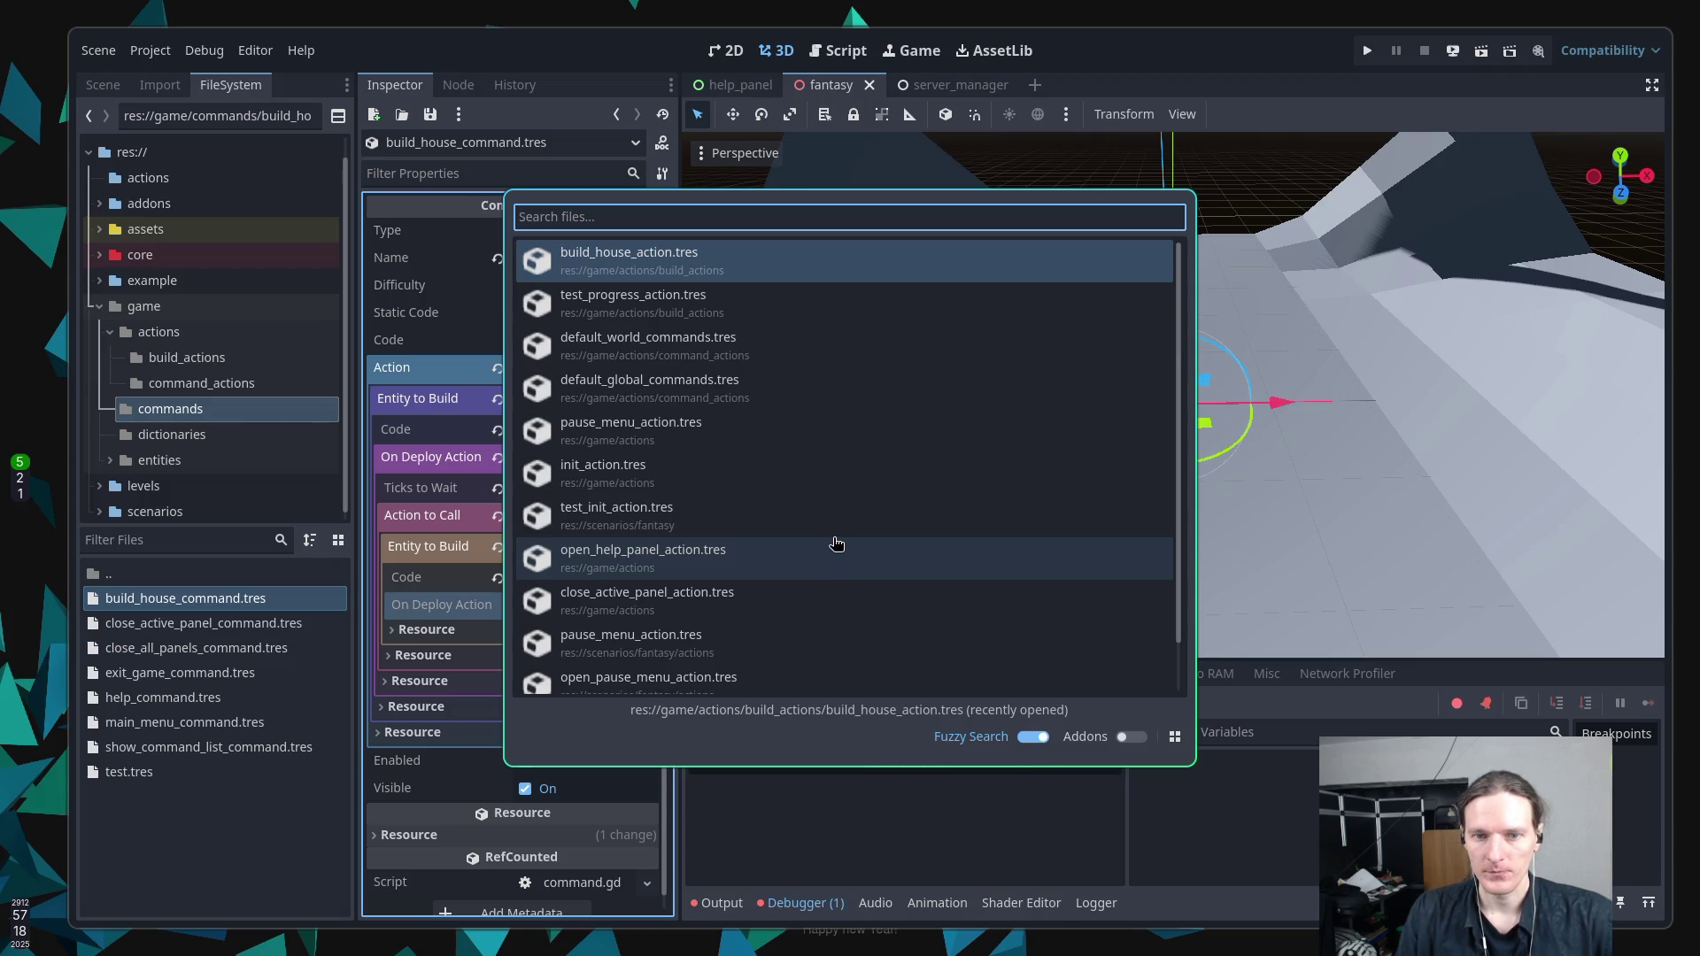
key("Escape")
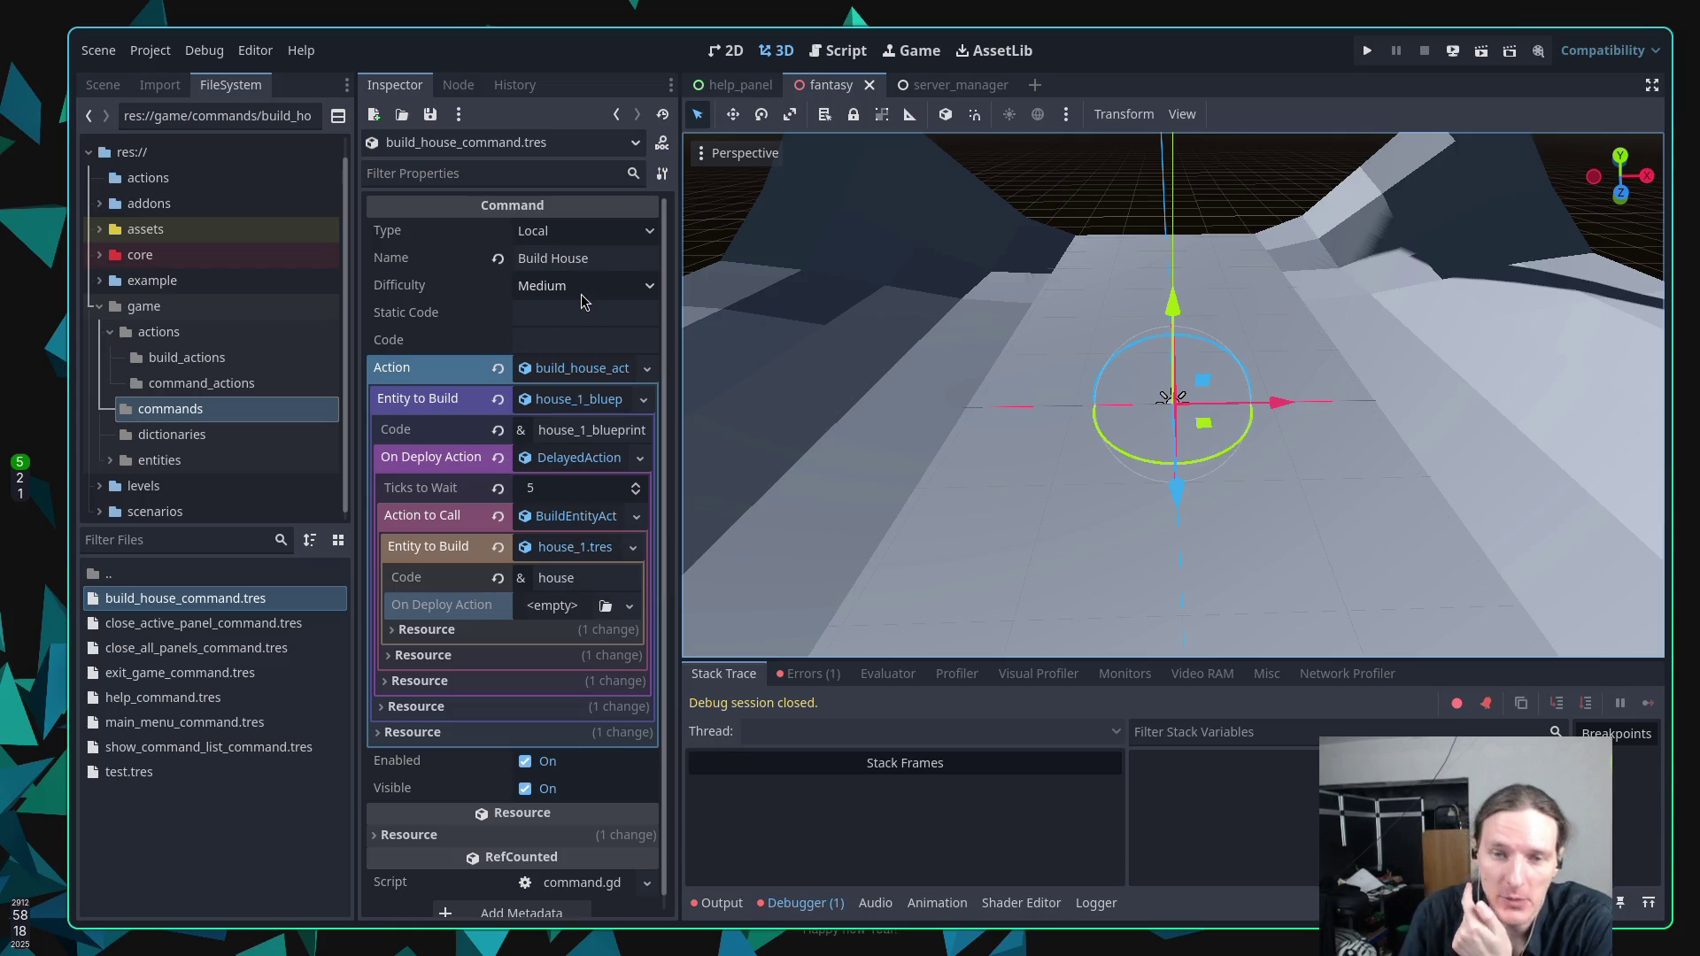
left_click(575, 370)
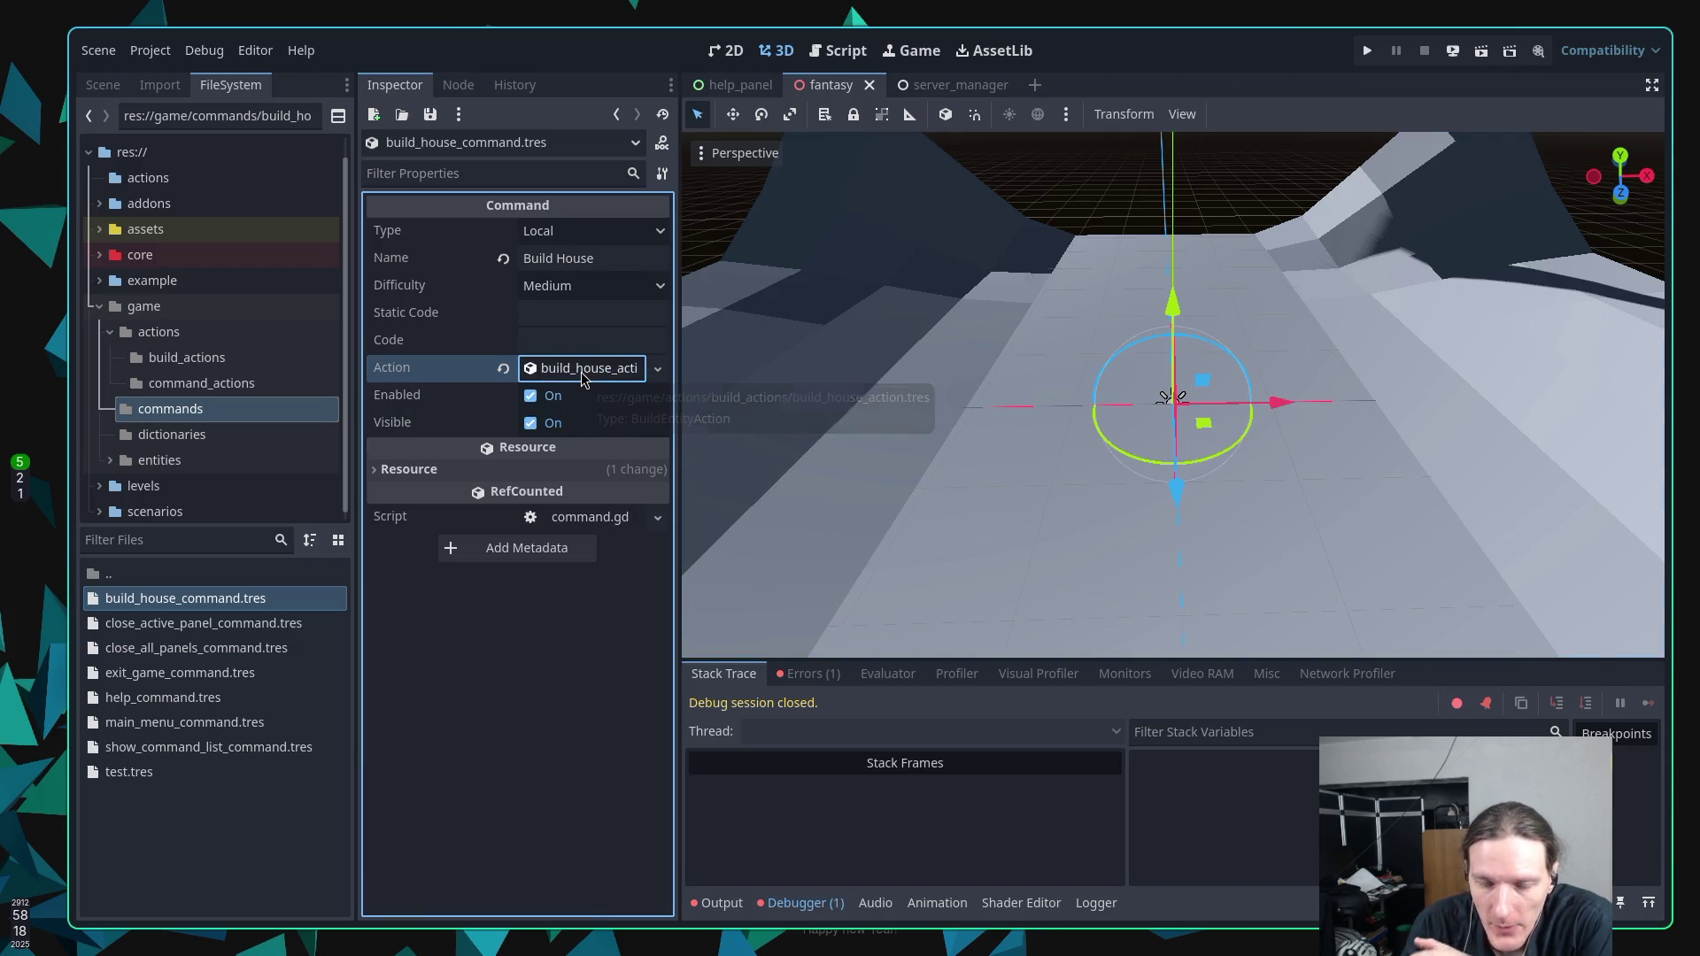
left_click(581, 373)
left_click(577, 398)
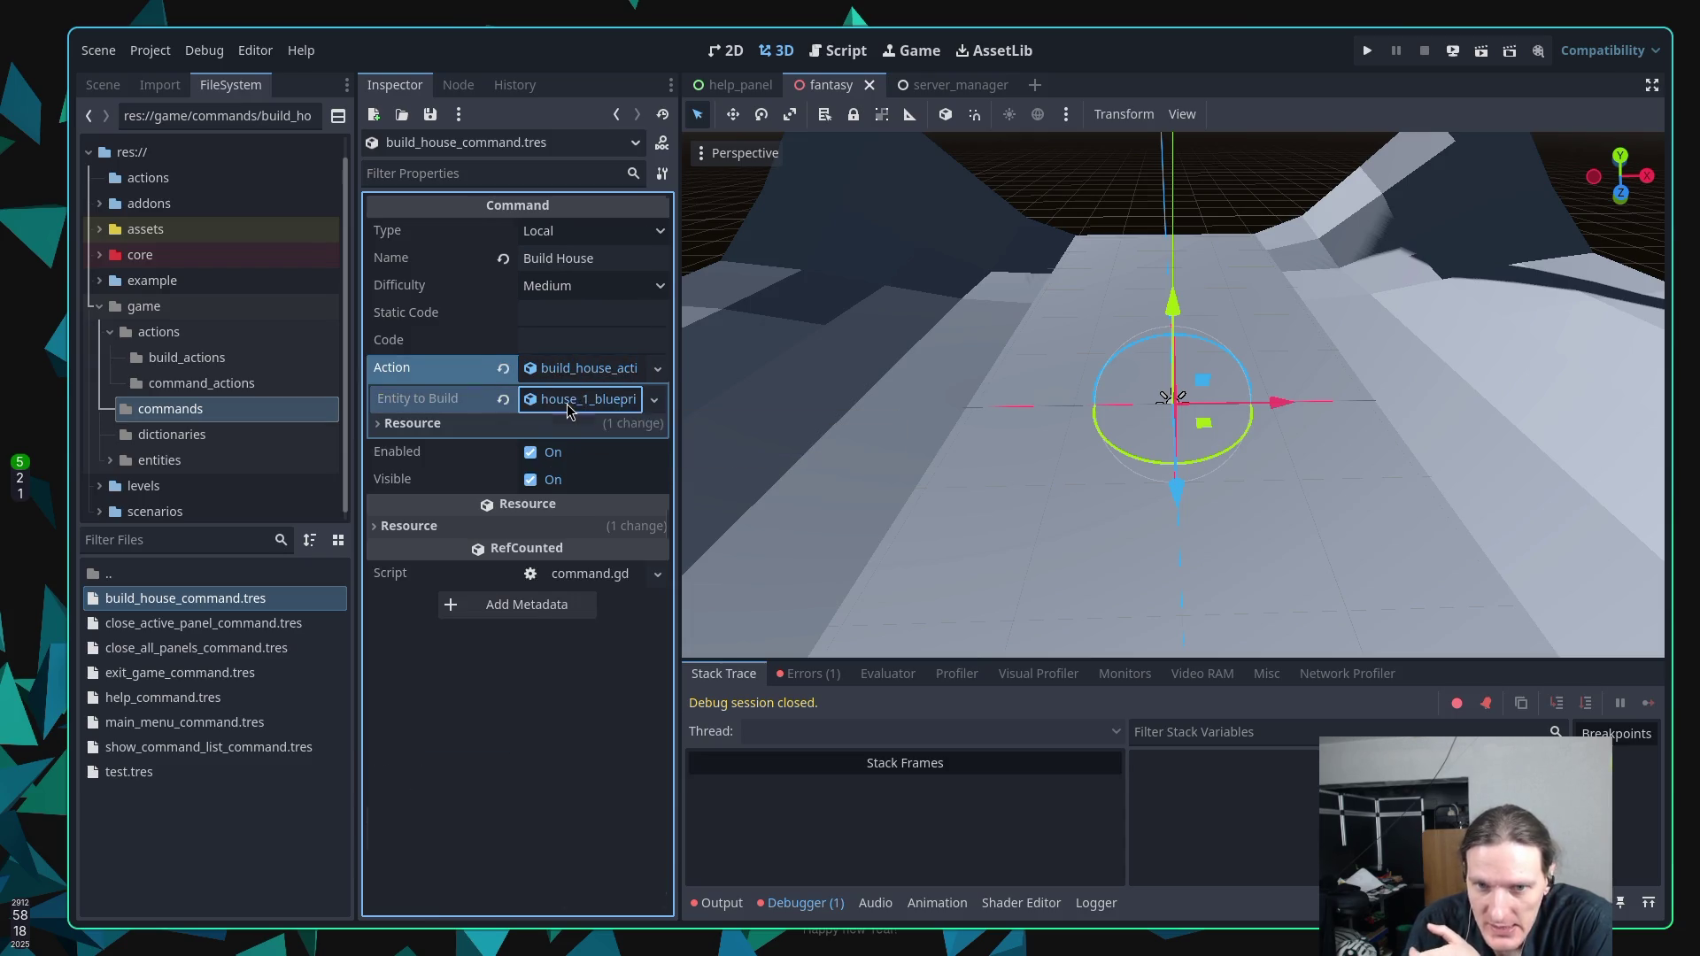
left_click(568, 403)
left_click(568, 403)
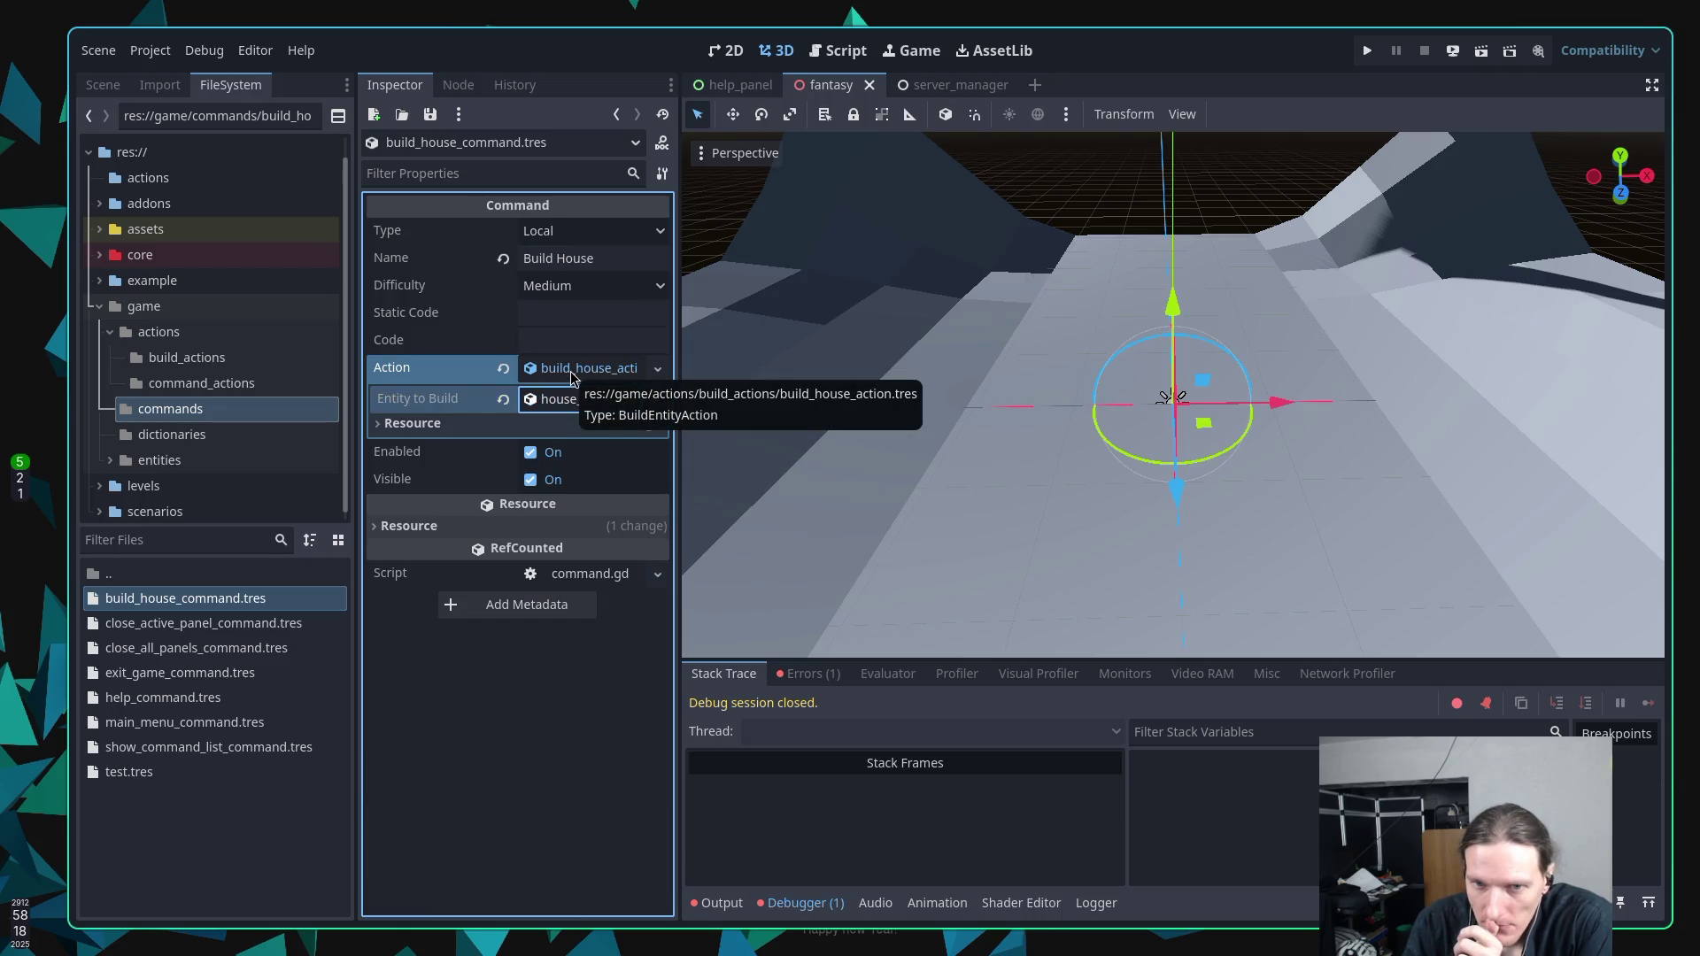
left_click(567, 406)
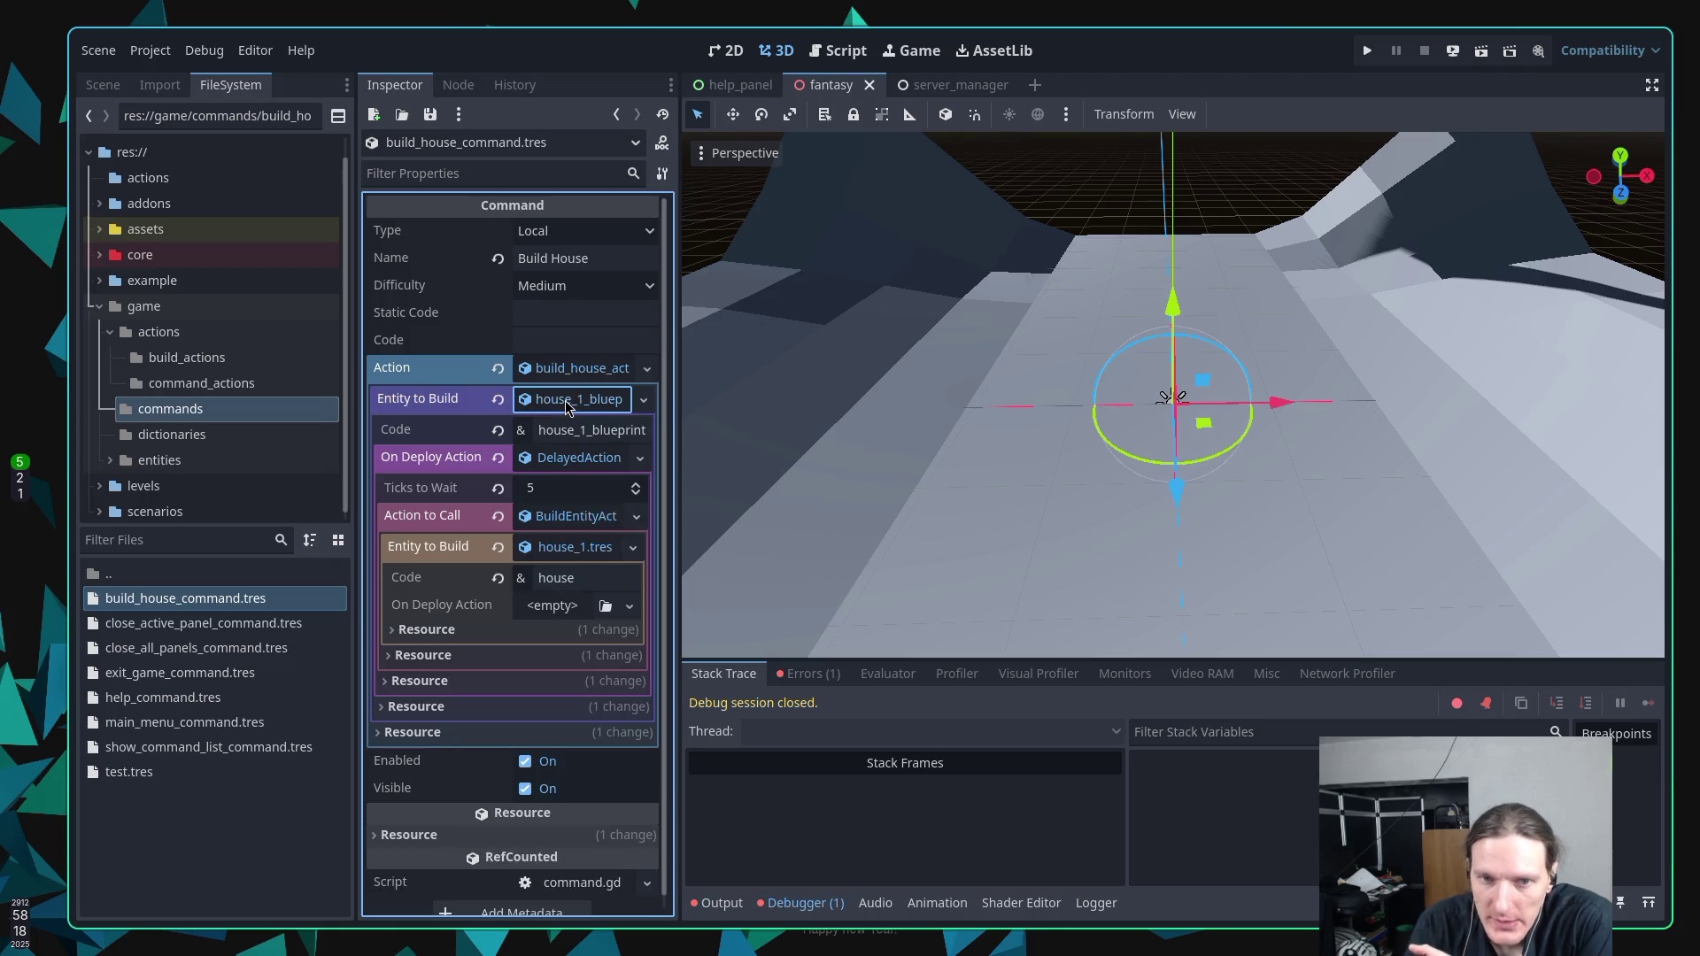
left_click(567, 458)
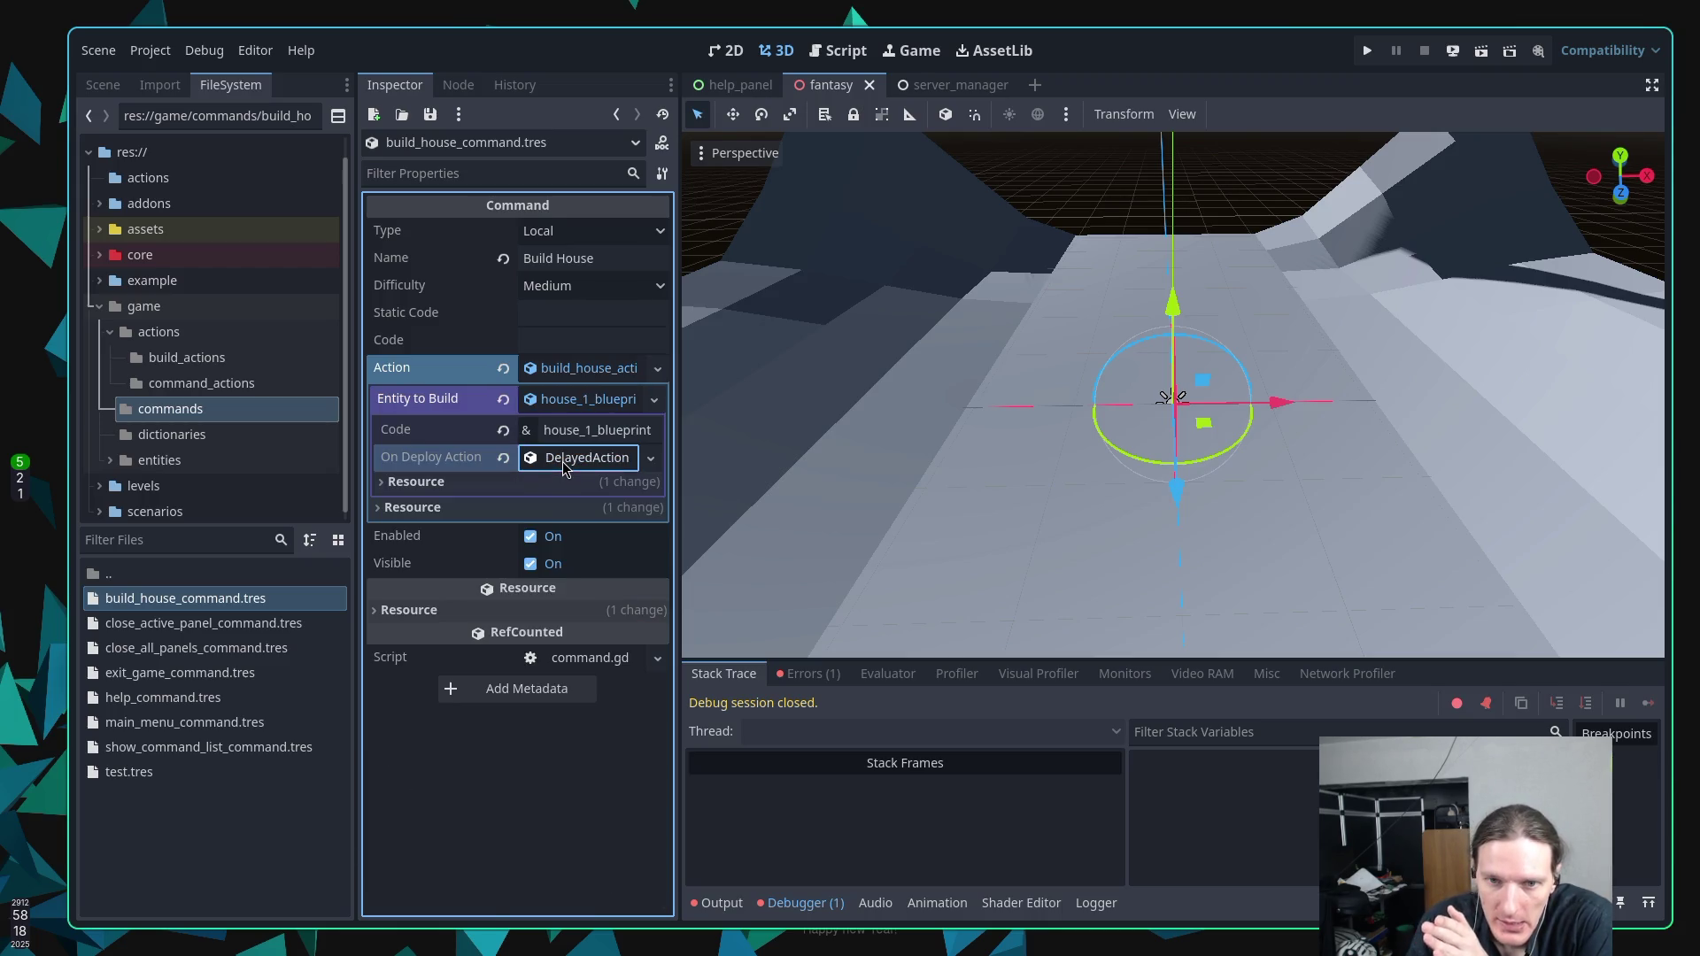
left_click(567, 464)
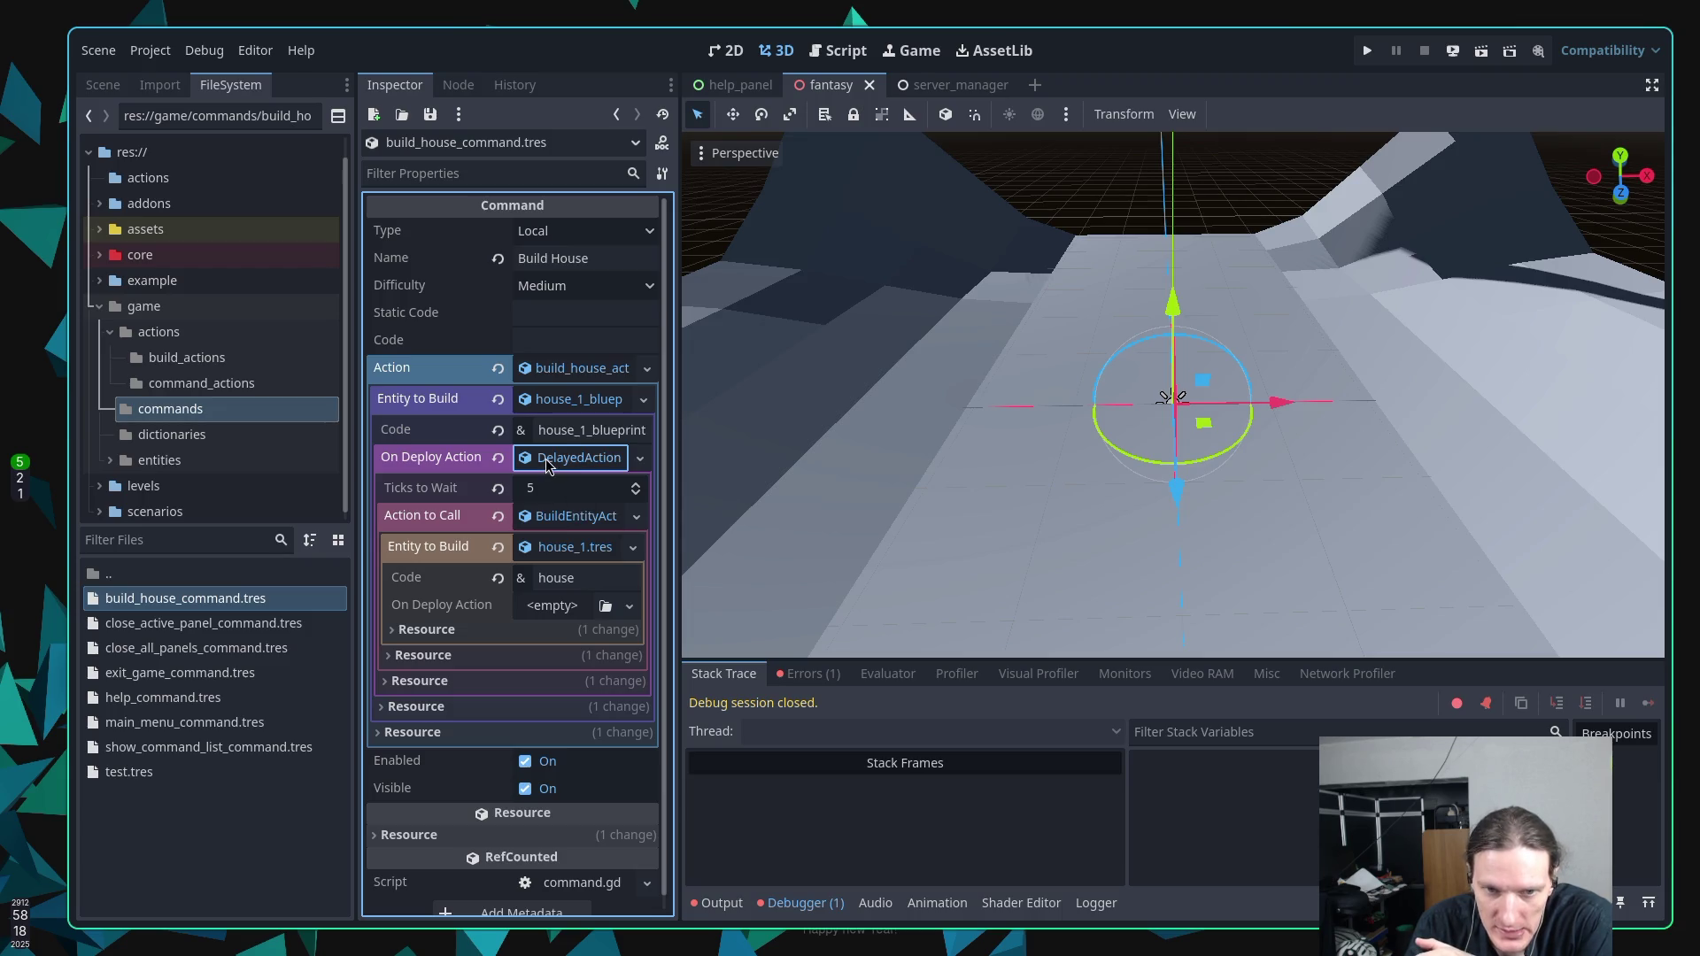
left_click(553, 517)
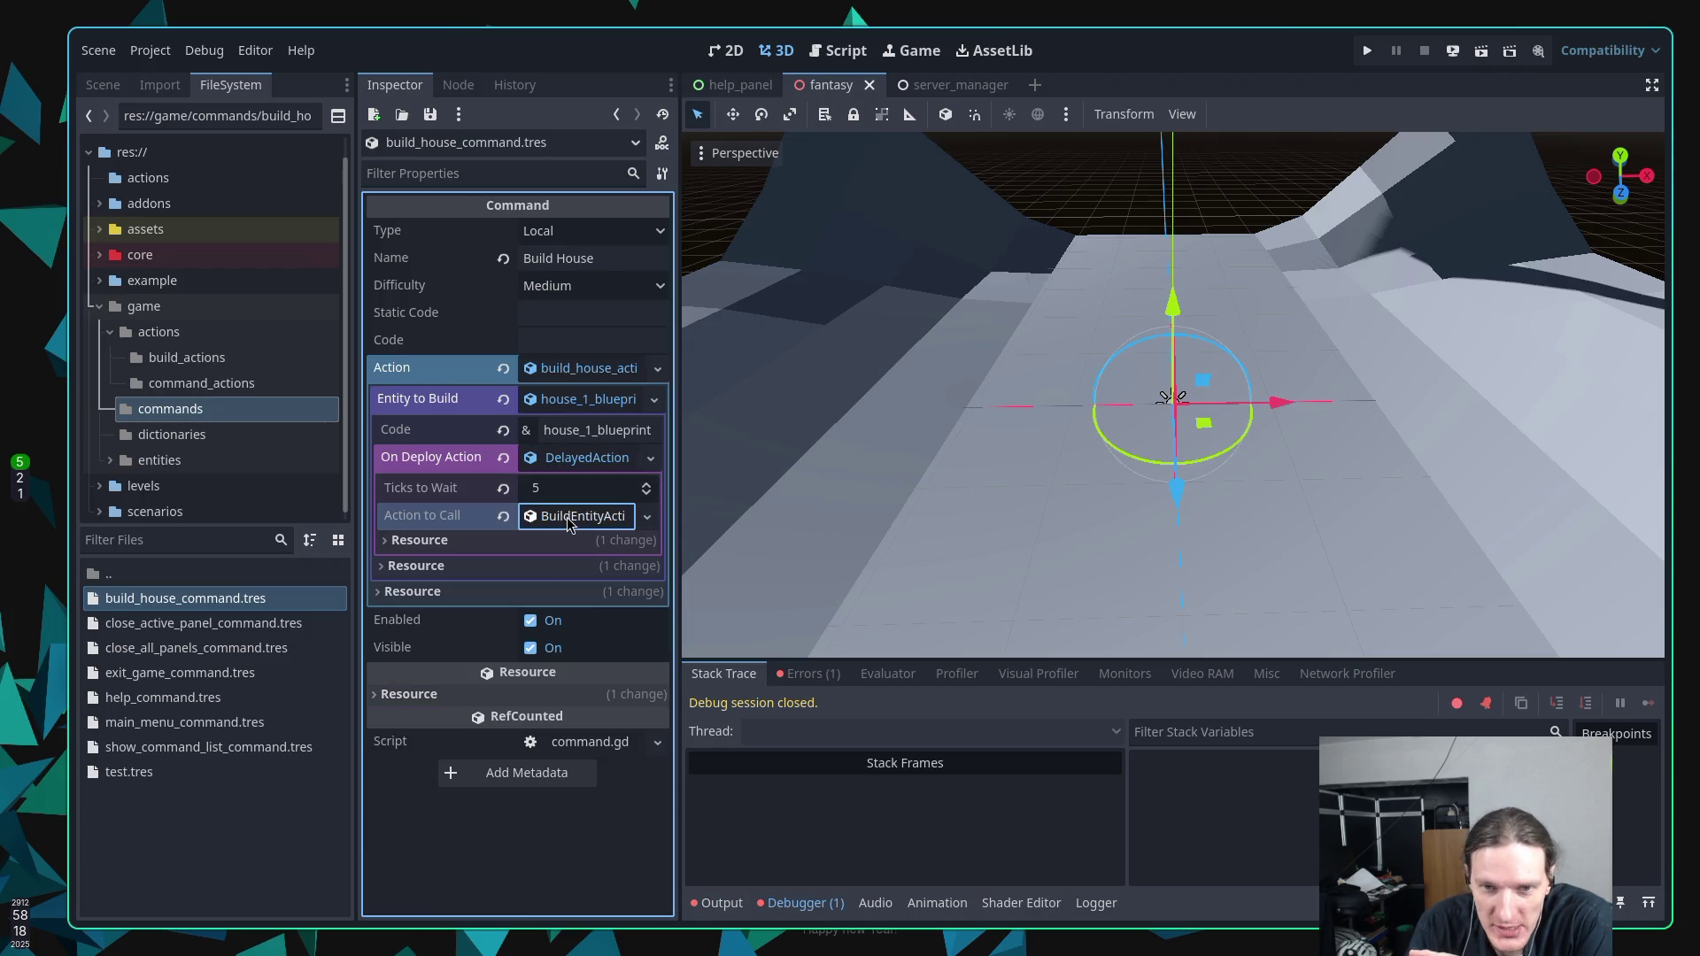
left_click(571, 523)
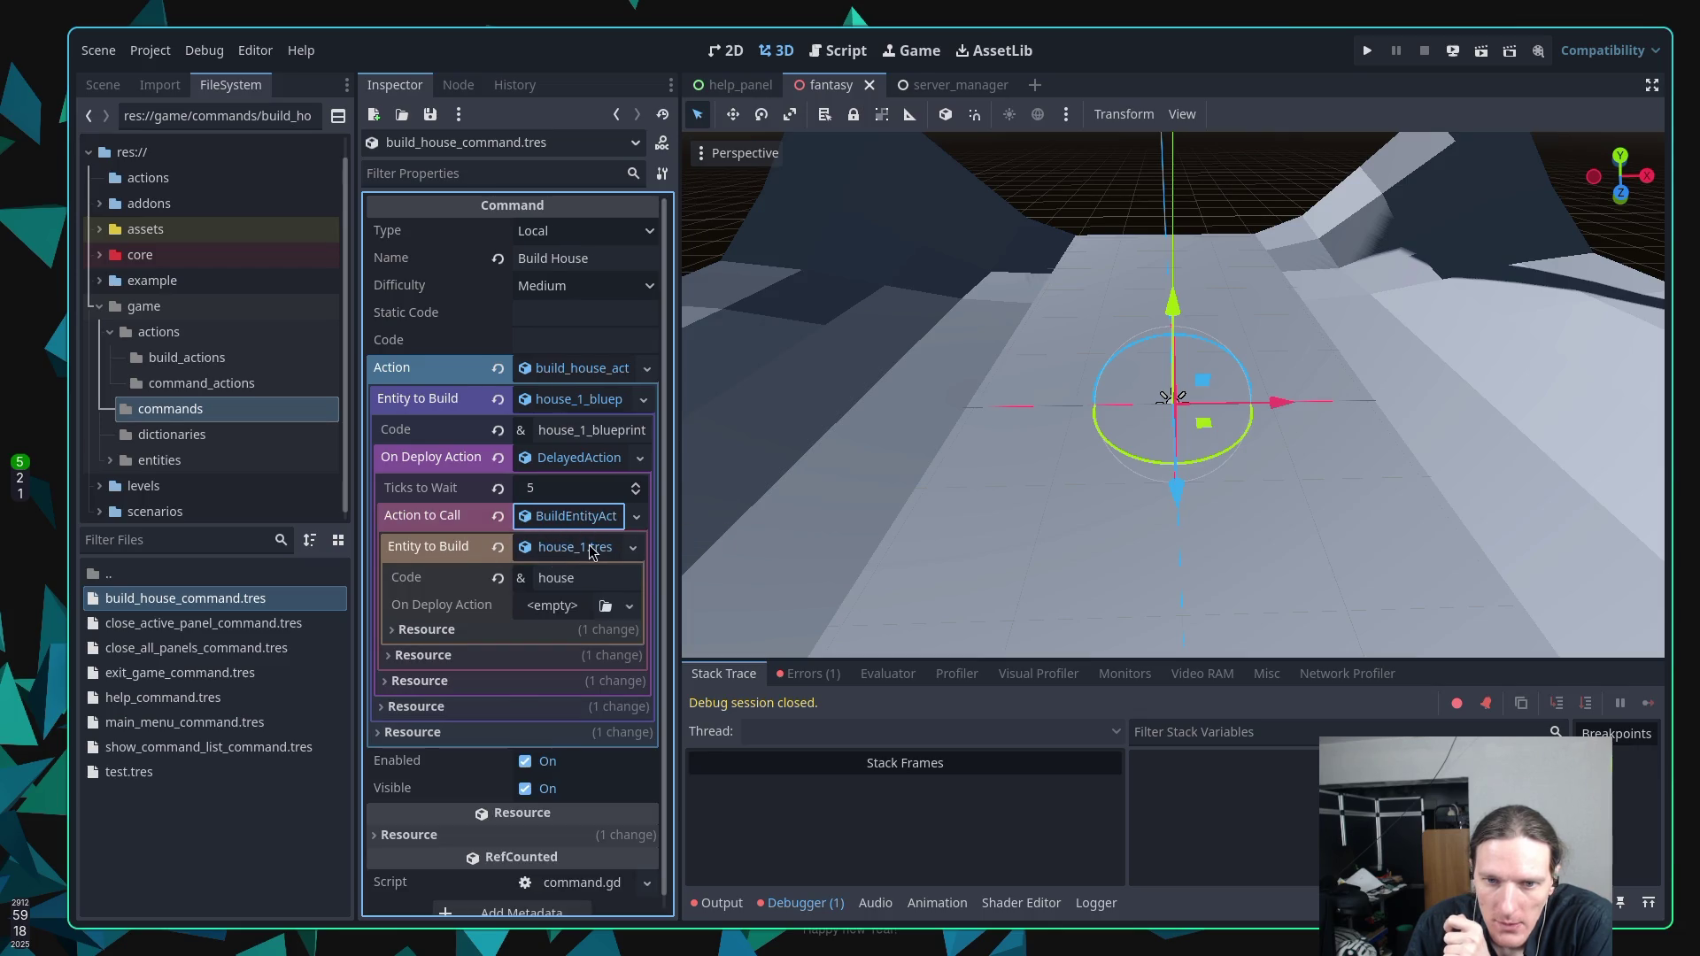
left_click(584, 547)
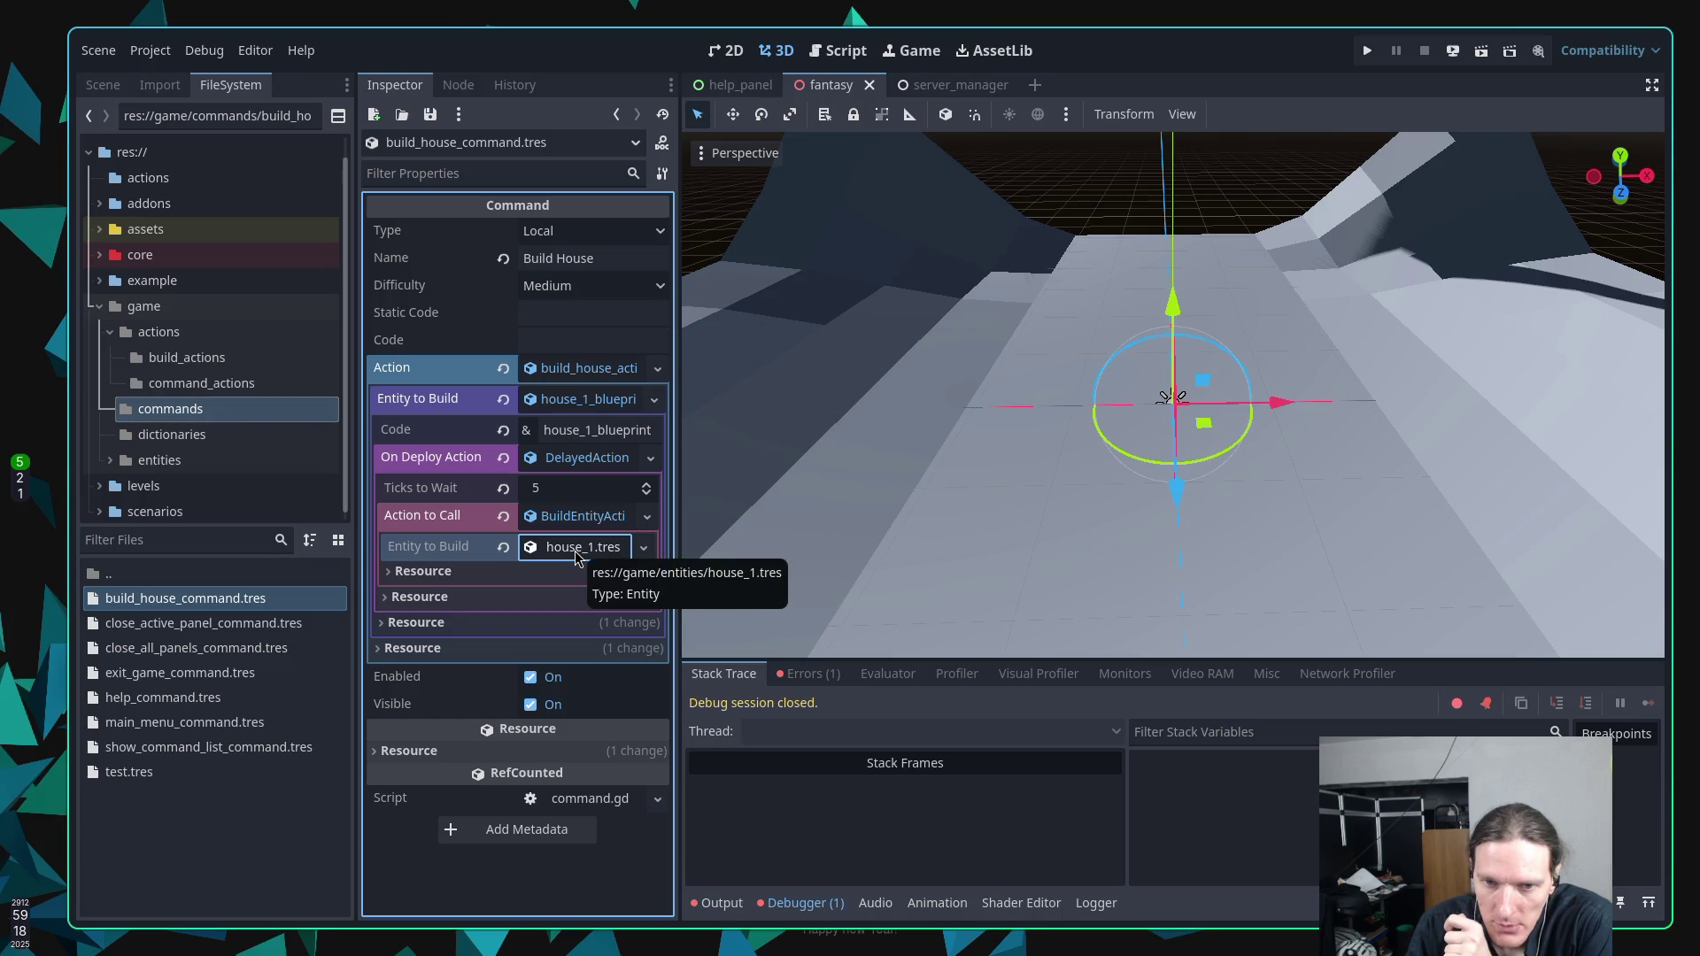
left_click(577, 547)
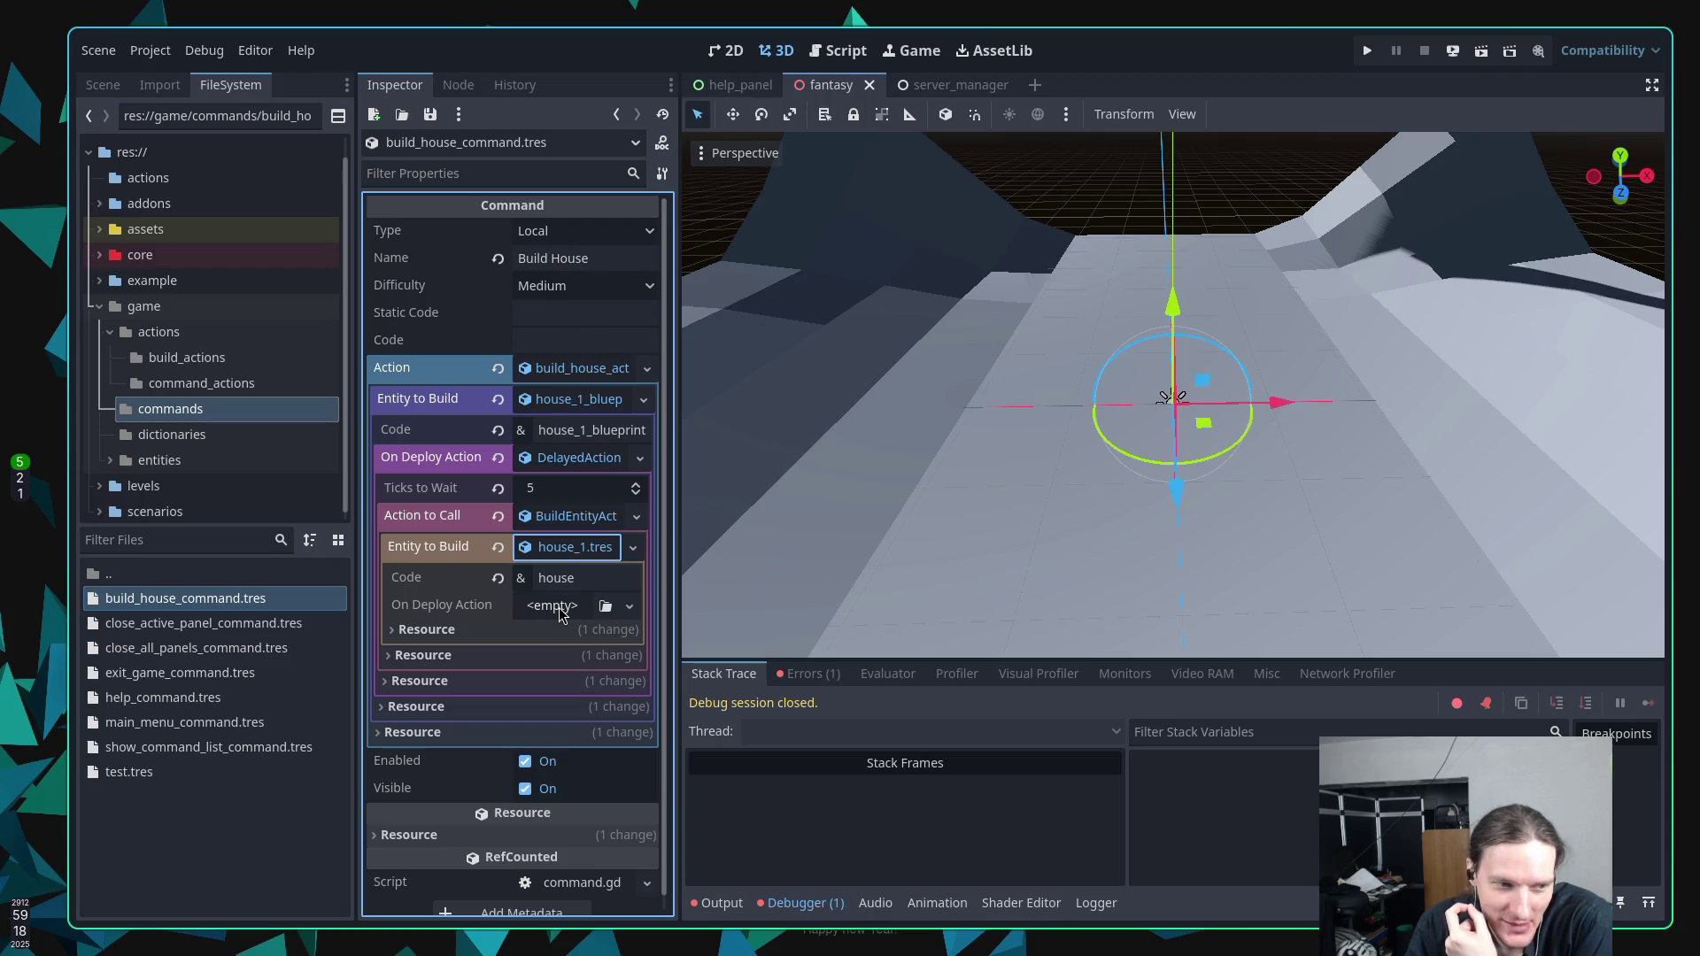
left_click(559, 610)
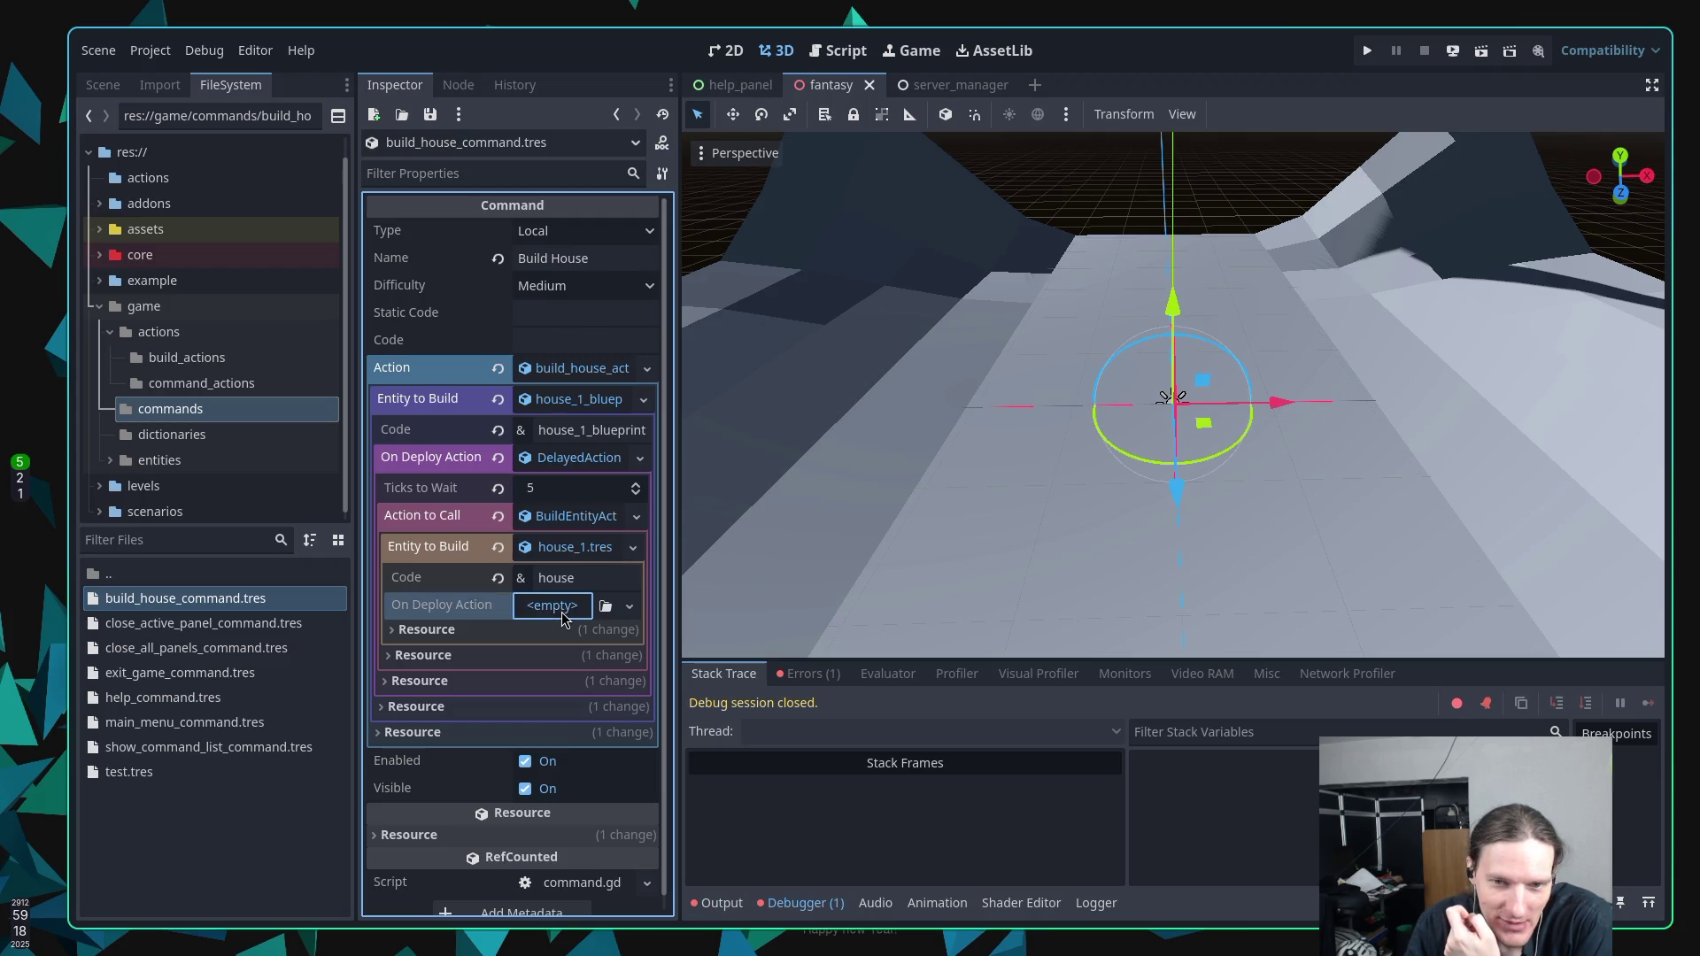
left_click(452, 610)
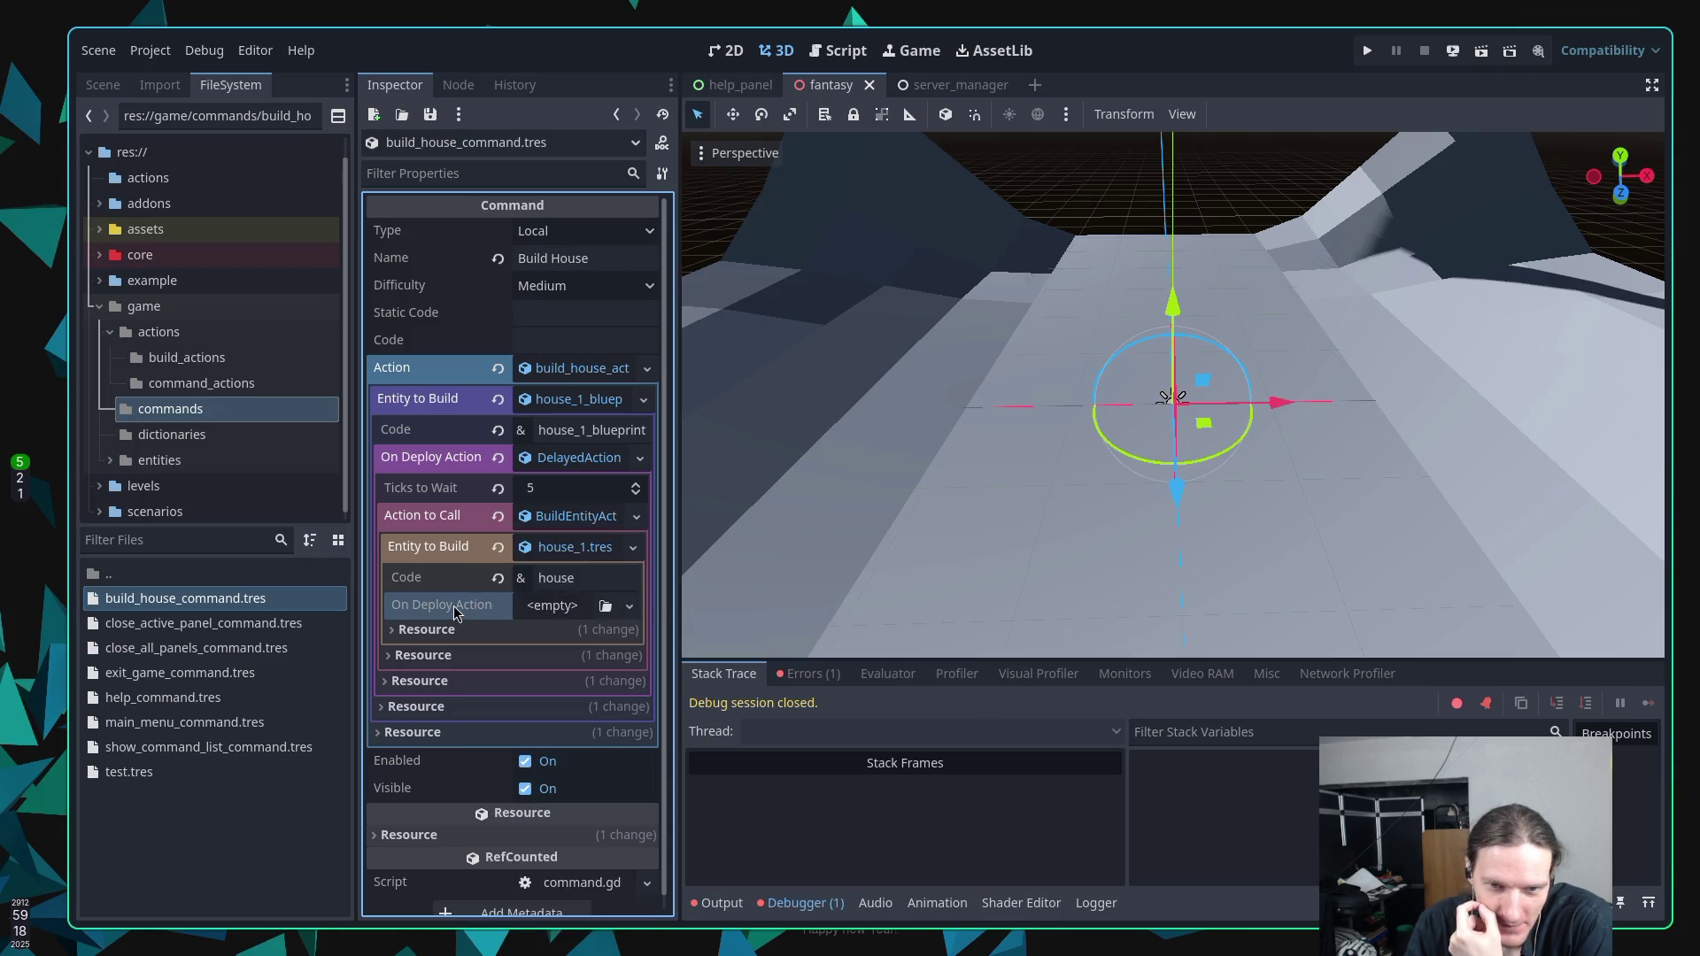
left_click(605, 610)
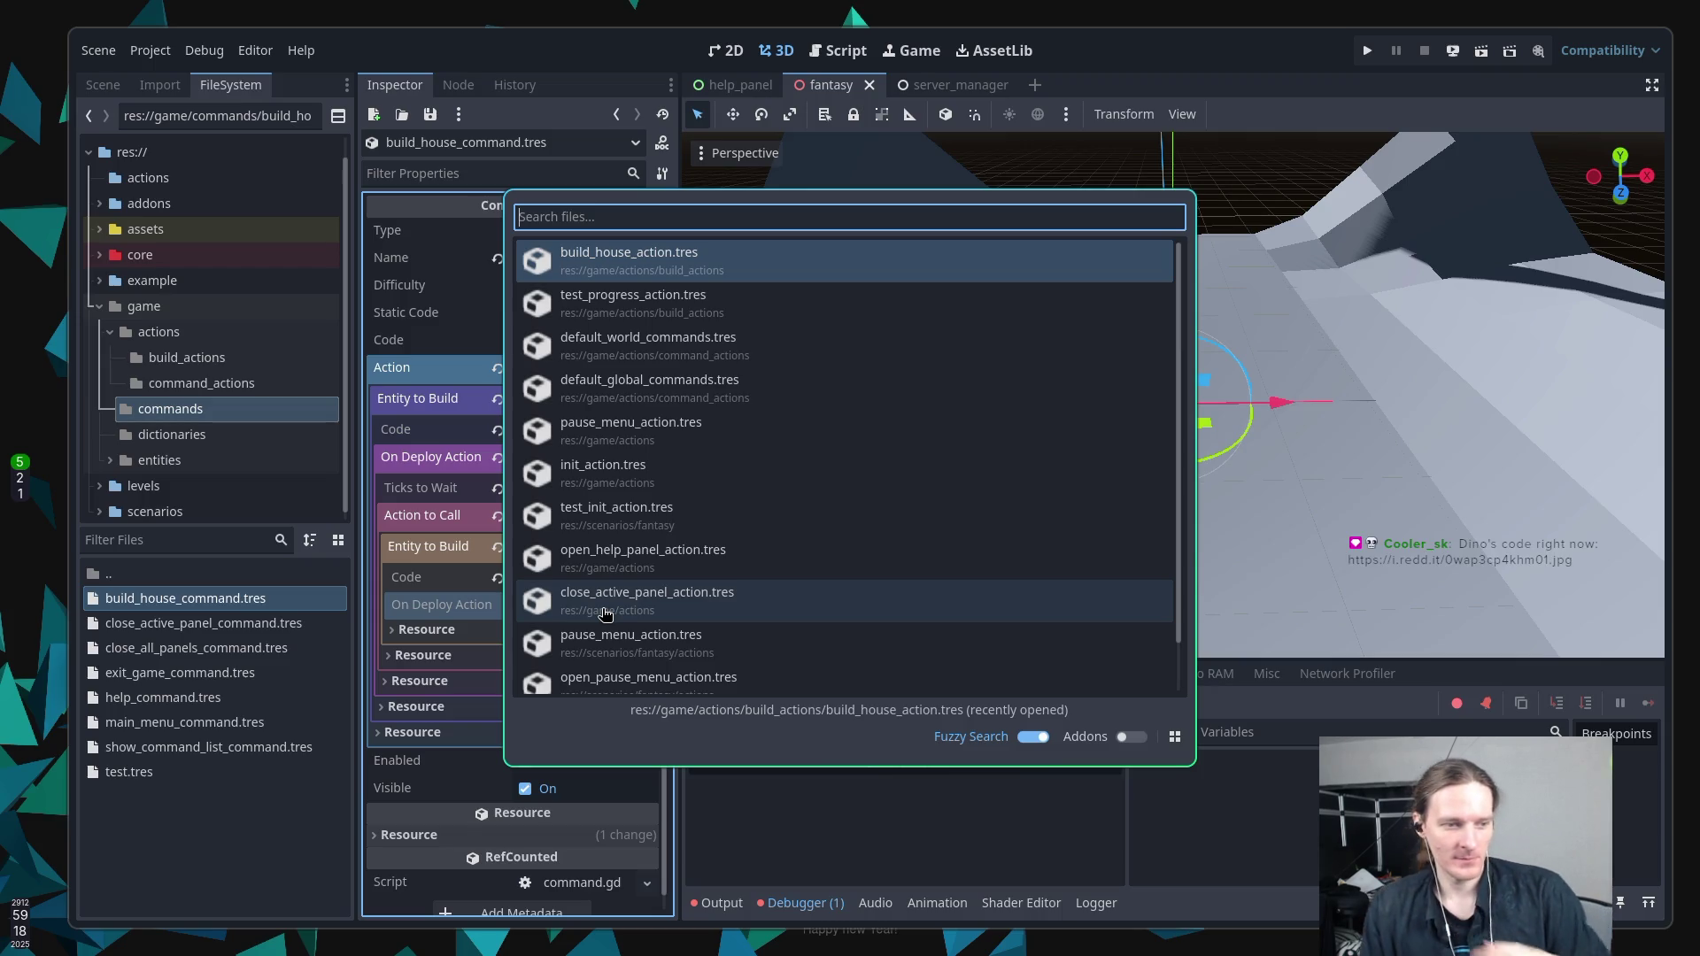
key("Escape")
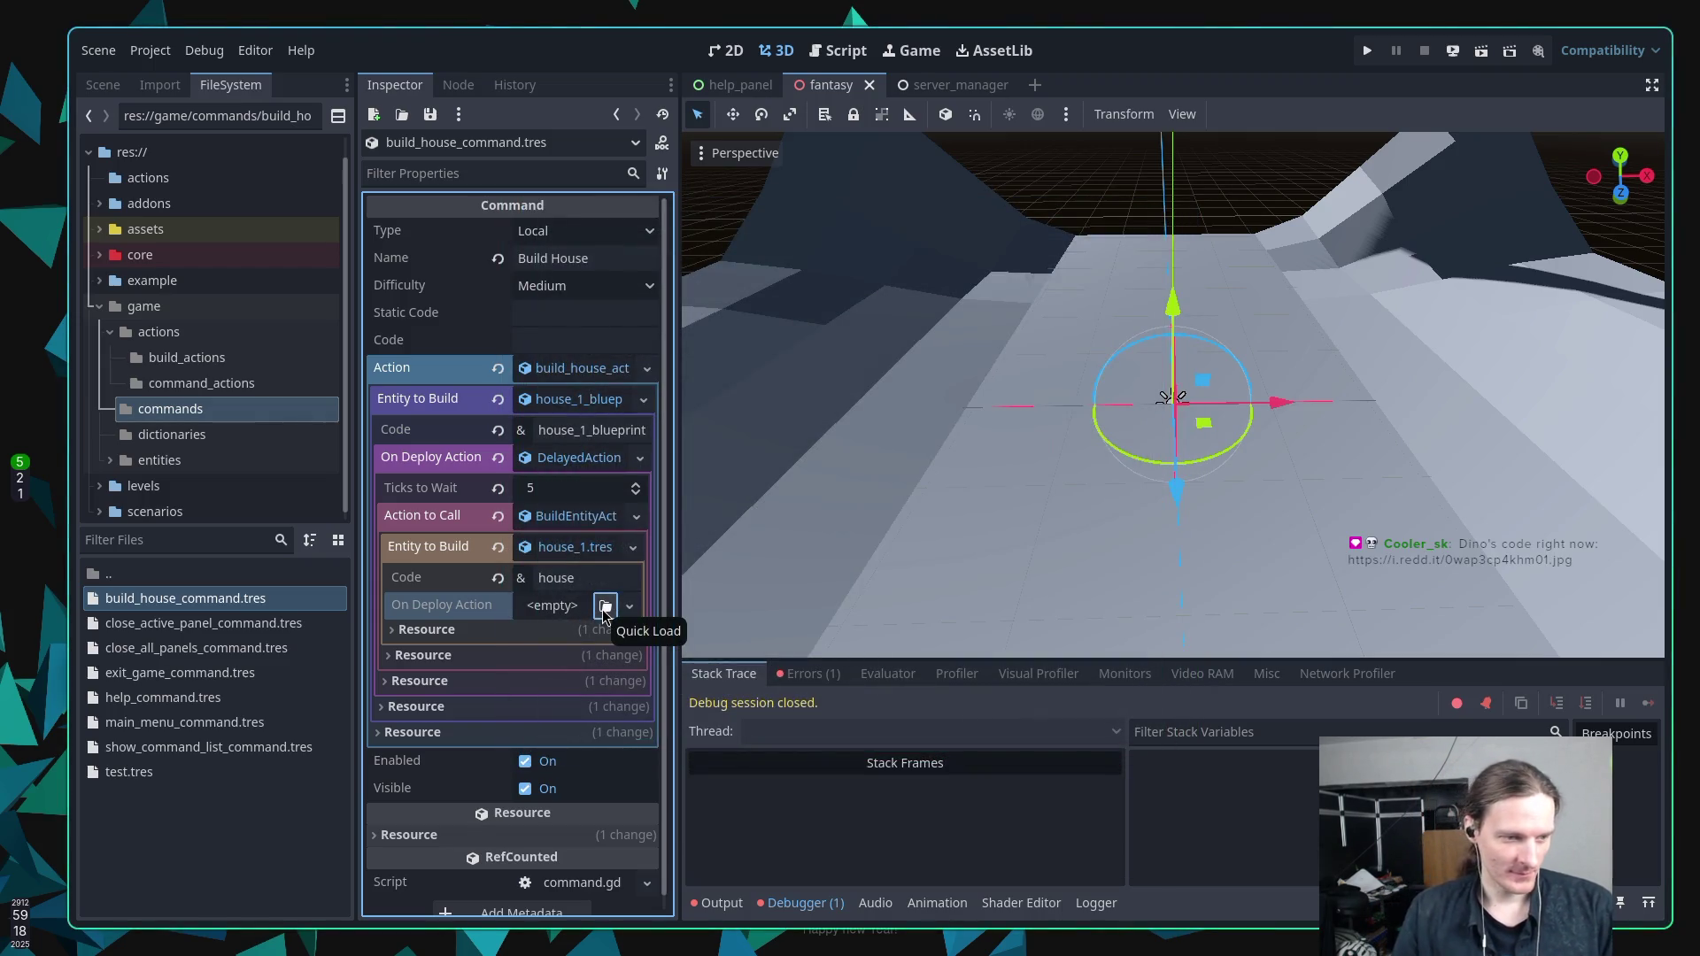
key("super+2")
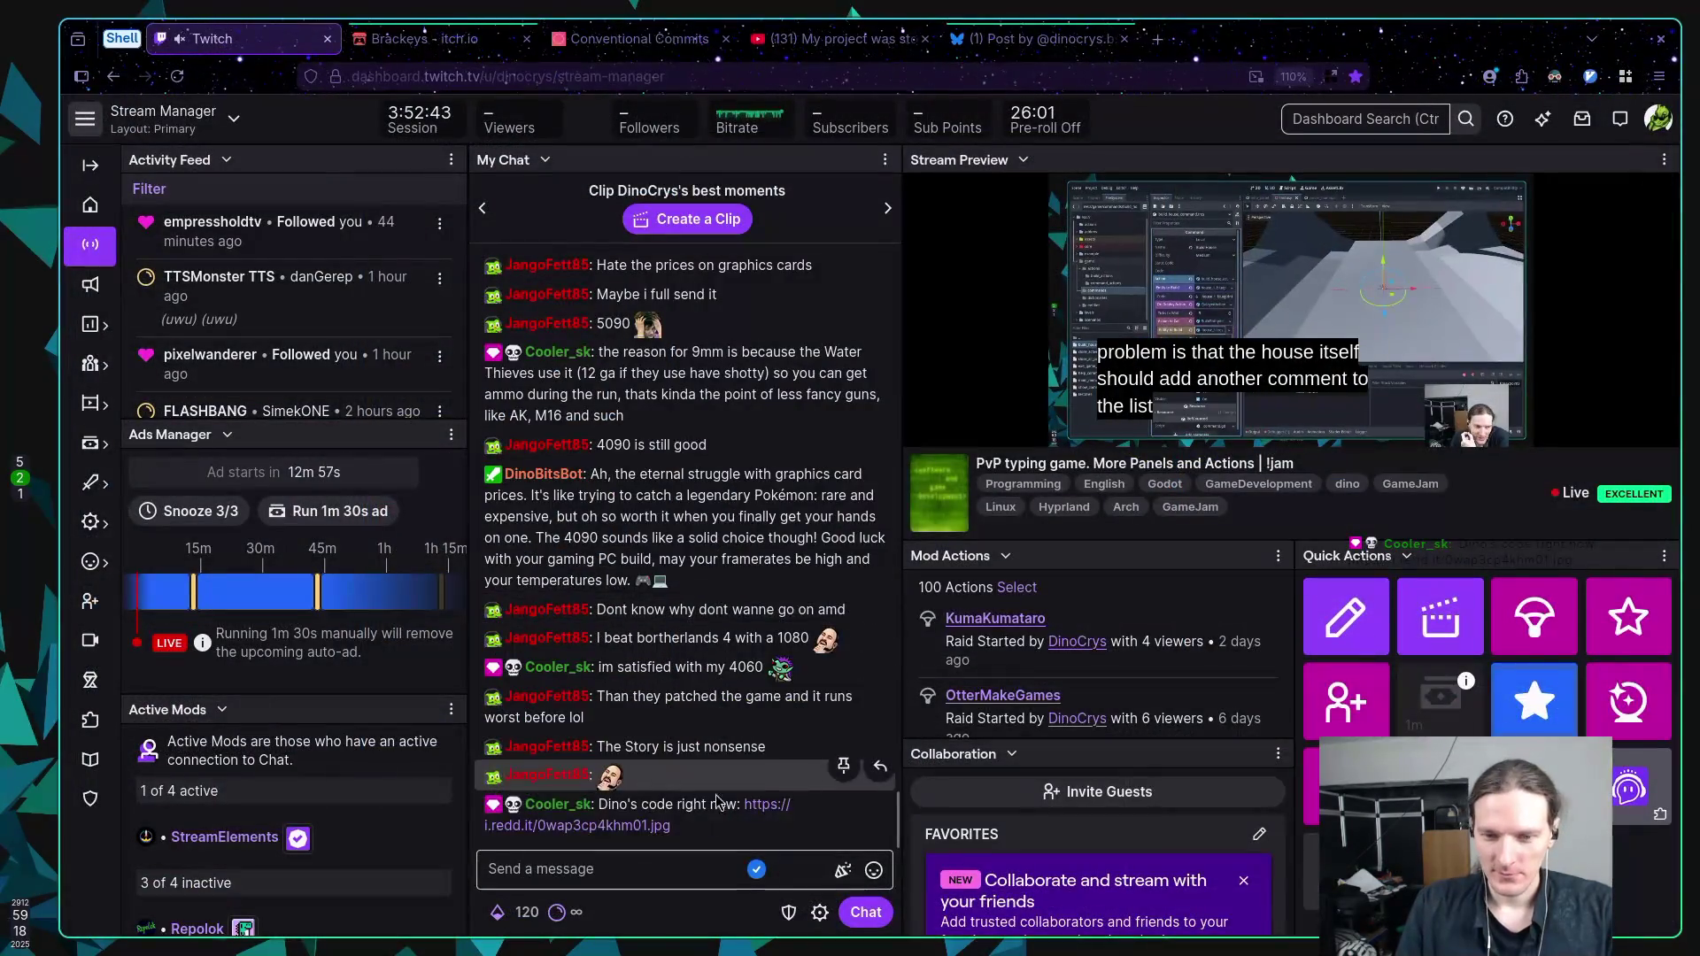
View the chat-linked i.redd.it recursion meme, close its tab, and go back to Godot.
left_click(767, 807)
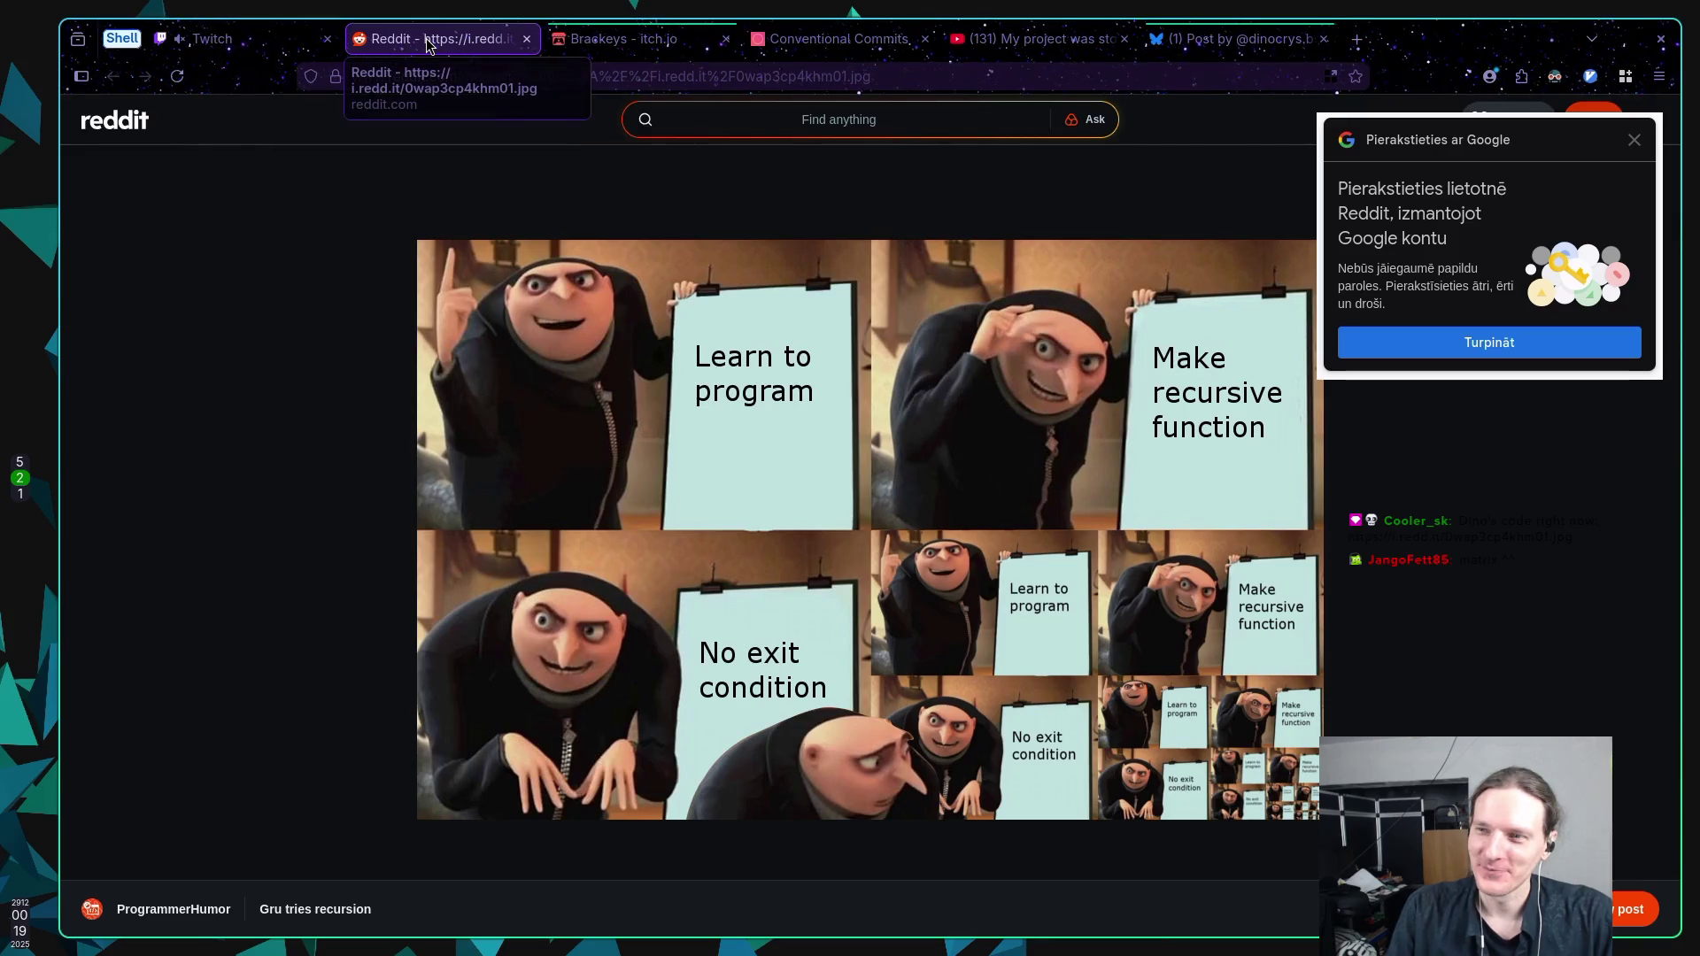
left_click(254, 44)
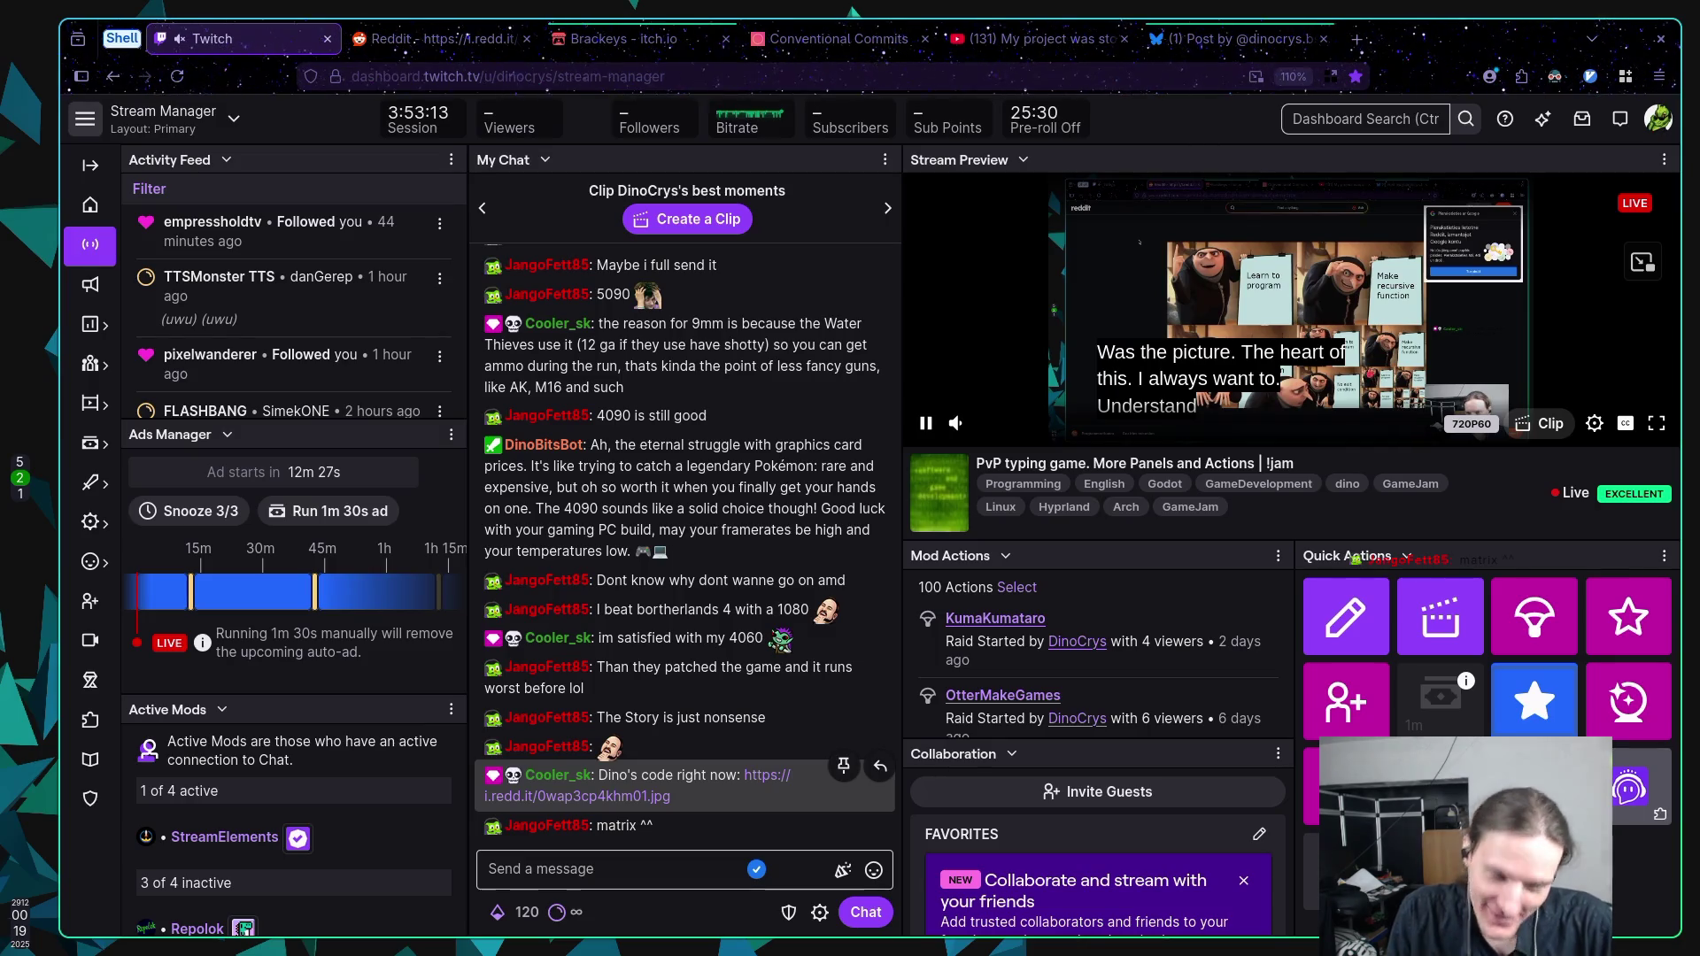
middle_click(416, 39)
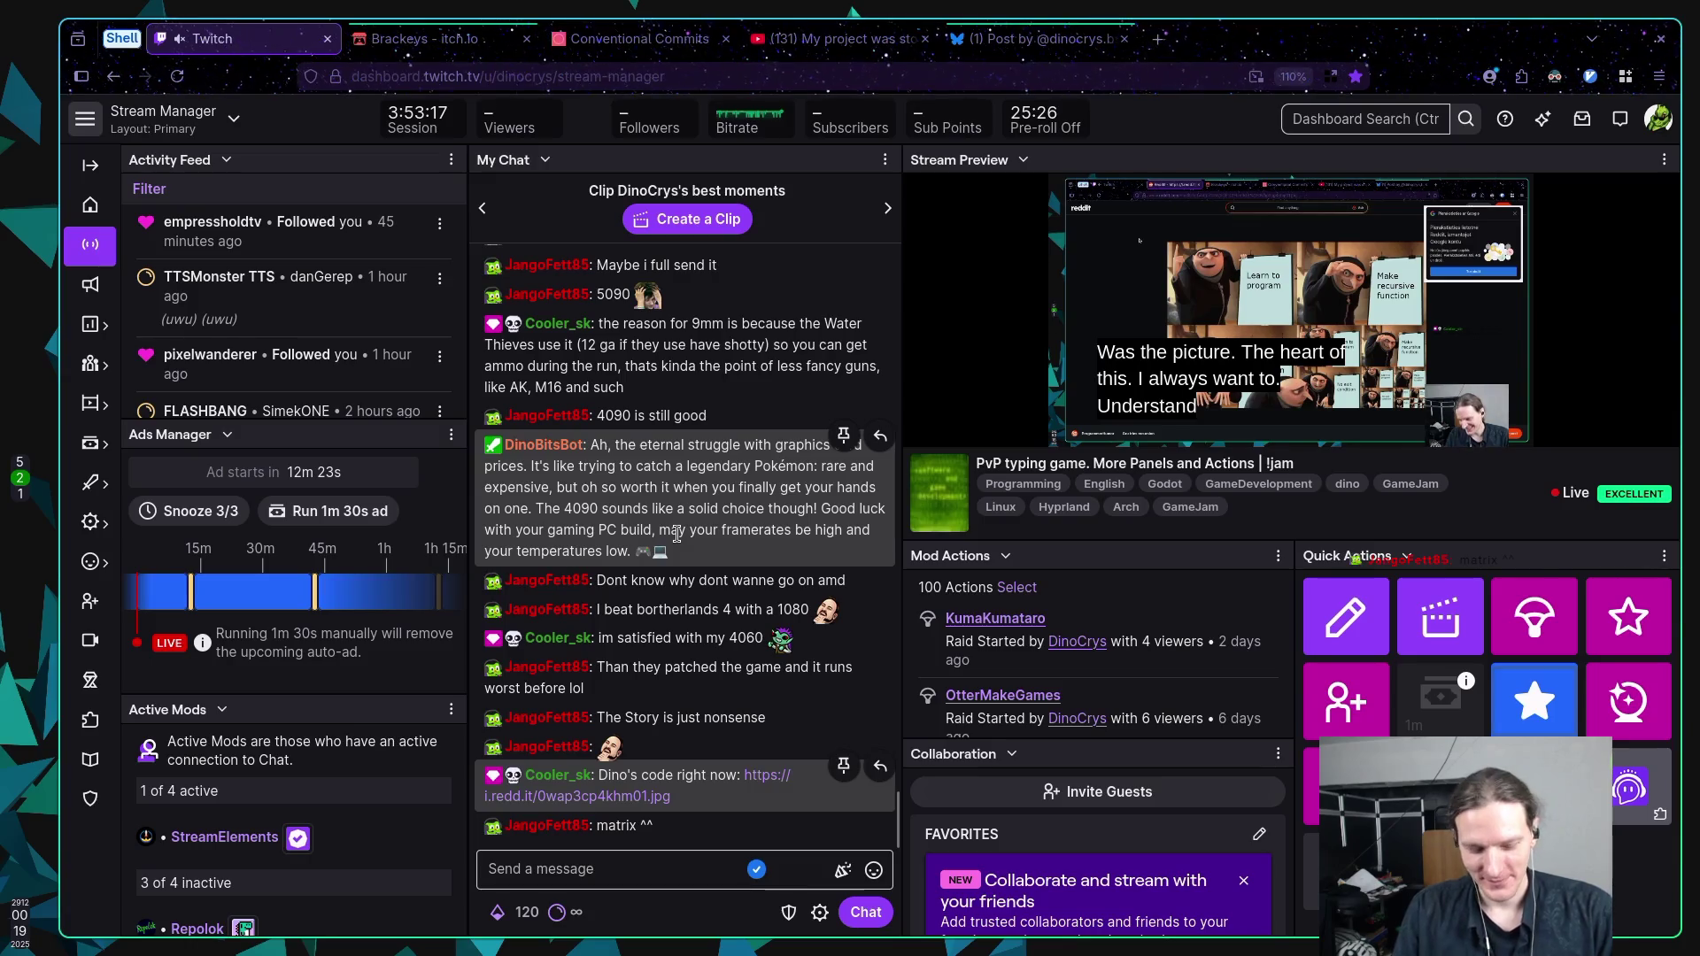
key("super+5")
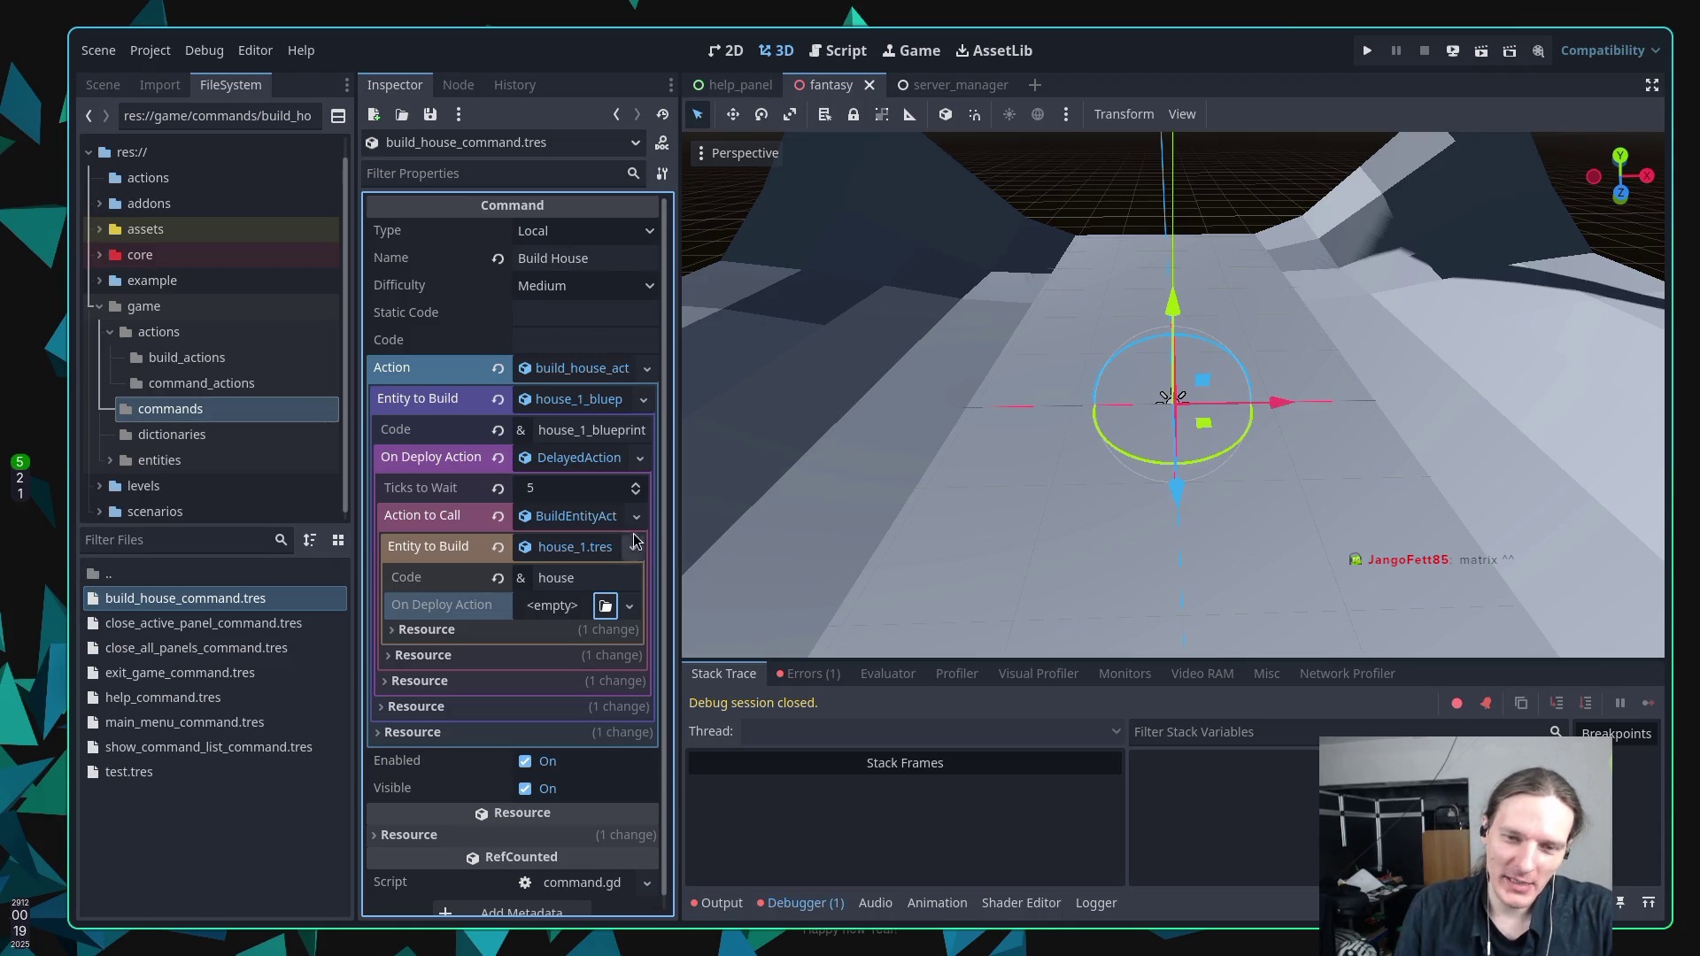
Bring up build_entity_action.gd in Neovim and move to line 23's first word.
left_click(585, 522, "ctrl")
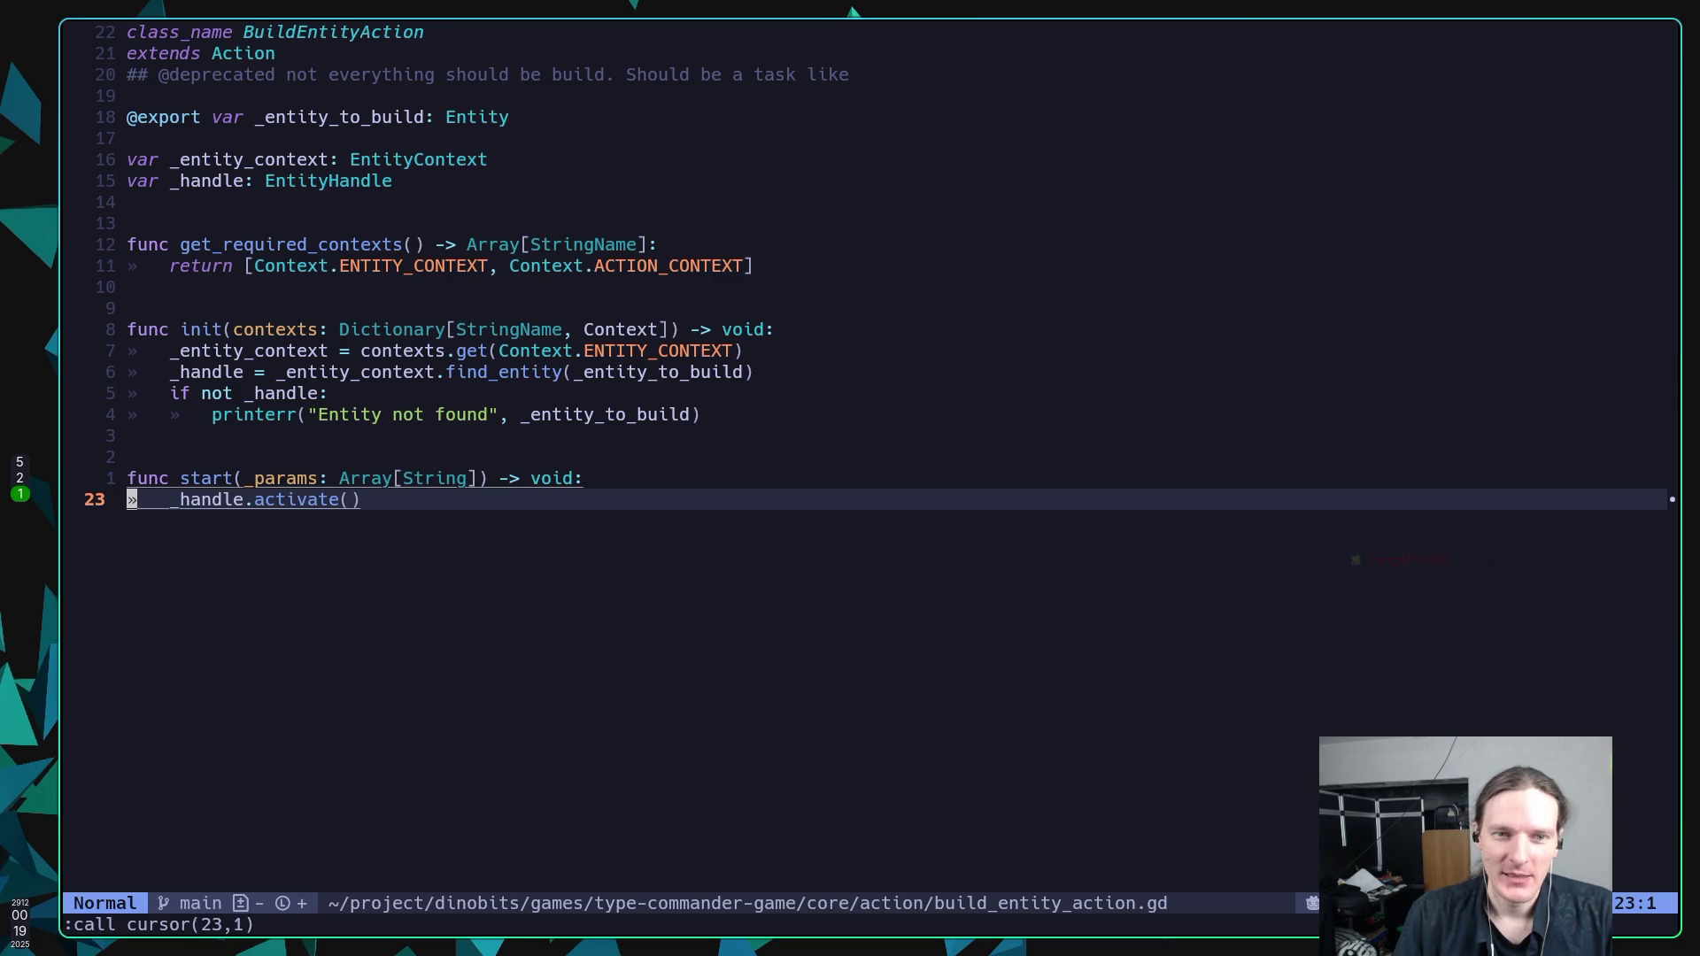
key("w")
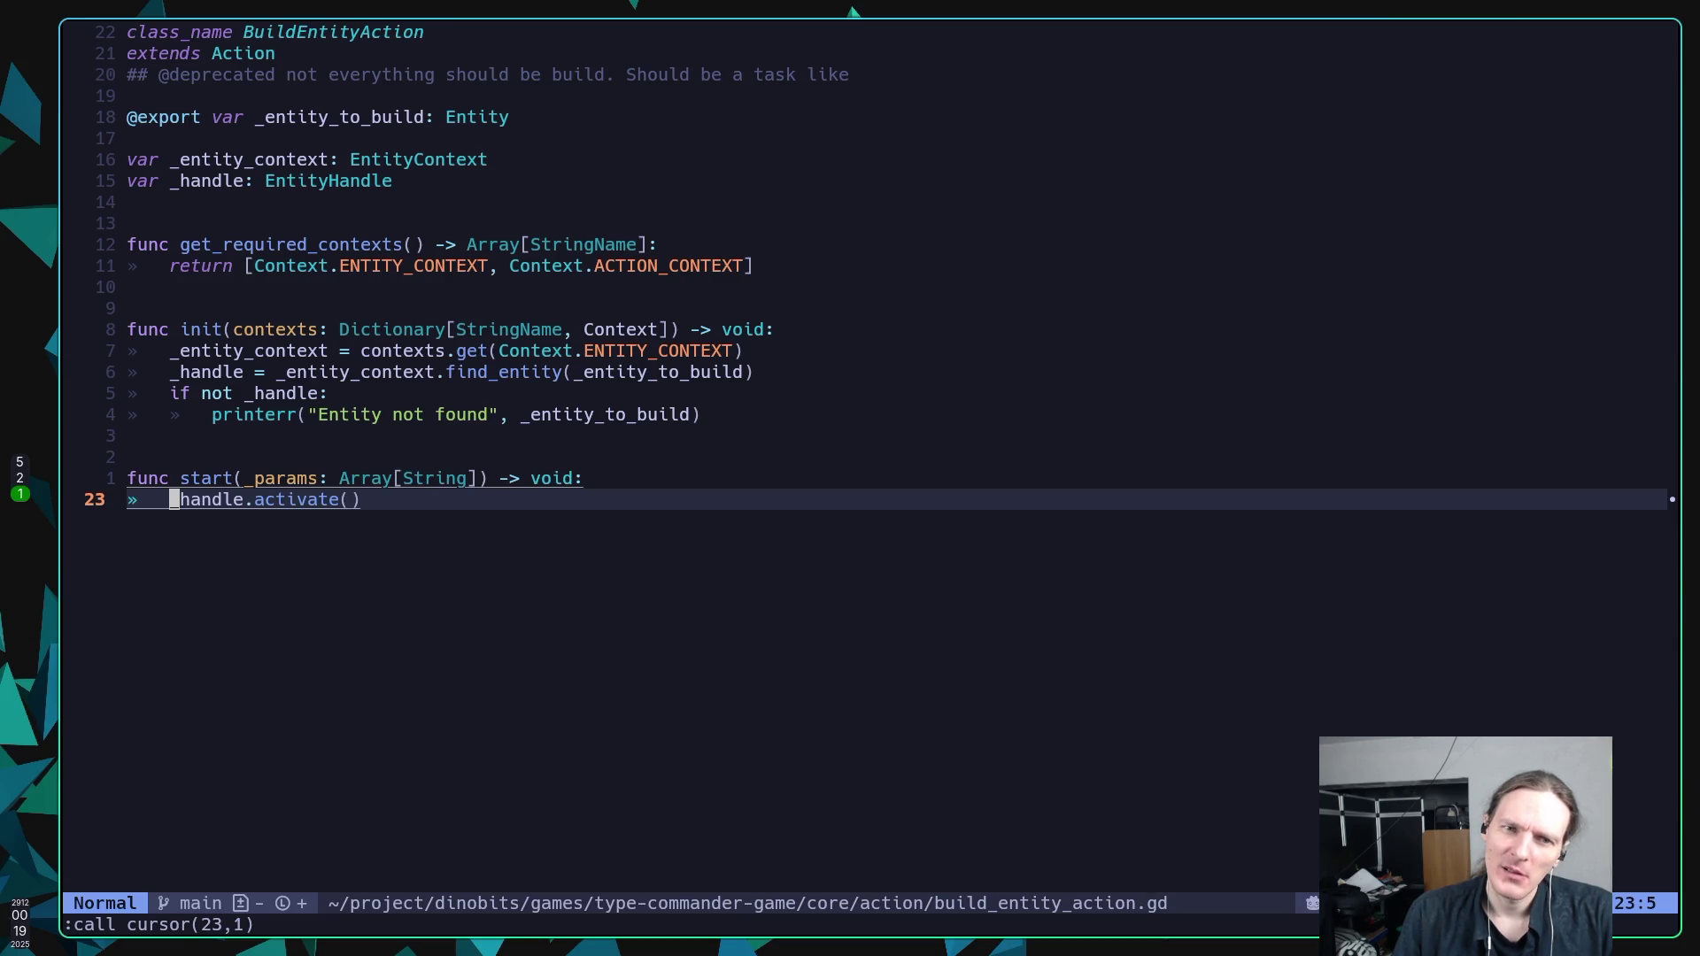
Compare the init function lines with Godot's Entity to Build, then start Neovim's file finder.
key("k")
key("k")
key("k")
key("j")
key("j")
key("j")
key("j")
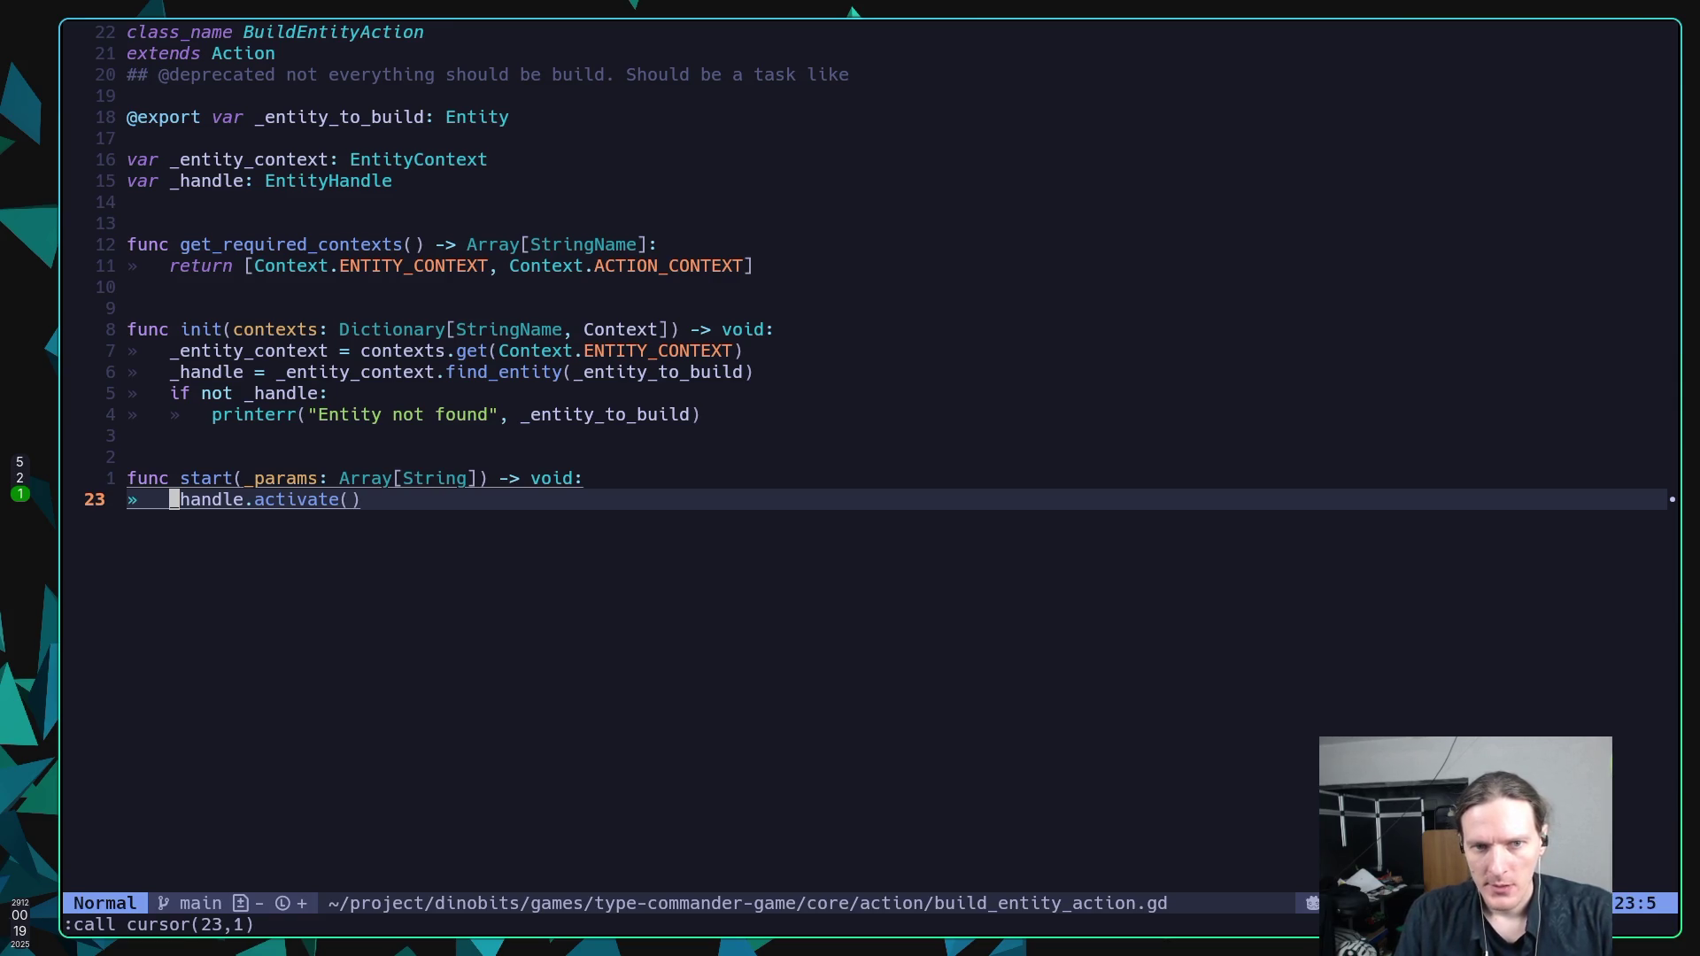
key("super+5")
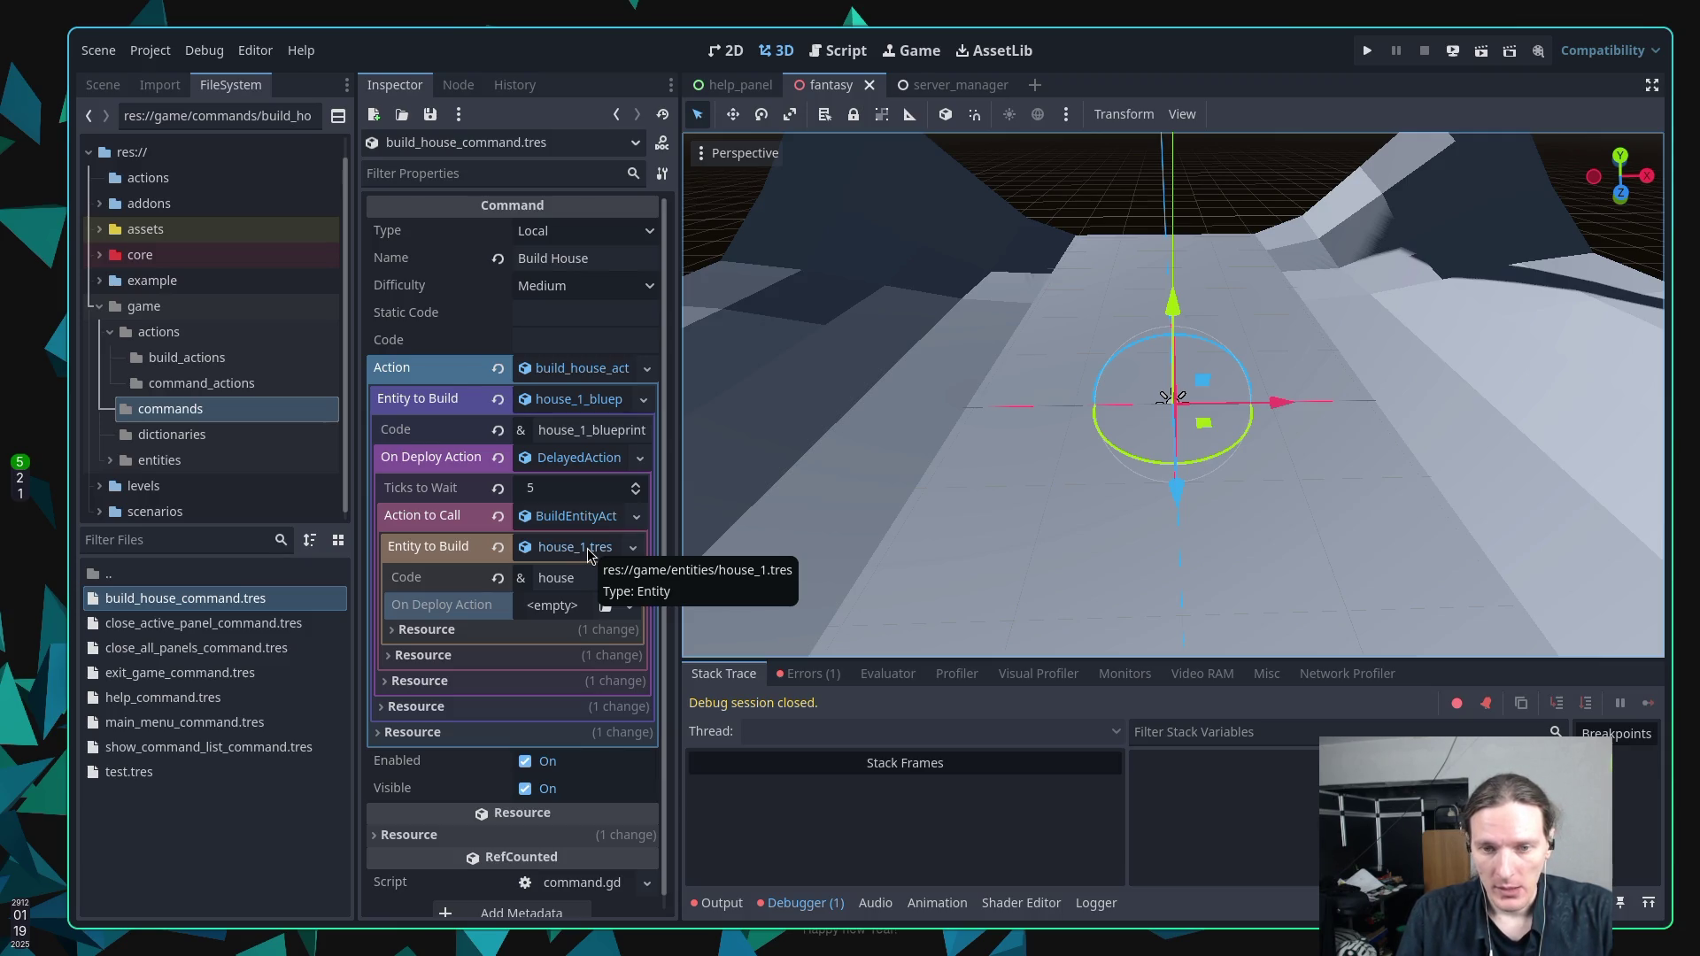
key("alt+Tab")
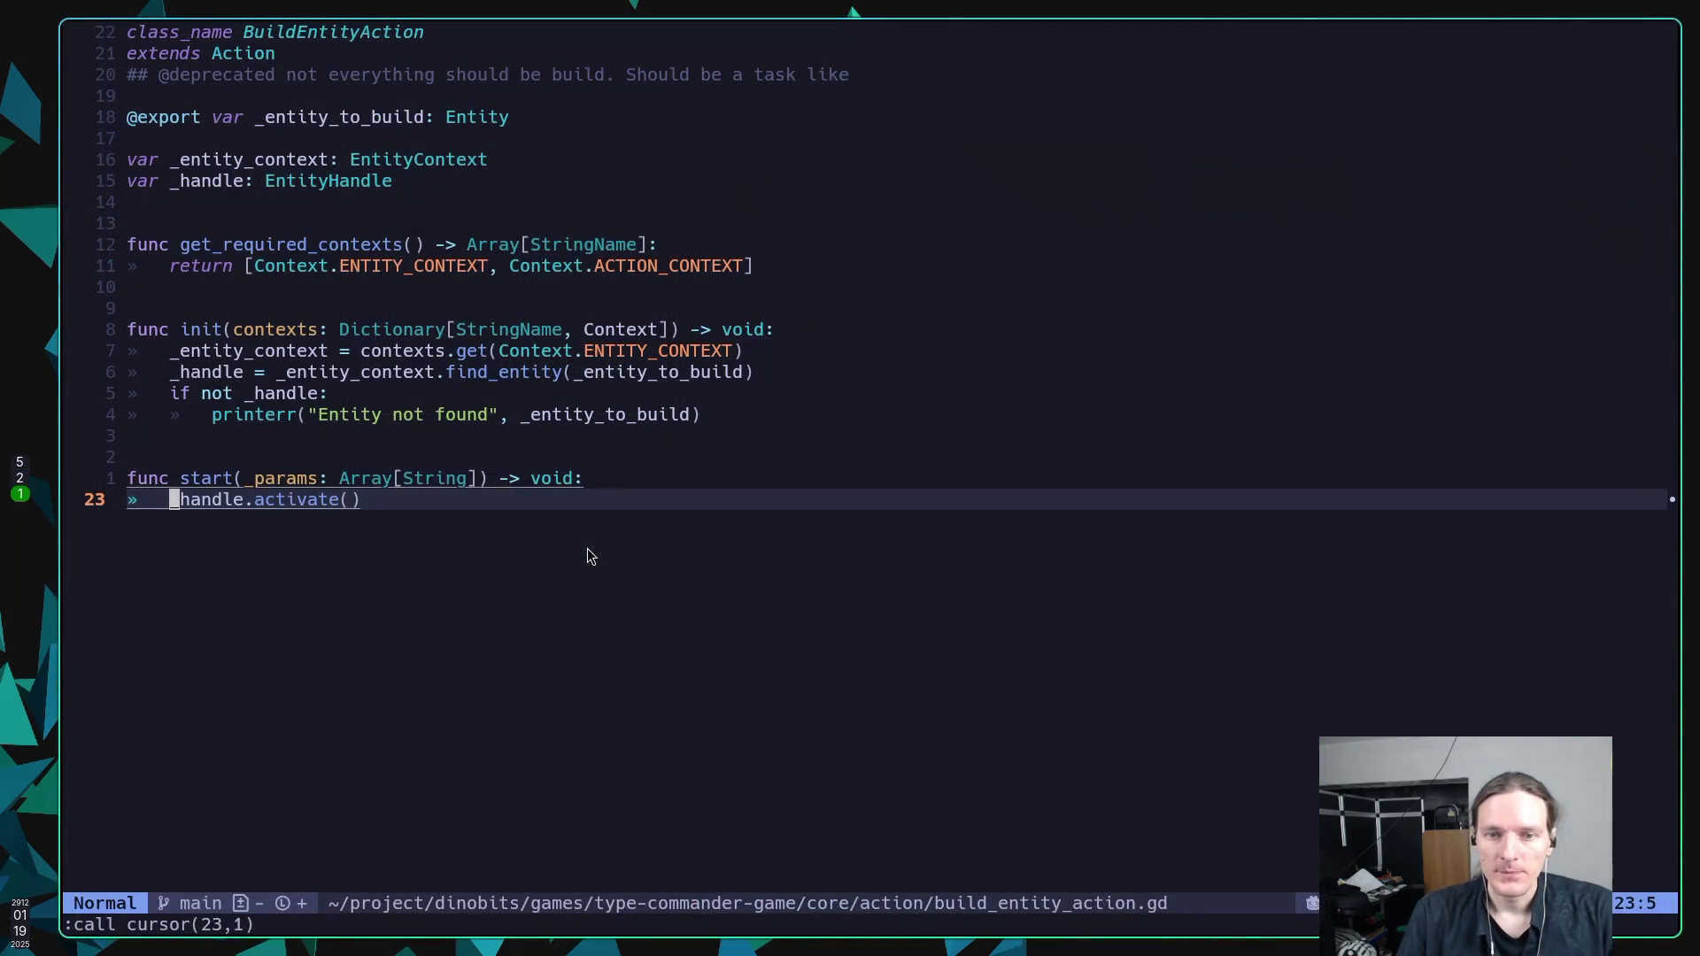
key("space")
Open core/entities/entity.gd through the file finder by searching 'entity'.
key("s")
key("f")
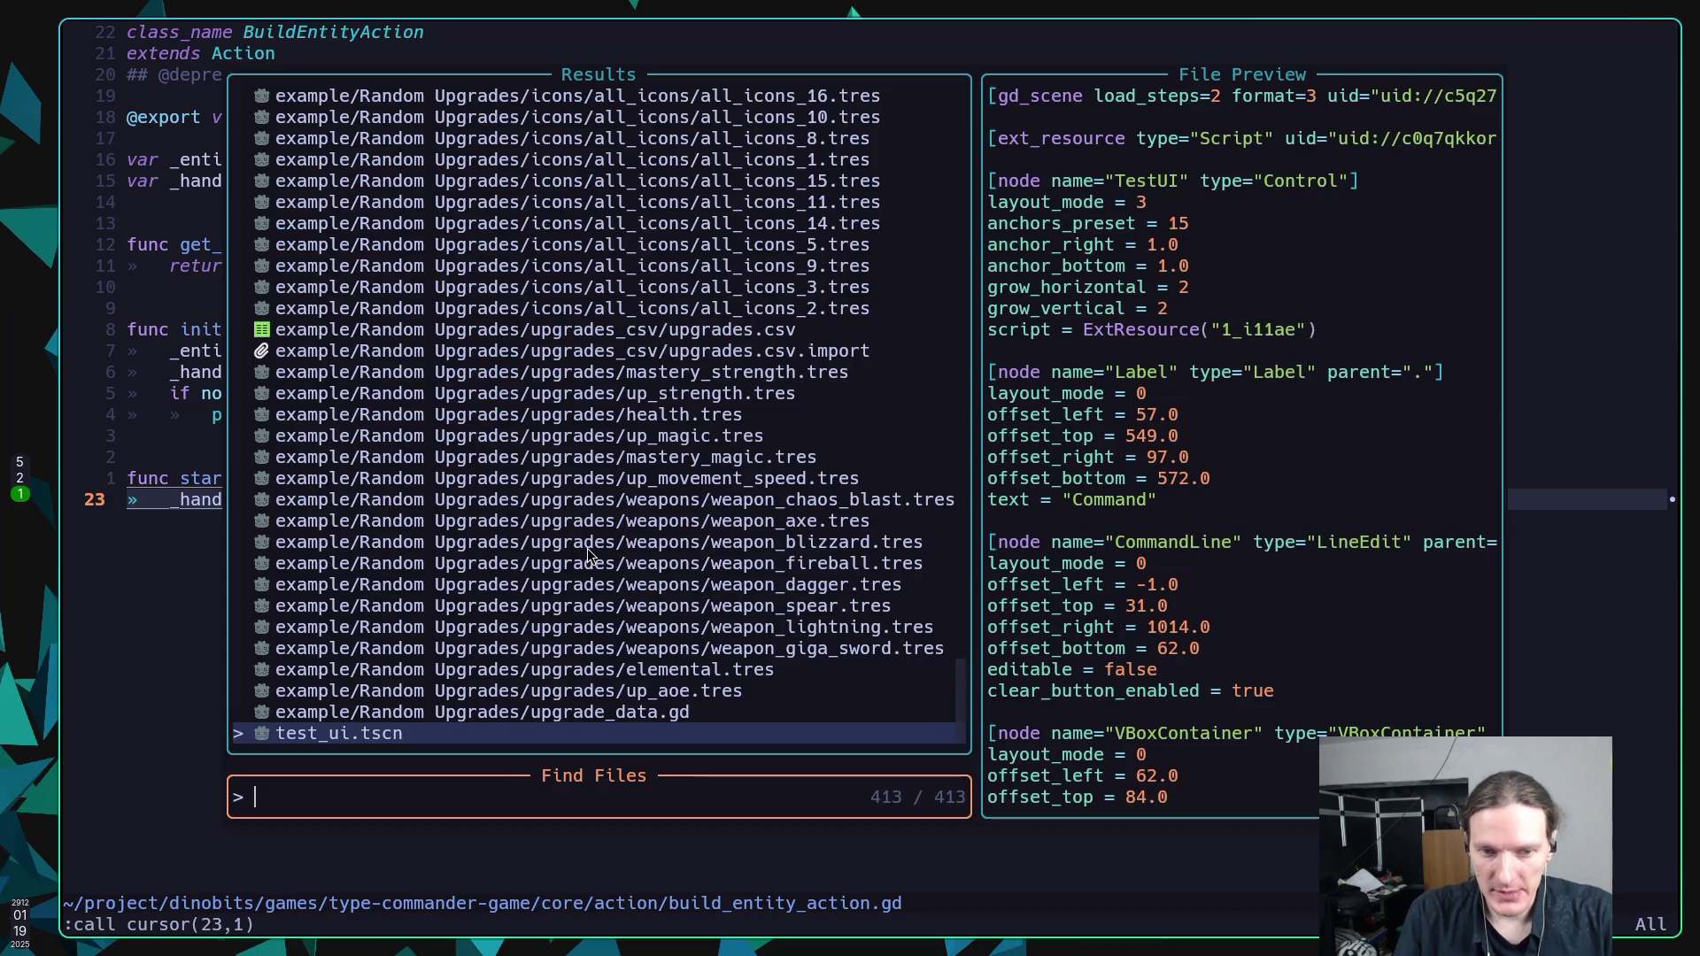
type("entity")
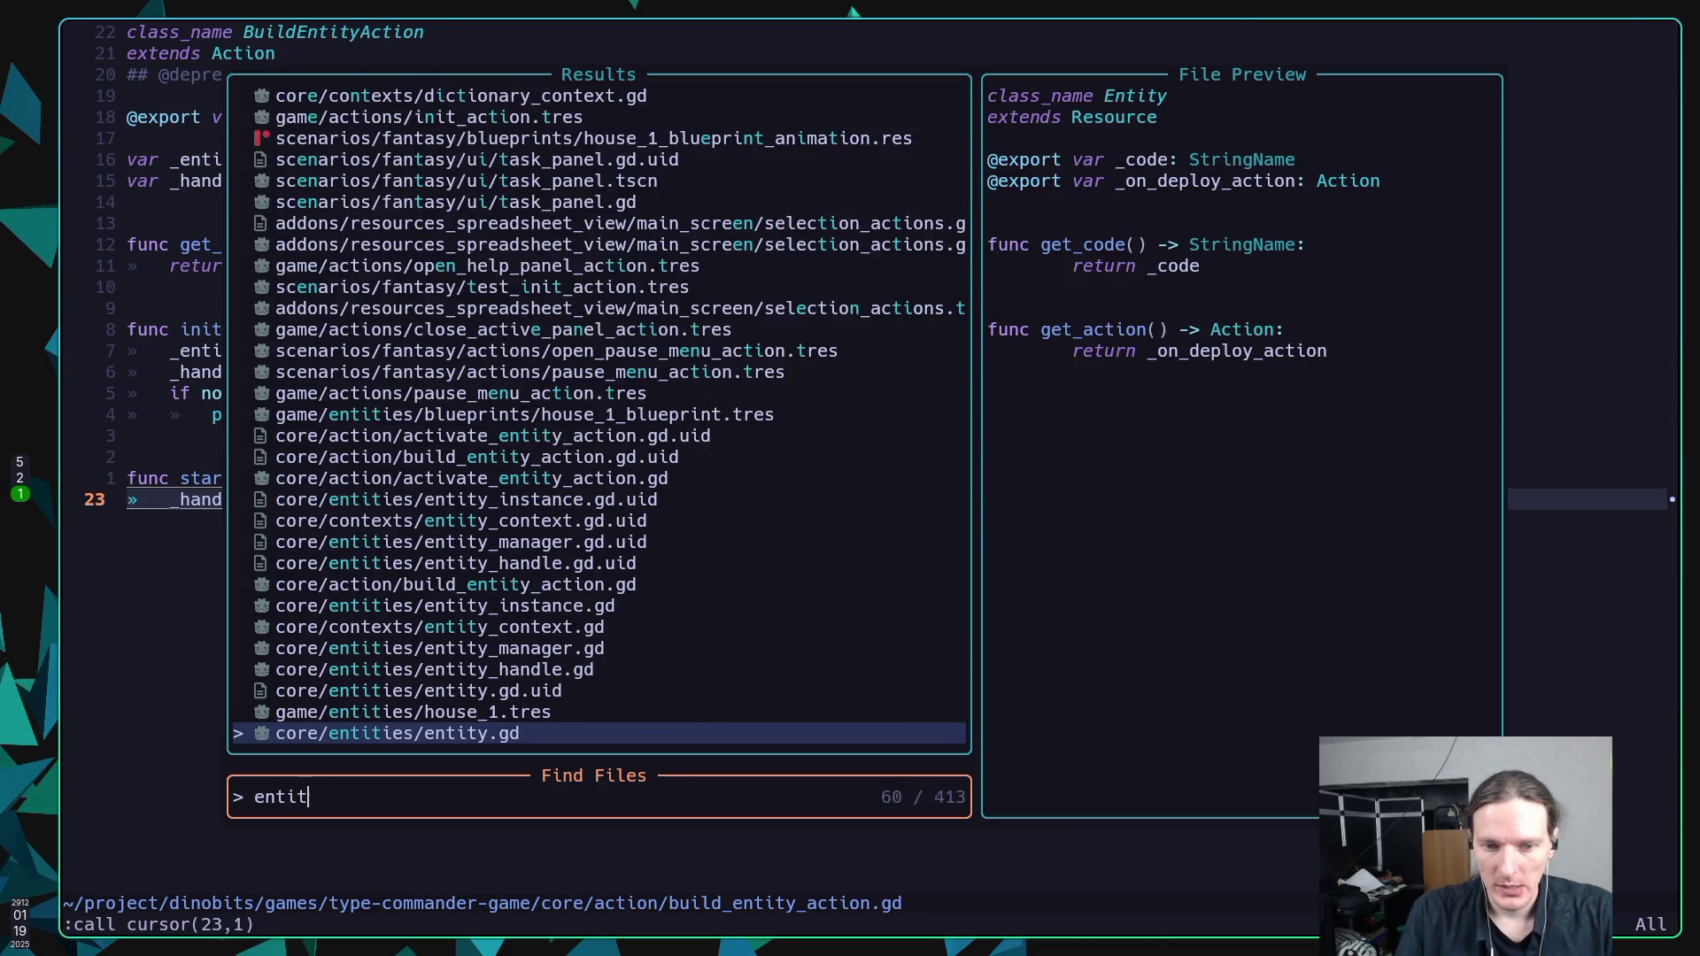
key("Return")
key("j")
key("j")
key("j")
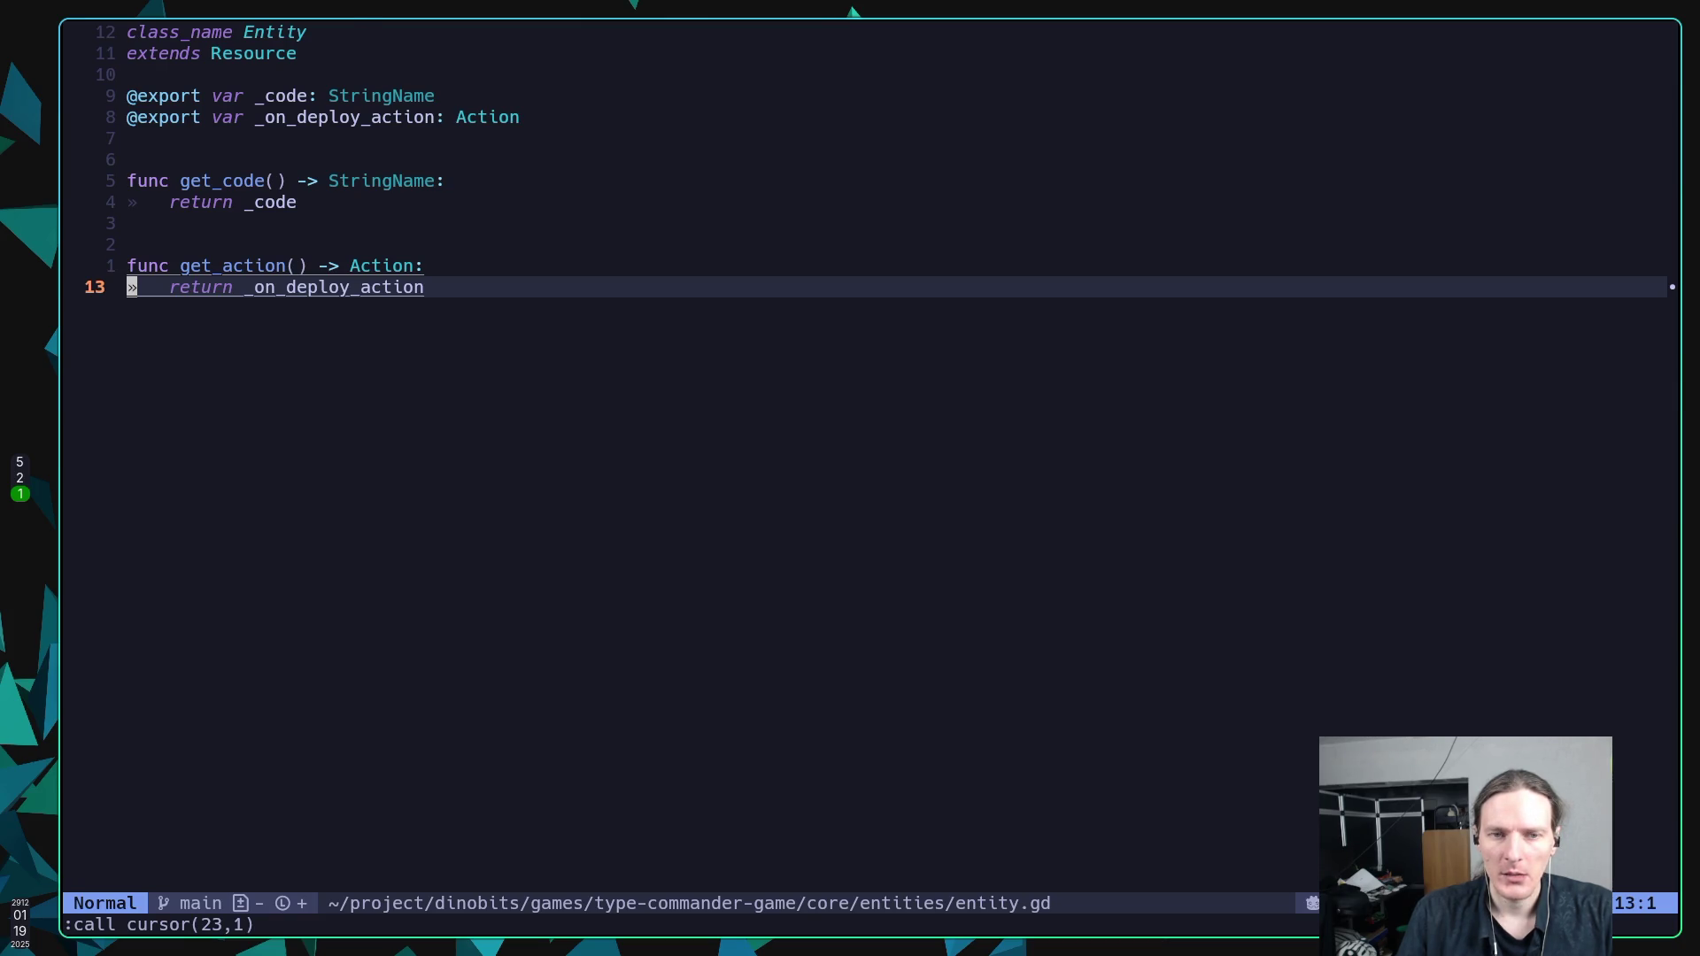
Return to build_entity_action.gd and move from the _handle assignment to start's activate call.
key("ctrl+o")
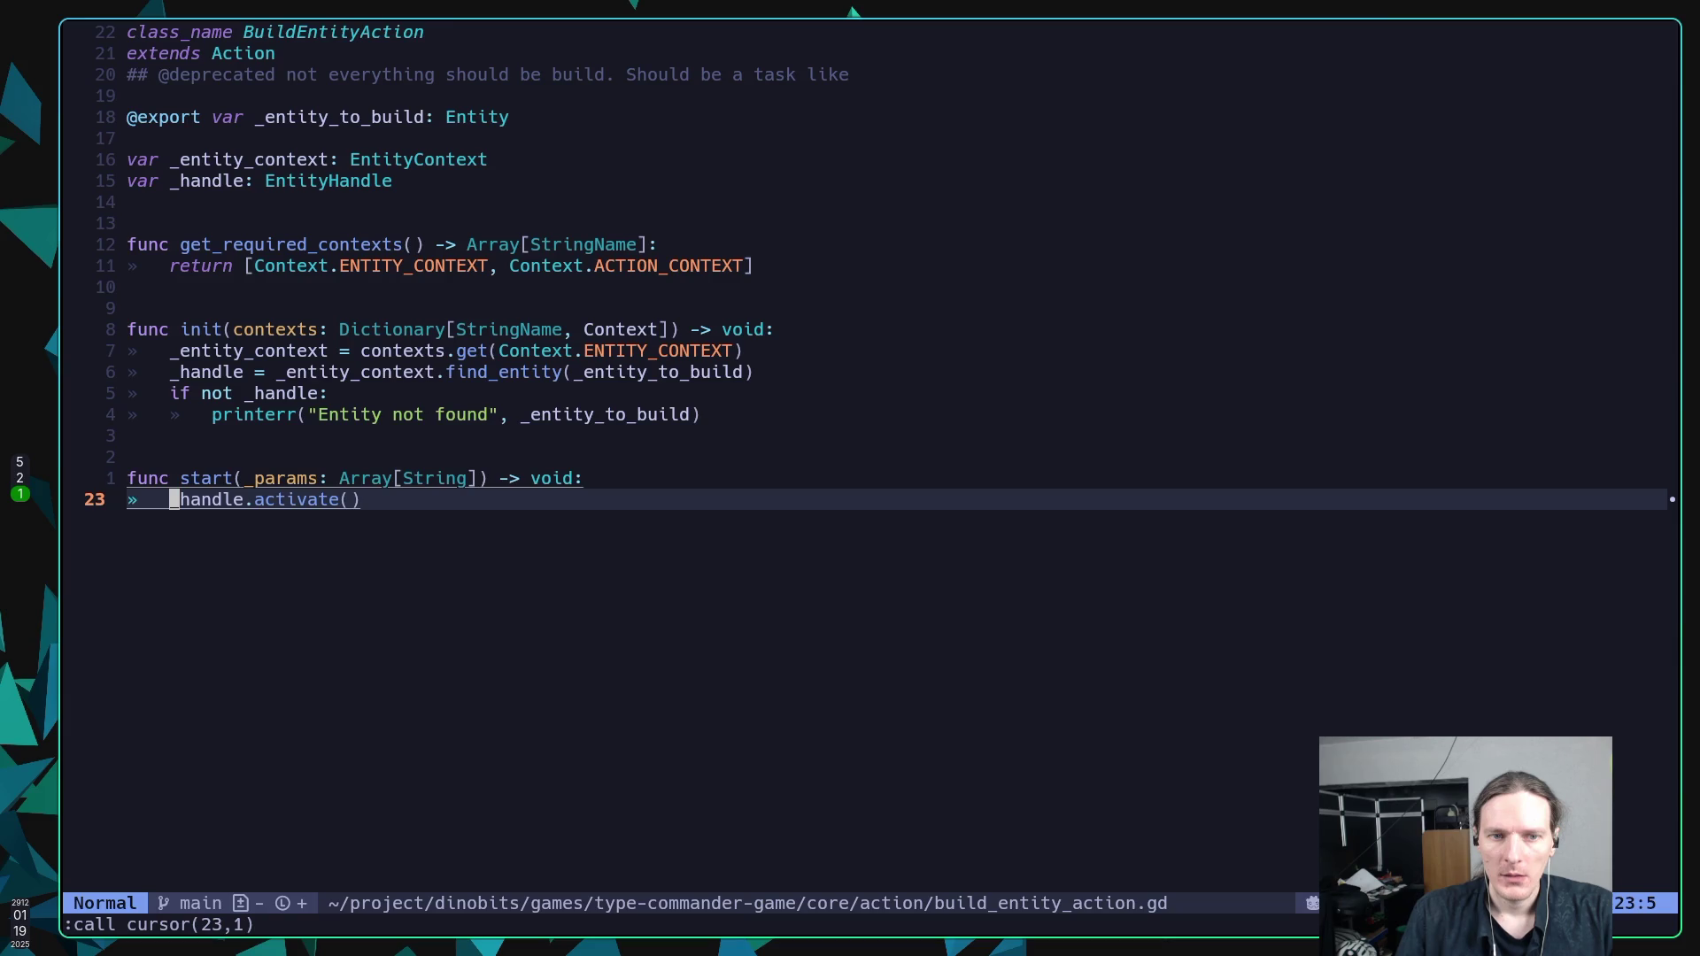
key("k")
key("k")
key("k")
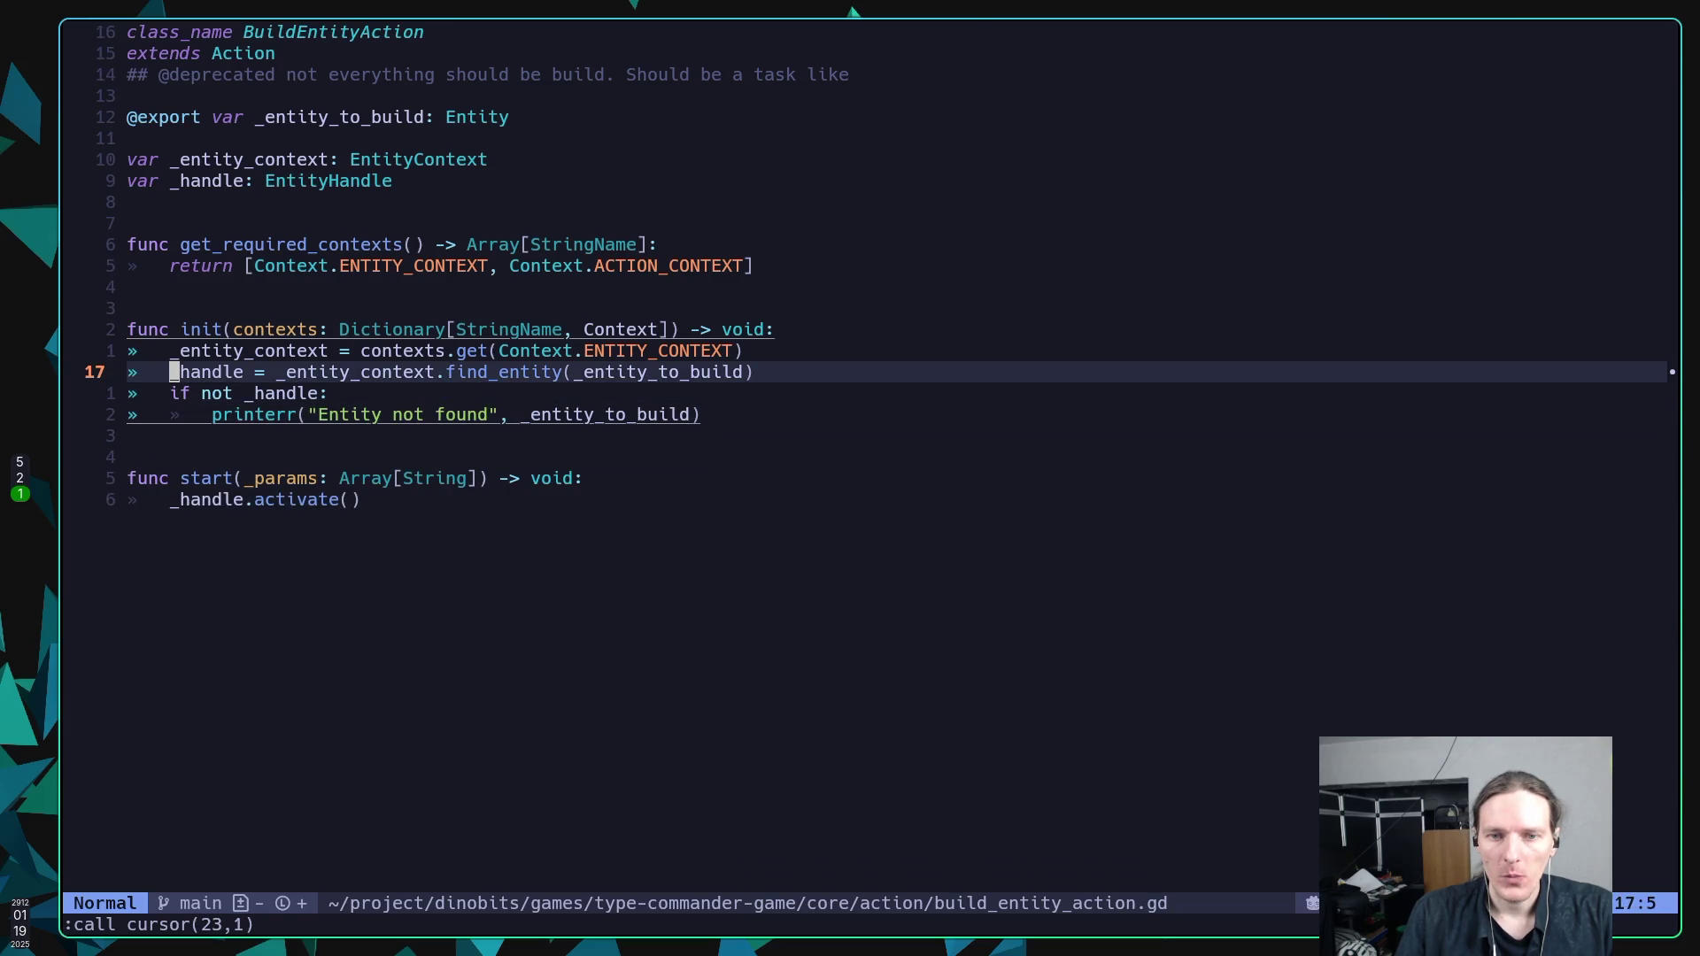
key("l")
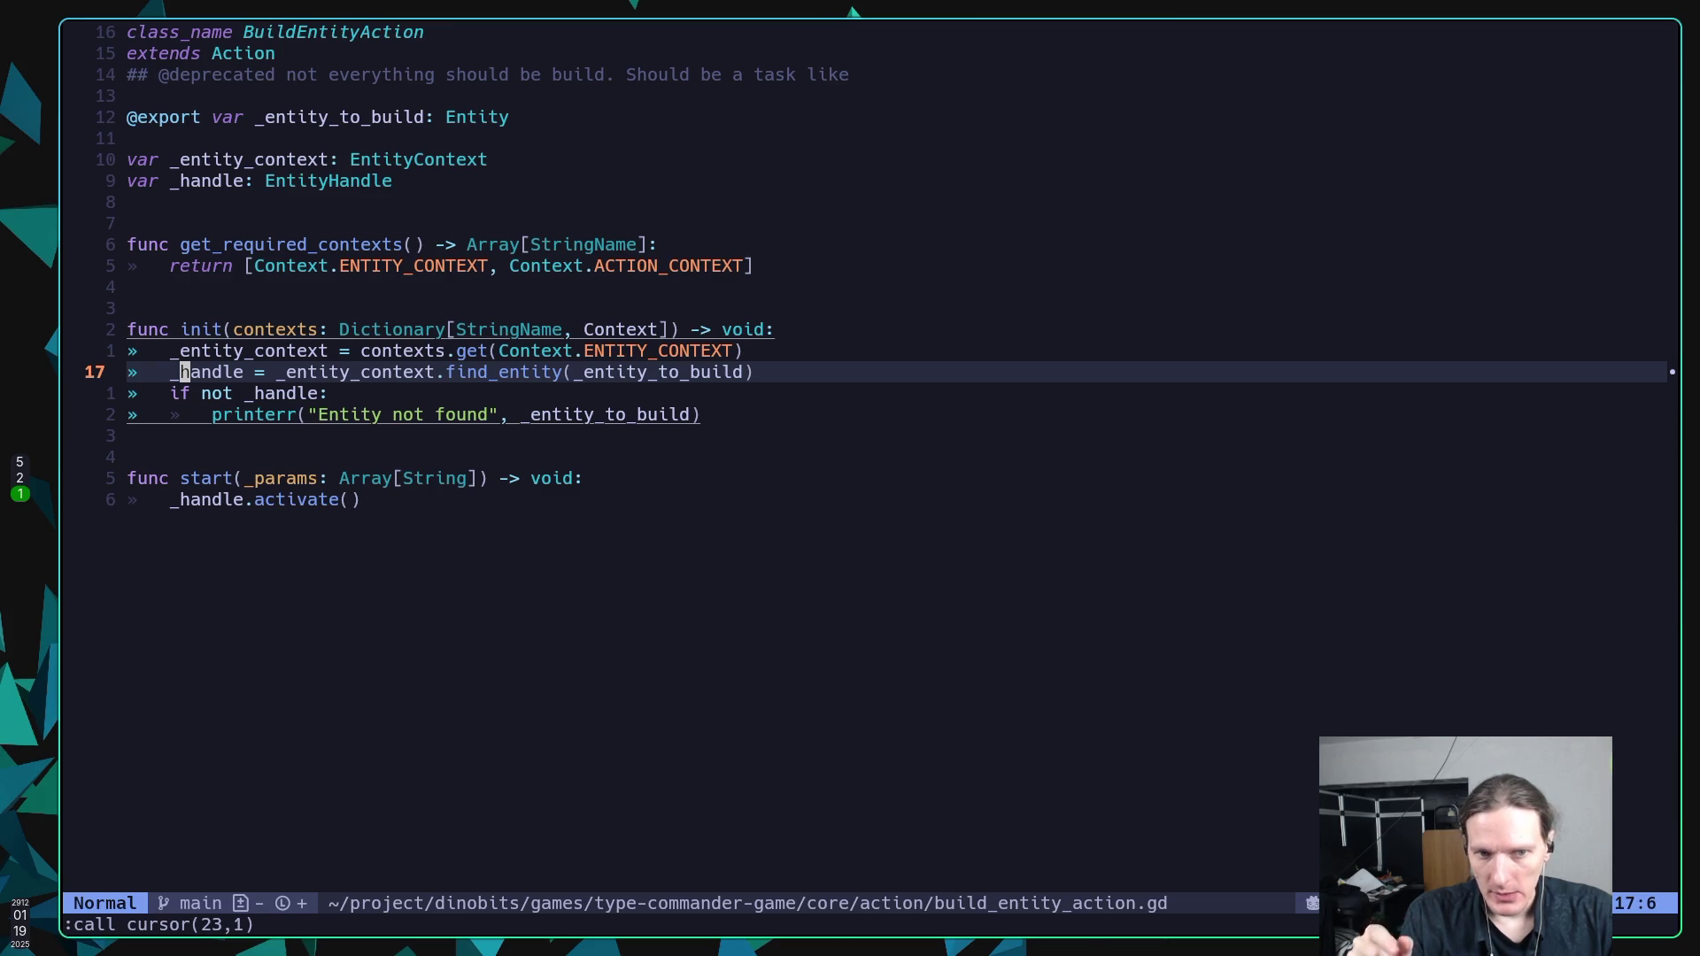
key("k")
key("k")
key("j")
key("j")
key("j")
key("j")
key("j")
key("j")
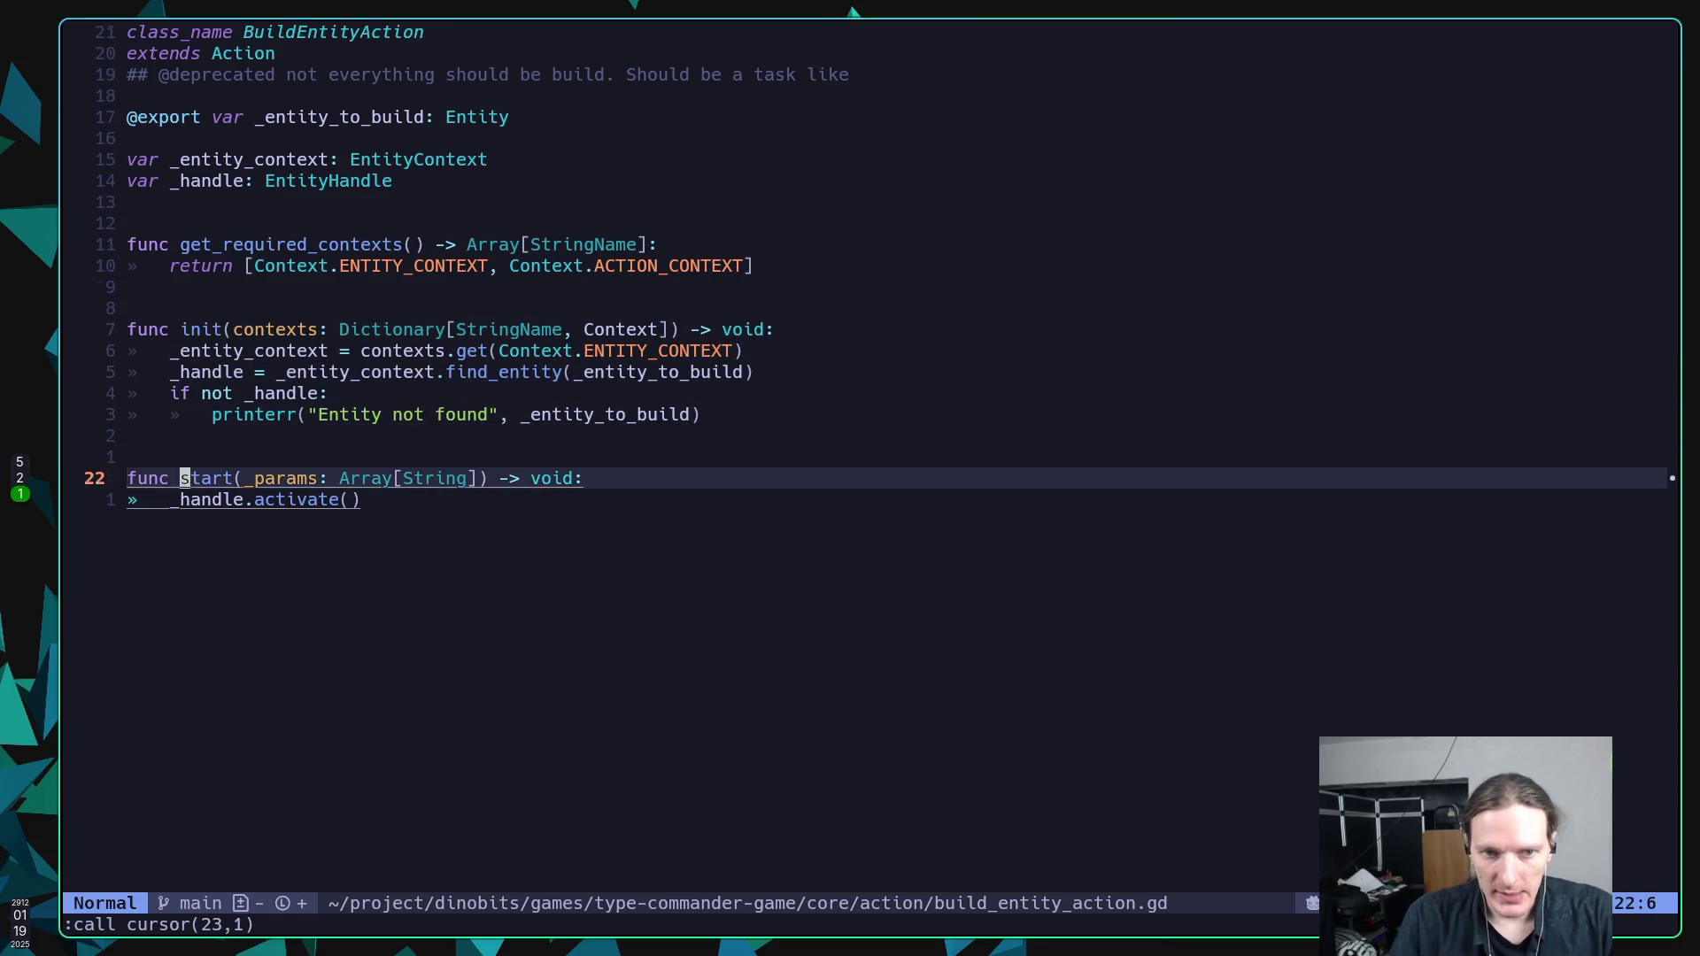
key("j")
key("e")
key("l")
key("l")
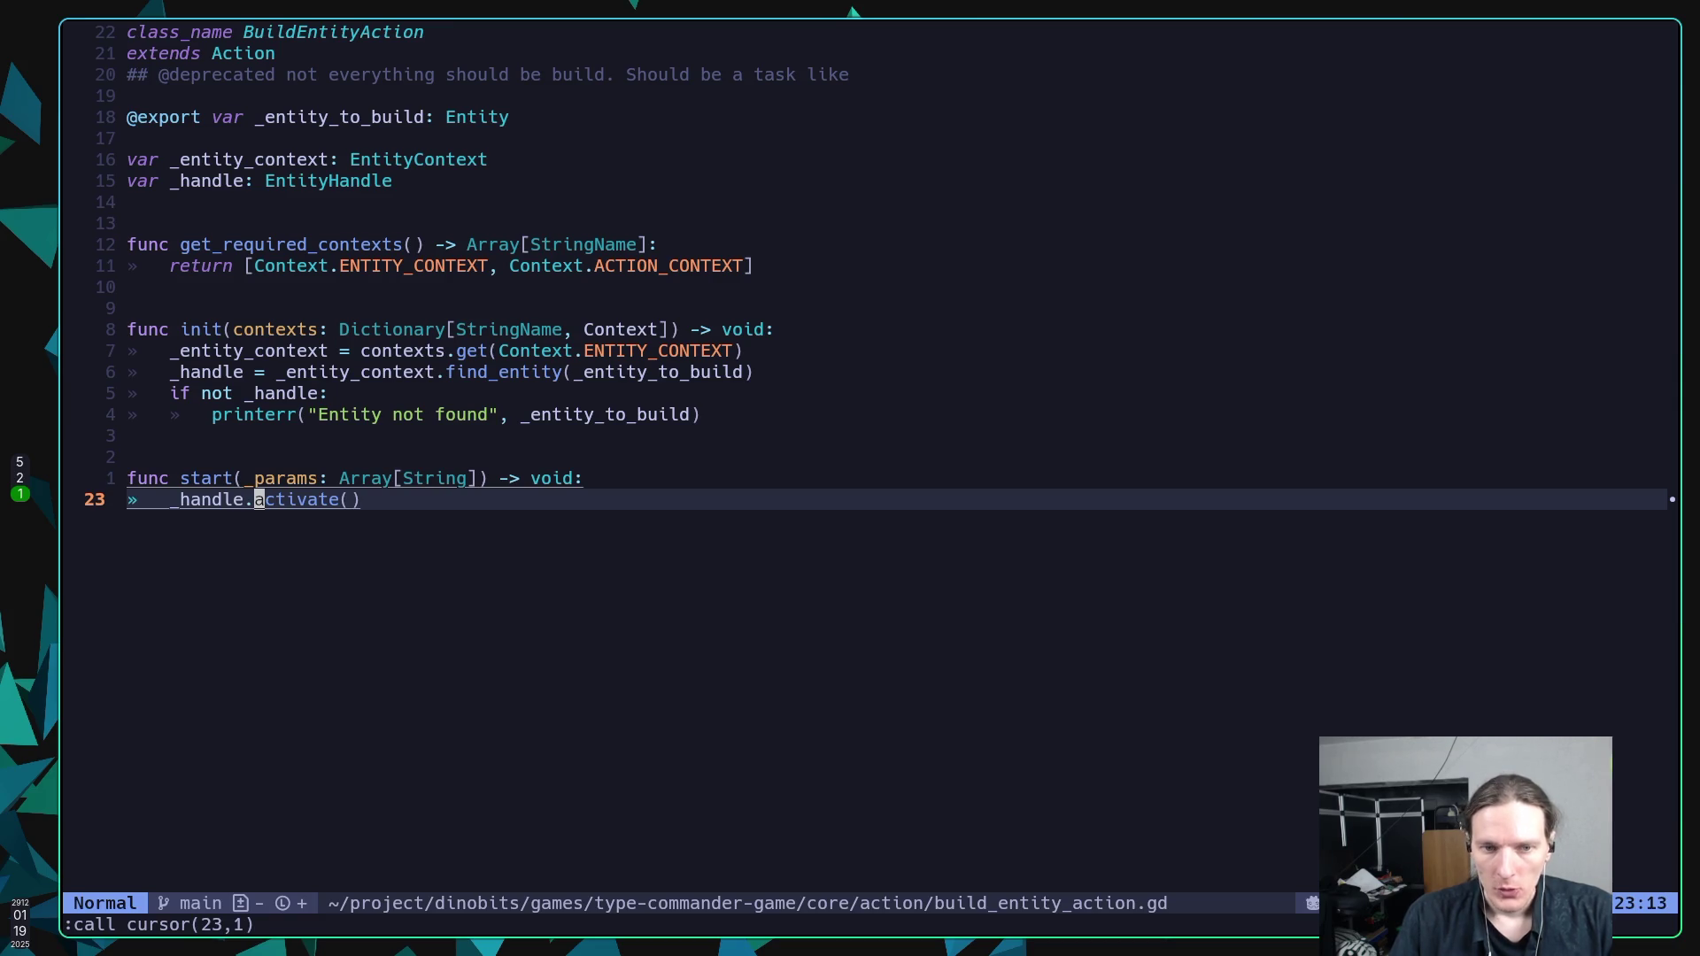
Jump to activate()'s definition and step through its _is_active, show() and action.start lines.
key("space")
key("Escape")
key("g")
key("d")
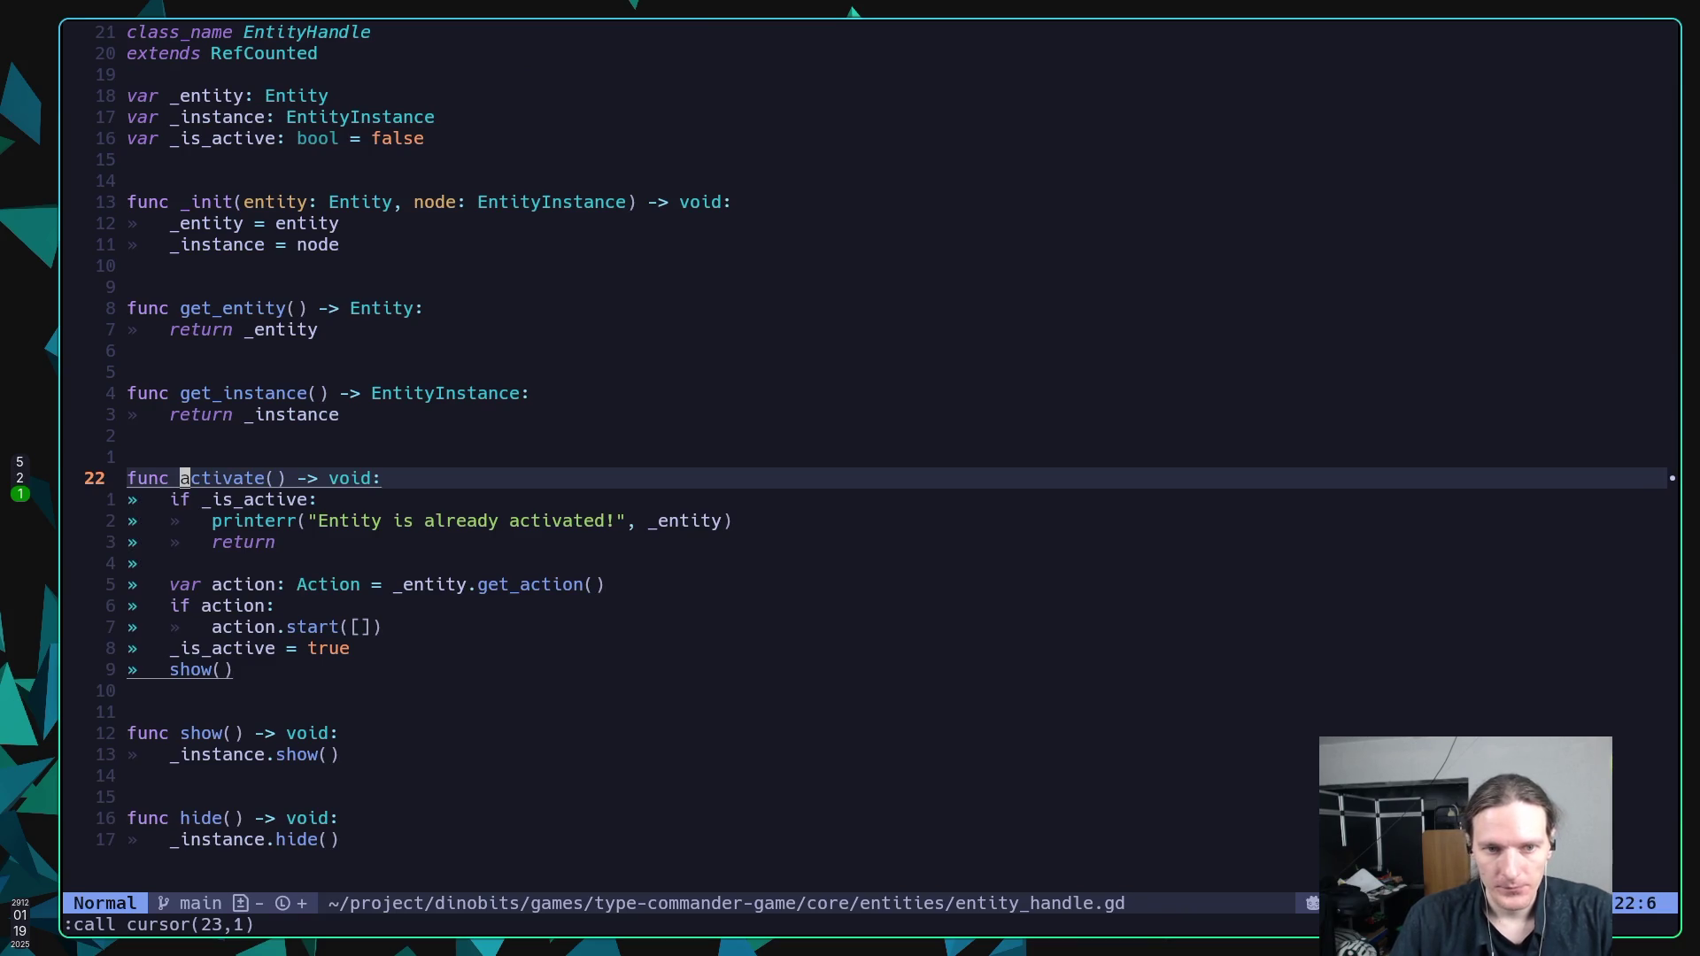
key("j")
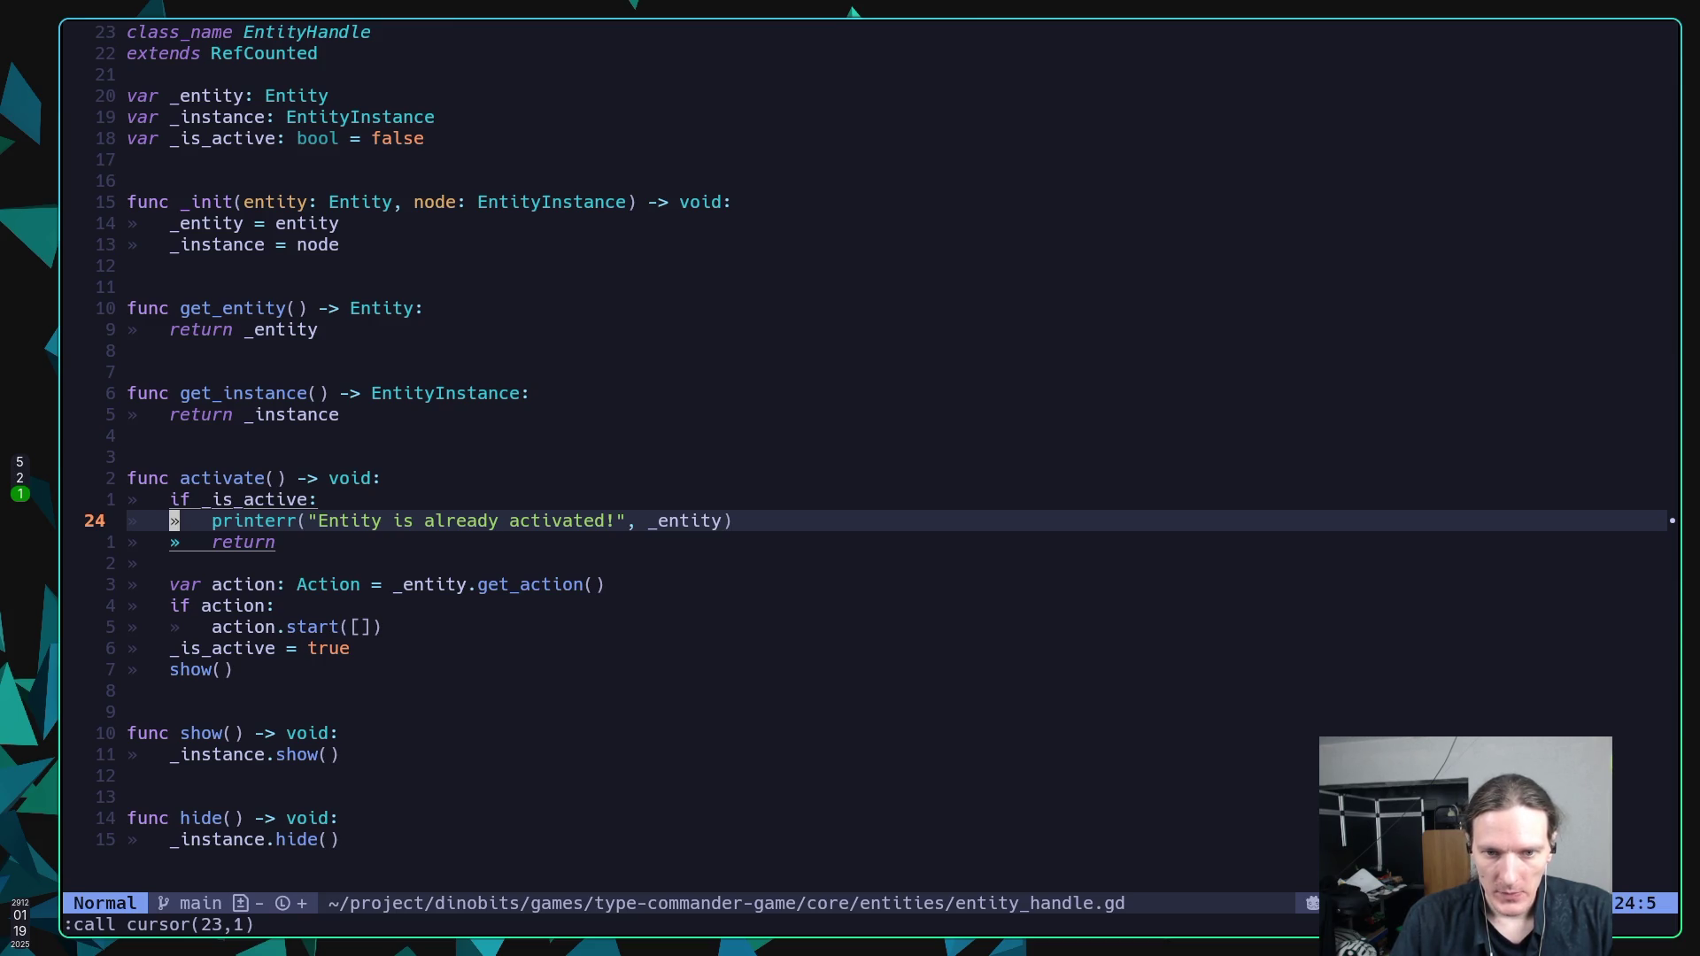
key("j")
key("j")
key("j")
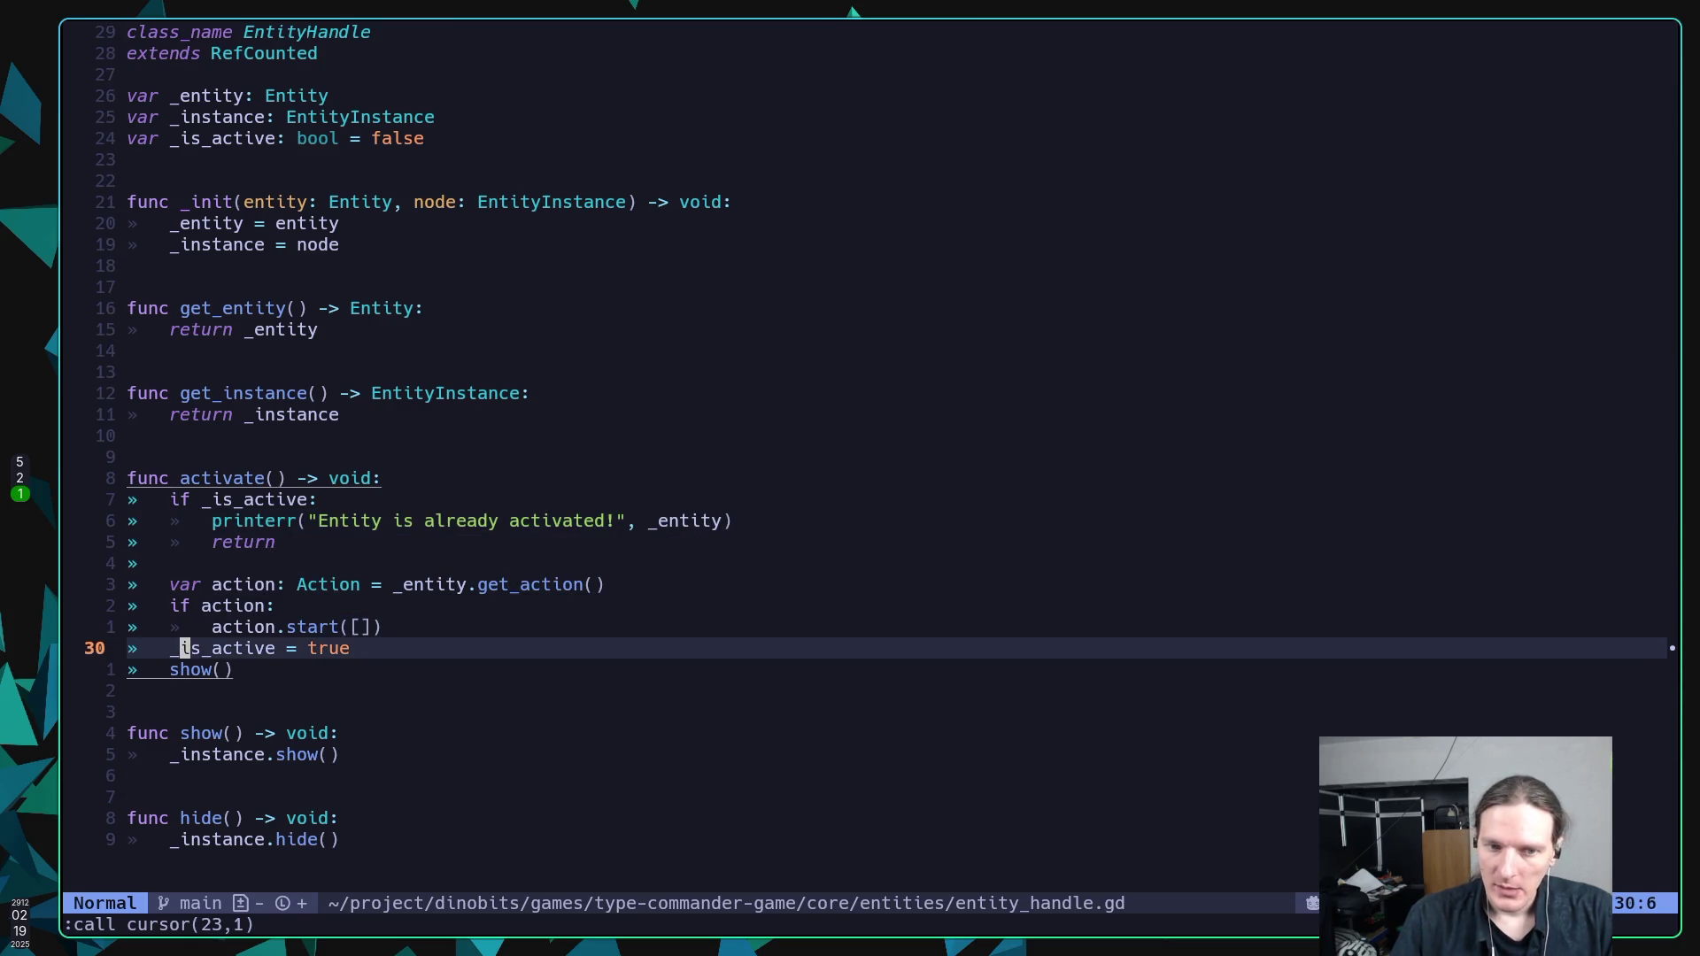
key("j")
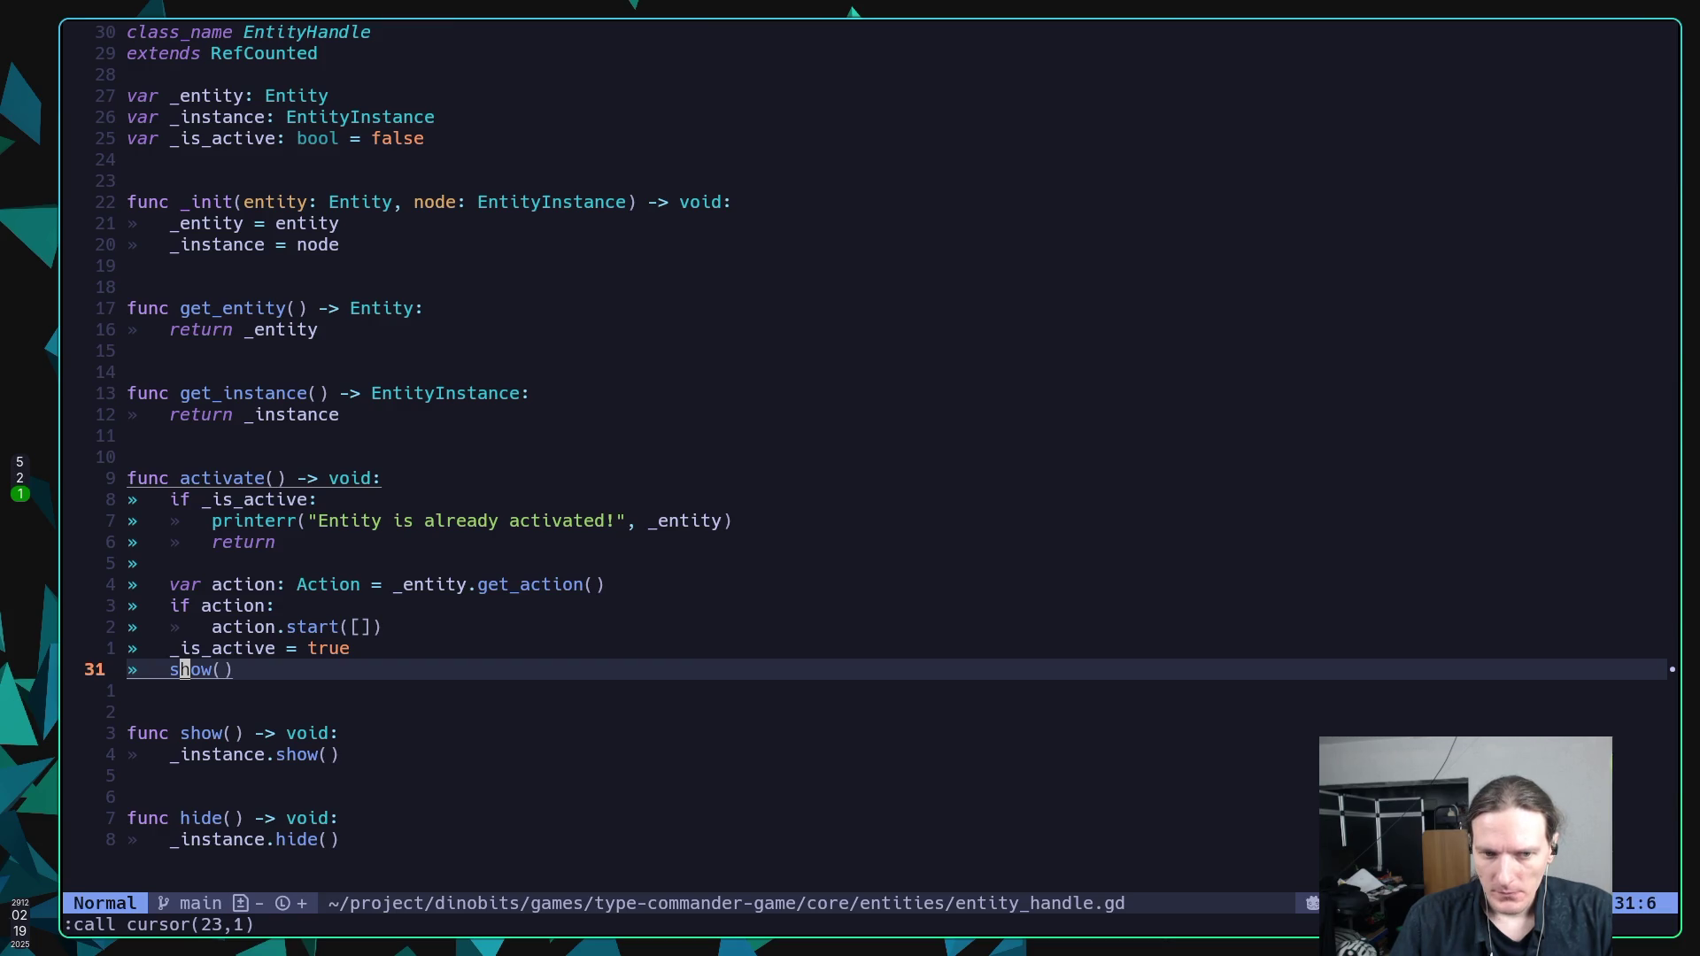
key("k")
key("k")
key("l")
key("l")
key("h")
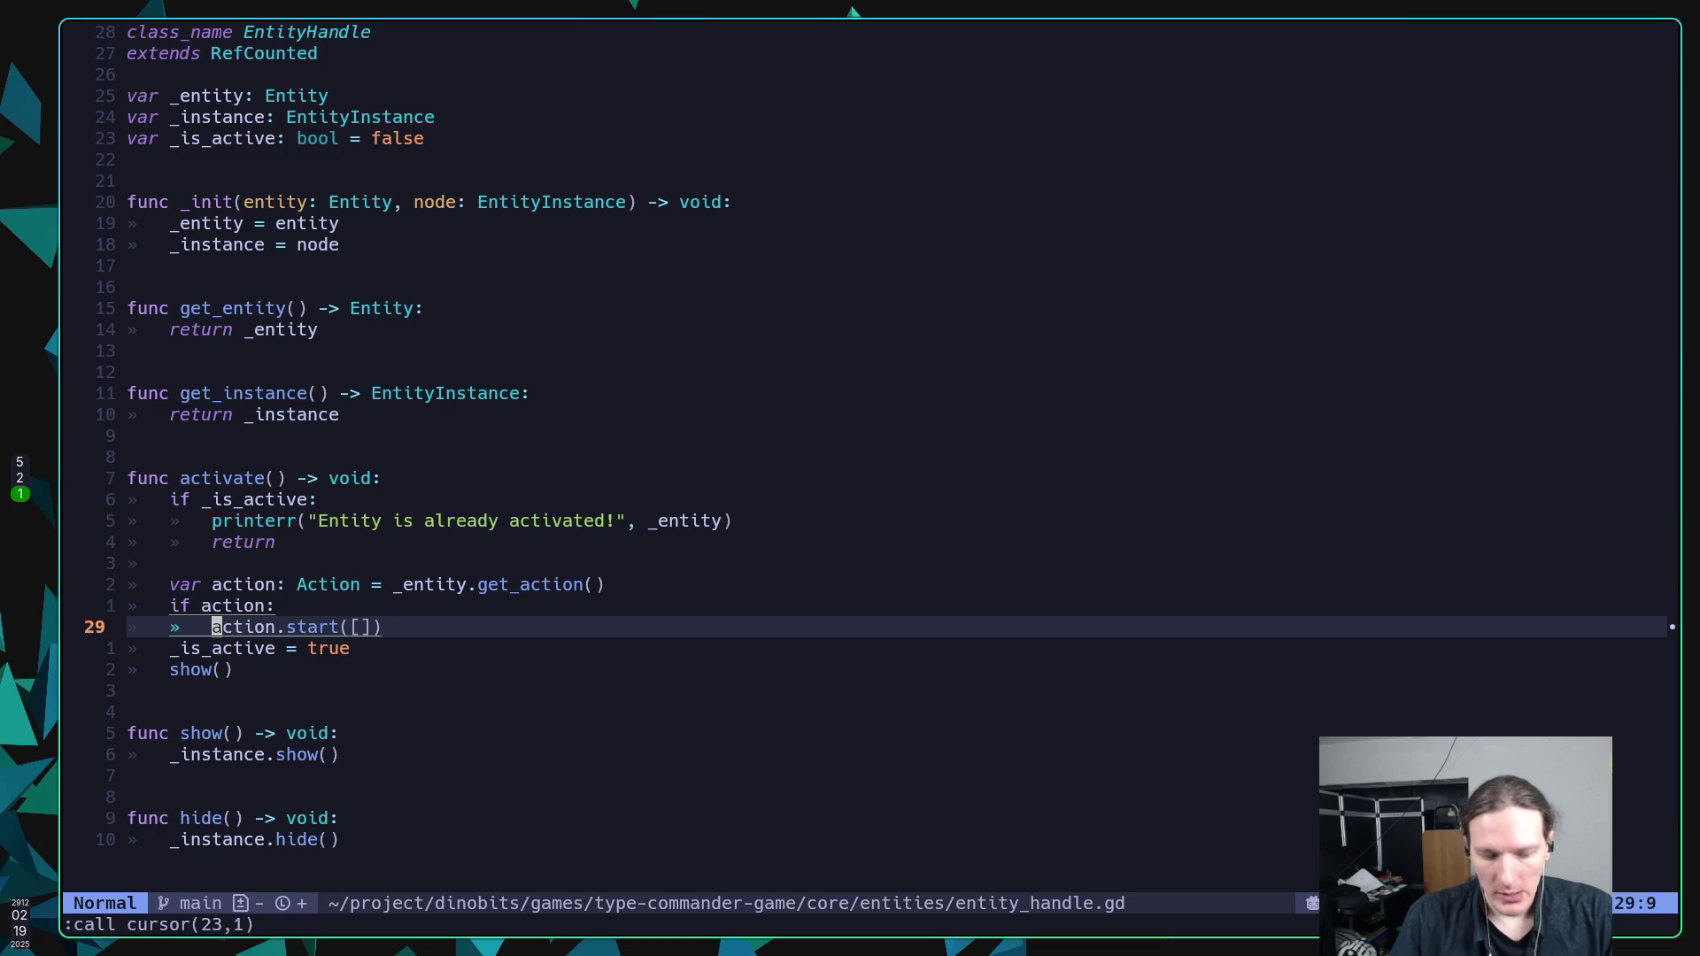
key("super+5")
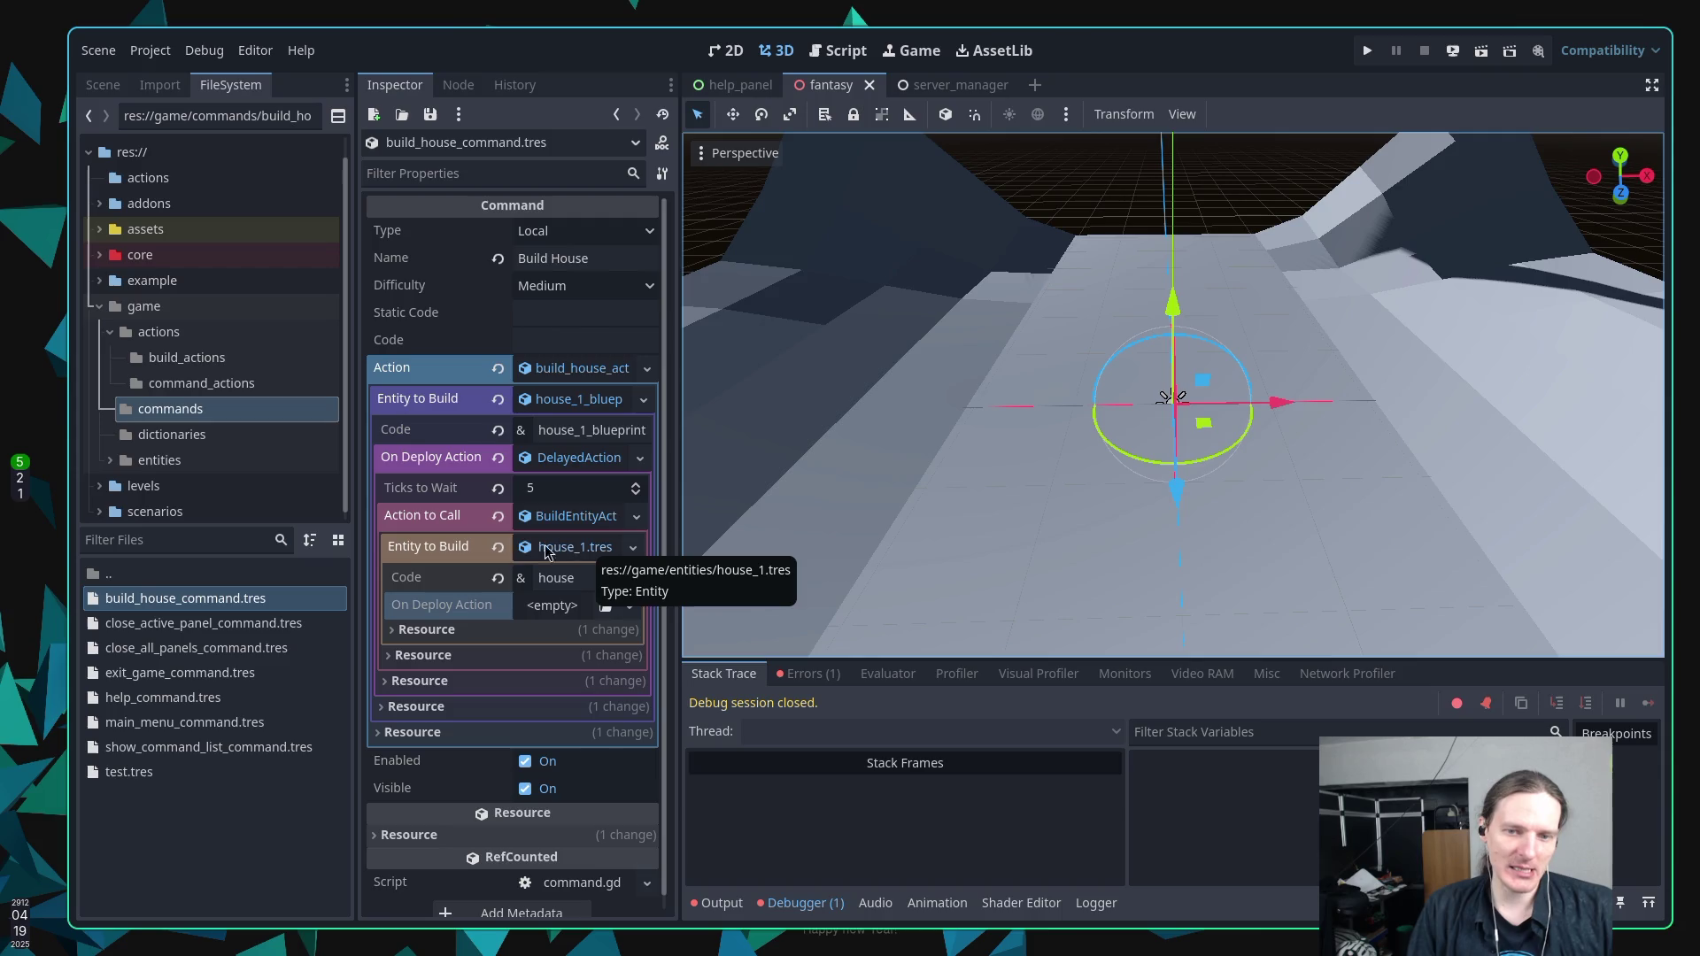
Scroll the Inspector a little, then switch to workspace 2 to show Twitch Stream Manager.
scroll(442, 527, "down", 1)
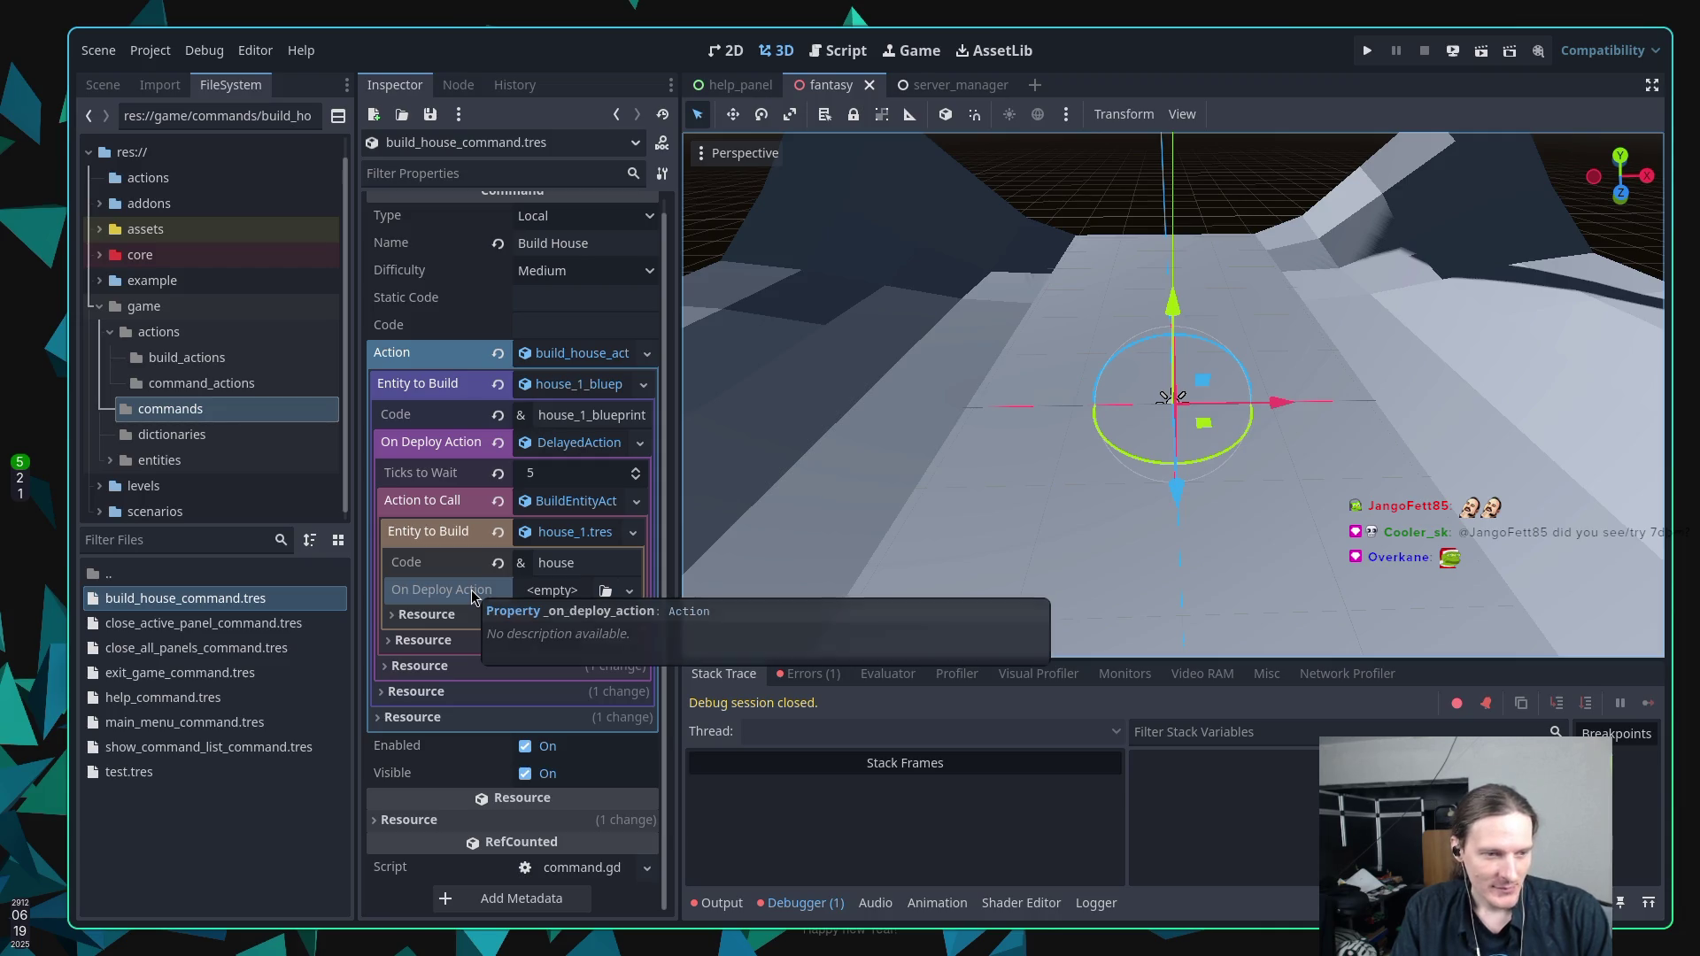
key("super+2")
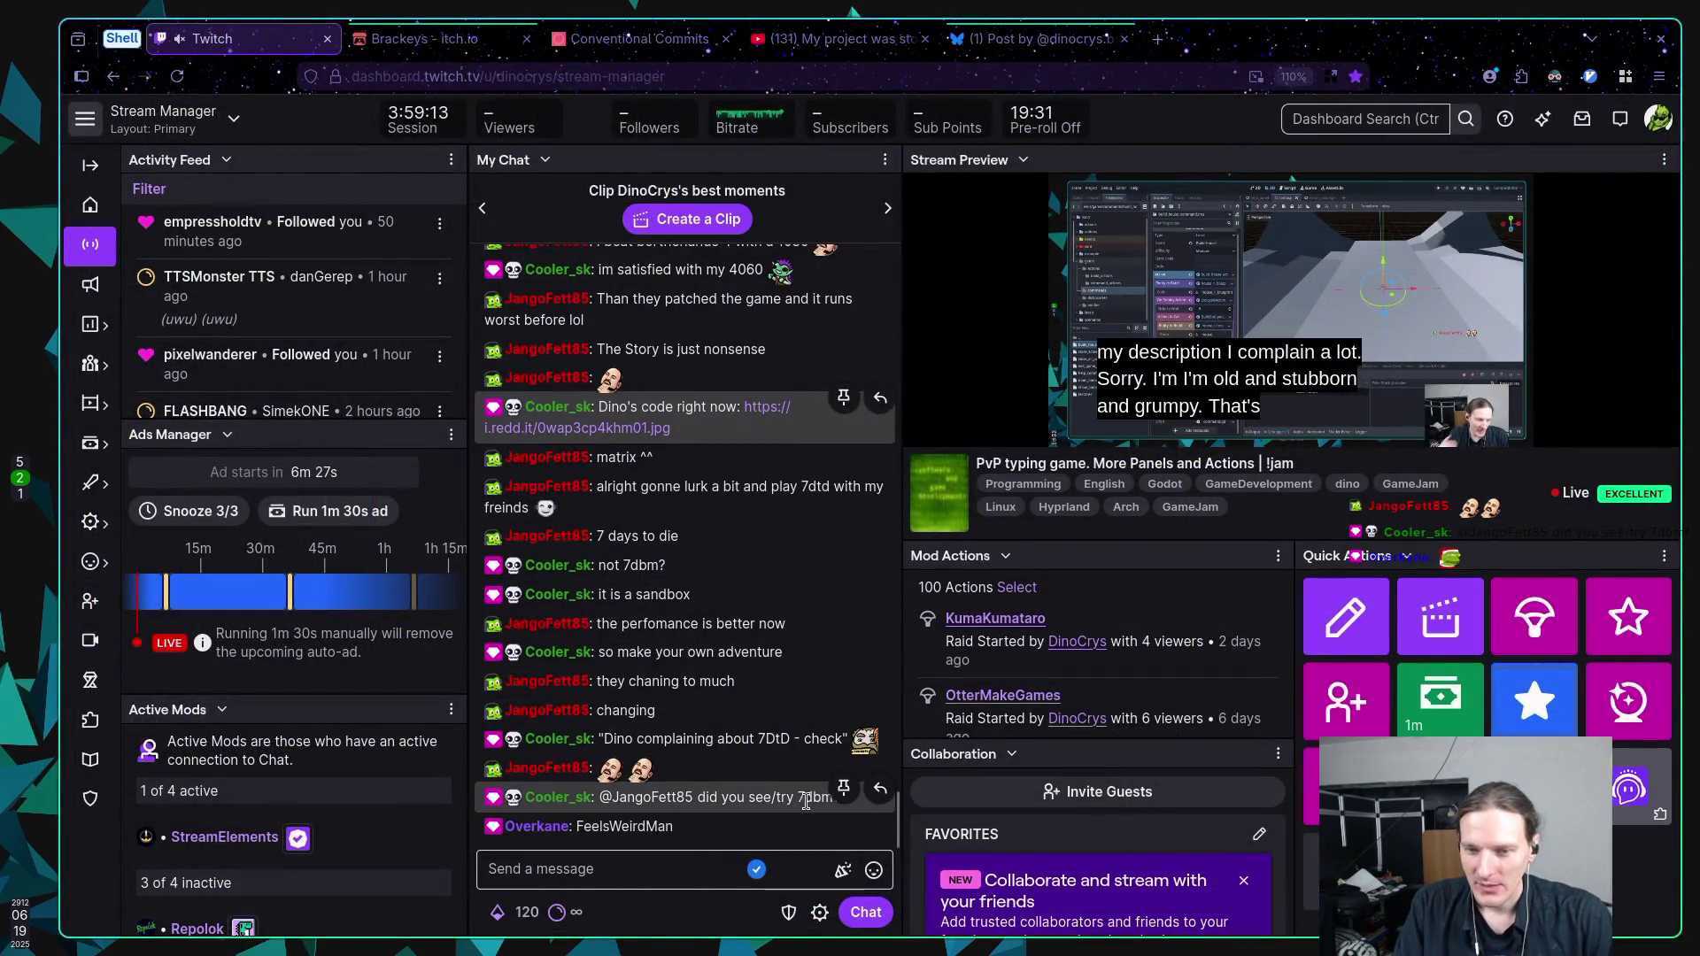
Search DuckDuckGo for '7dbm' in a new browser tab.
left_click(1156, 40)
type("7dbm")
key("Return")
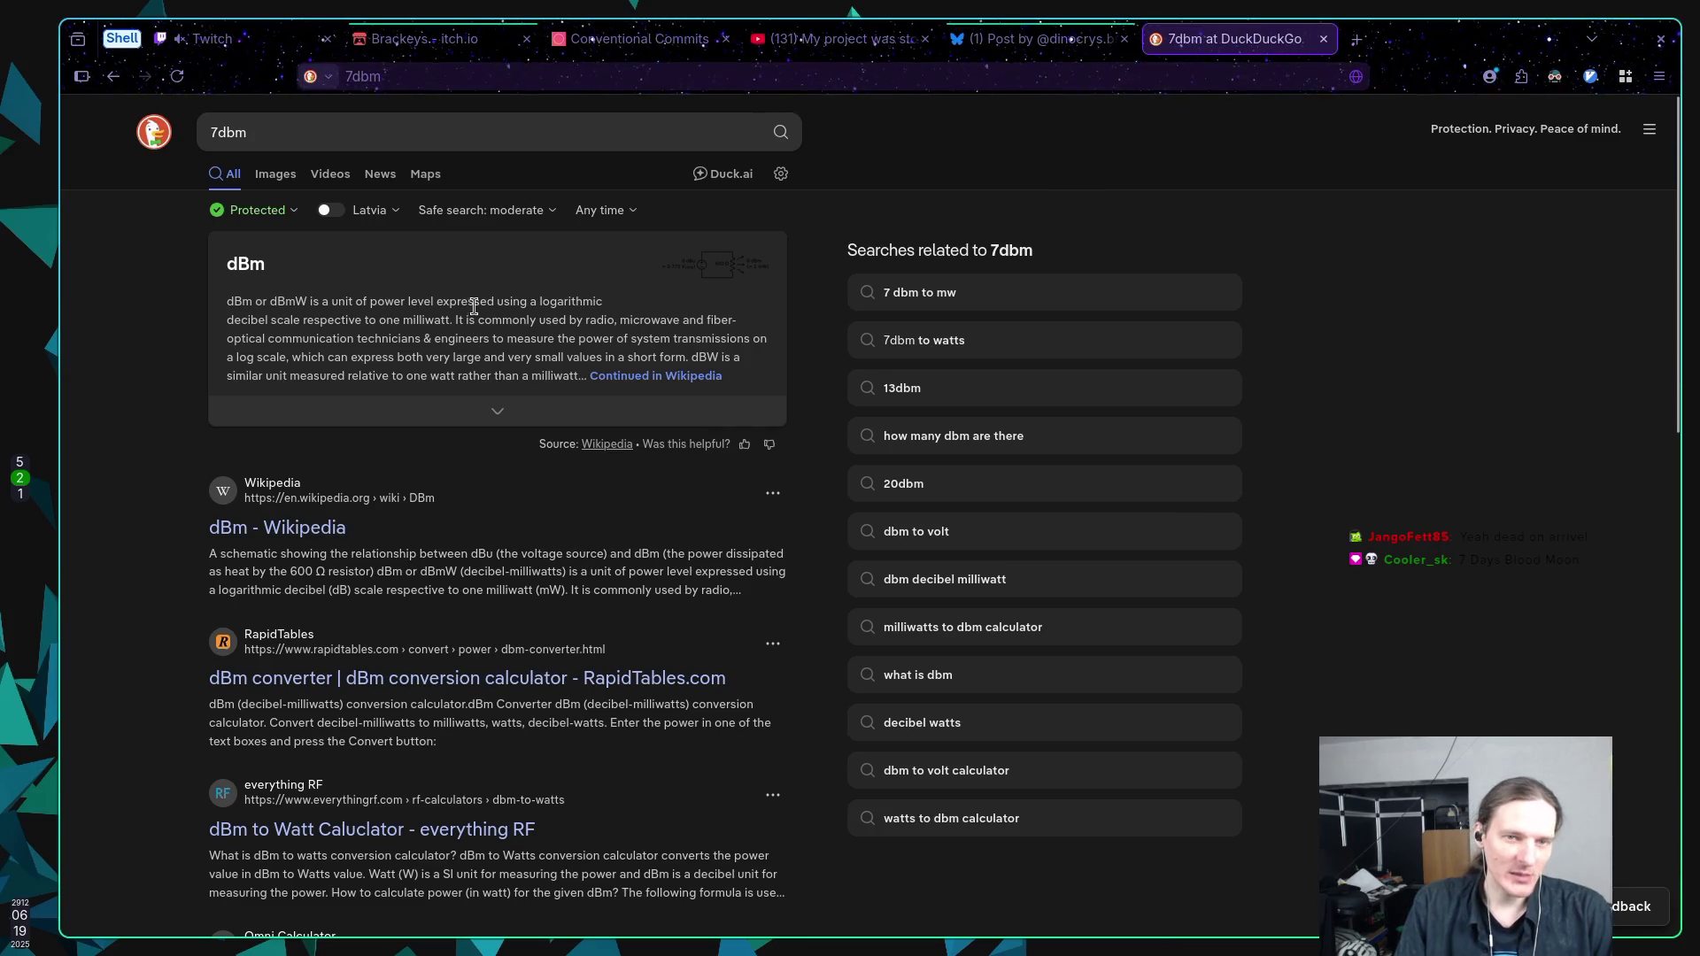
Change the query to '7 days blood moons' and open the game's Steam store result.
left_click(340, 131)
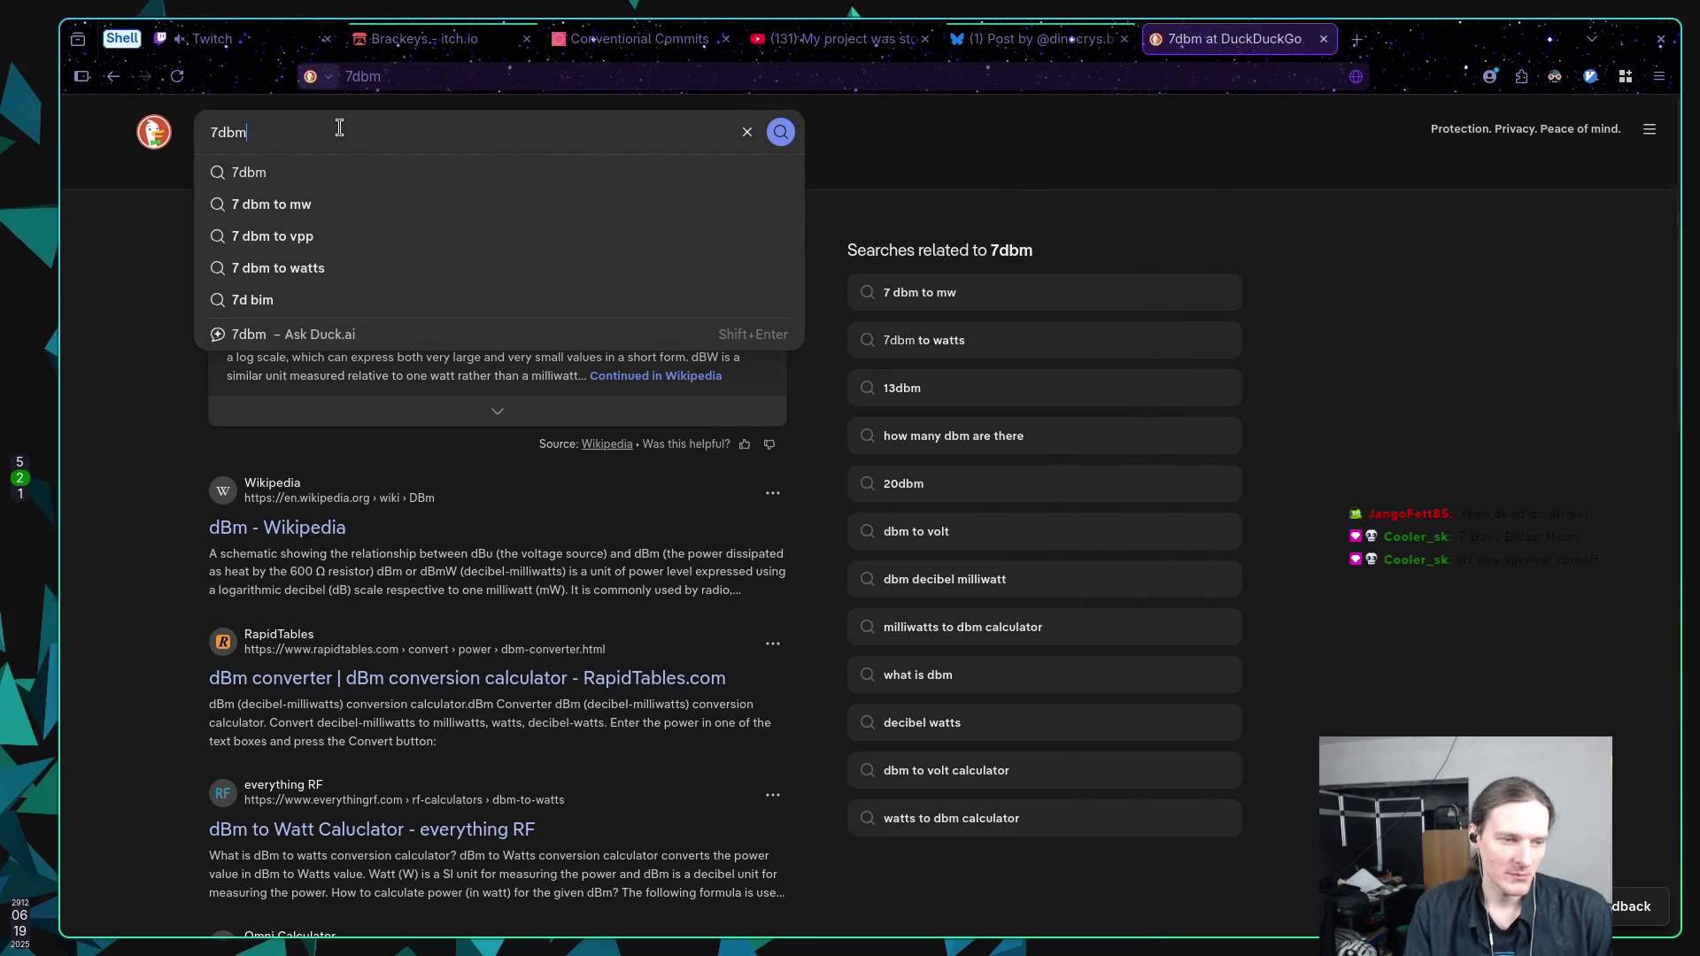
key("BackSpace")
key("BackSpace")
key("BackSpace")
type("days ")
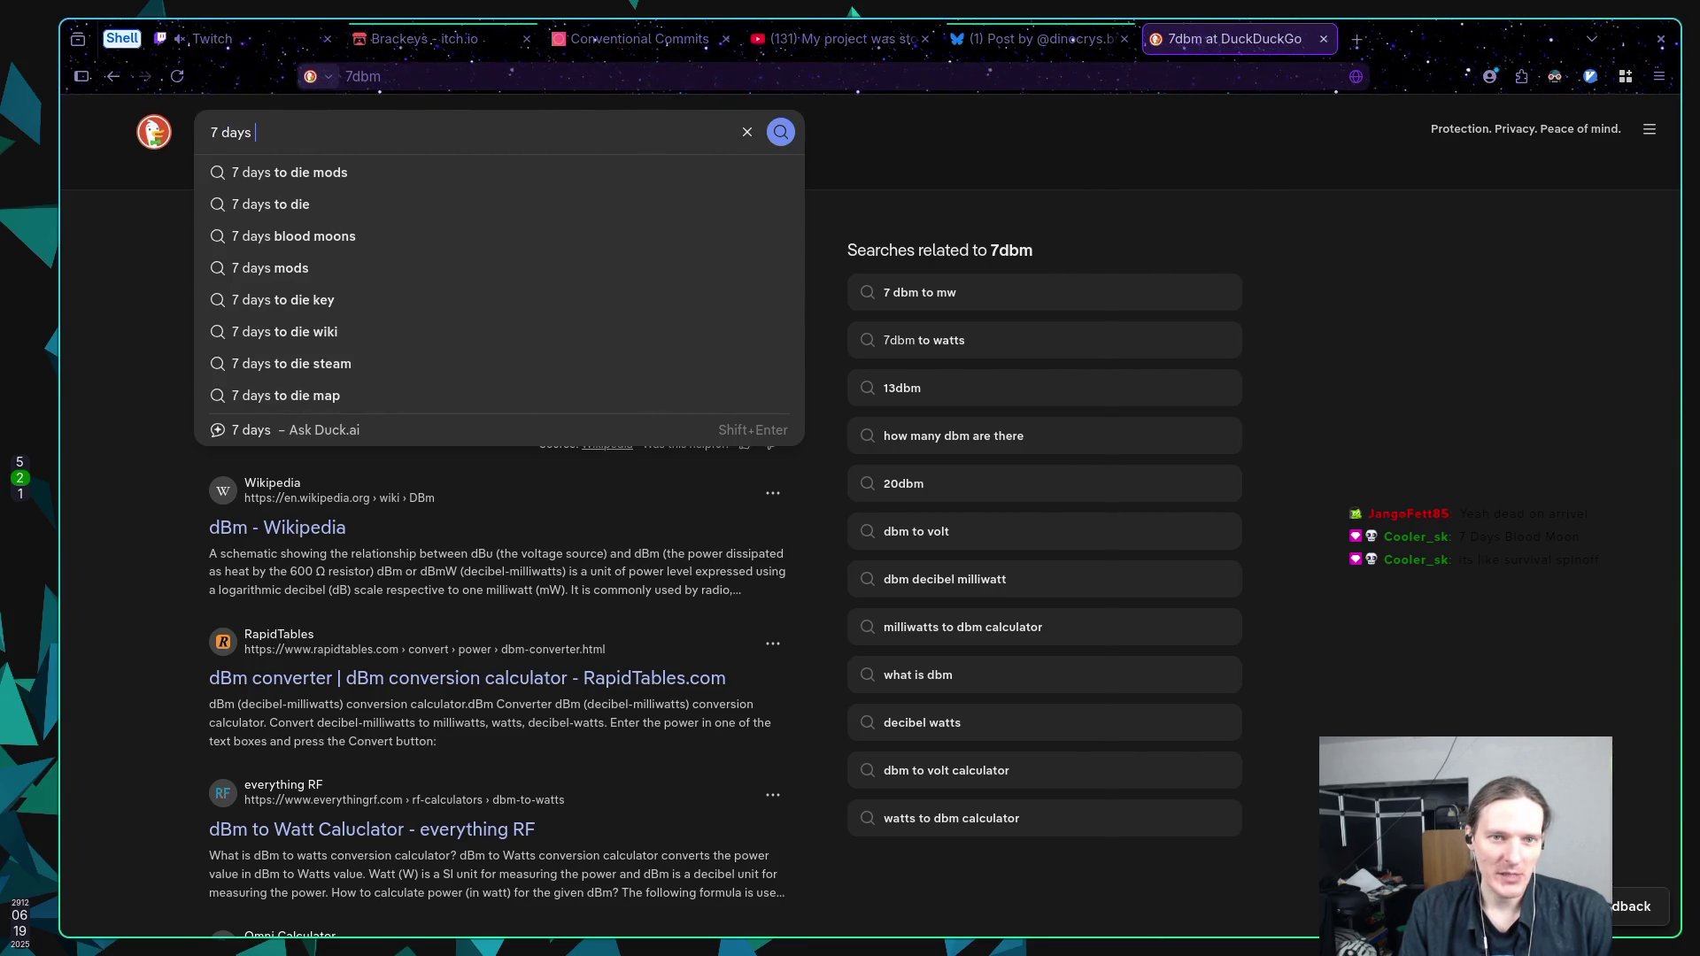
type("blo")
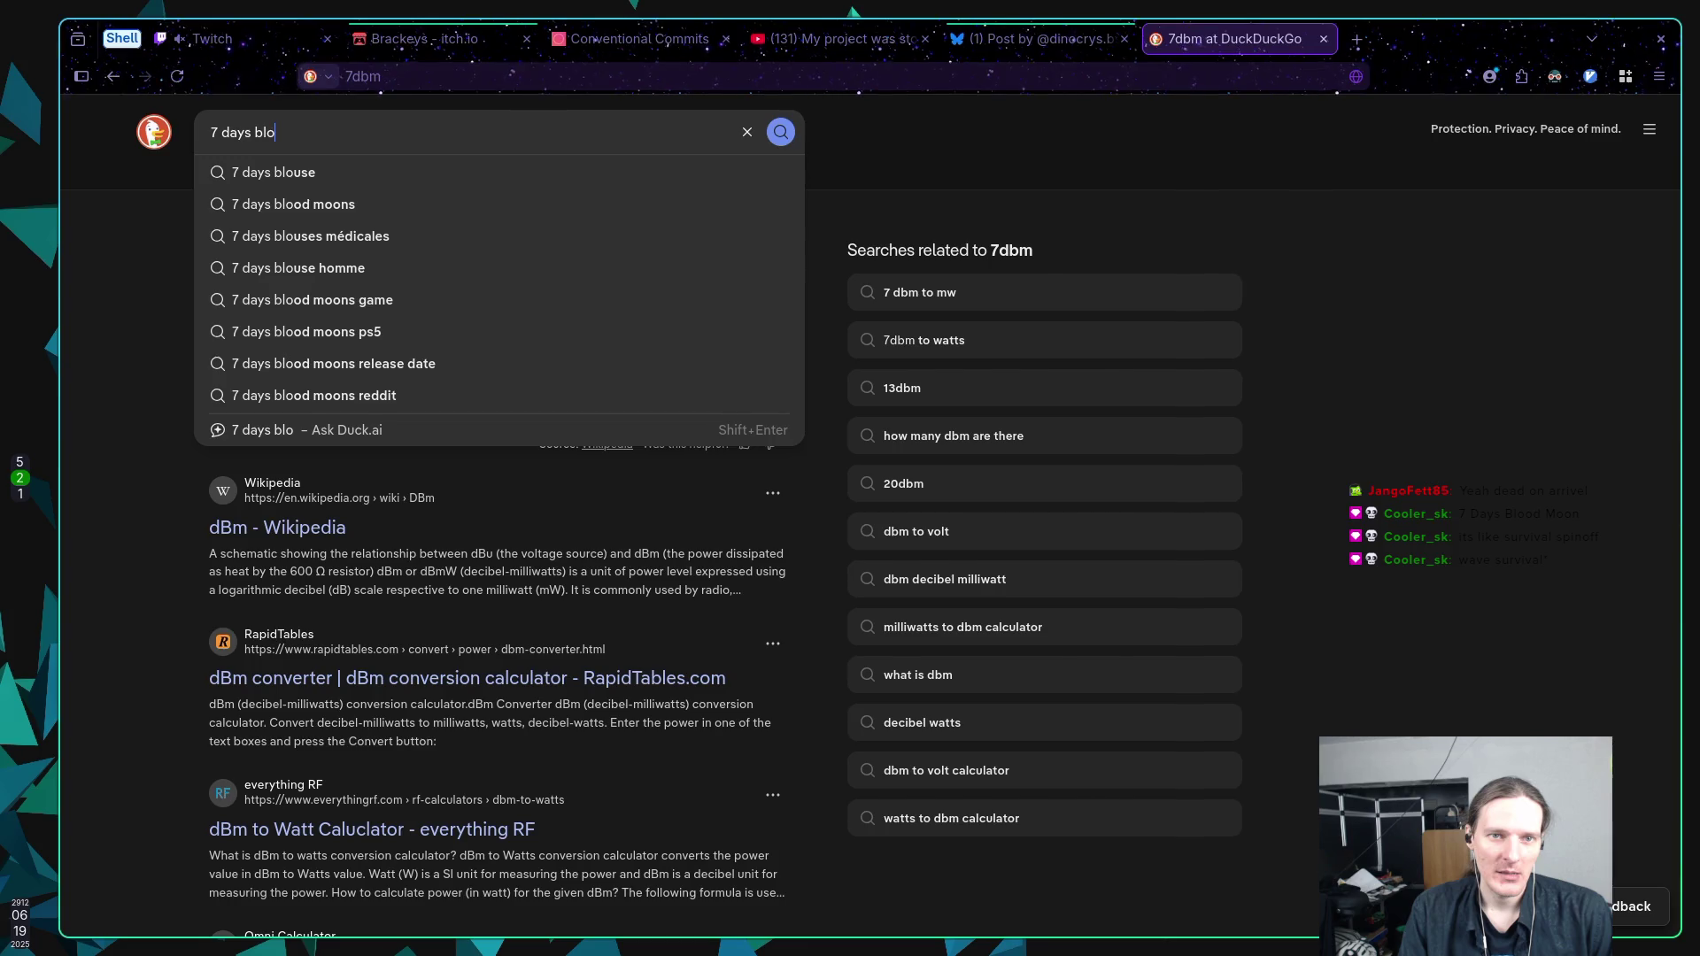
type("od moons")
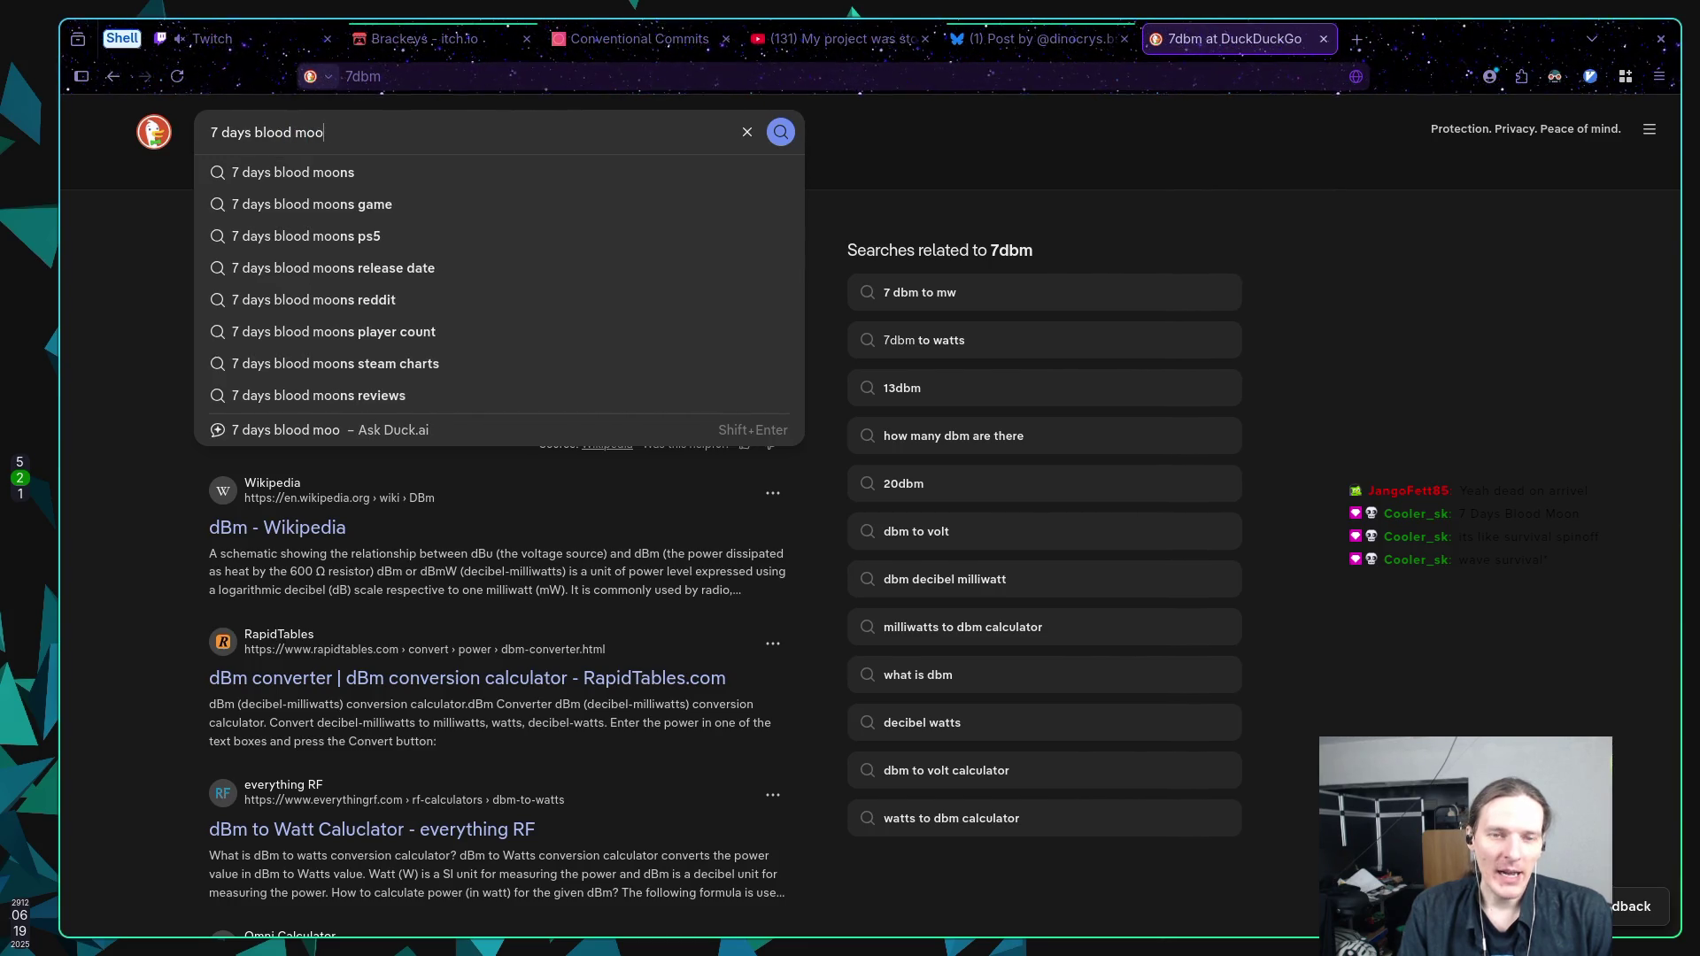
key("Return")
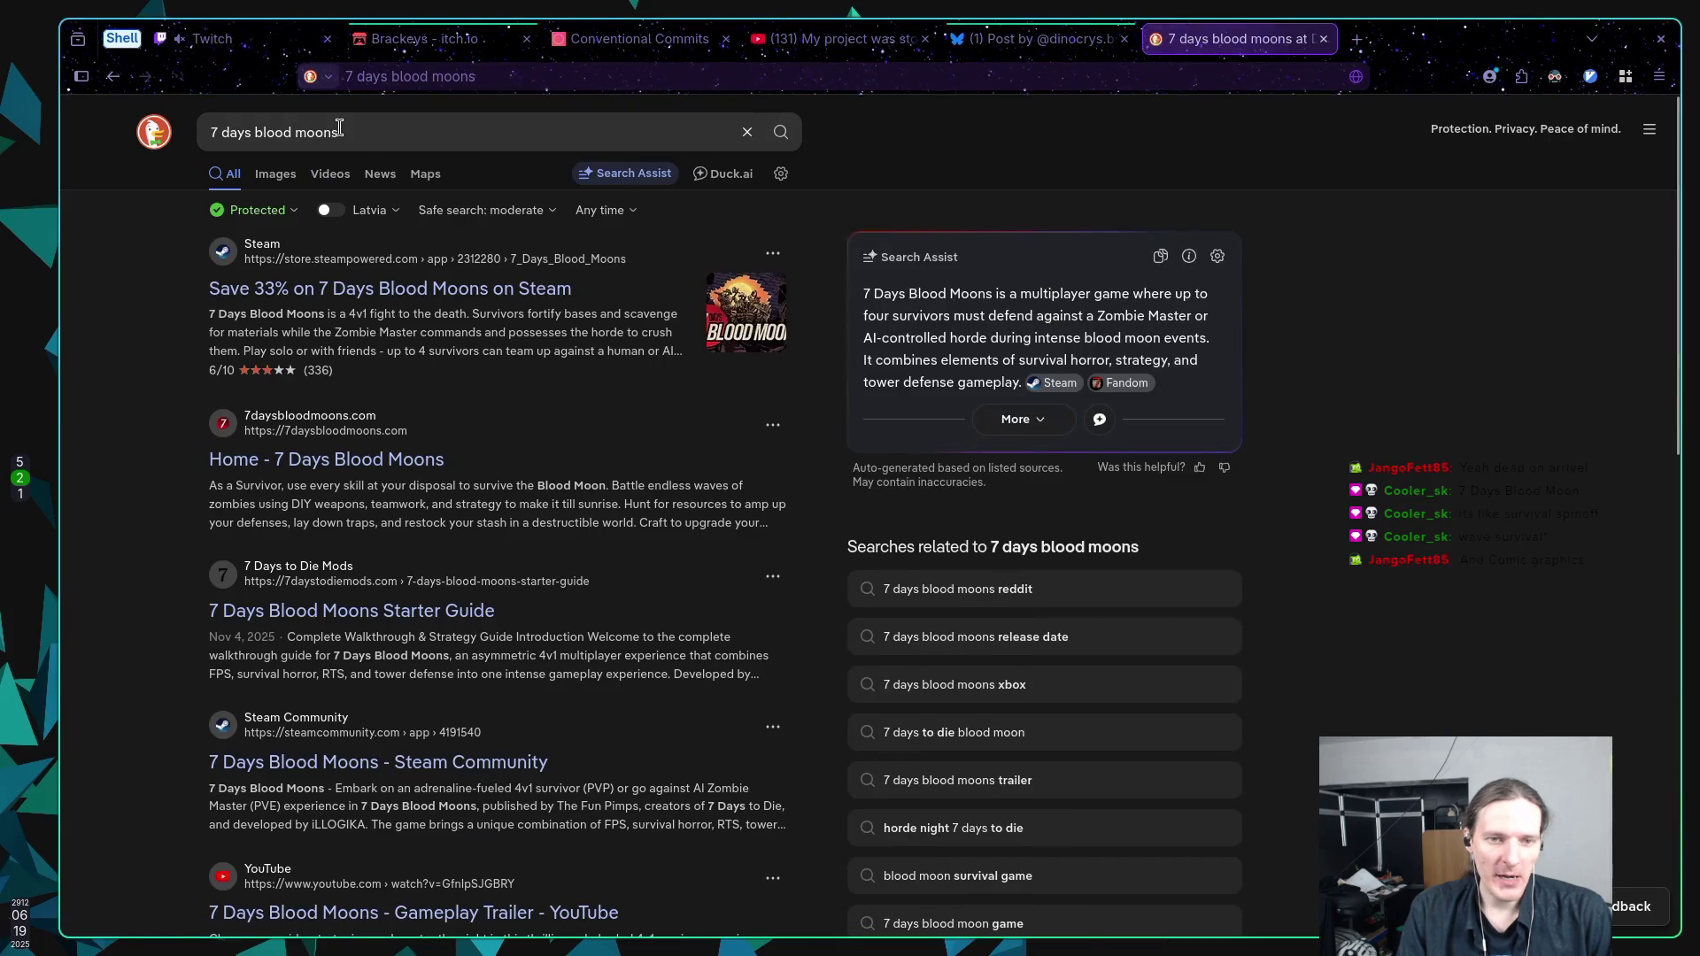
left_click(370, 293)
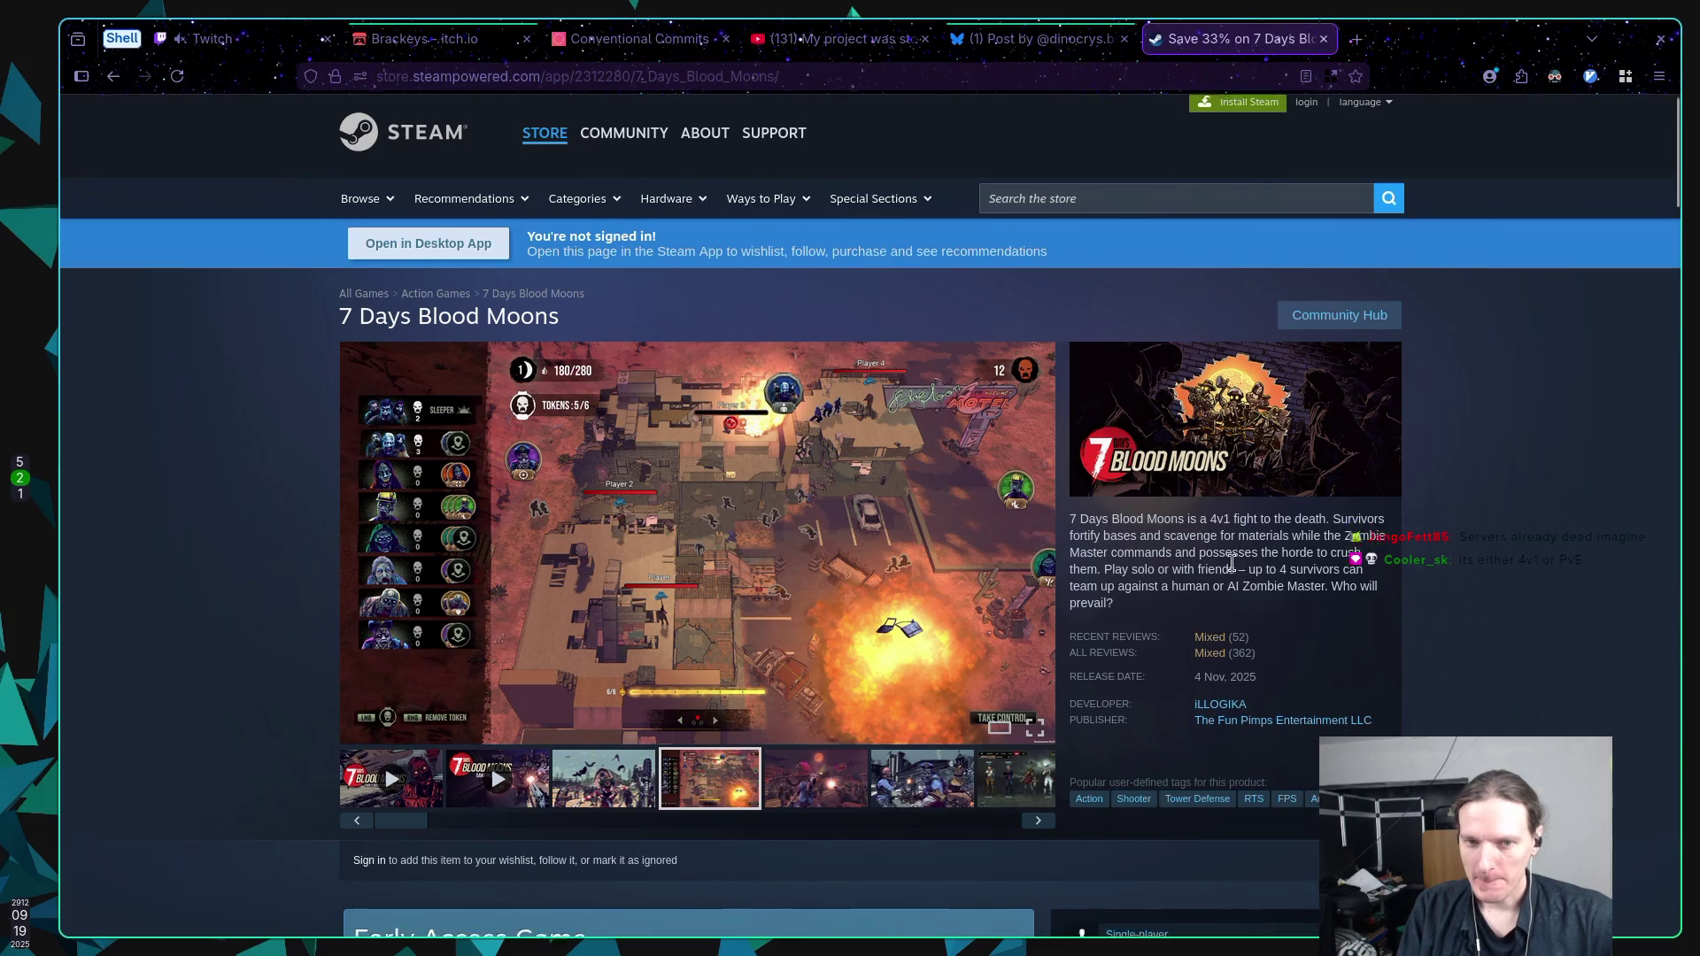
Scroll through the 7 Days Blood Moons Steam page down to system requirements, then back to the top.
scroll(1217, 584, "down", 5)
scroll(1533, 555, "down", 4)
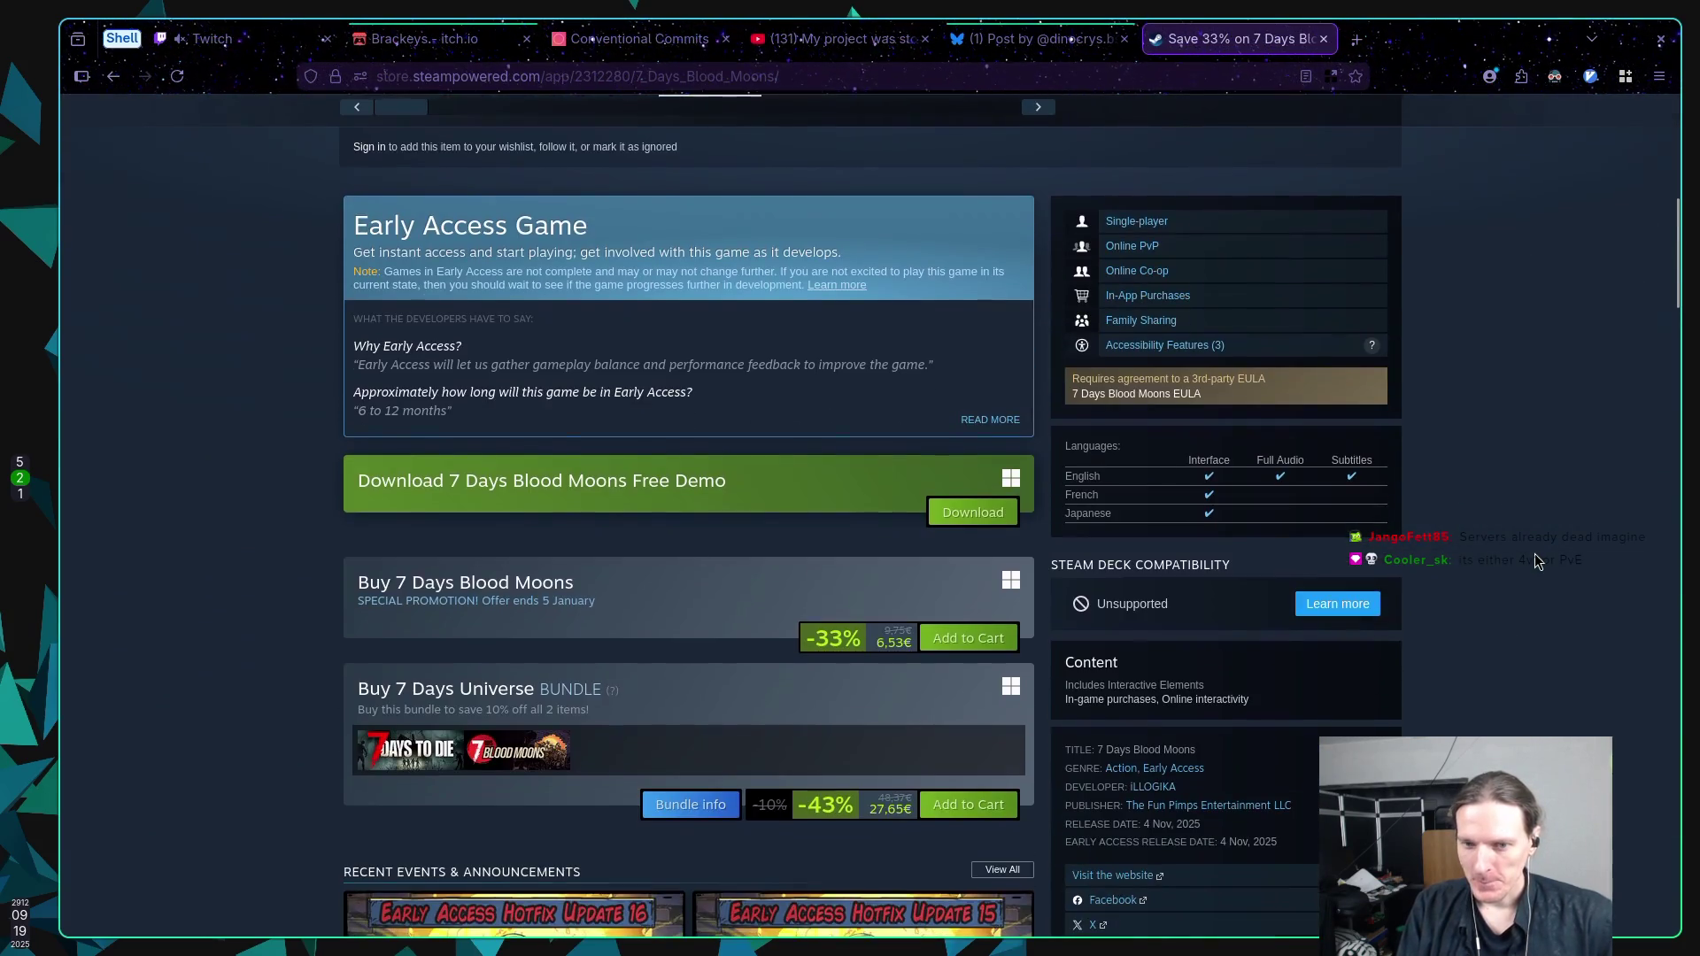
scroll(1533, 555, "down", 5)
scroll(1534, 554, "up", 12)
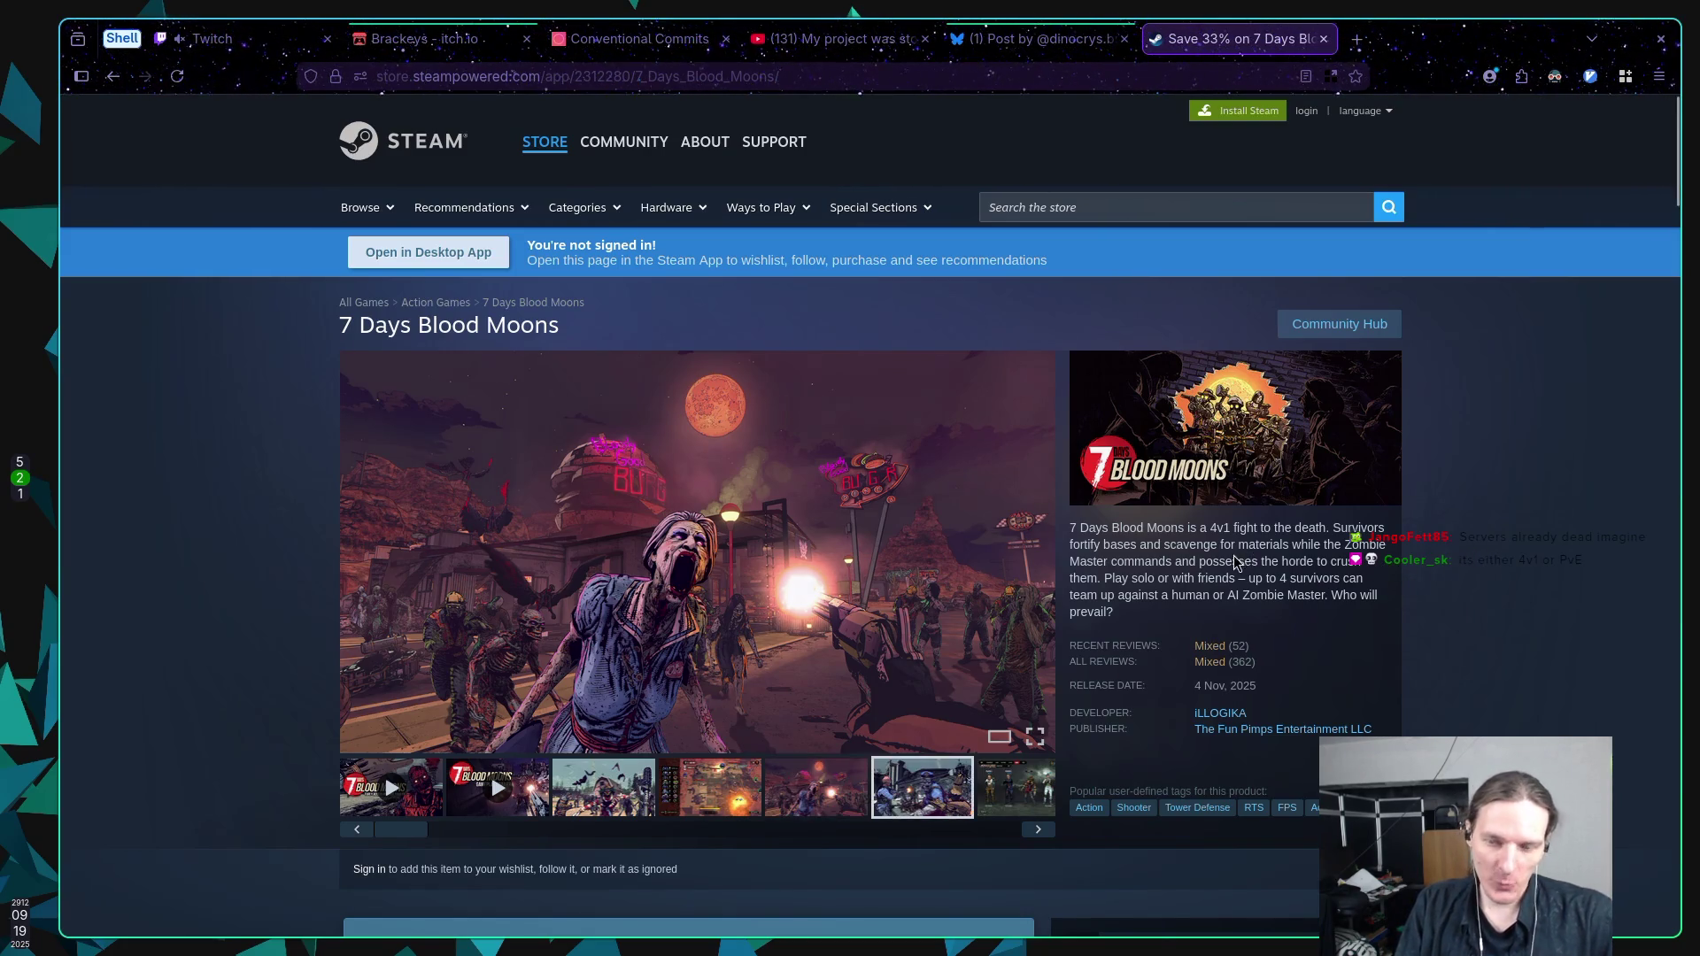
scroll(1188, 553, "down", 10)
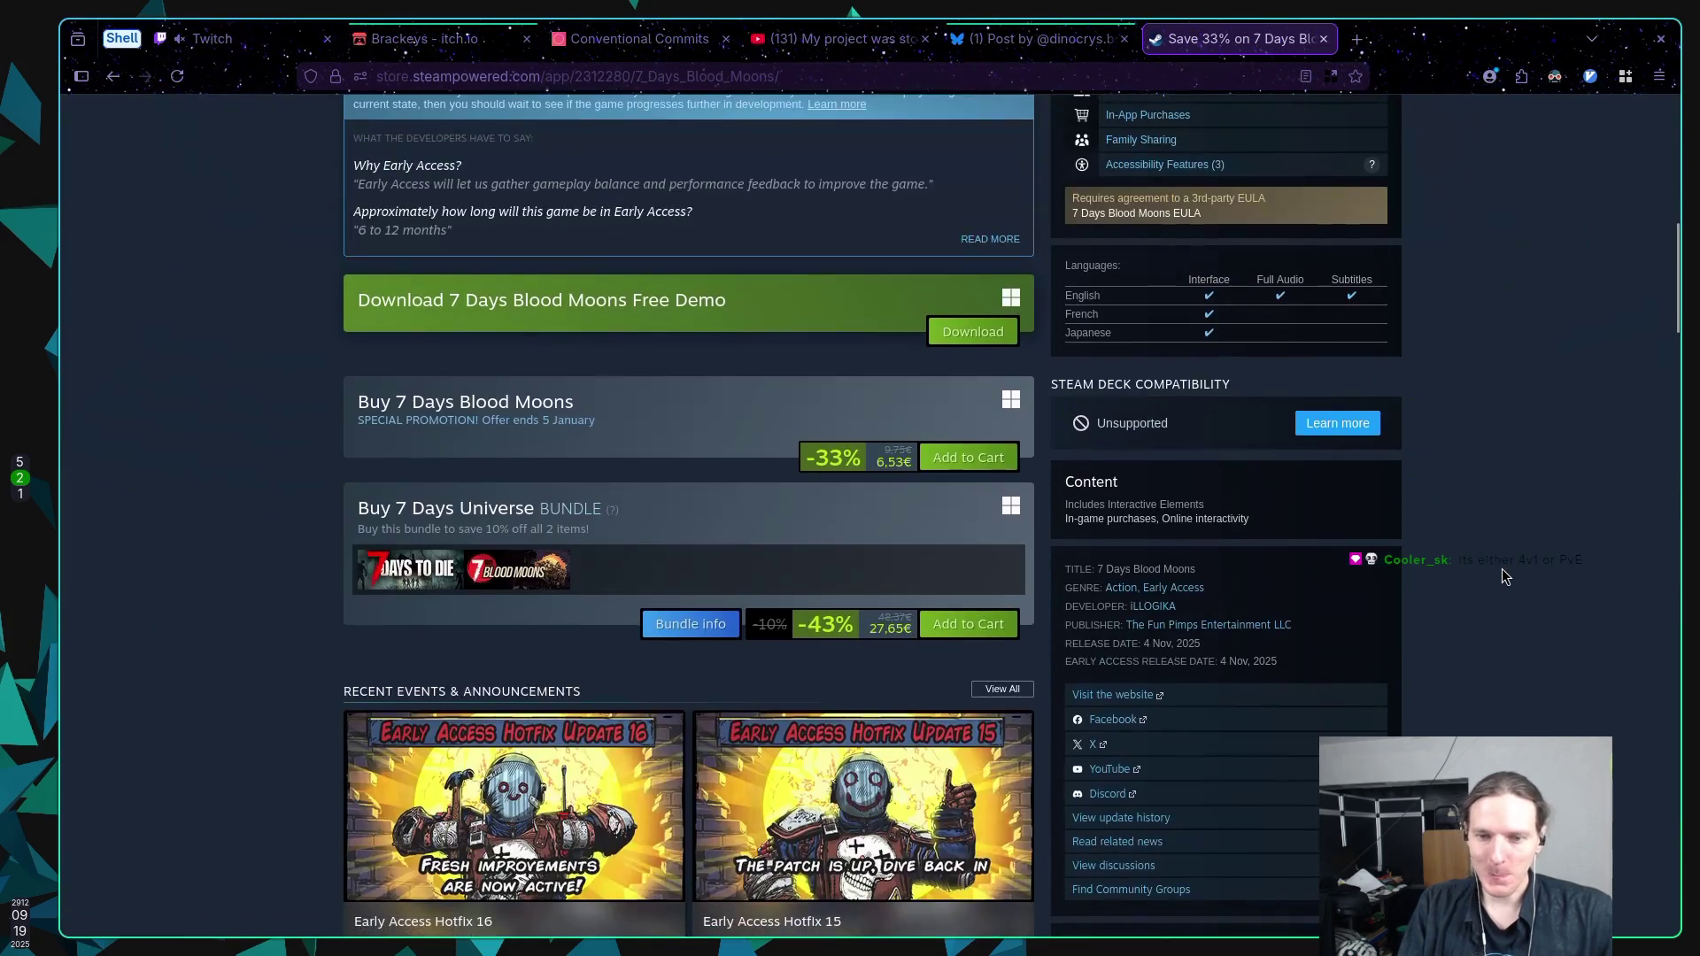
scroll(1505, 576, "down", 15)
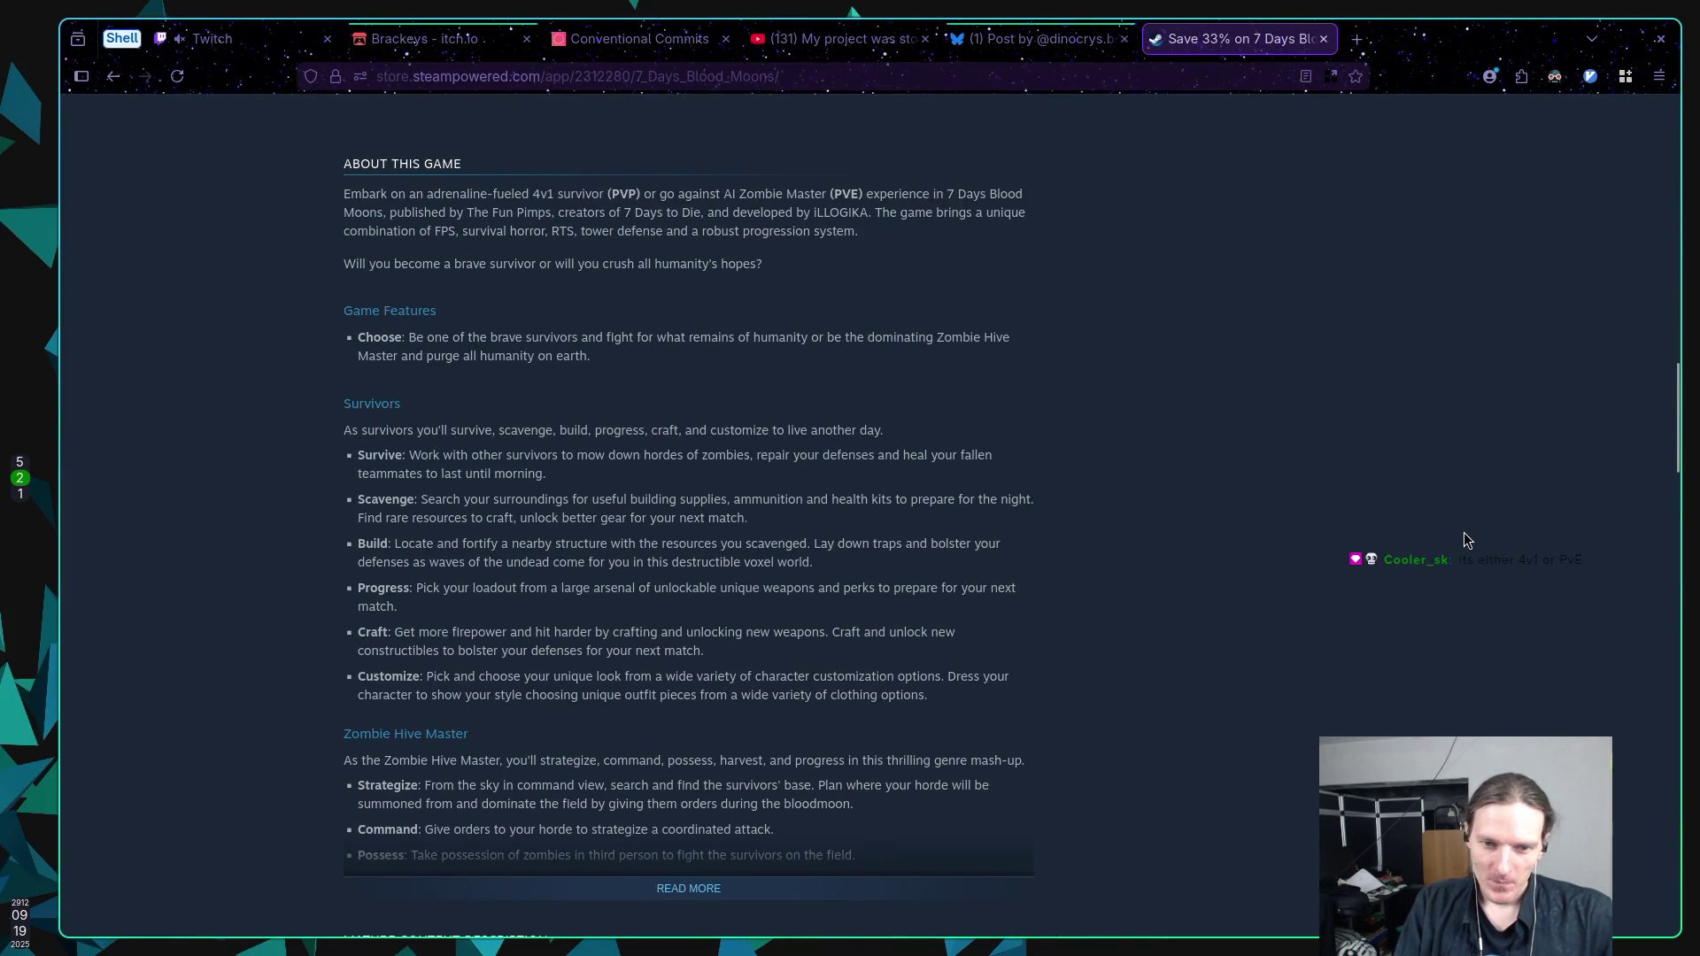
scroll(1460, 536, "up", 20)
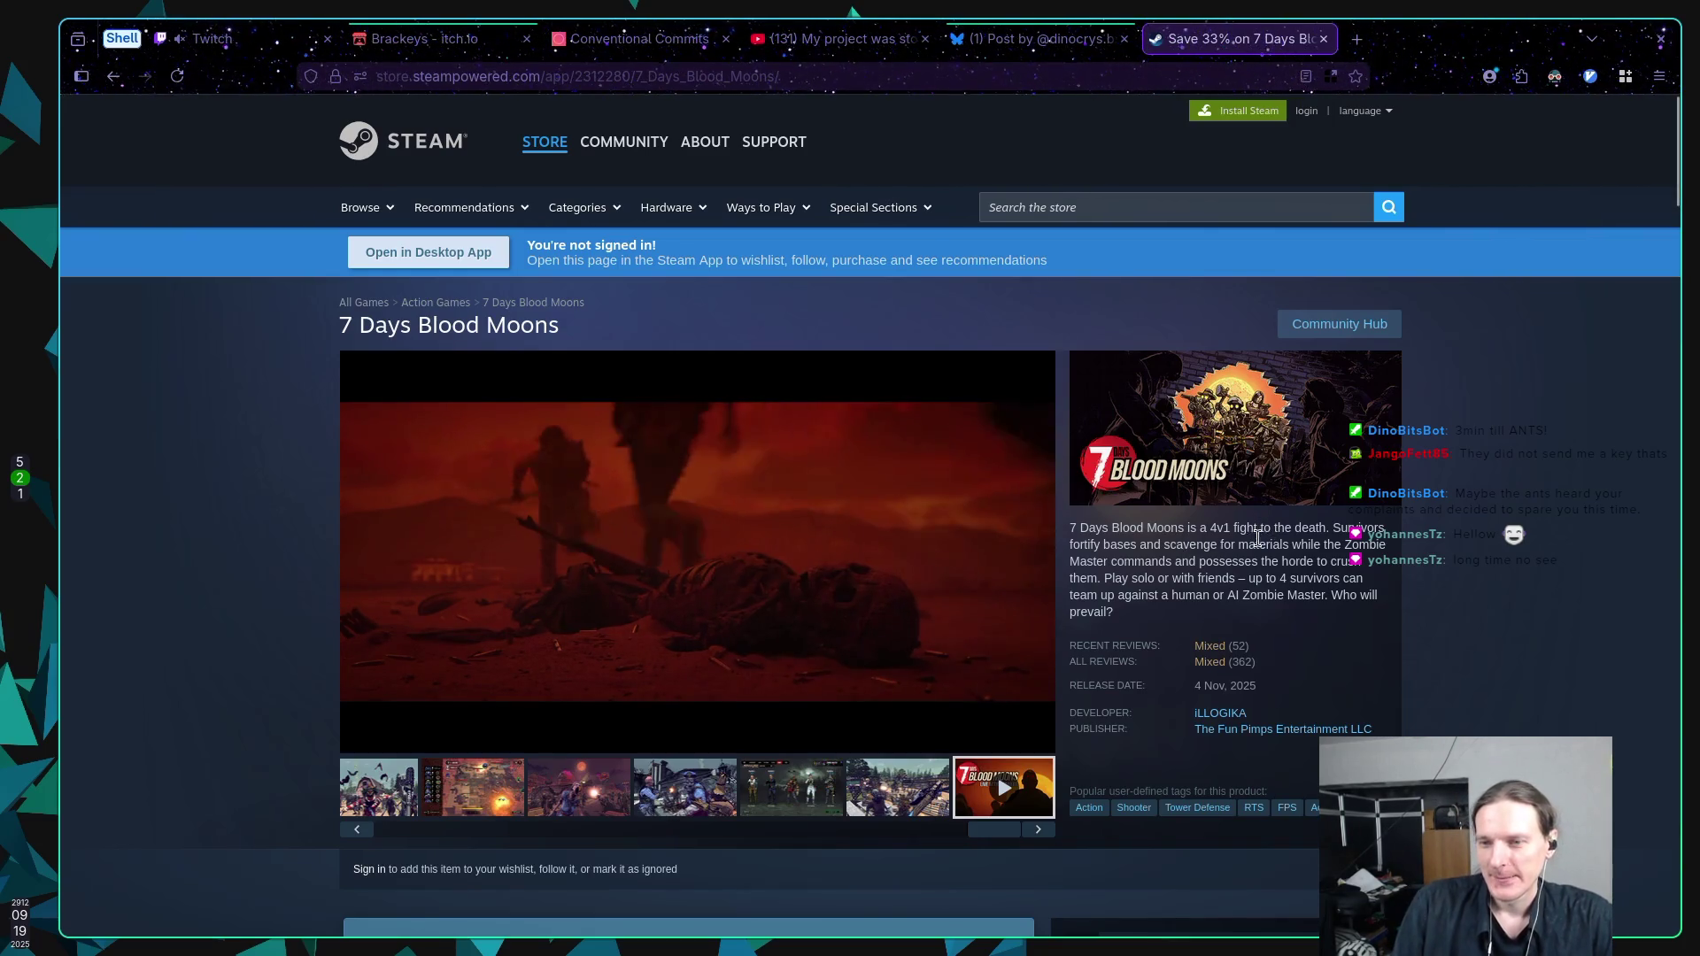
scroll(1151, 560, "down", 5)
scroll(1151, 556, "down", 3)
scroll(199, 487, "down", 15)
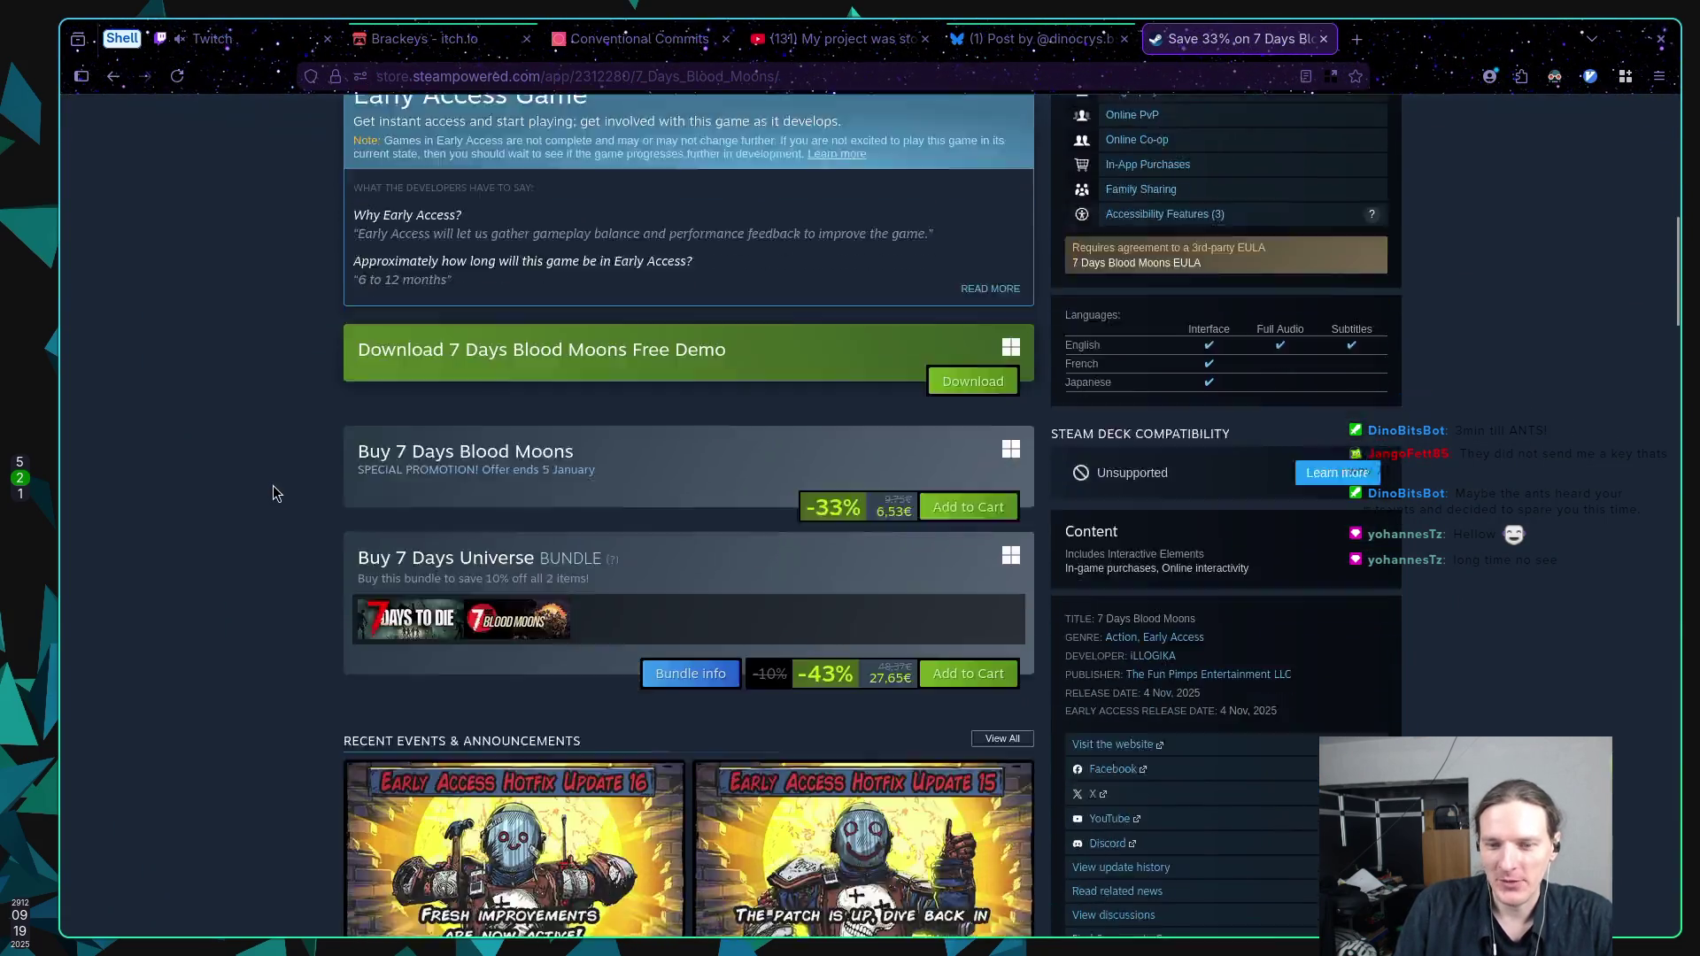
scroll(200, 487, "down", 3)
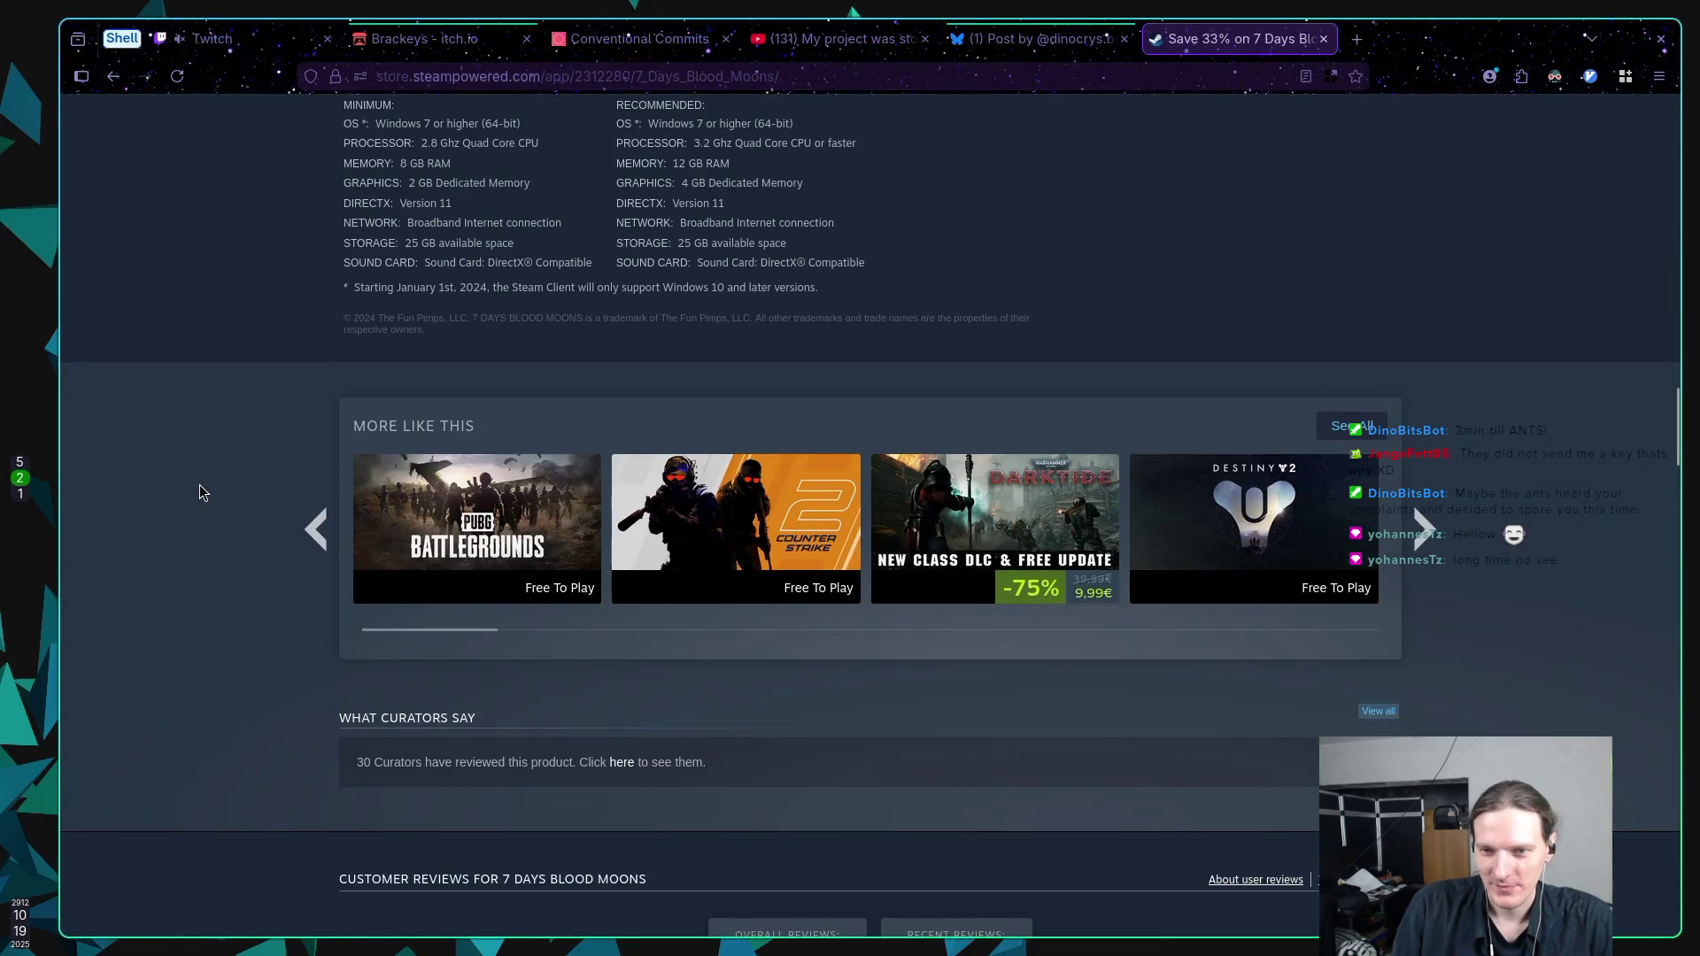
scroll(200, 487, "up", 17)
scroll(199, 485, "up", 10)
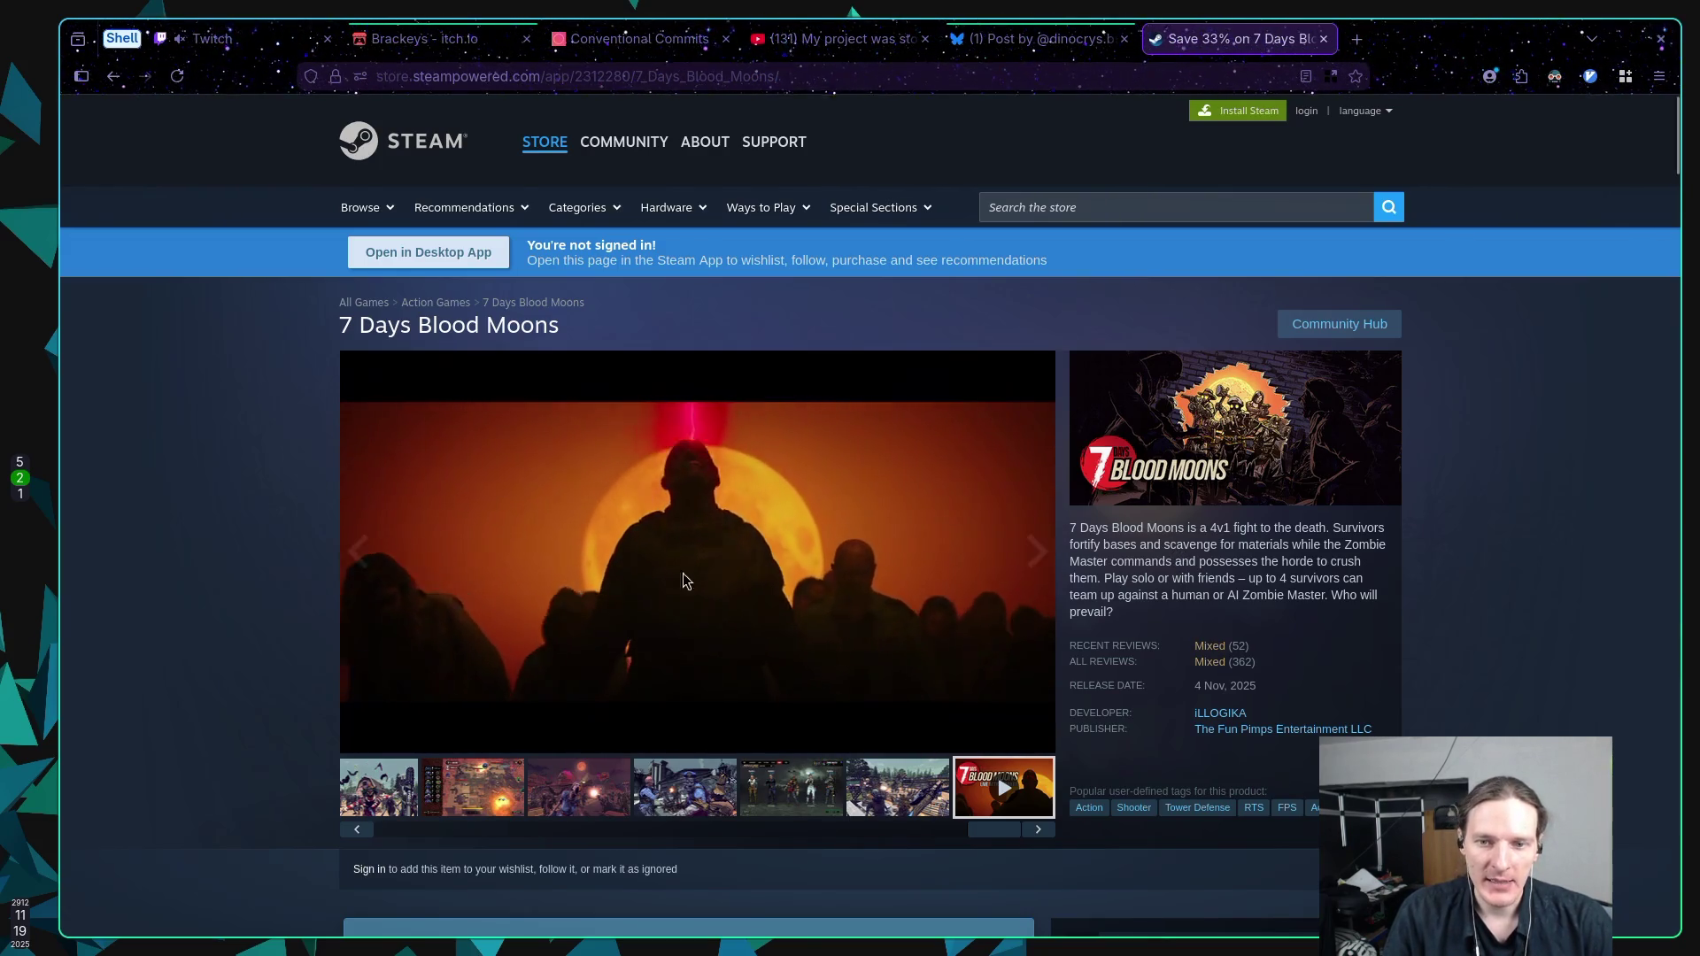
mouse_move(742, 558)
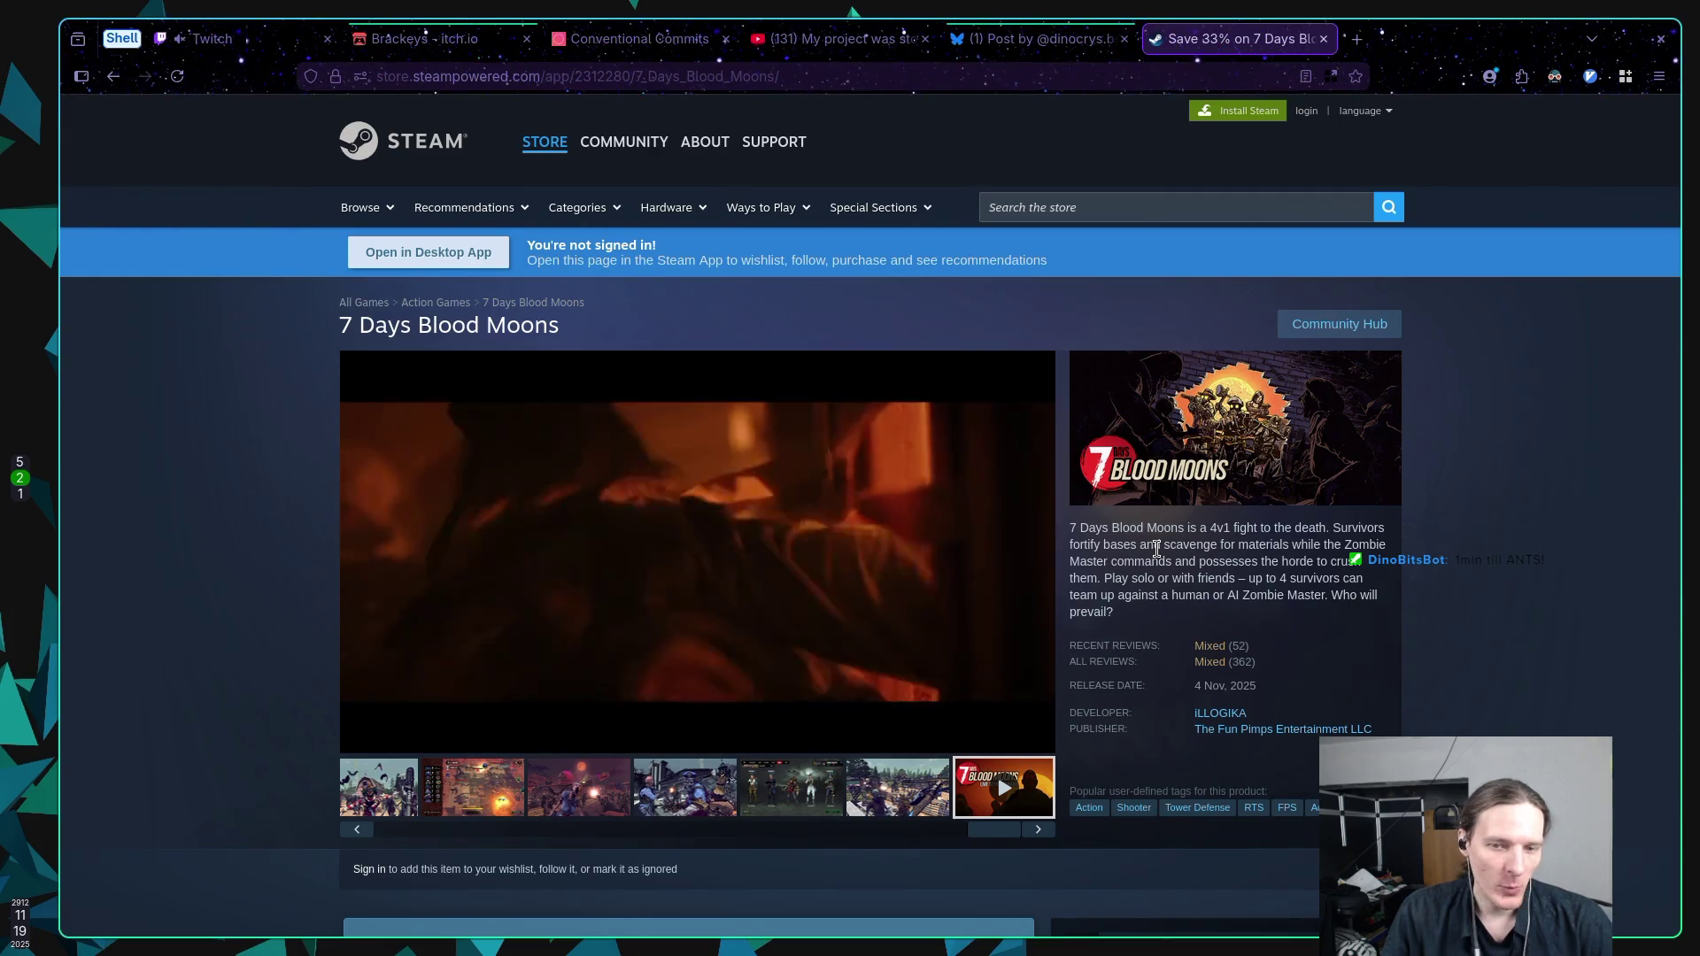
mouse_move(871, 544)
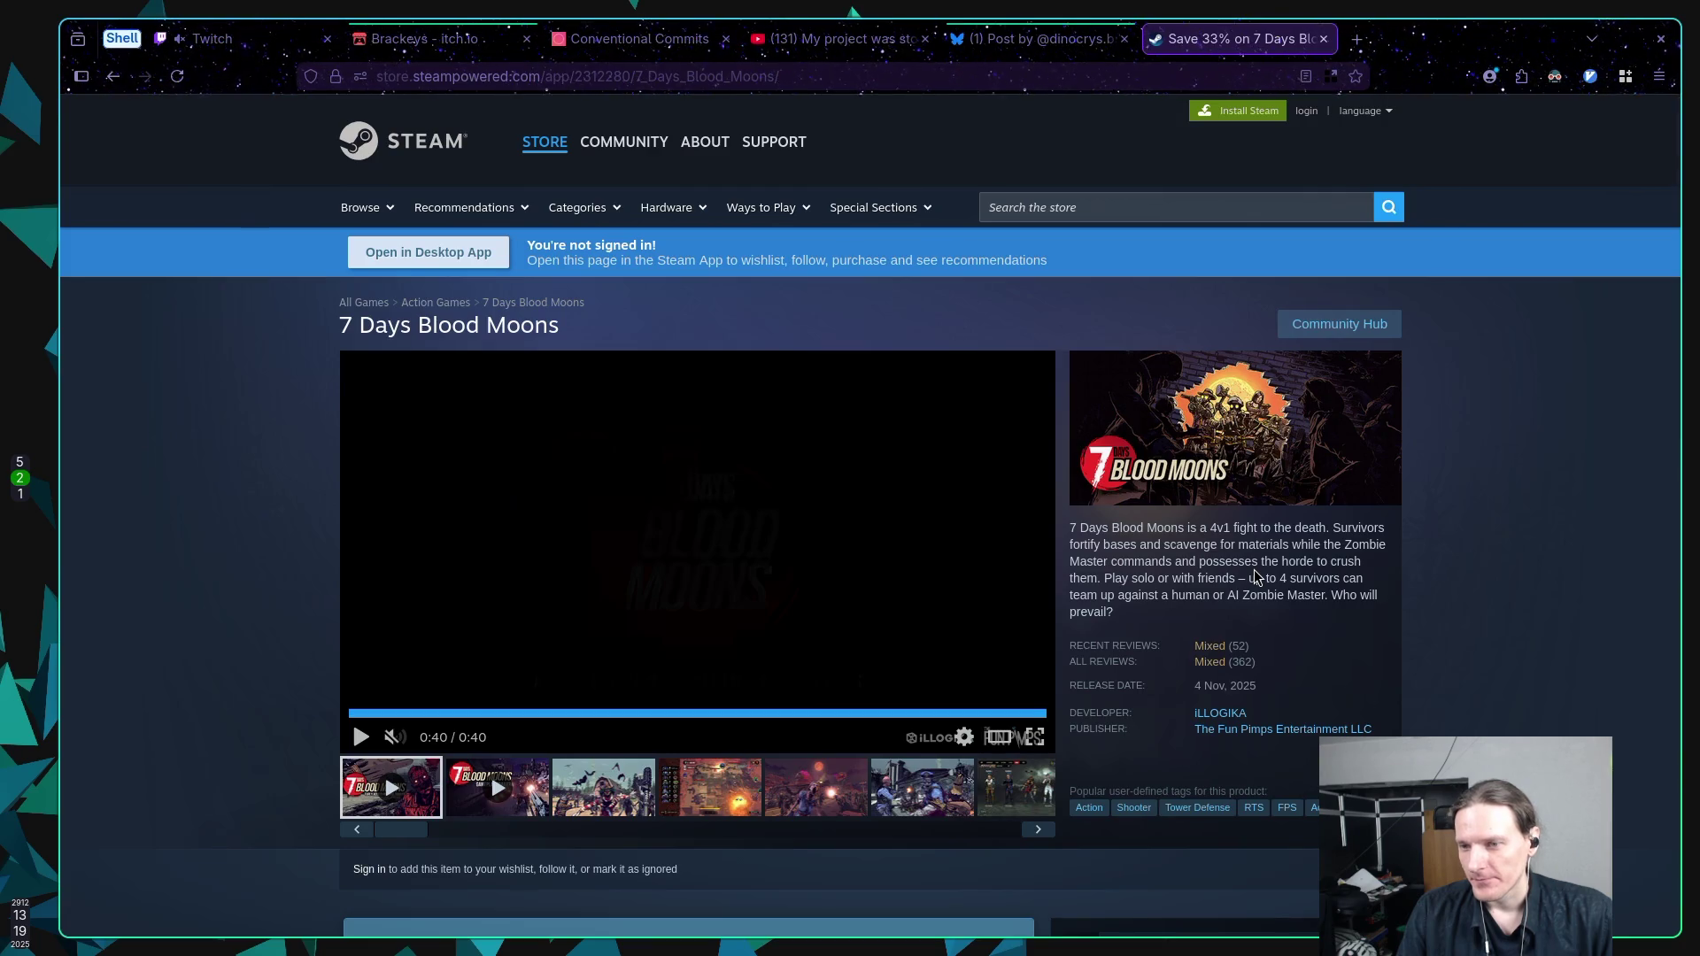
scroll(1253, 570, "down", 5)
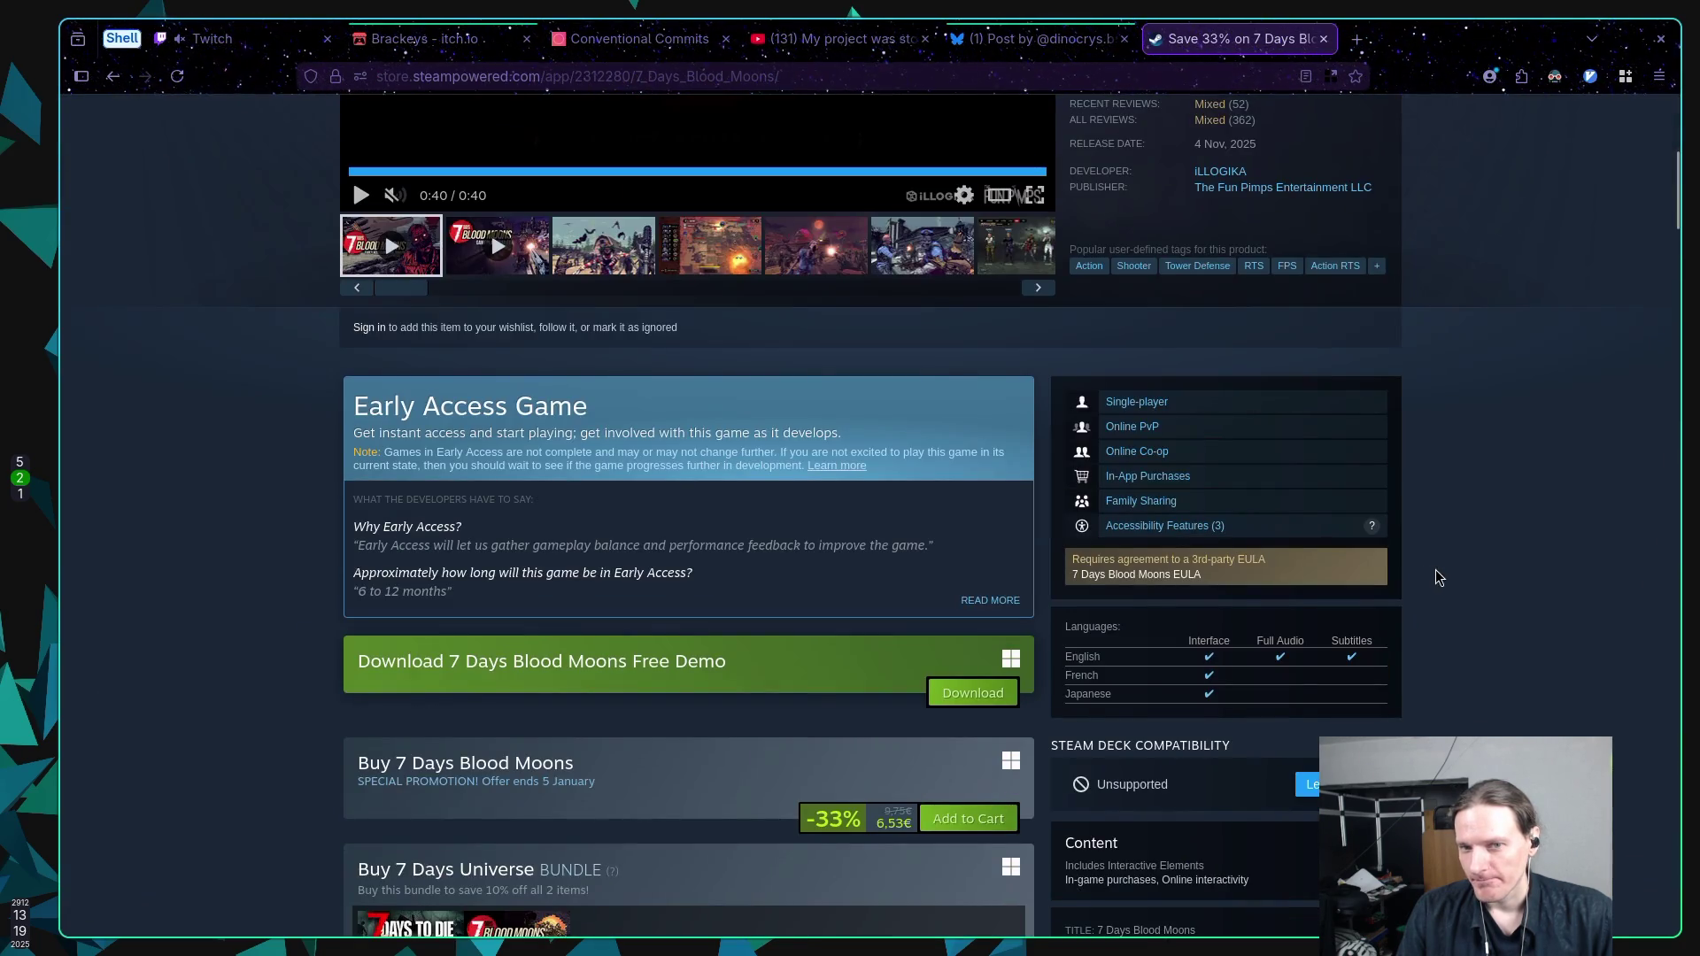
scroll(1480, 566, "up", 5)
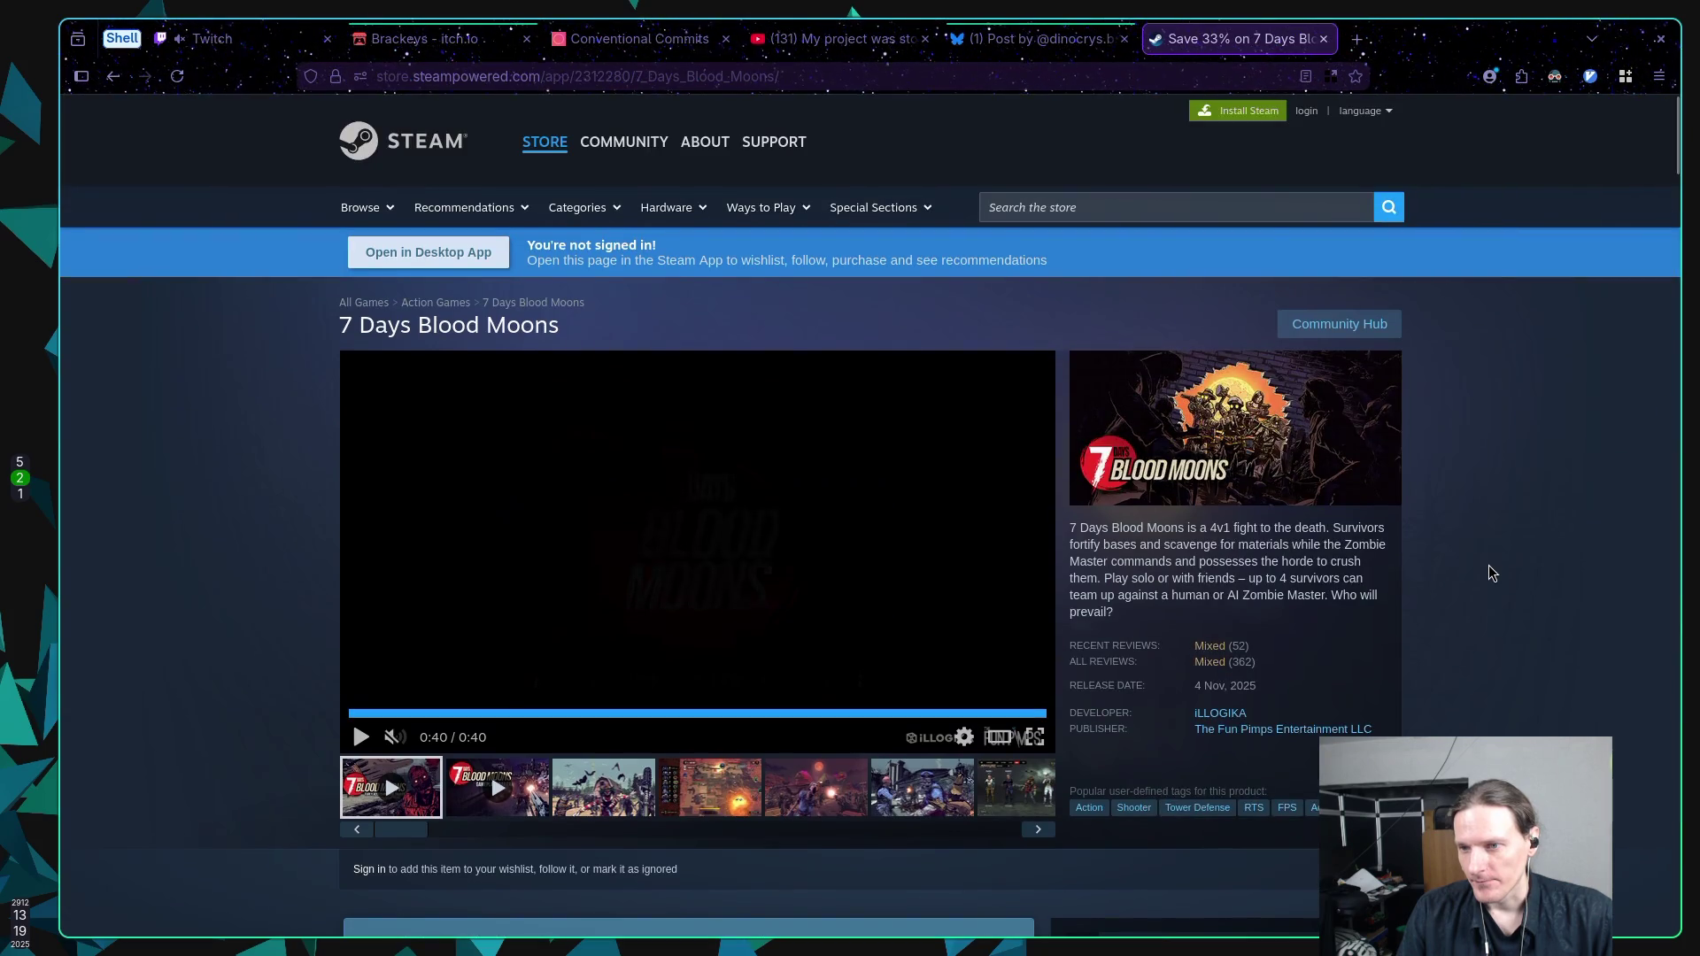
scroll(1488, 565, "down", 5)
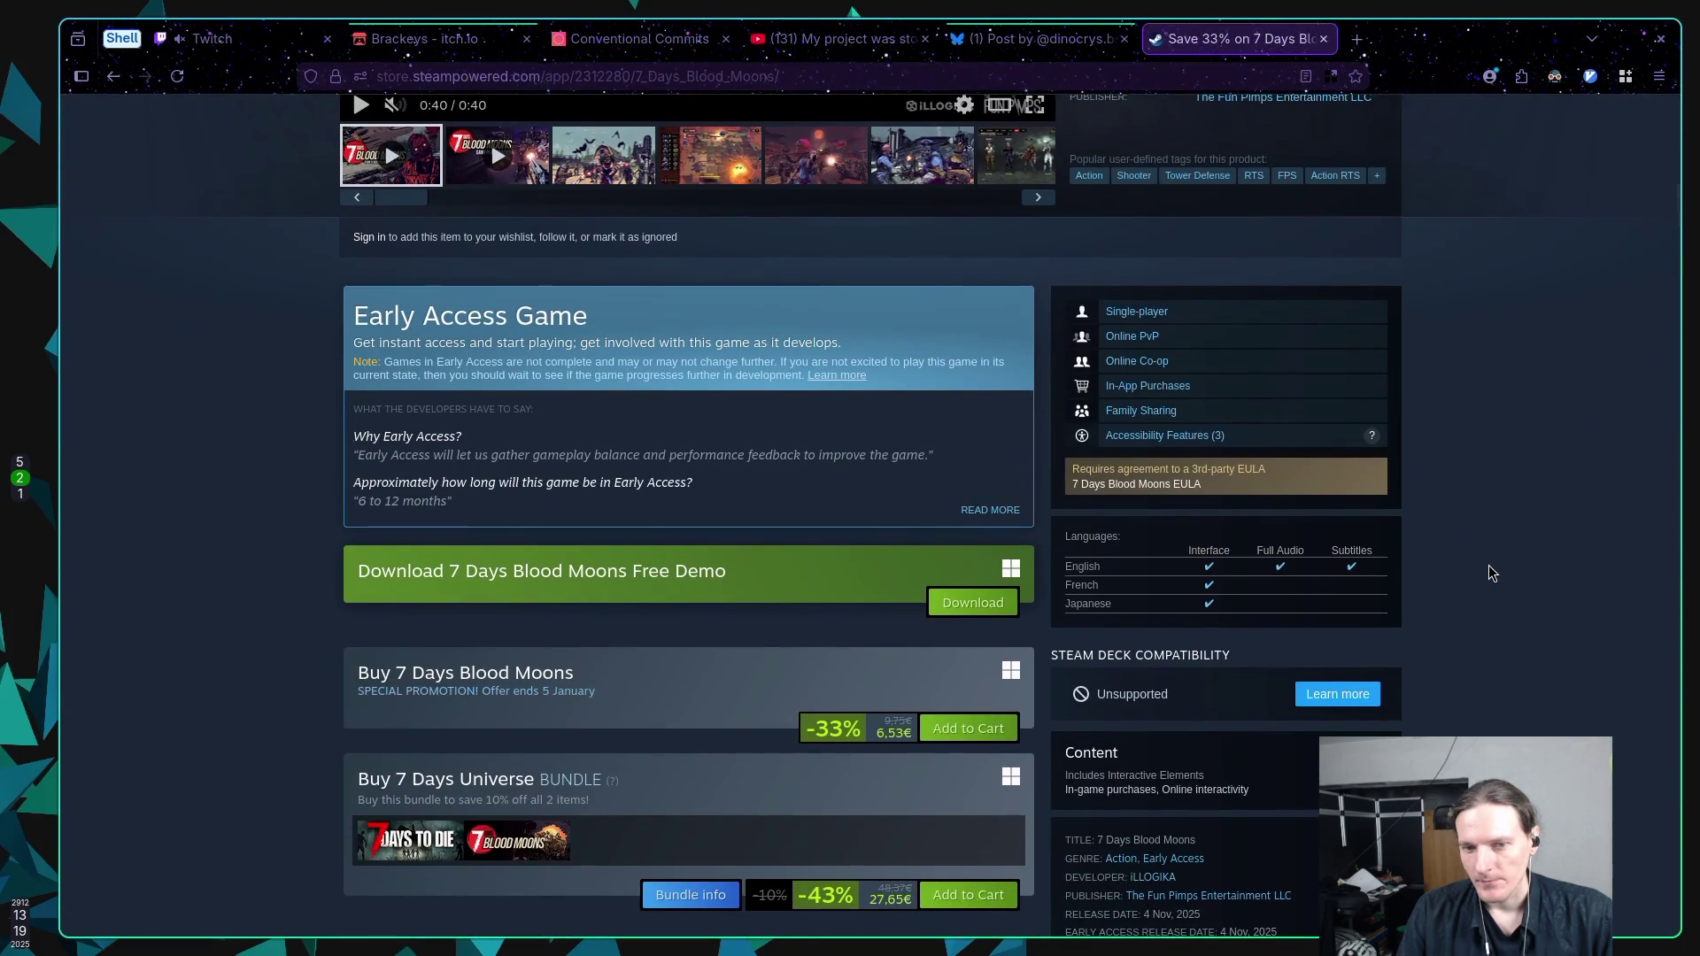
scroll(1489, 565, "up", 3)
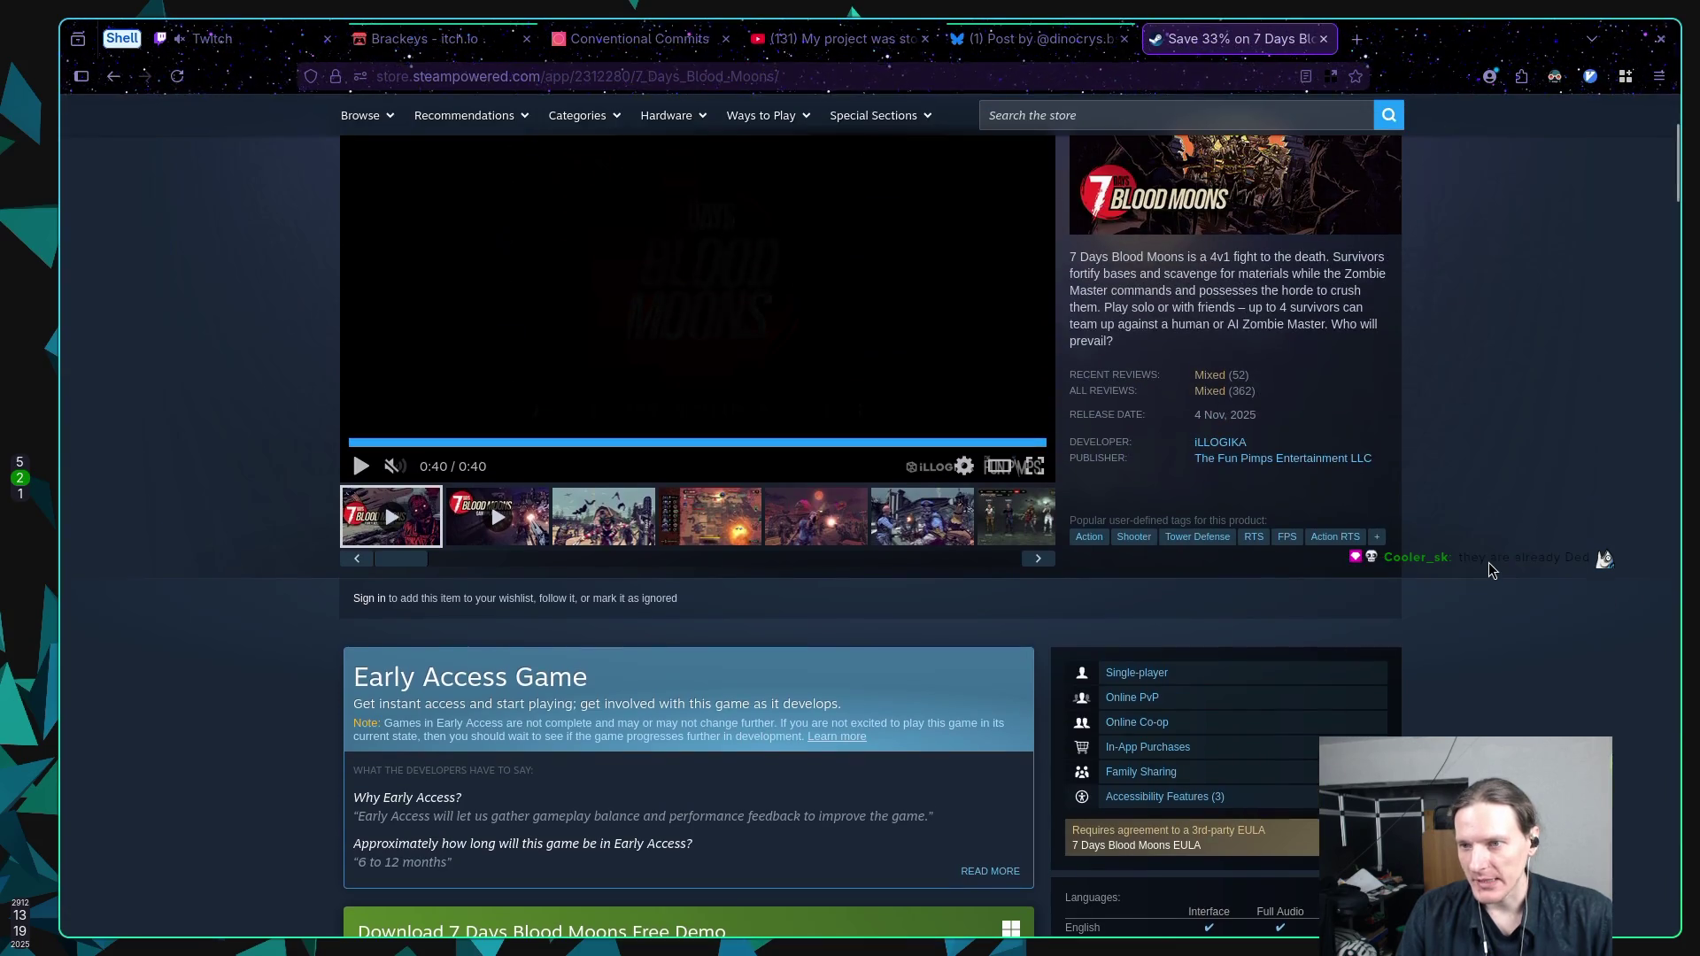
left_click_drag(1206, 416, 1267, 423)
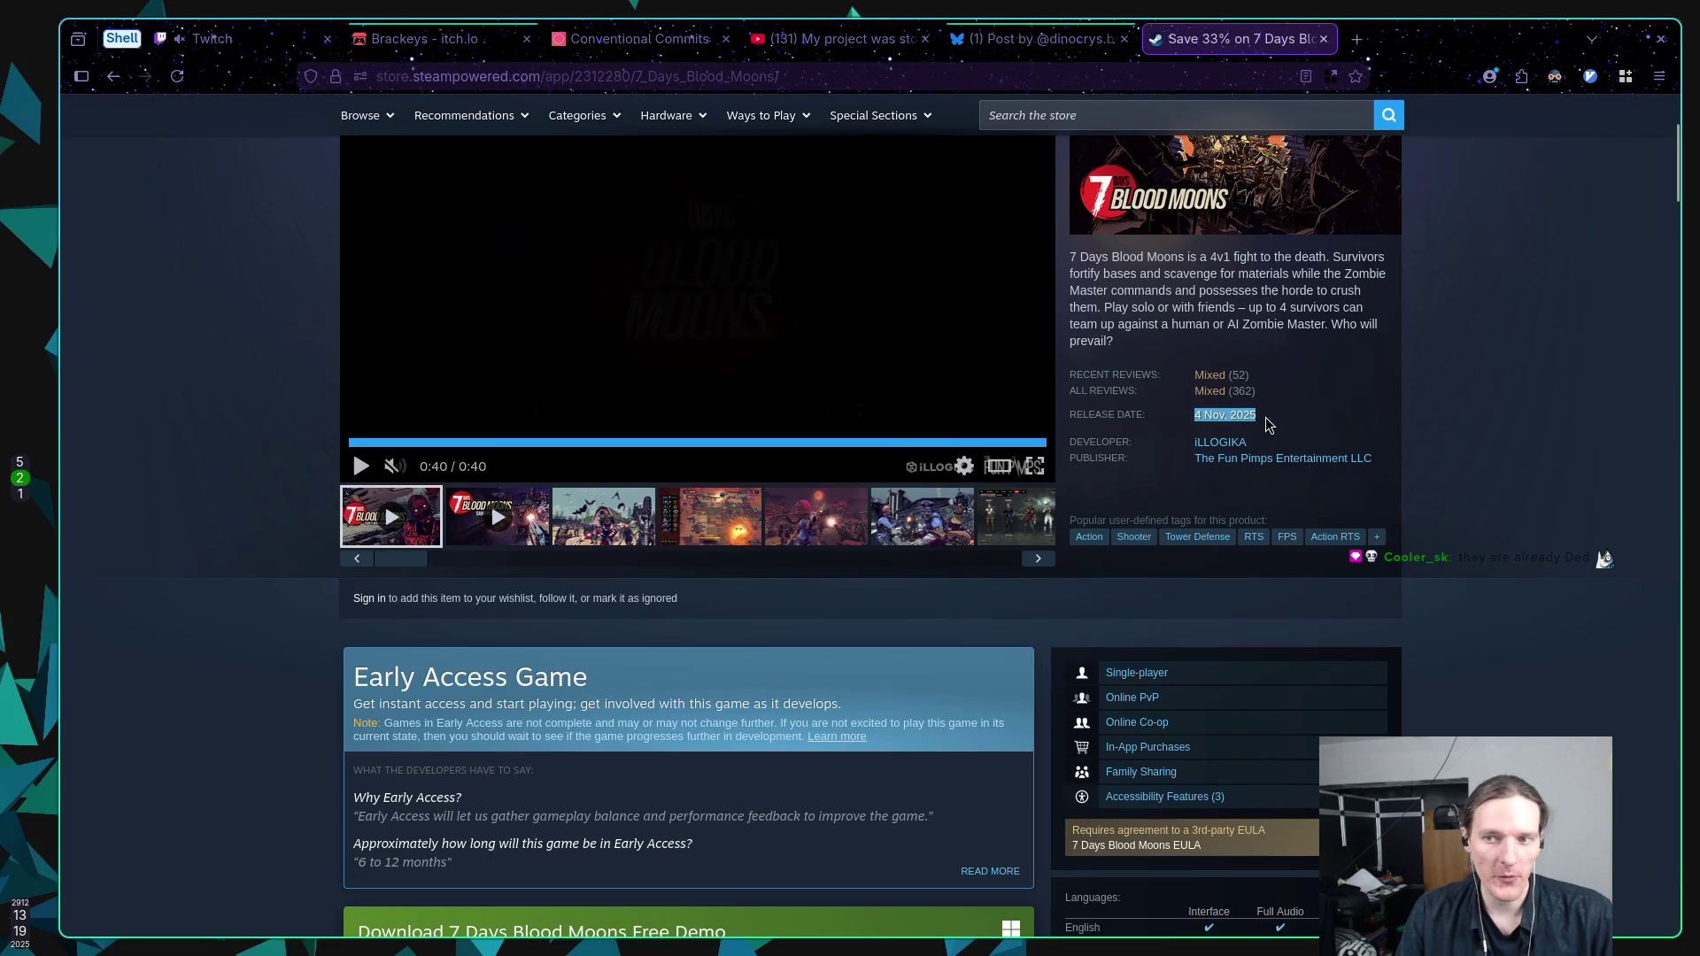
scroll(1129, 354, "down", 9)
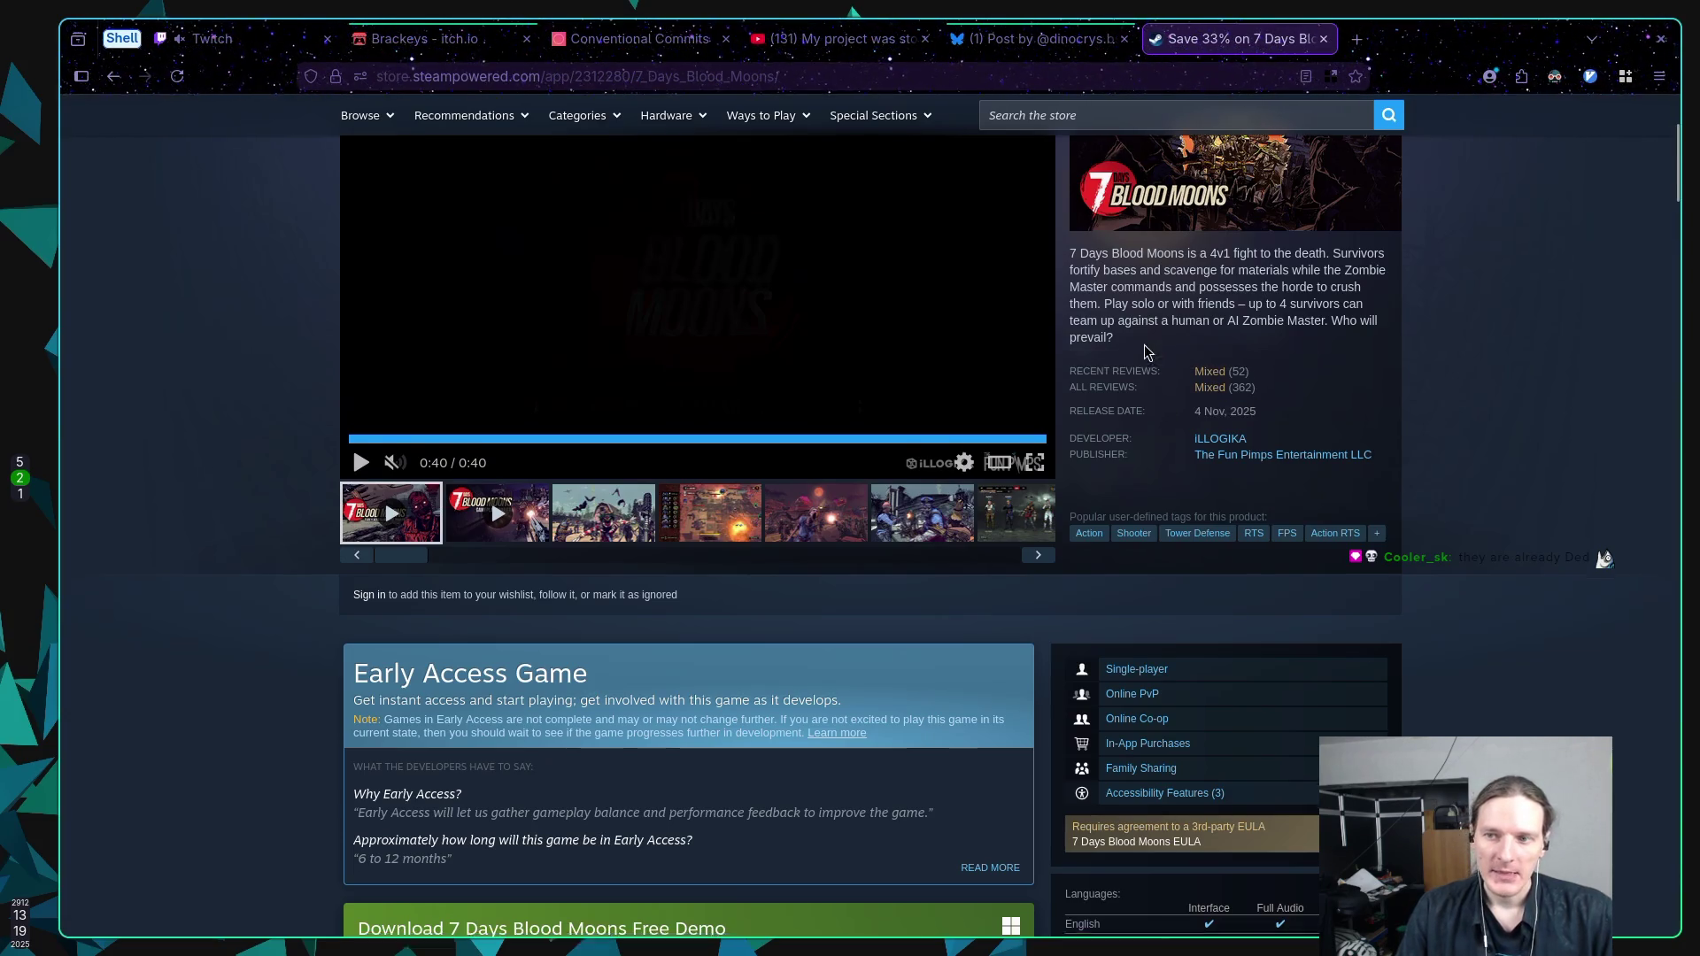
scroll(1098, 327, "up", 10)
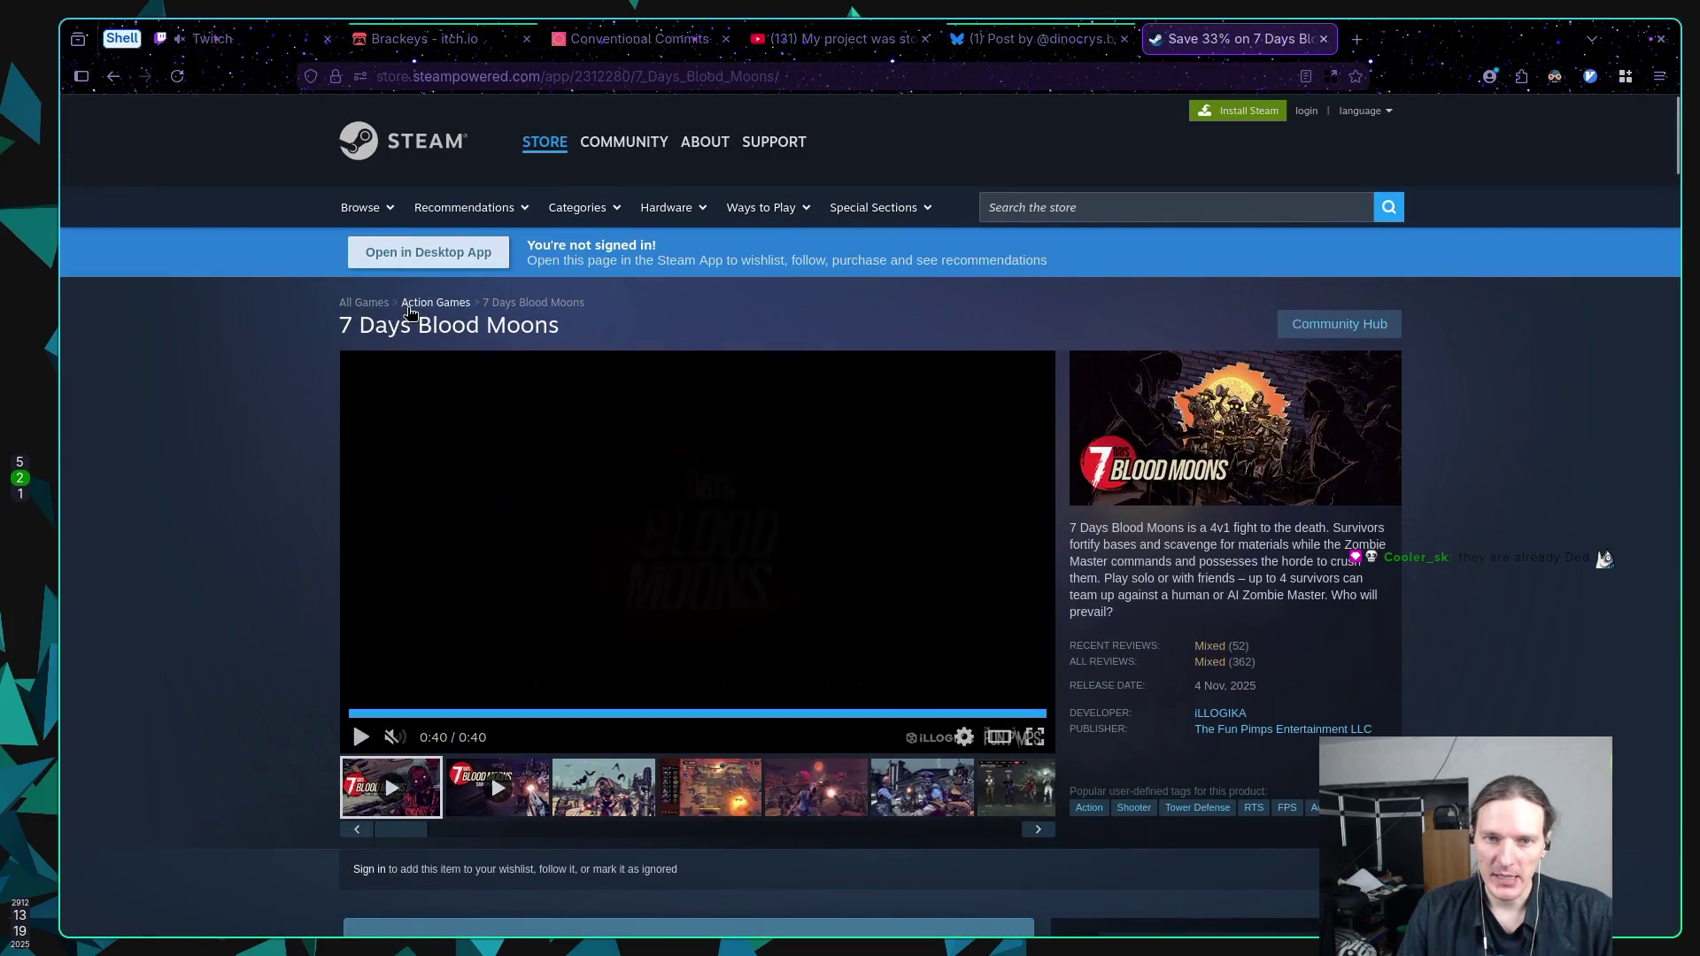
left_click_drag(341, 326, 585, 326)
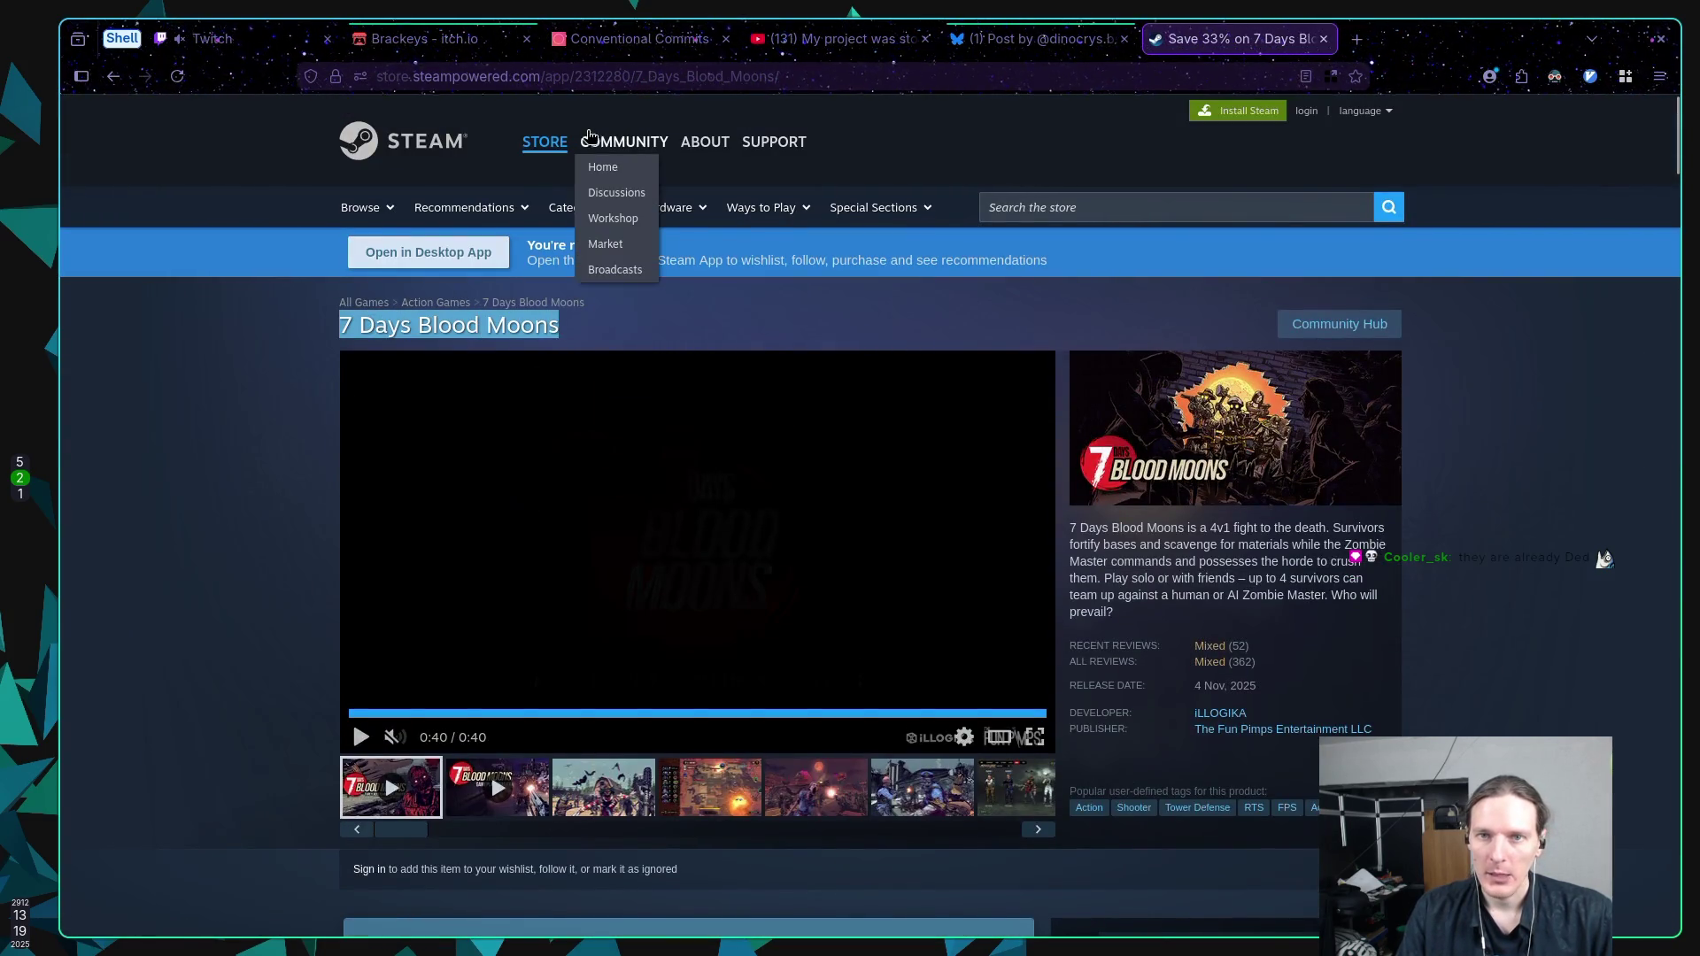
key("ctrl+l")
type("steamdb")
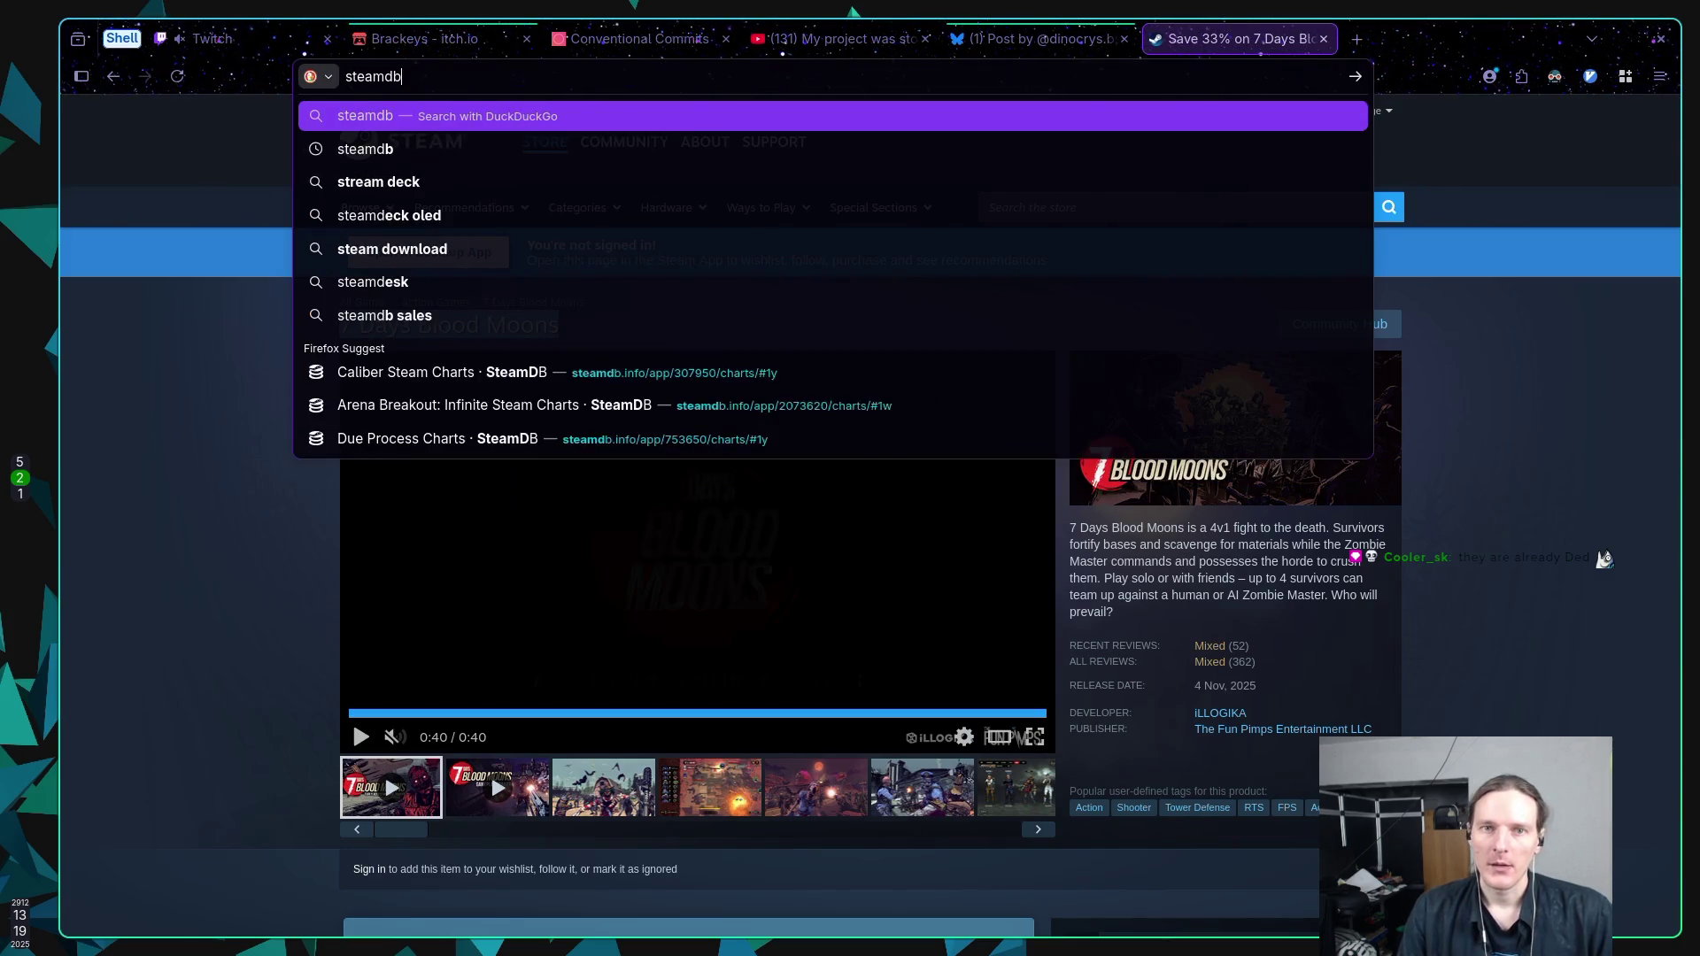
Run the 'steamdb' search and open the SteamDB site from the results.
key("Return")
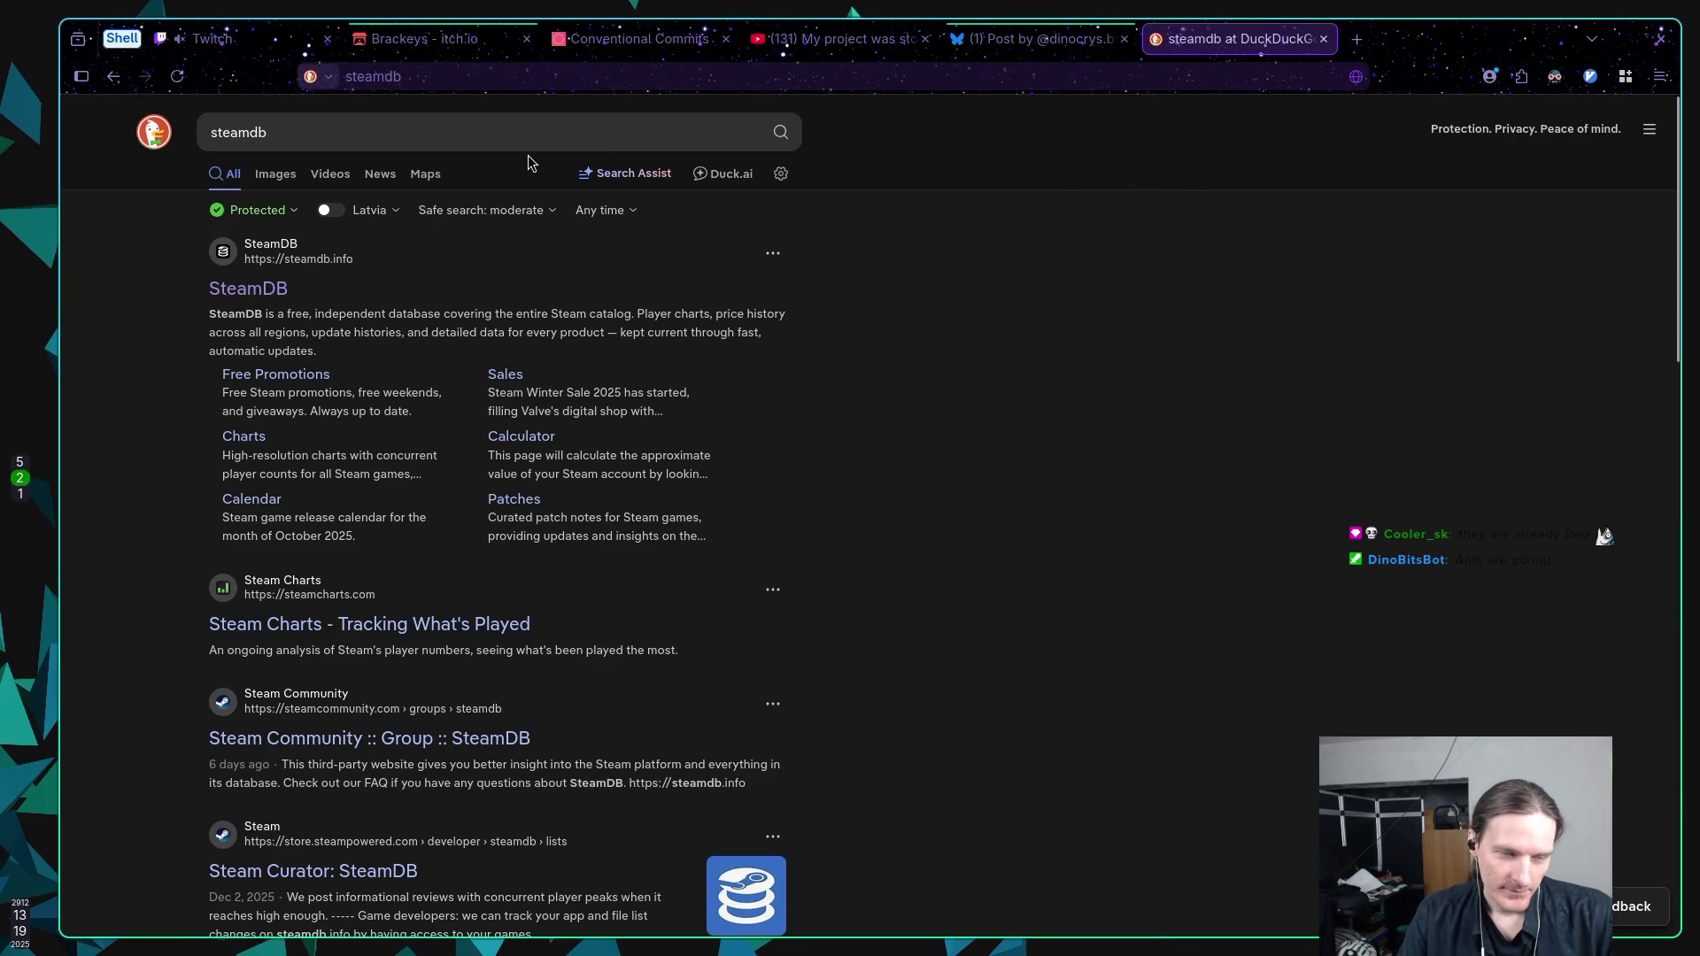
left_click(486, 137)
left_click(815, 289)
left_click(237, 292)
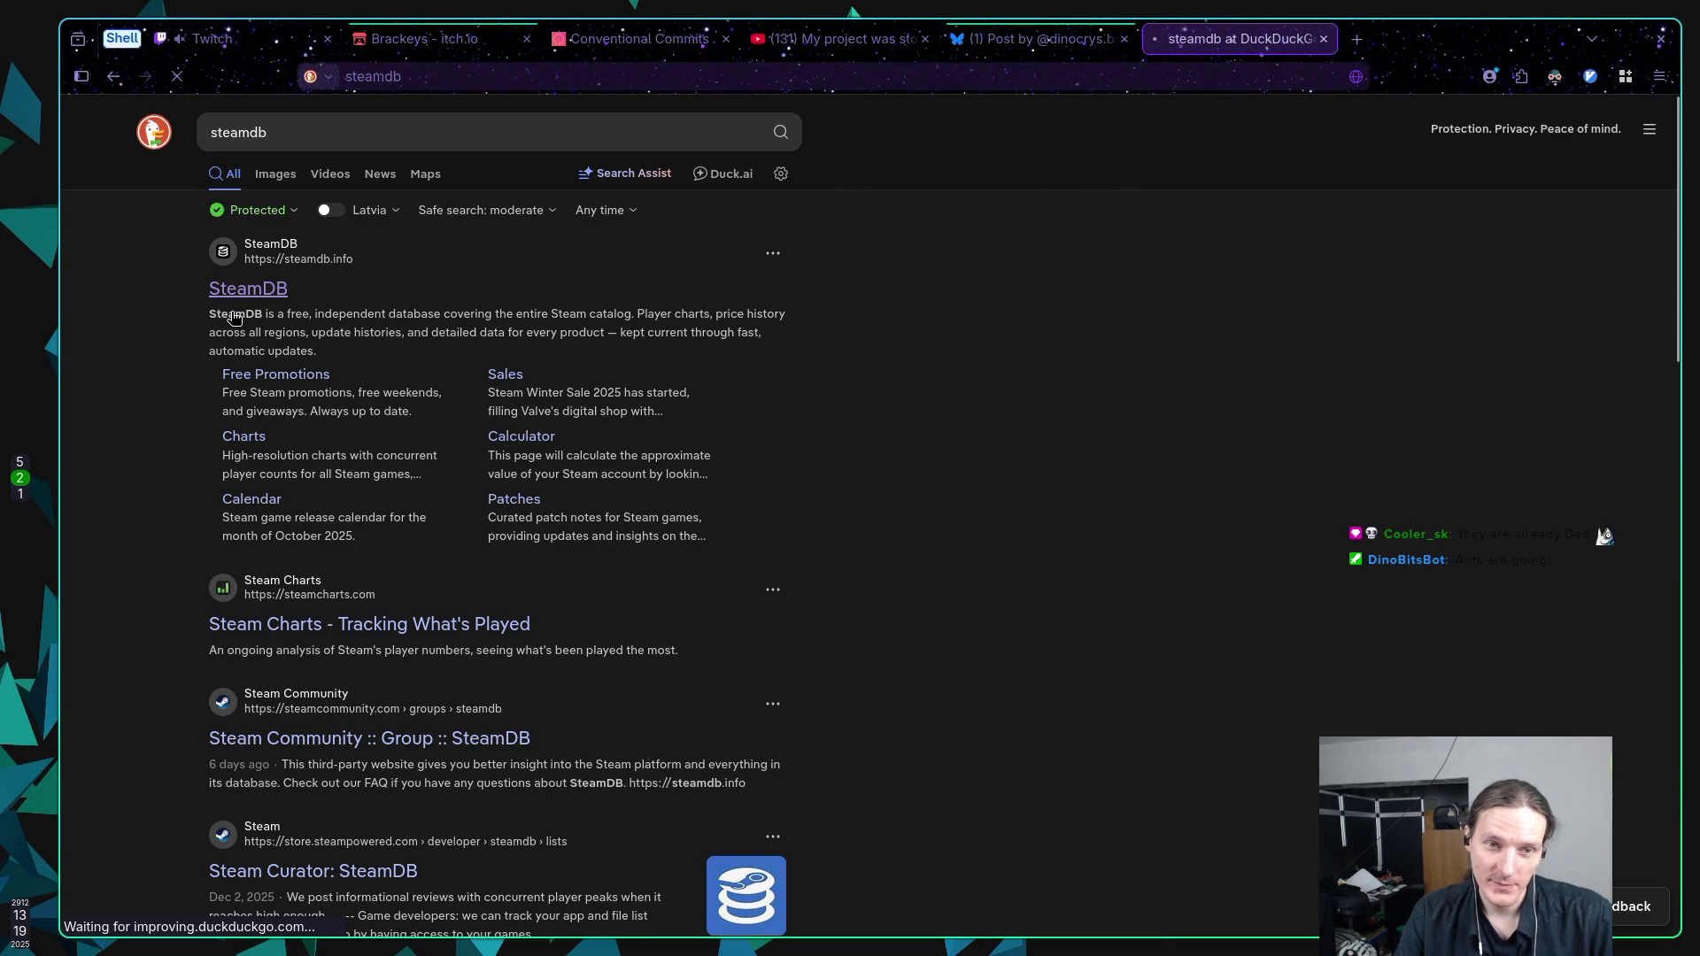
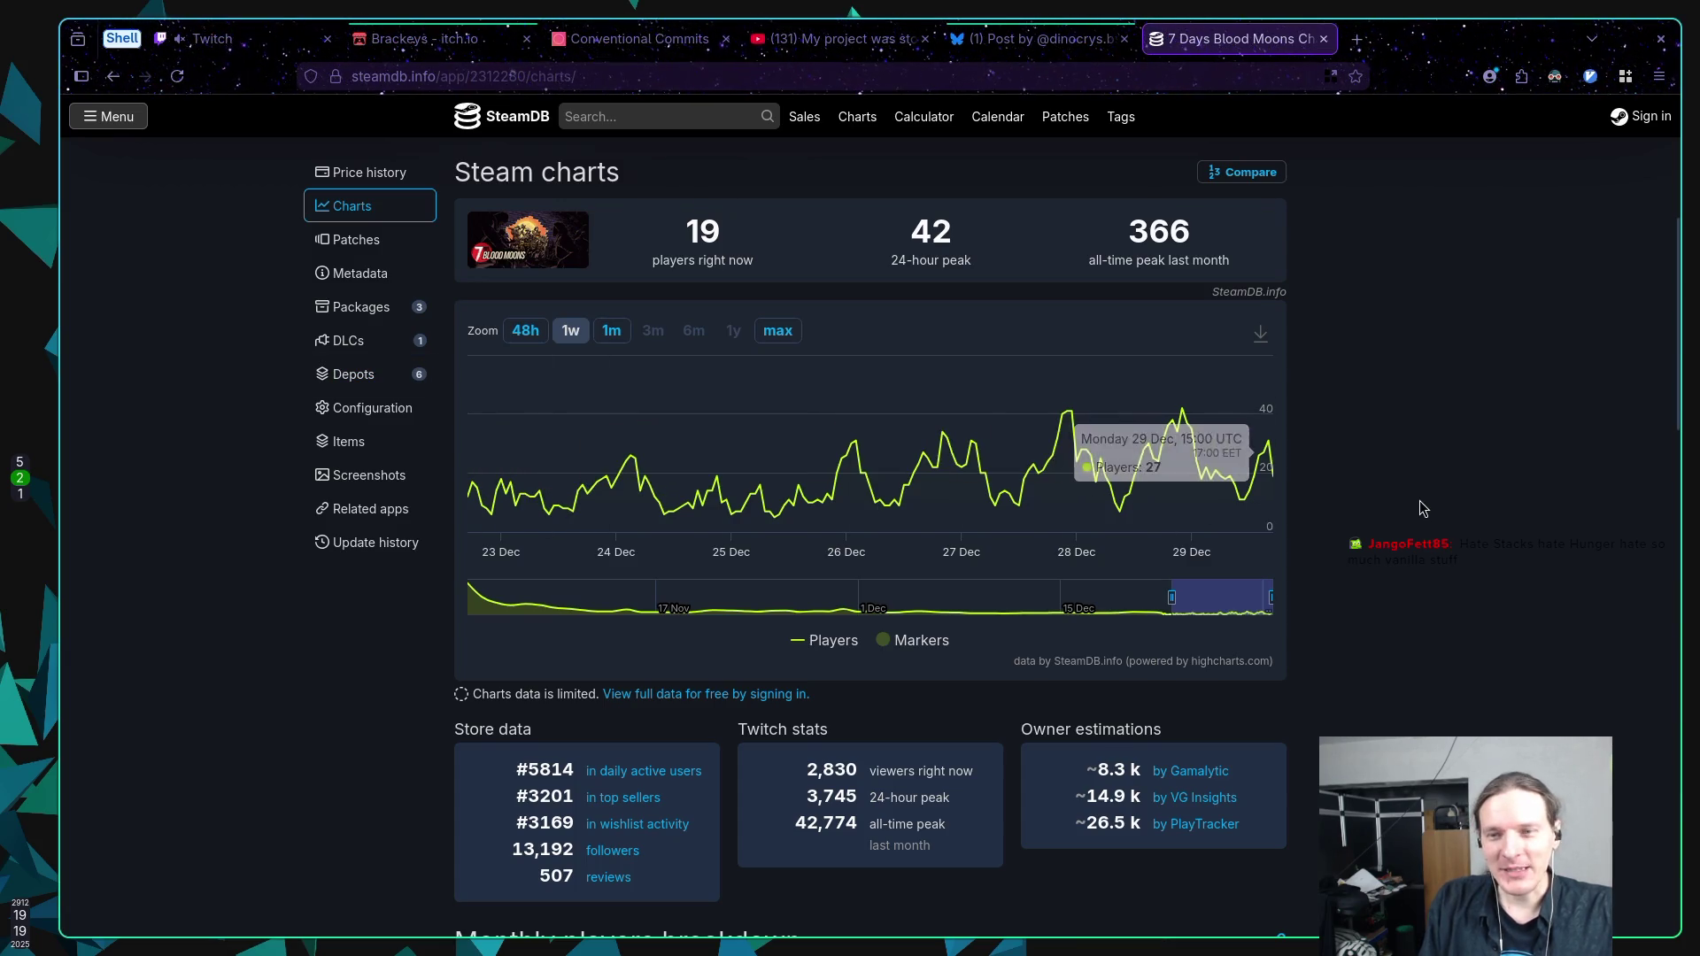
Close the SteamDB 7 Days Blood Moons charts tab and return to entity_handle.gd in the code editor.
middle_click(1236, 40)
key("super+1")
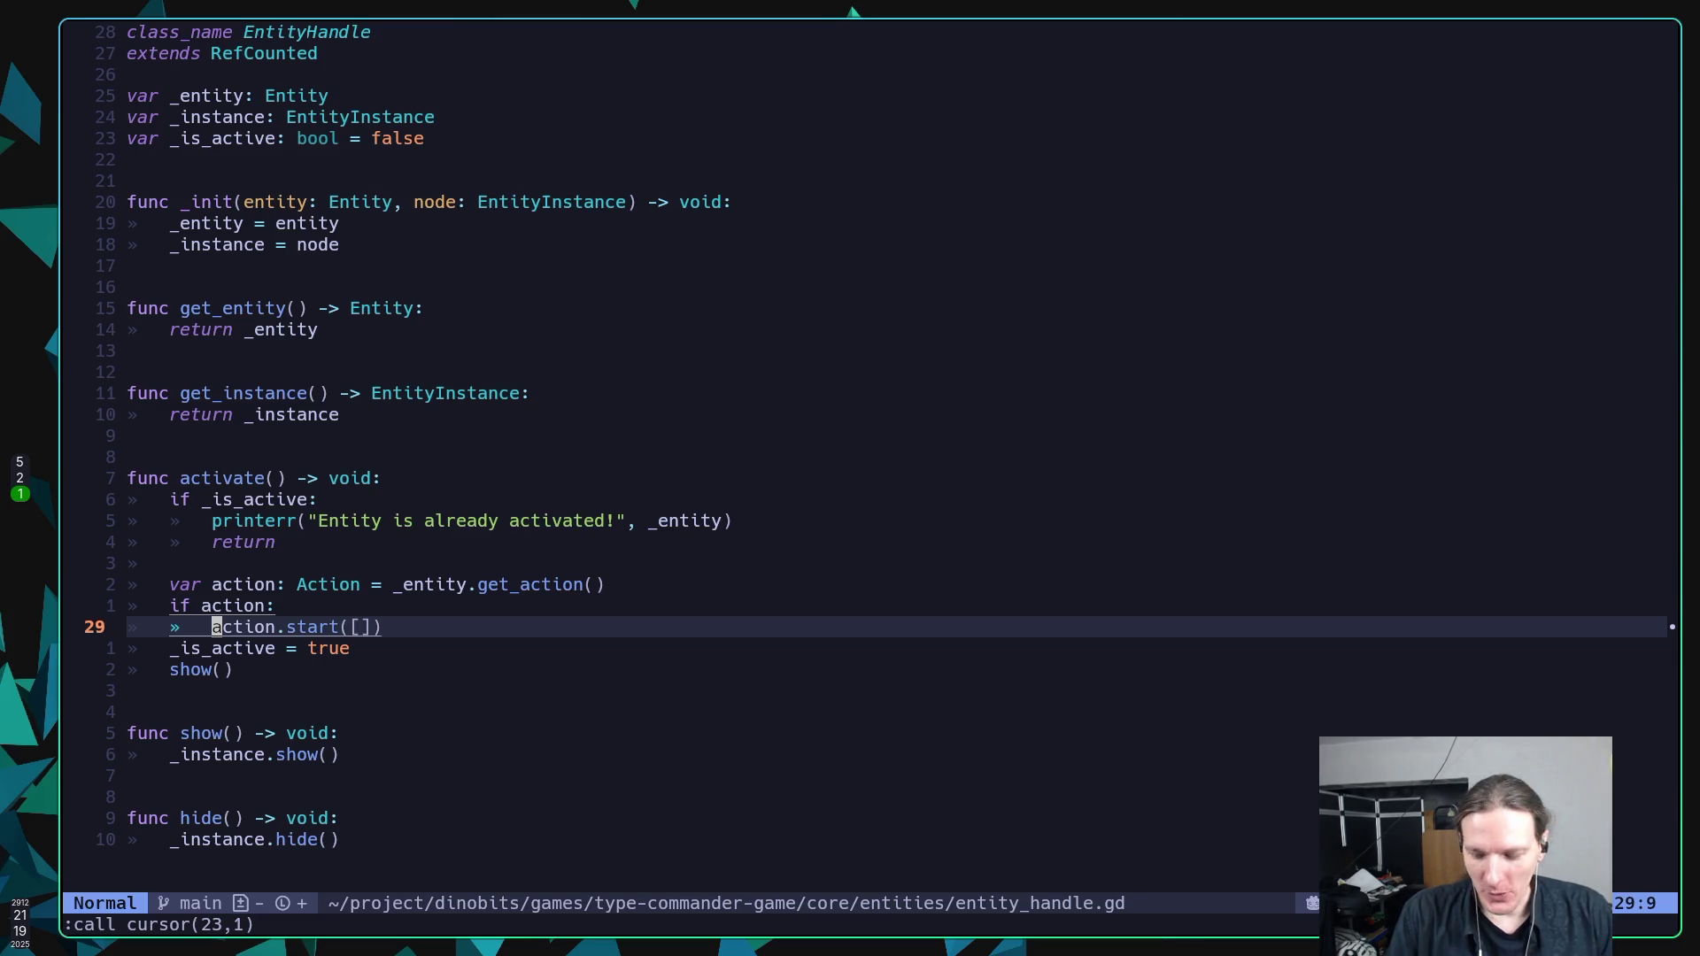
Review the _handle lookup and printerr lines (17–19) in build_entity_action.gd, then go back to Godot.
key("ctrl+o")
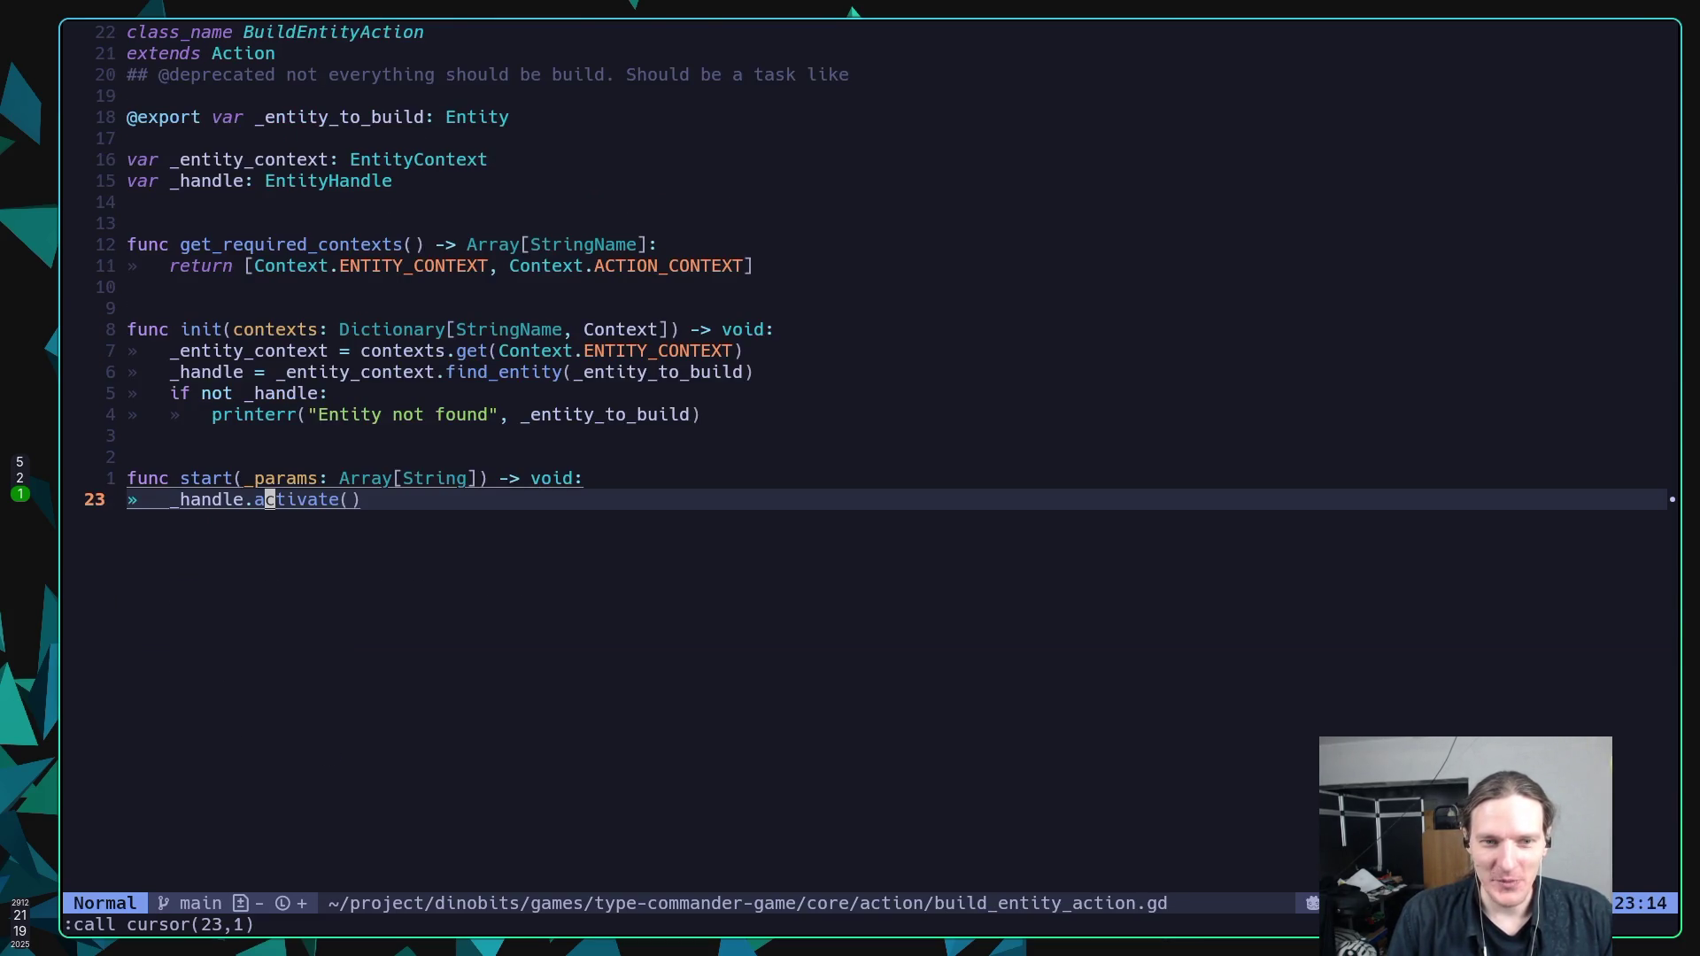
key("k")
key("k")
key("k")
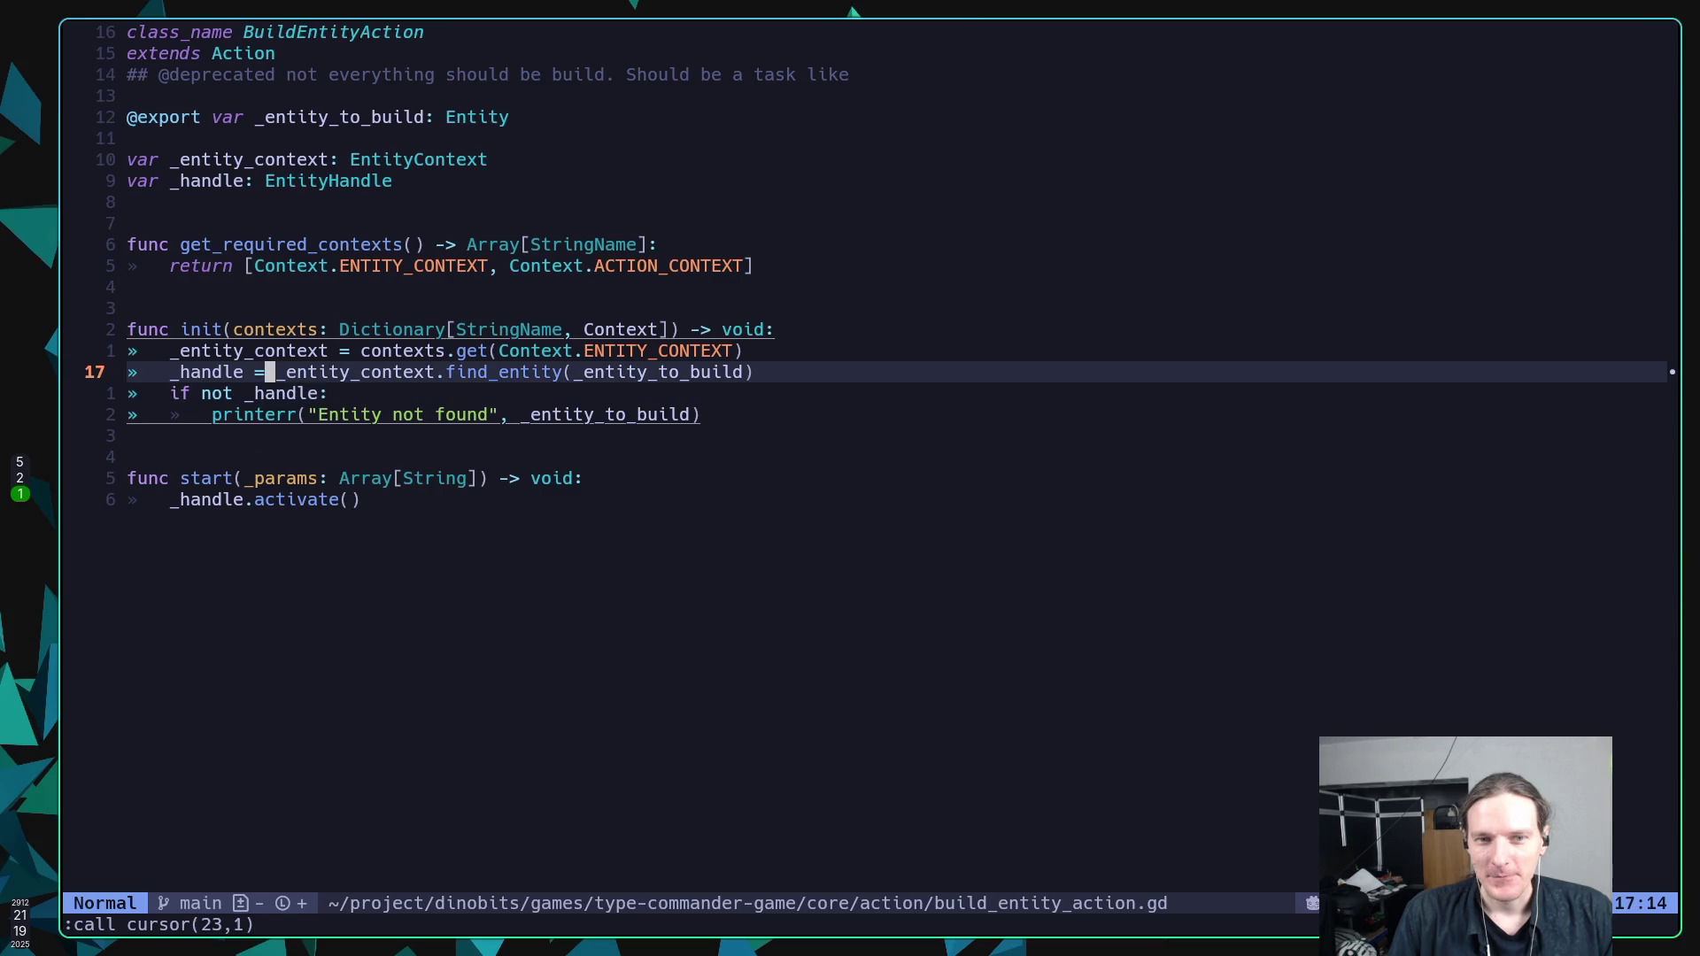
key("j")
key("j")
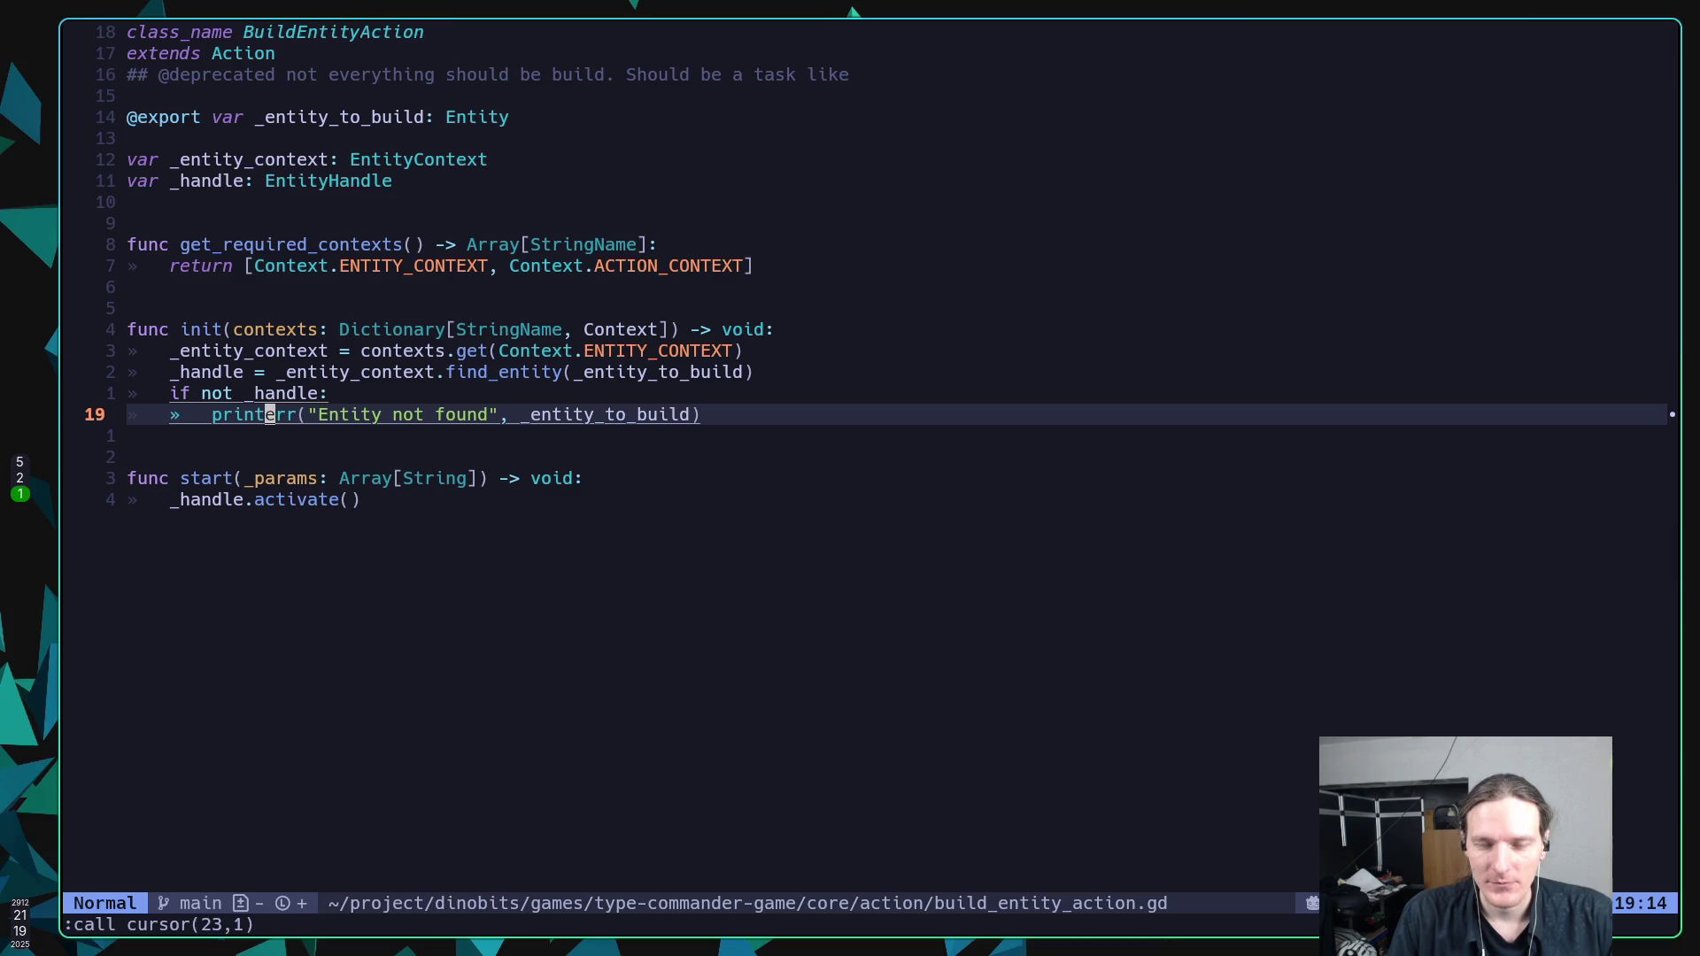
key("k")
key("k")
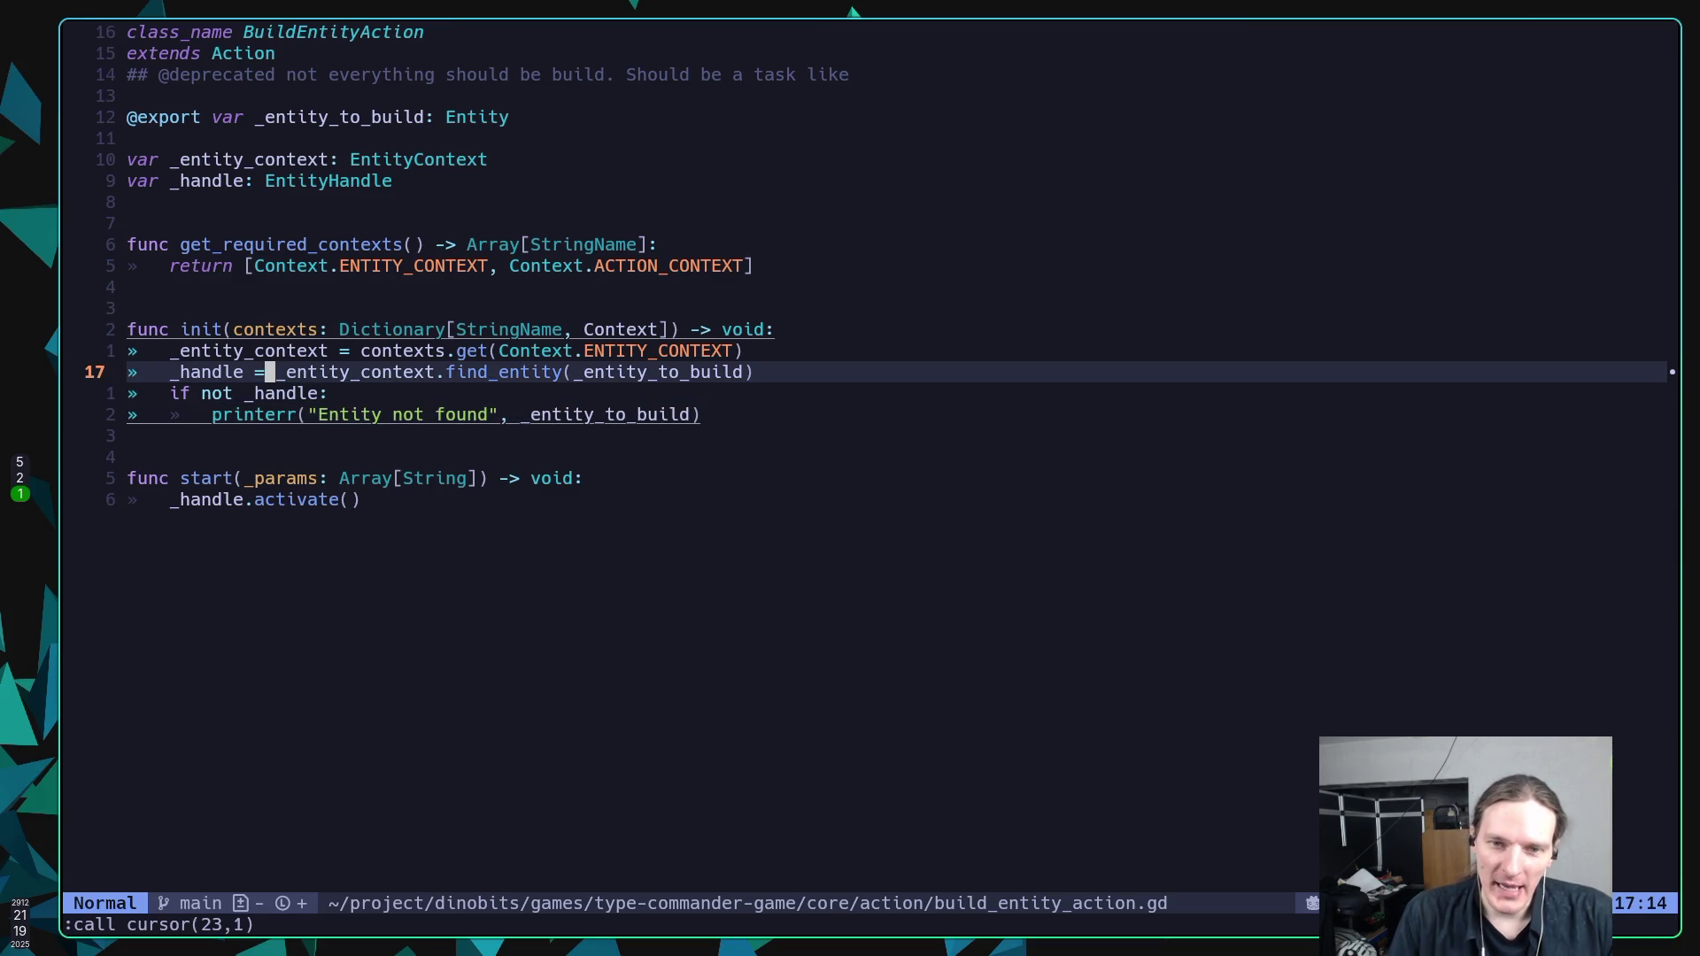
key("super+5")
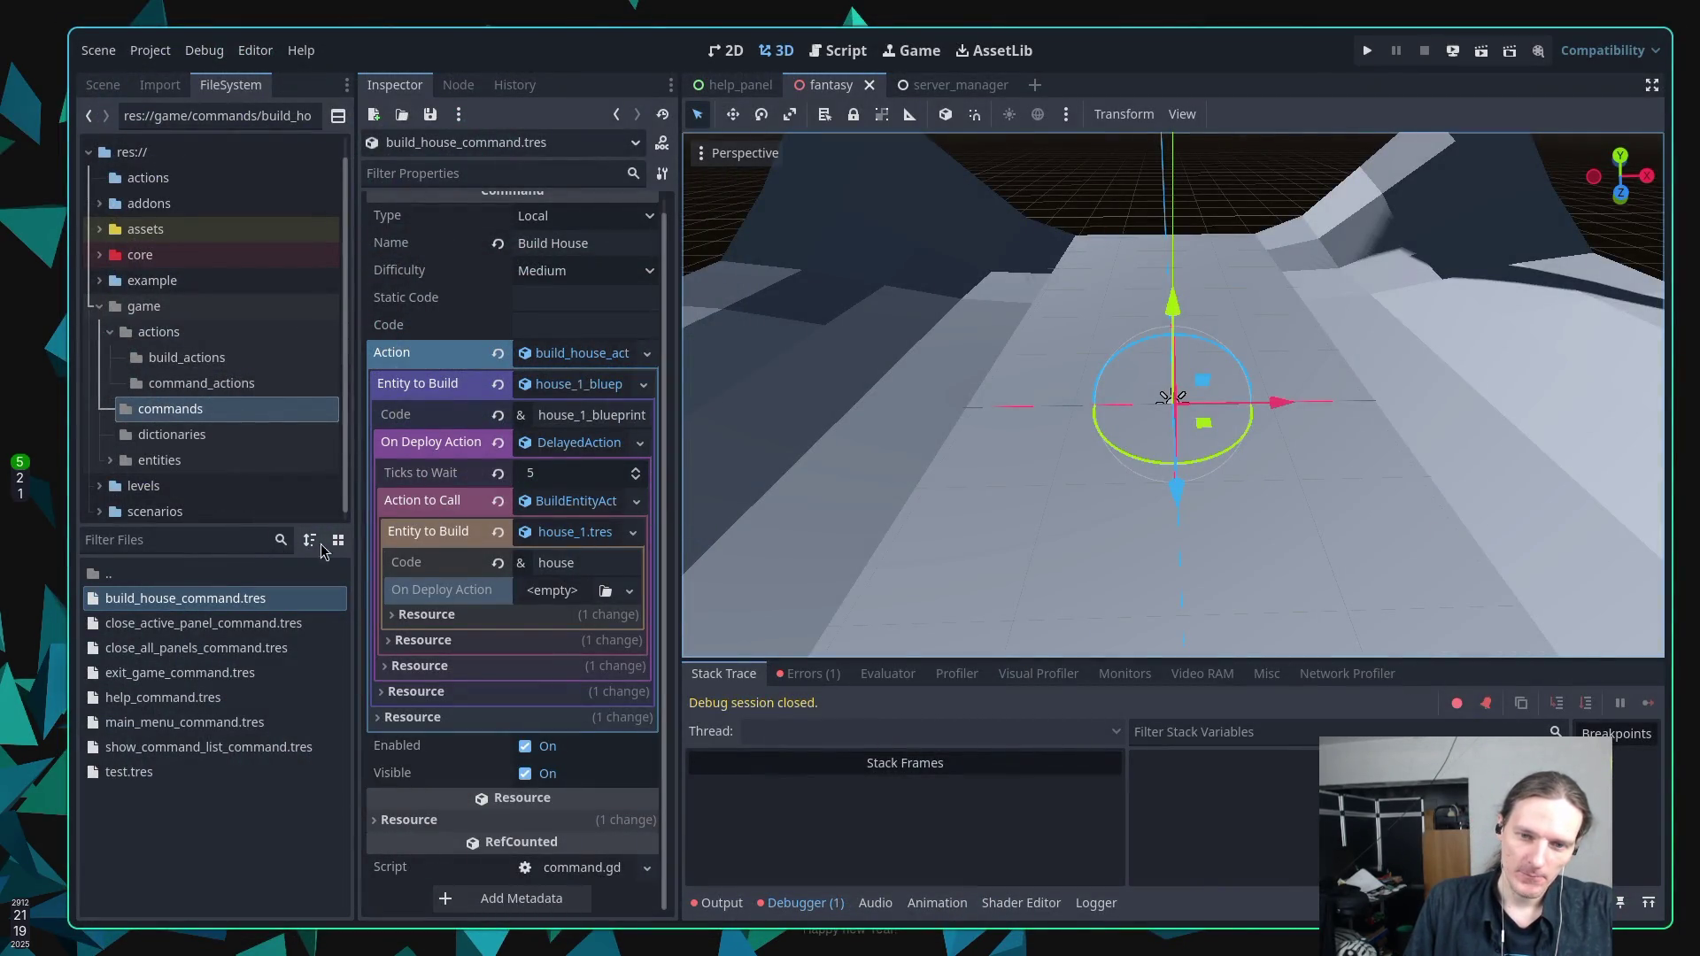
Inspect EntityInstance, House1Blueprint and the PlaceholderSceneCube nodes to see which entity the house uses.
left_click(584, 537)
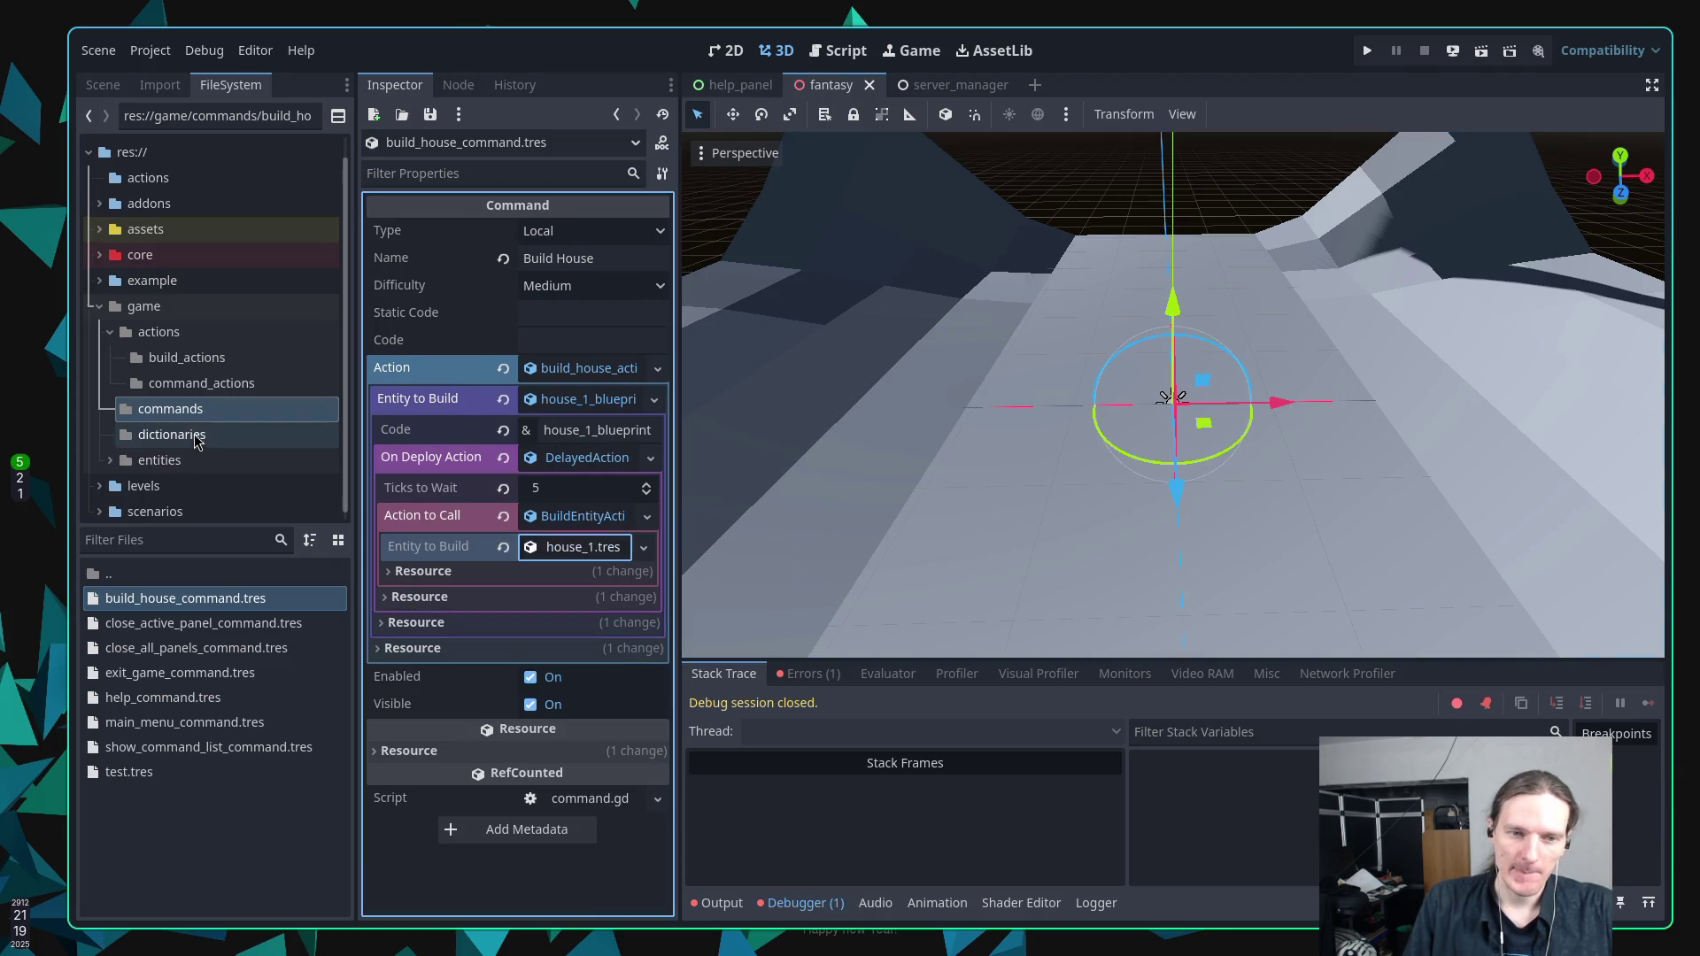
left_click(110, 89)
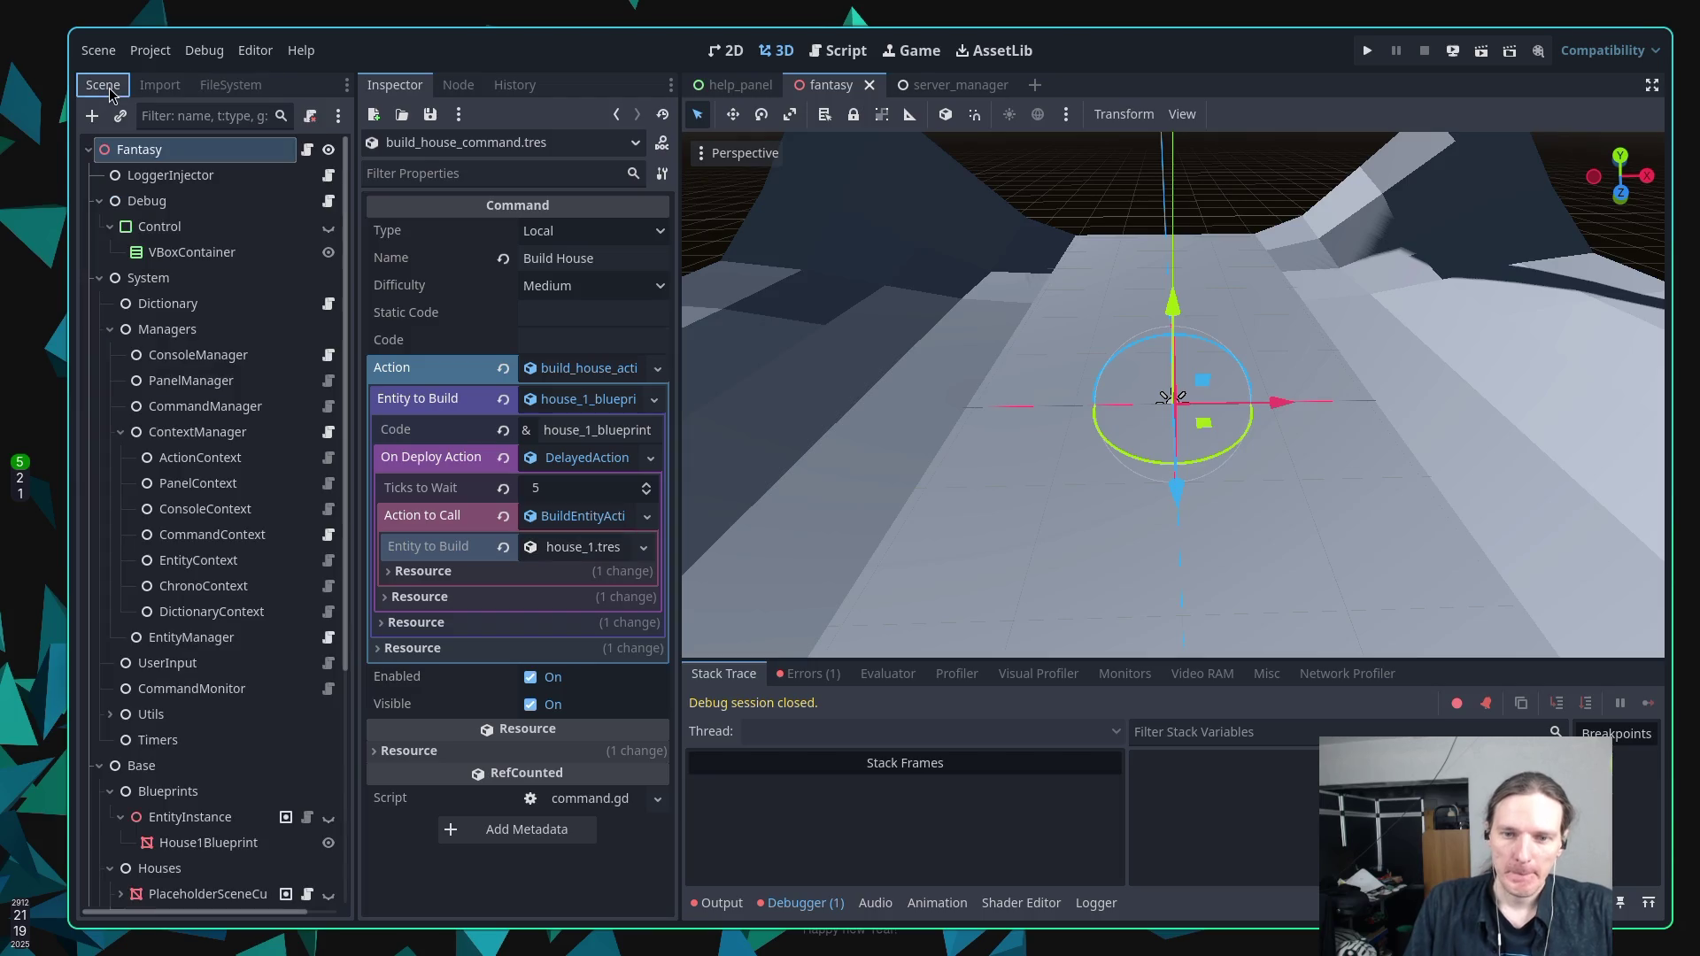
scroll(228, 345, "down", 5)
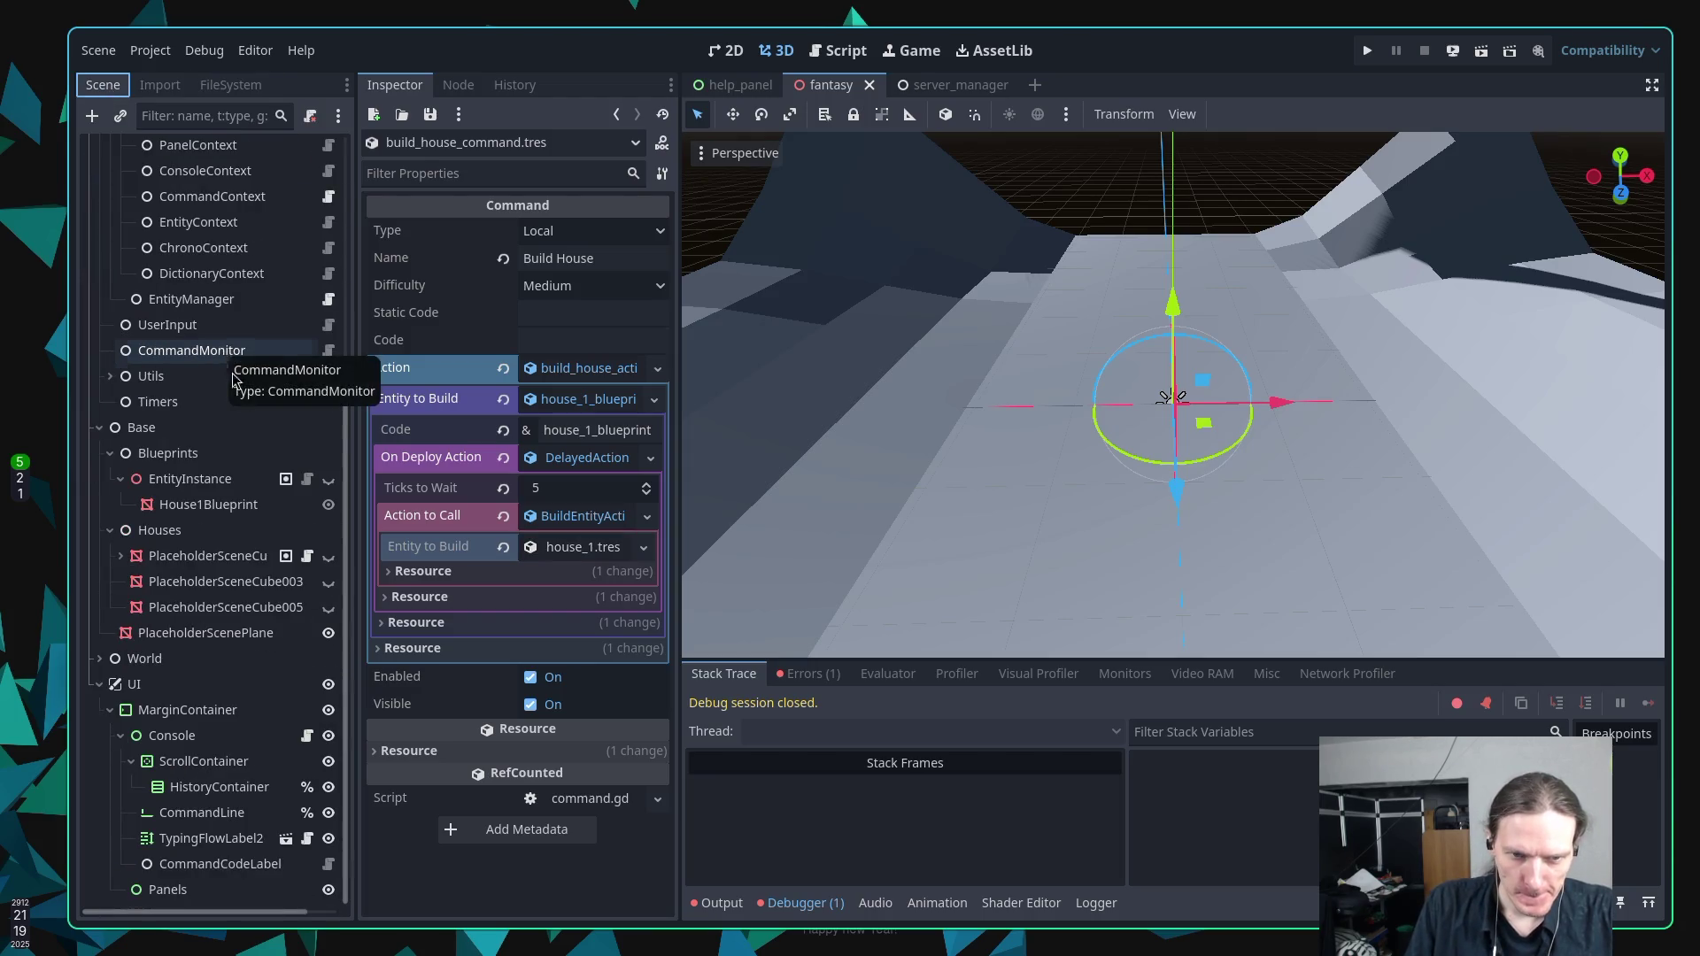
left_click(204, 480)
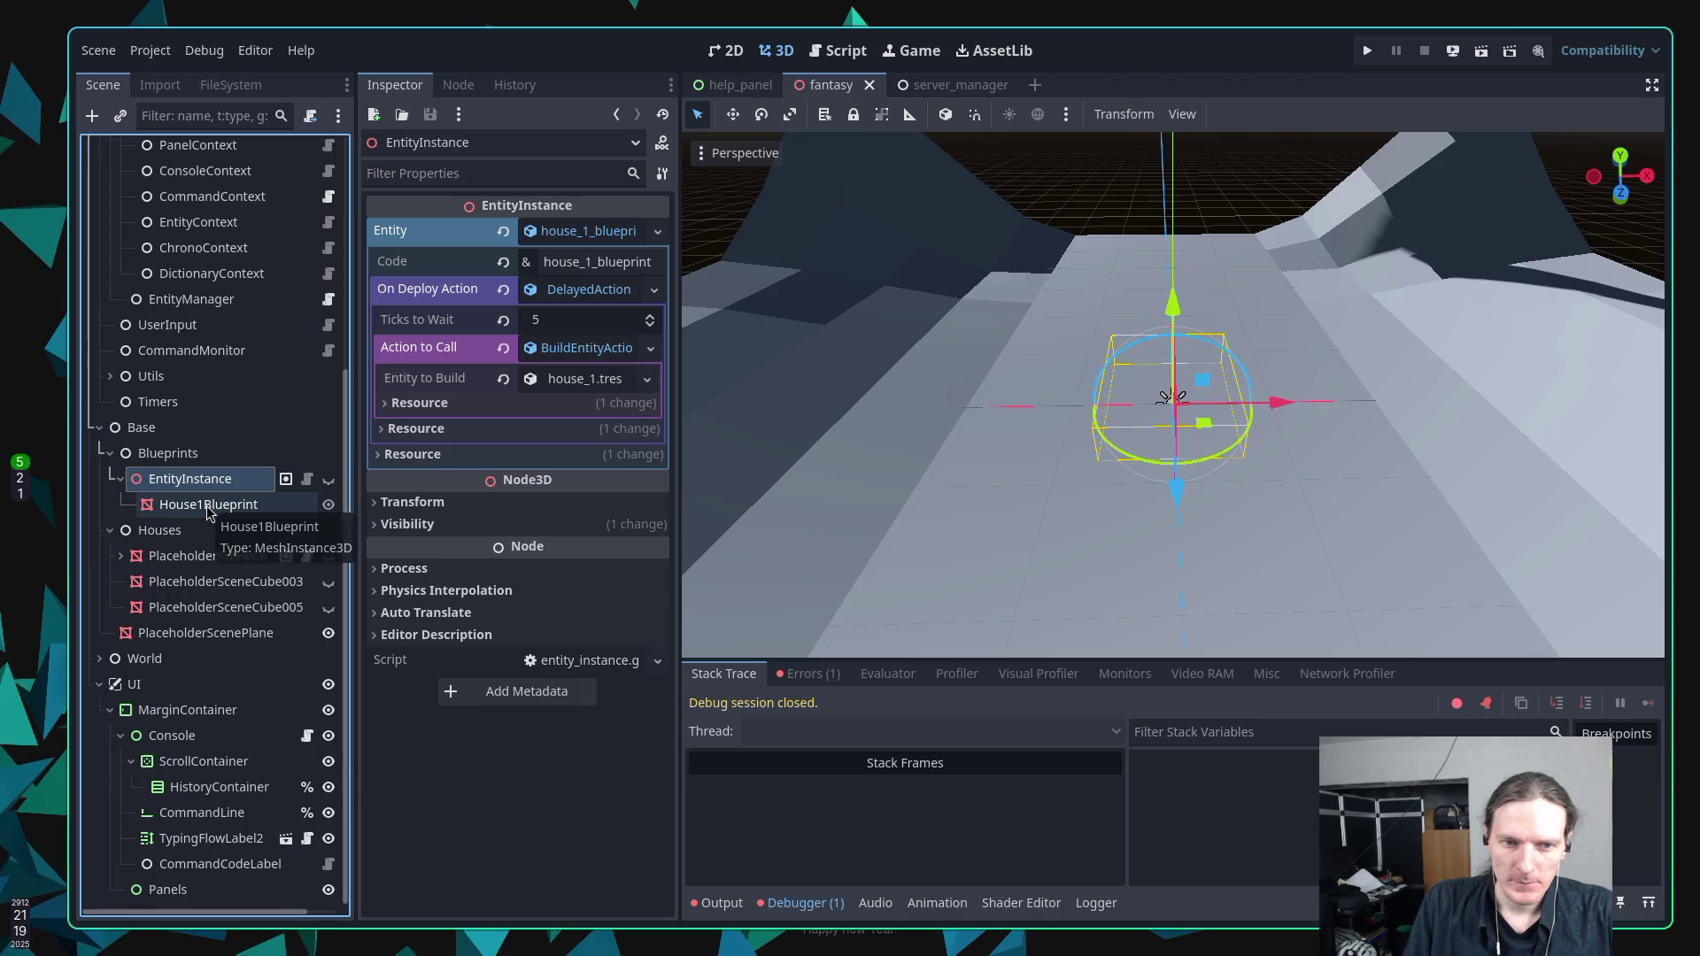
left_click(209, 506)
left_click(225, 579)
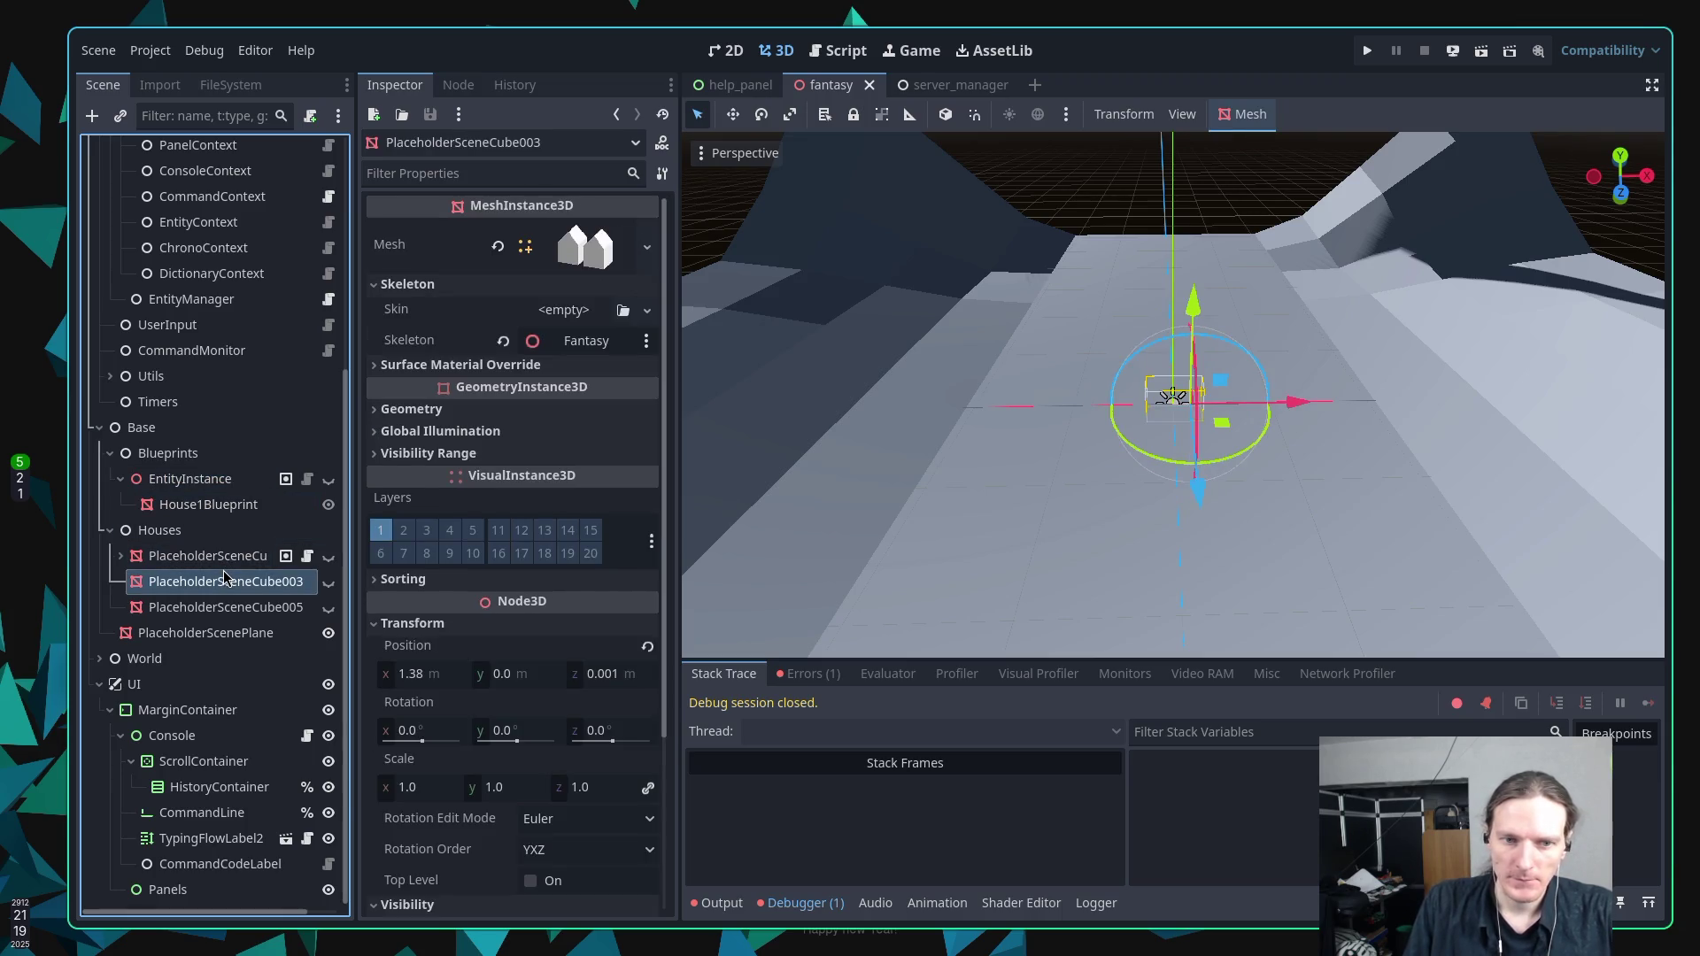
left_click(219, 559)
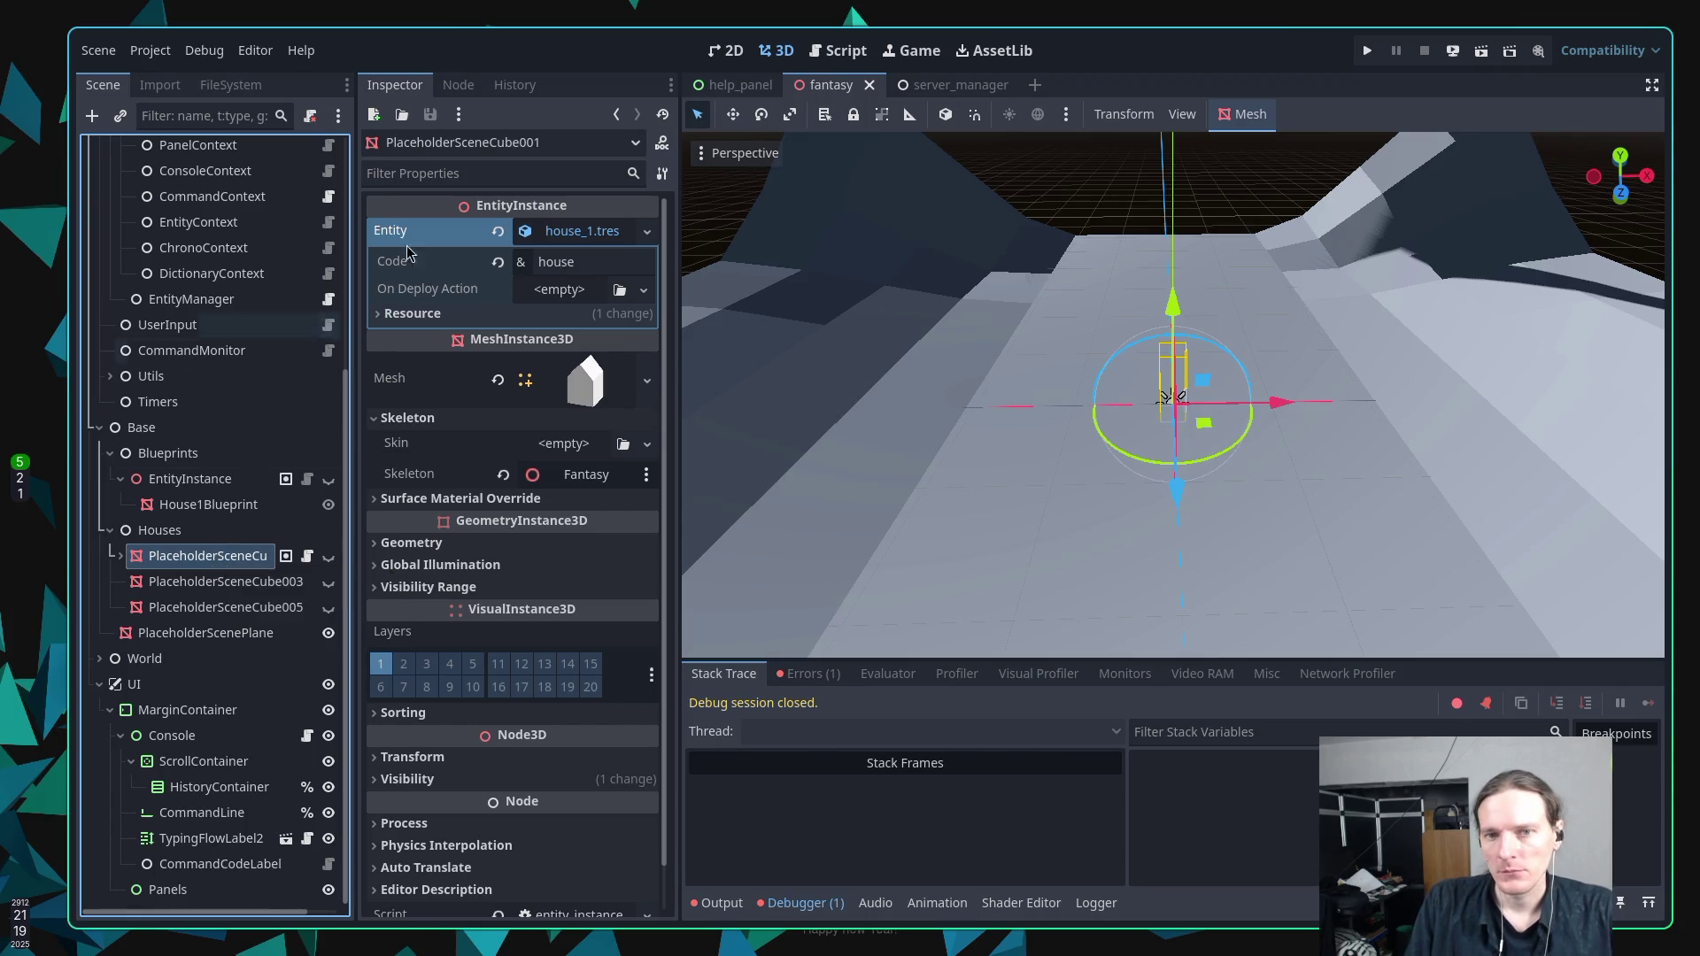
Run the project to reproduce the 'Entity not found' error, then stop it.
left_click(596, 232)
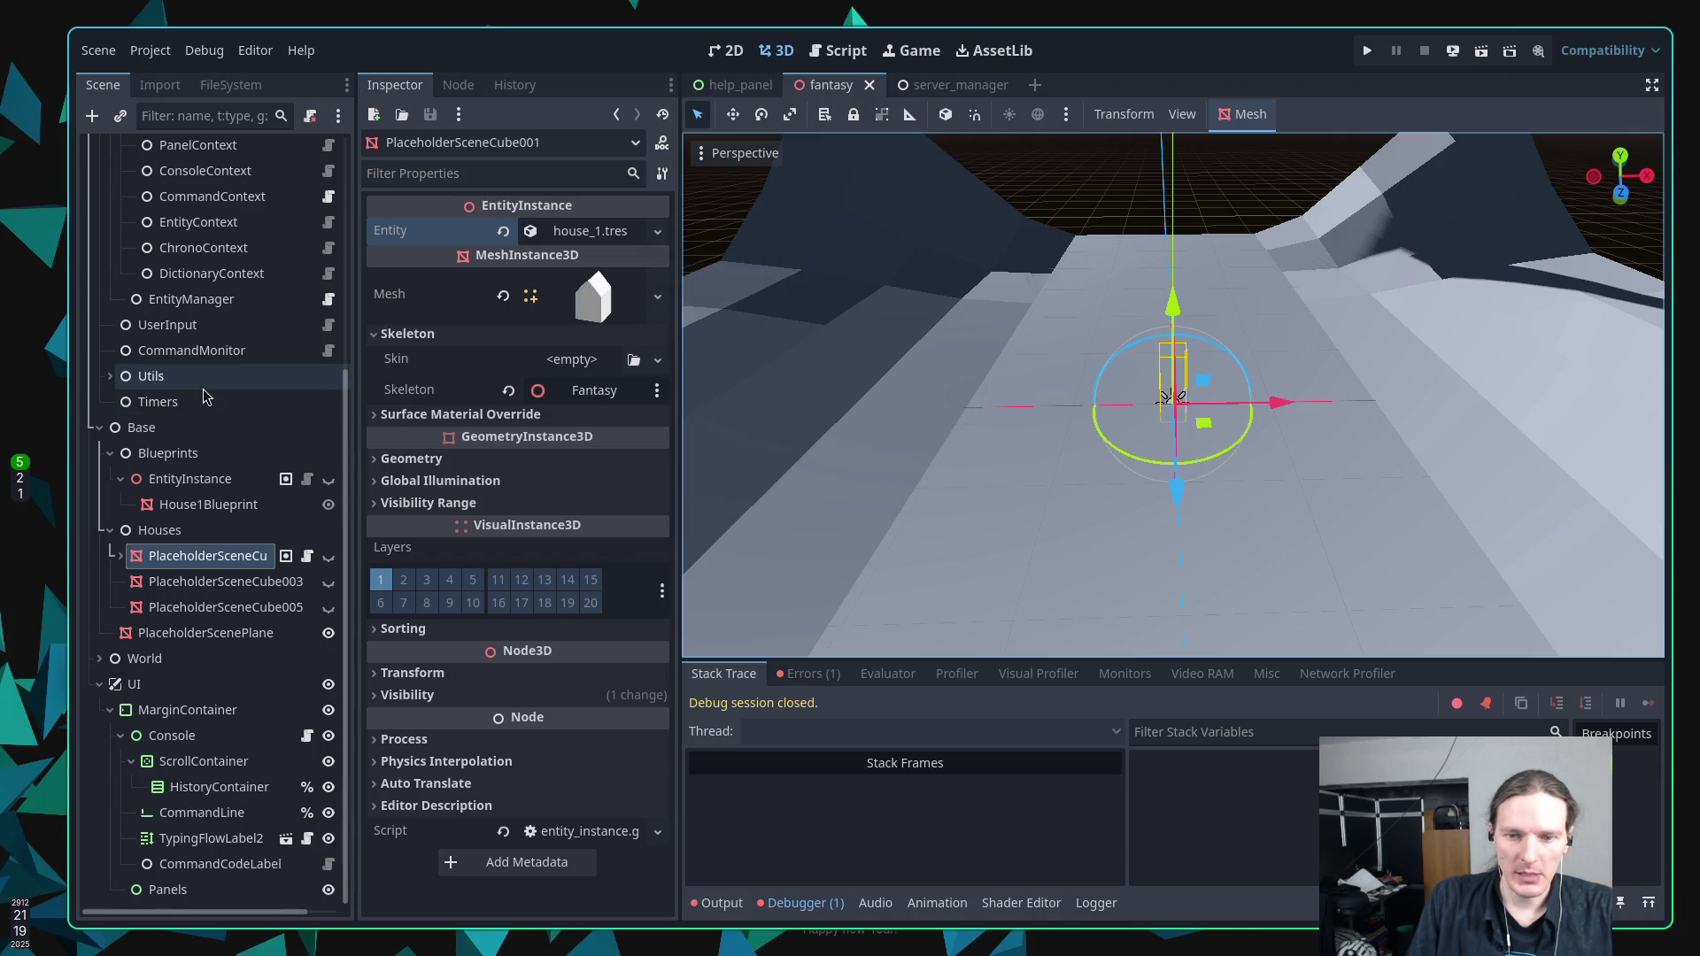
scroll(222, 376, "up", 5)
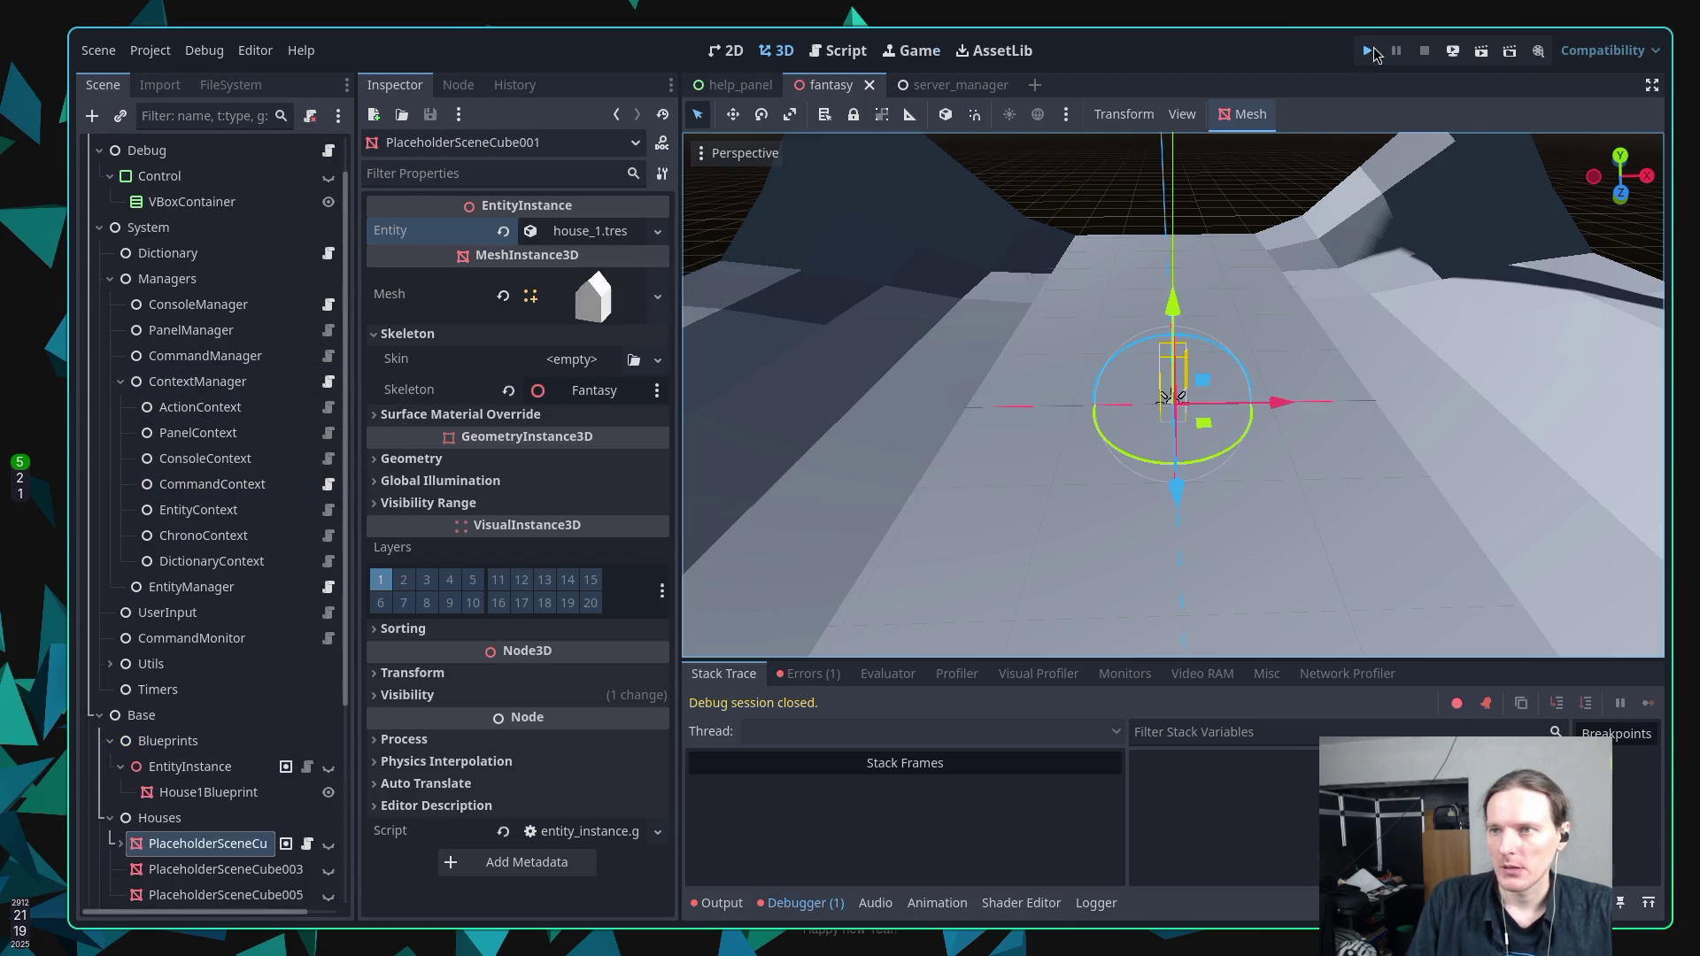
left_click(1371, 50)
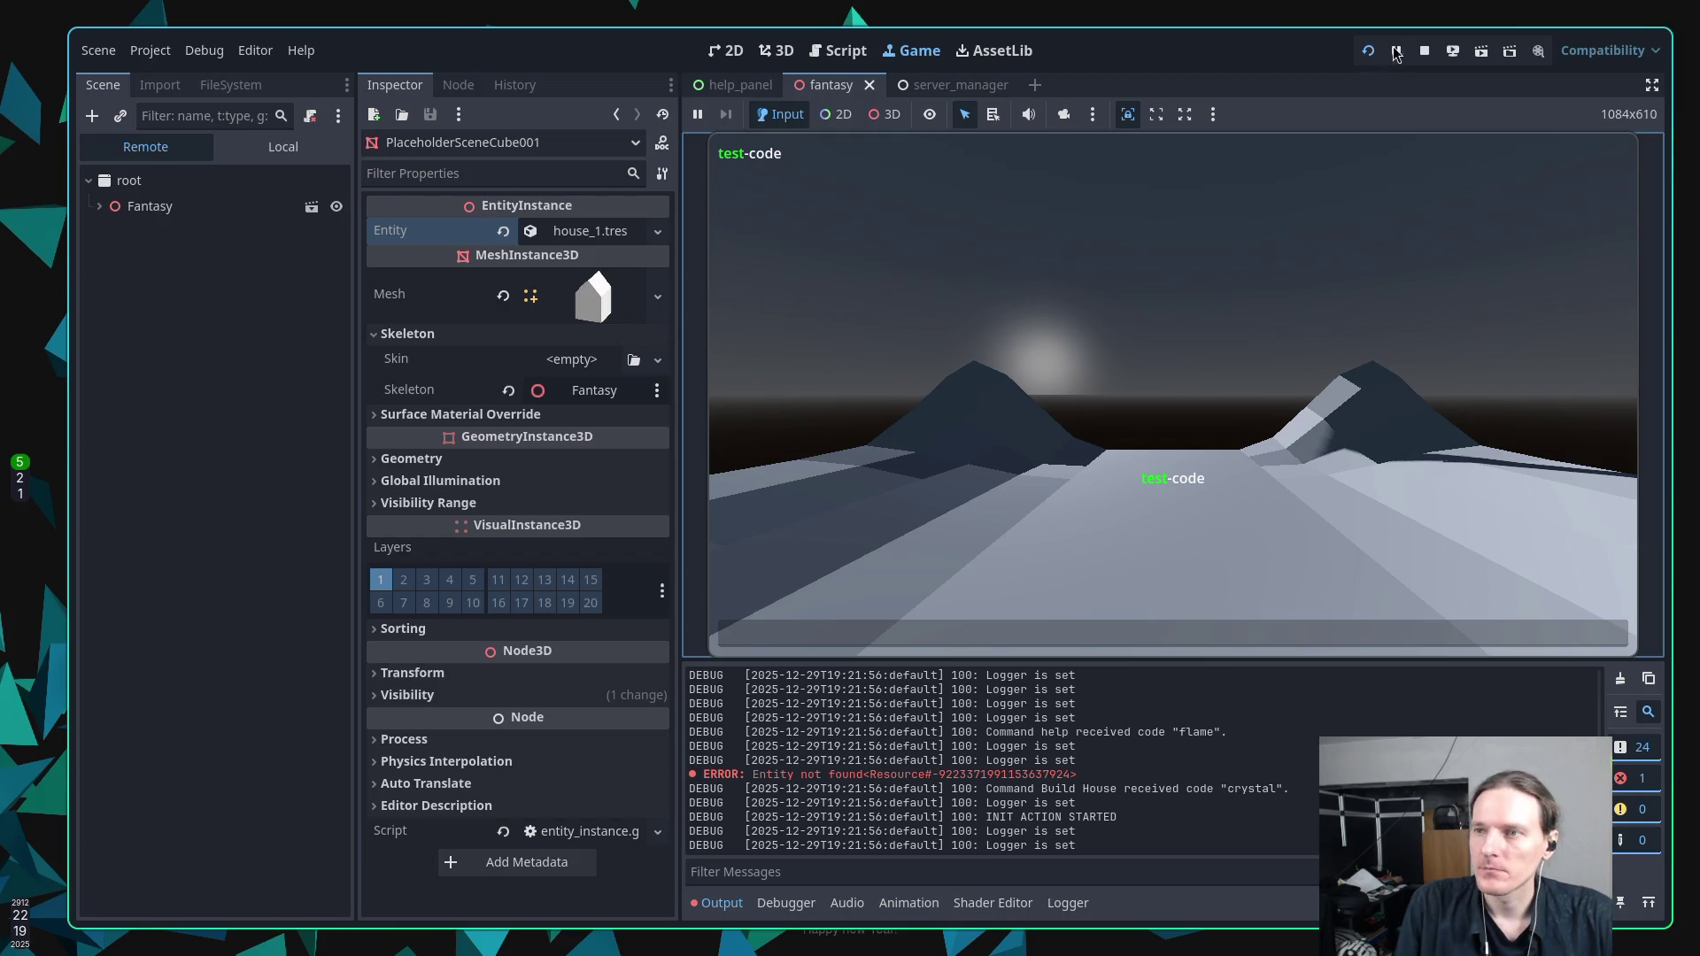
left_click(1424, 50)
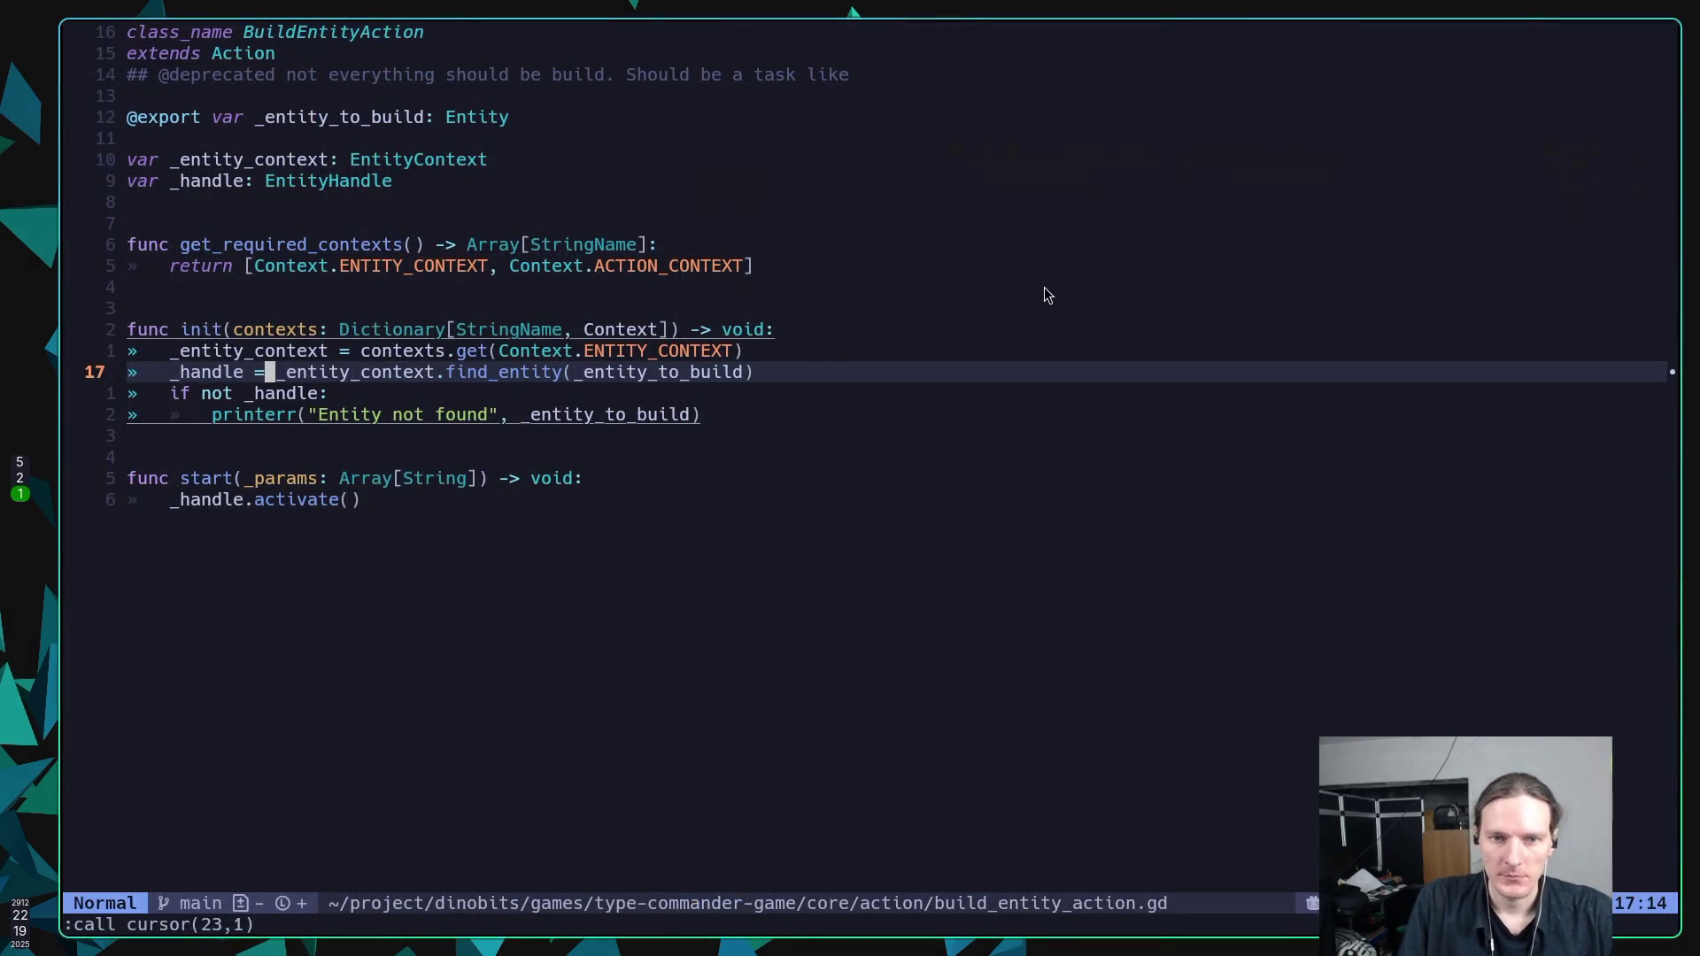
Add a _logger.error("Entity not found" call above the printerr line in build_entity_action.gd.
key("ctrl+o")
key("k")
key("k")
key("k")
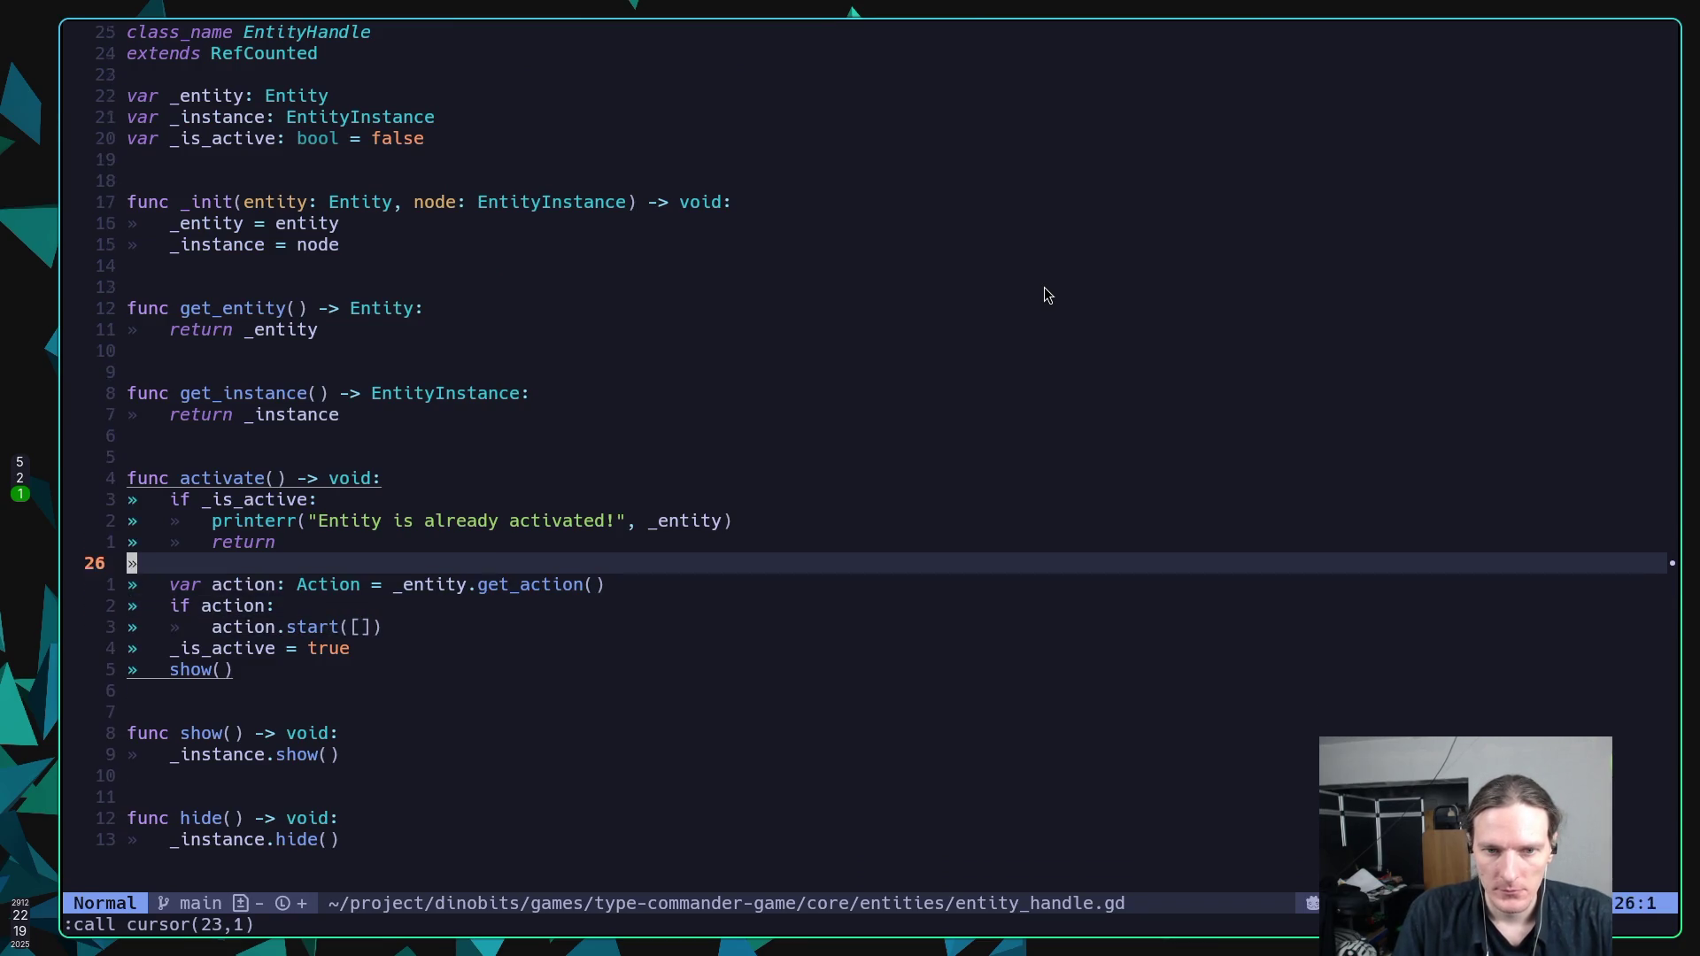
key("ctrl+o")
key("j")
key("j")
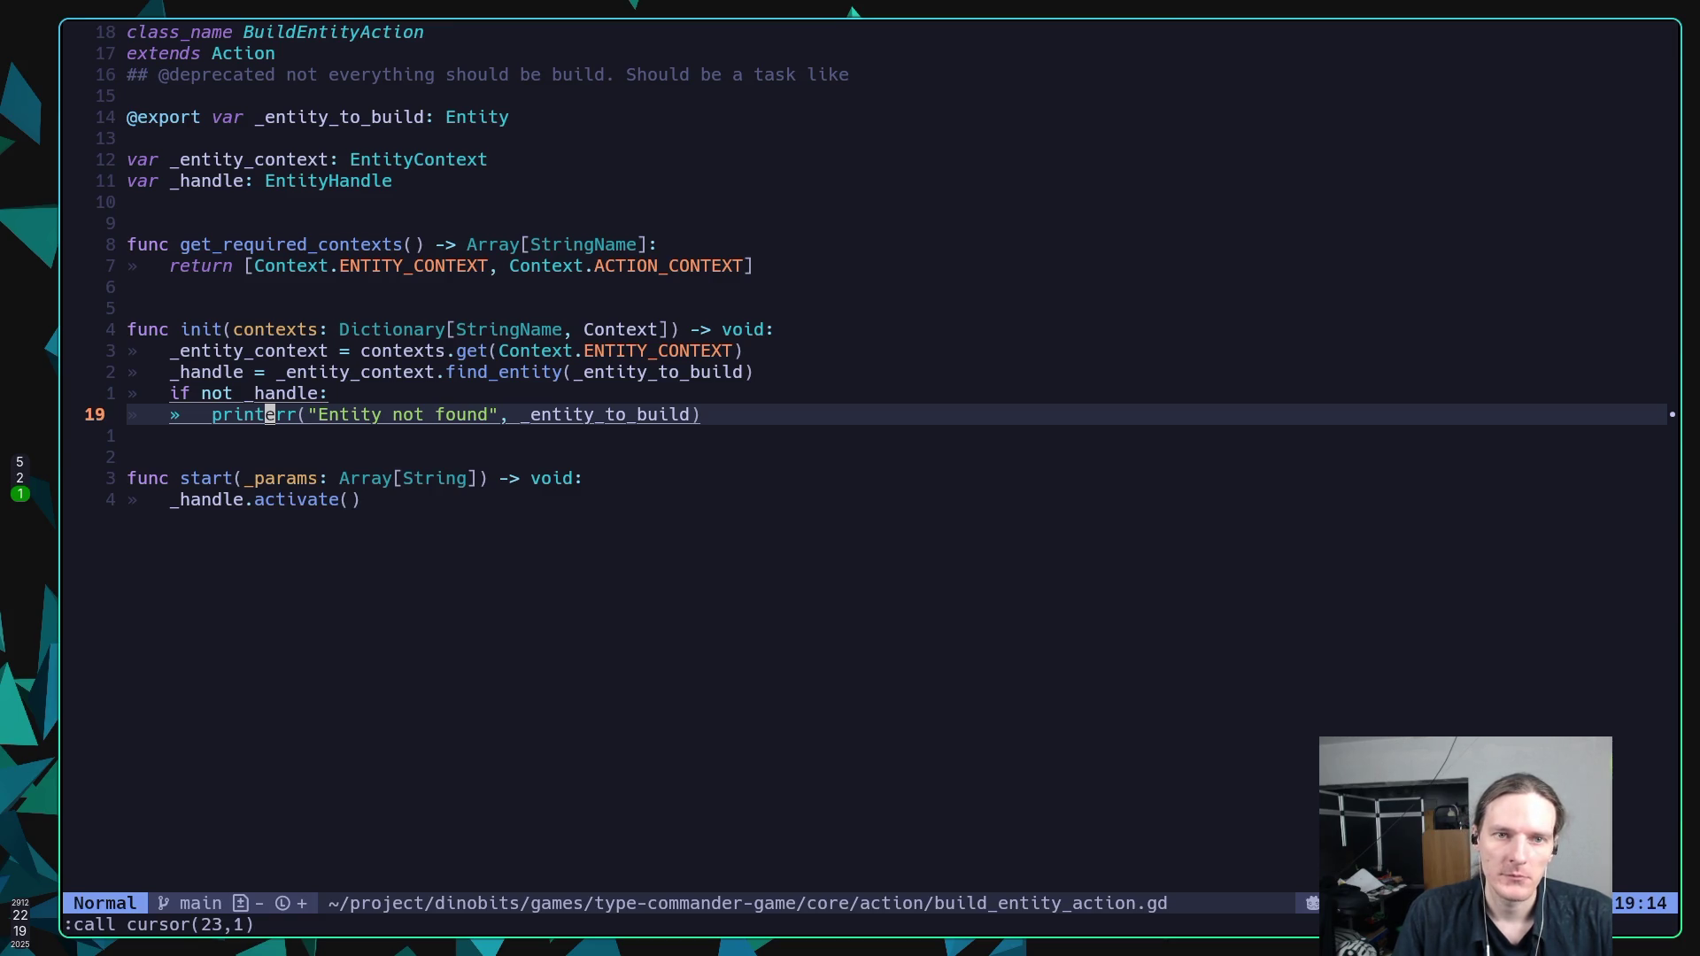
type("O")
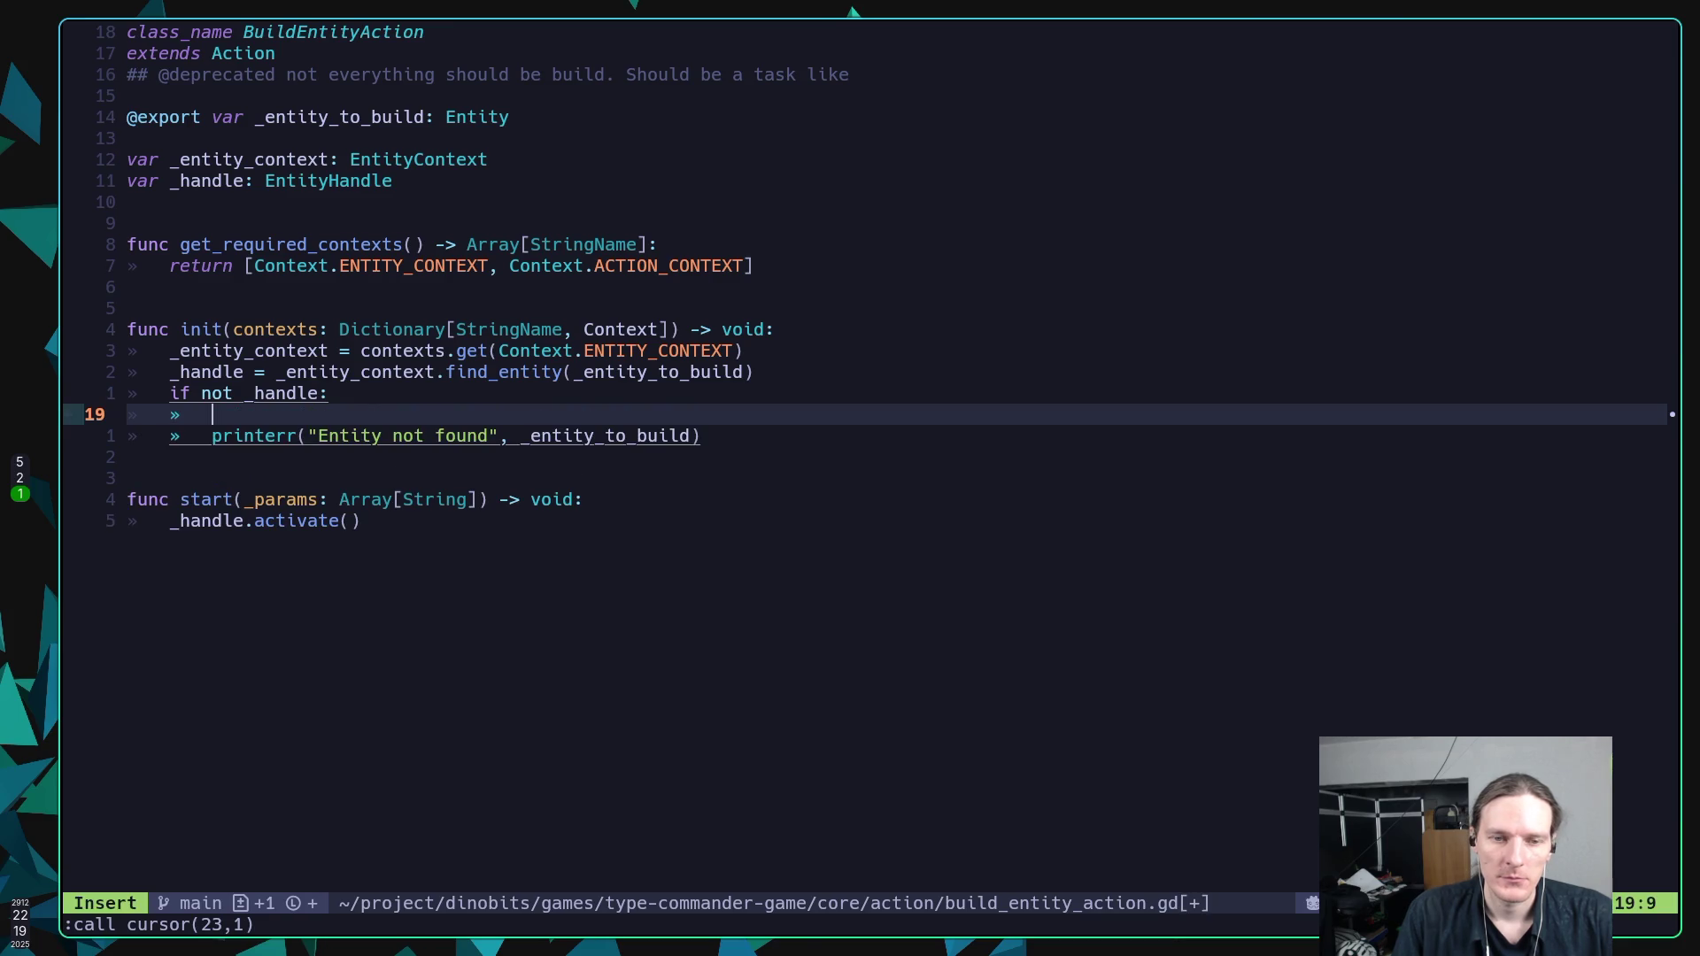
type("_")
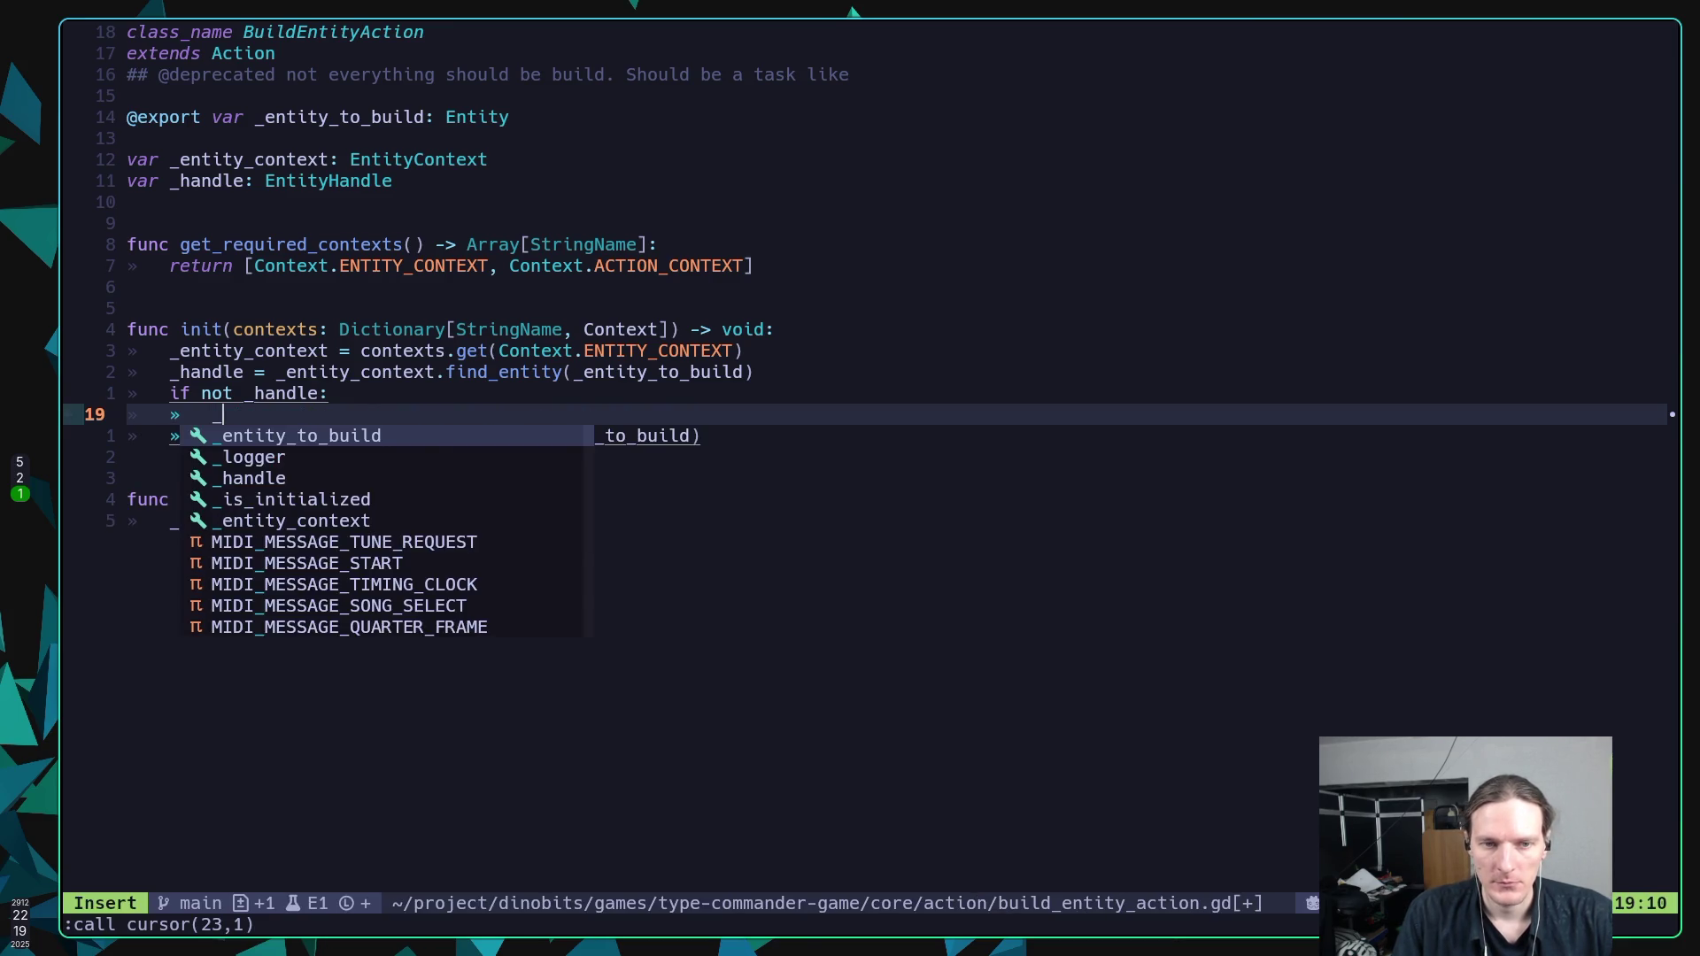
type("logger.")
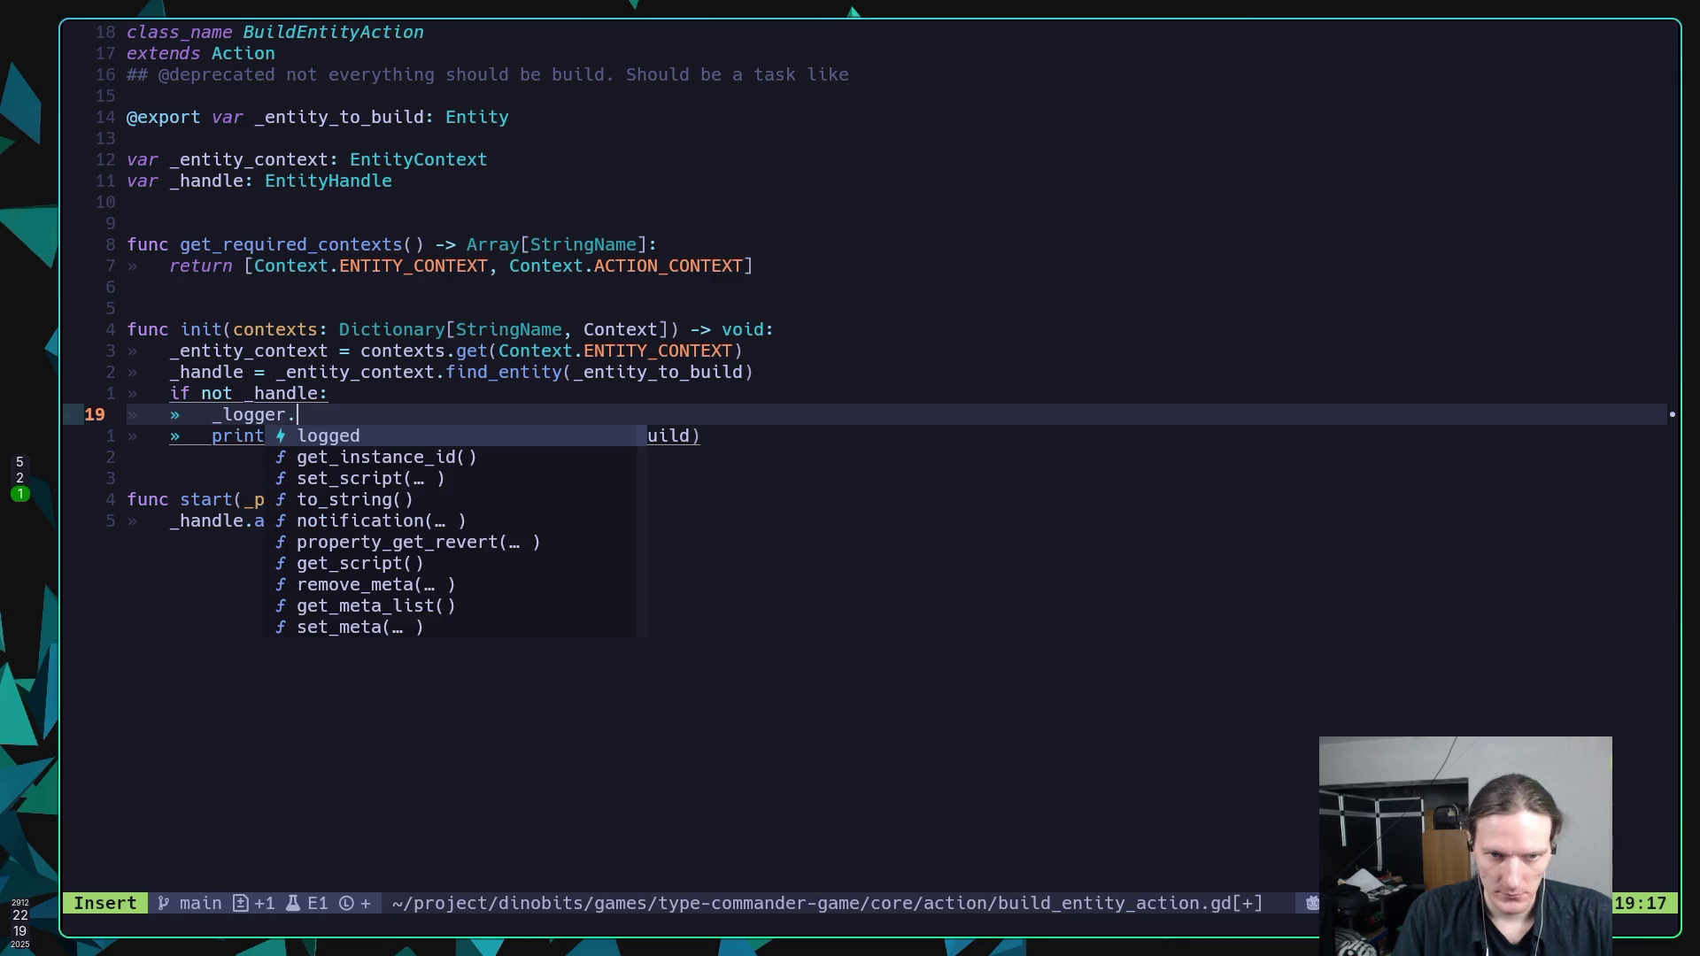
type("d")
key("BackSpace")
type("wa")
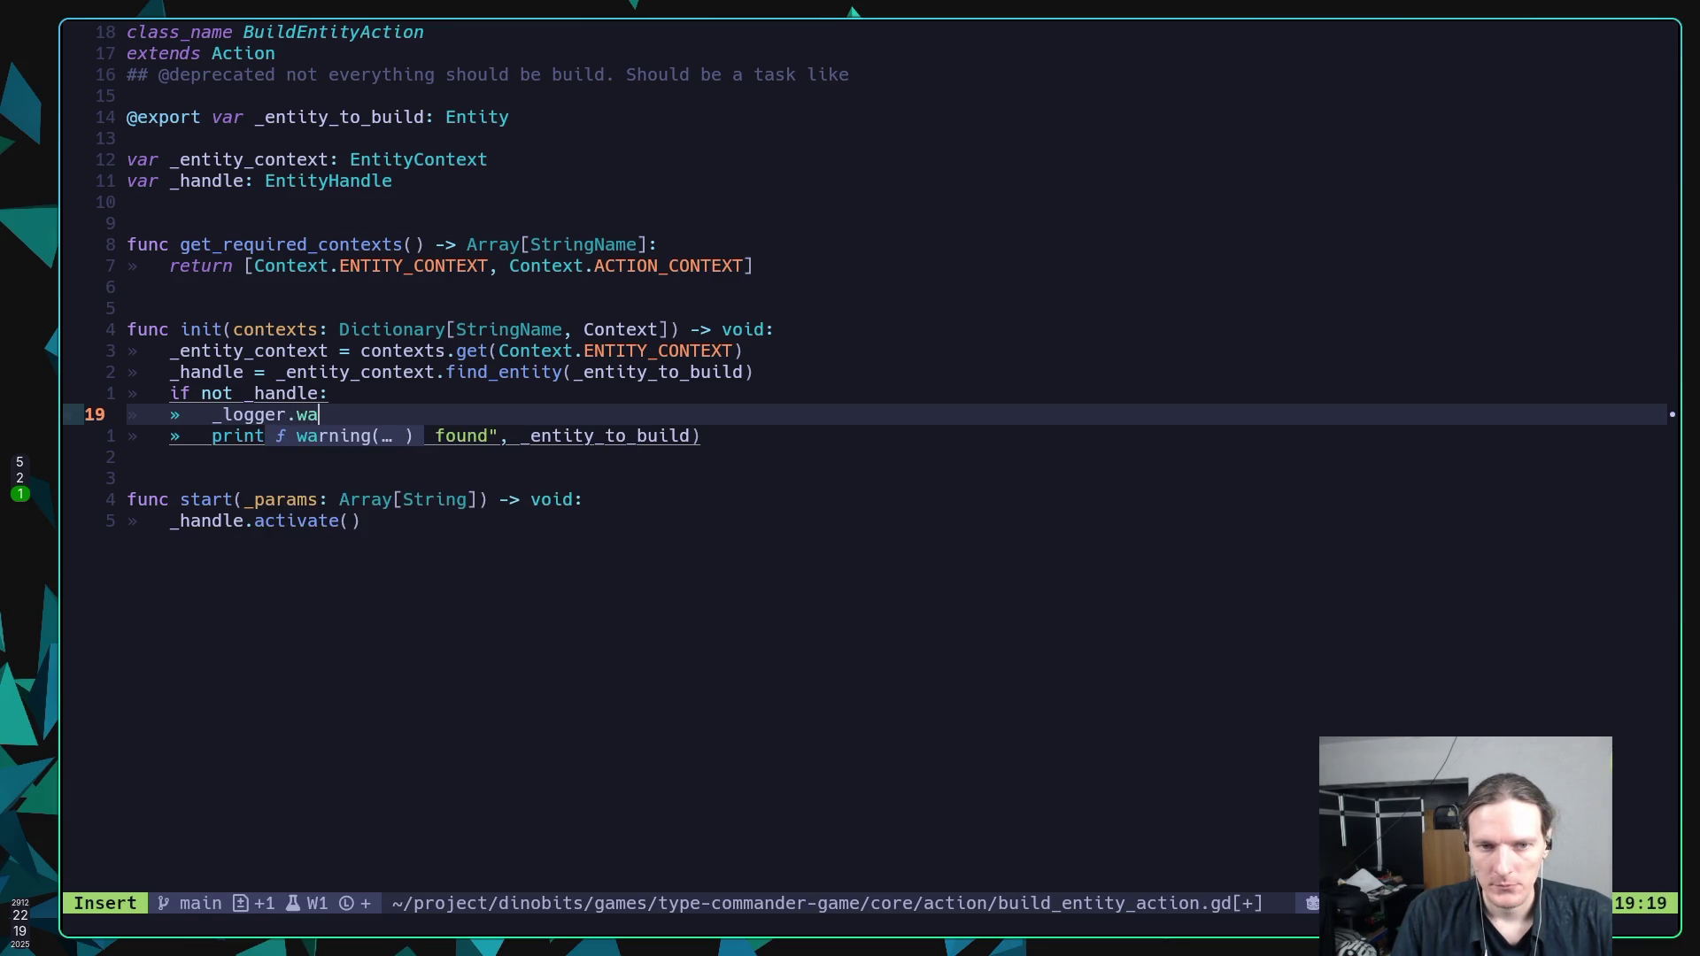
key("BackSpace")
key("BackSpace")
type("e")
key("Tab")
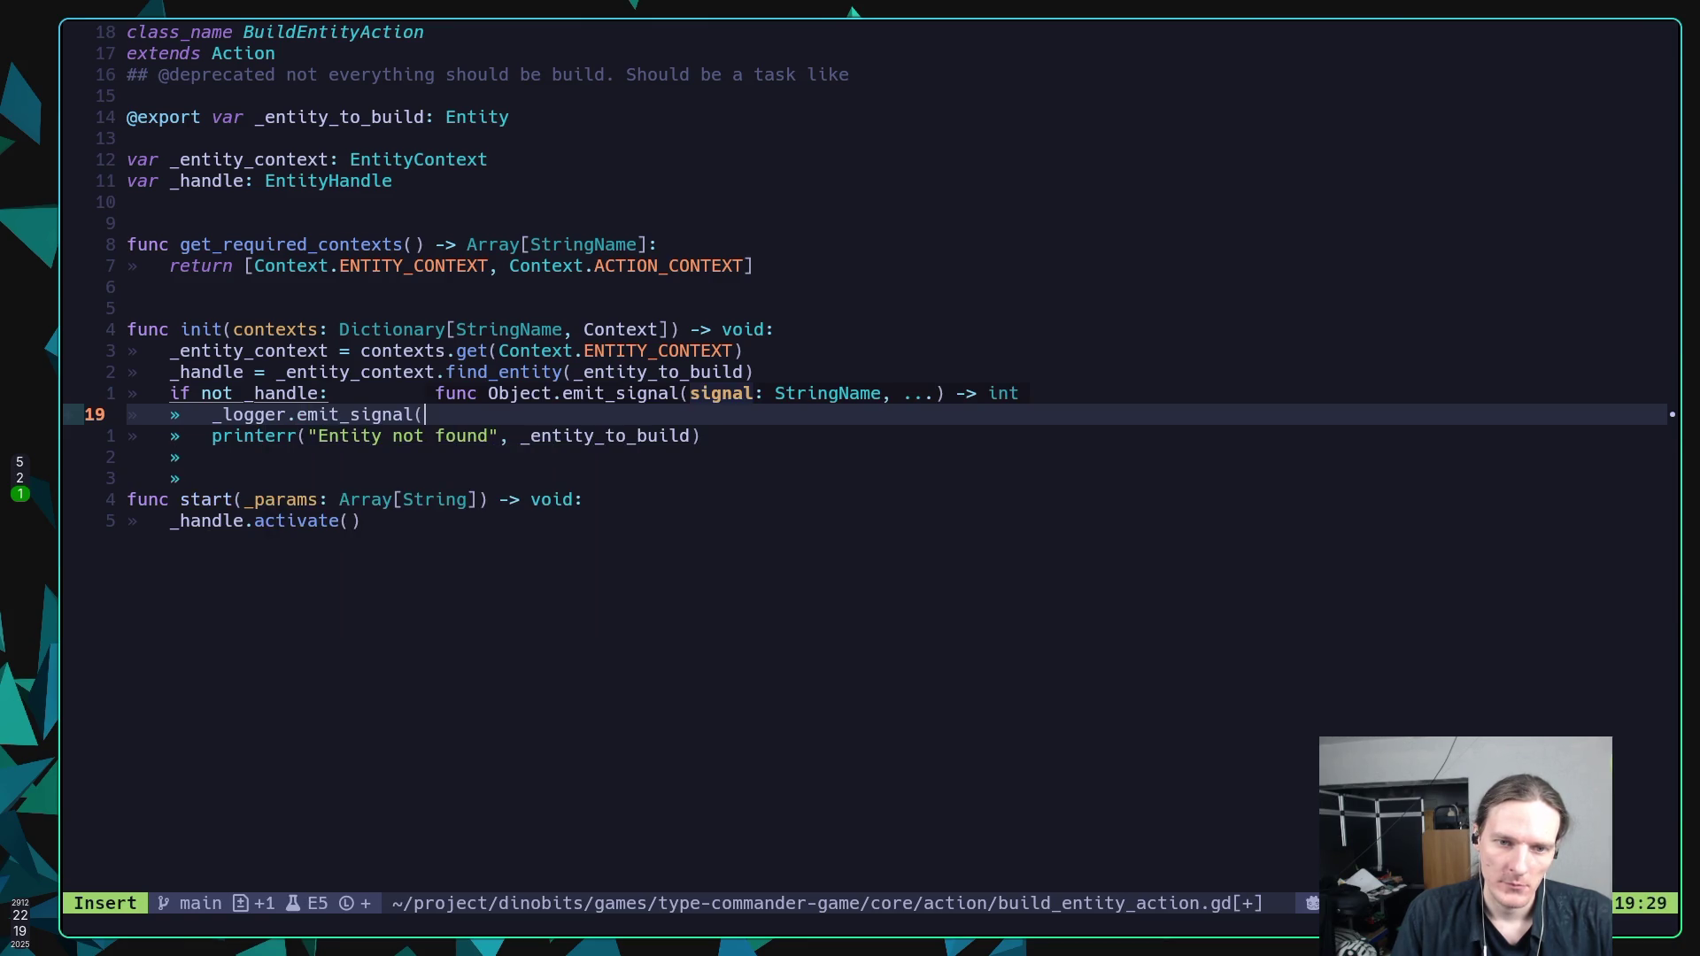
key("BackSpace")
key("BackSpace")
key("BackSpace")
type("rror(")
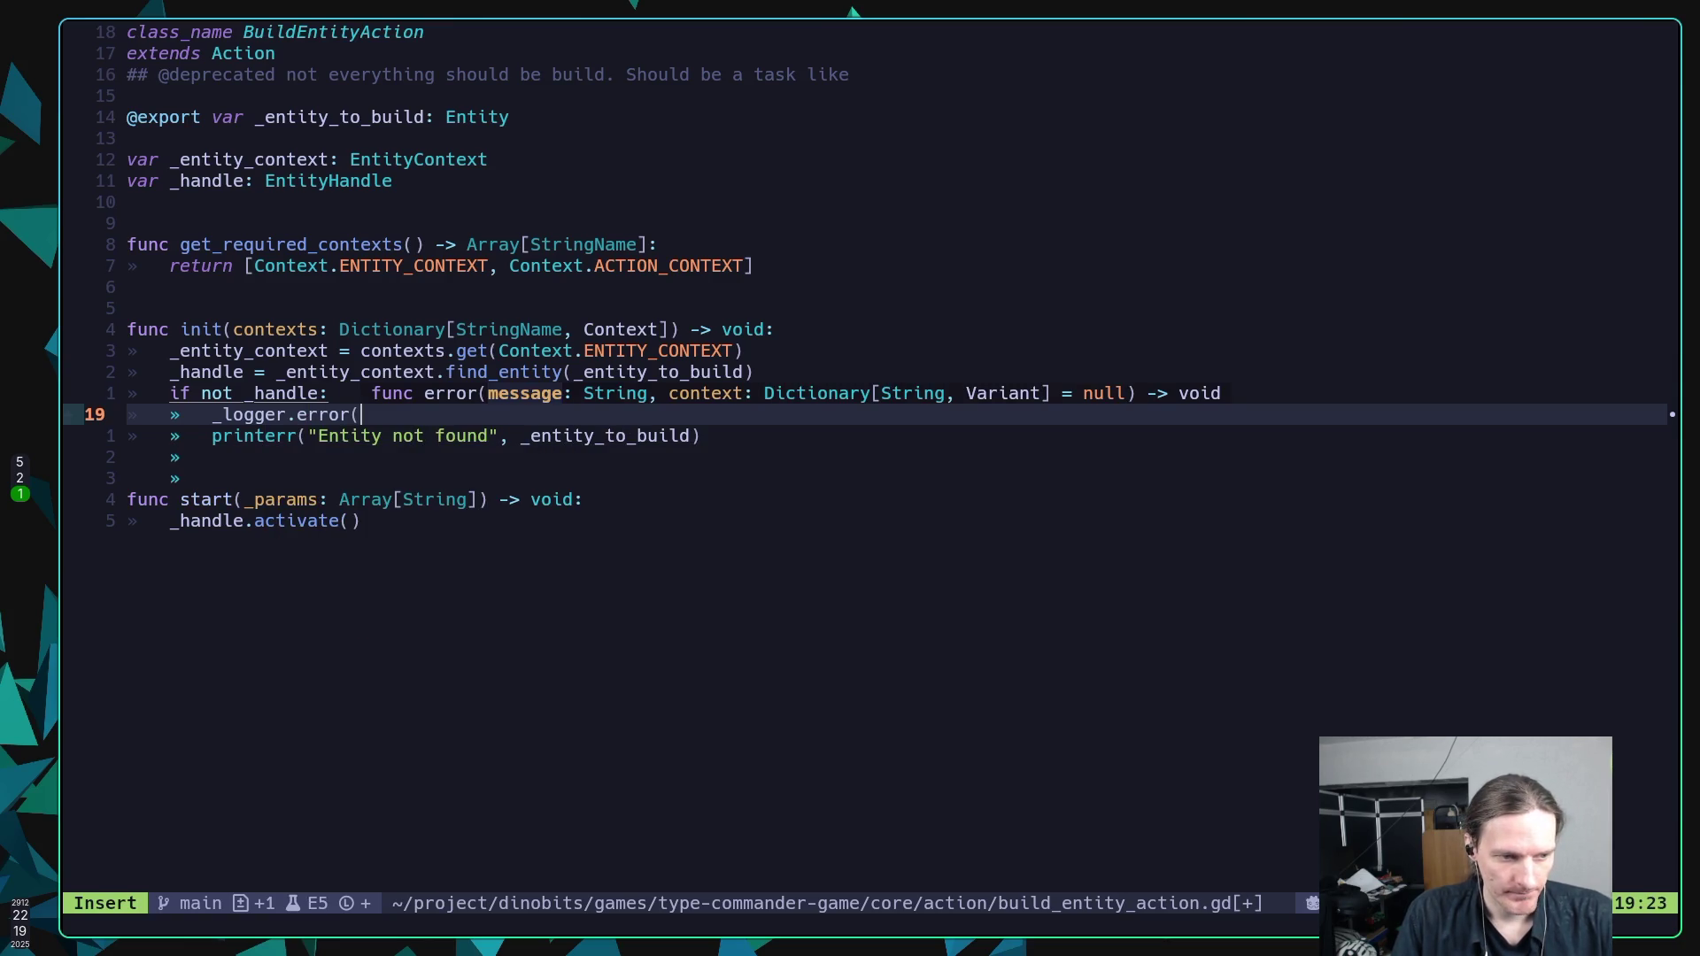
type("\"")
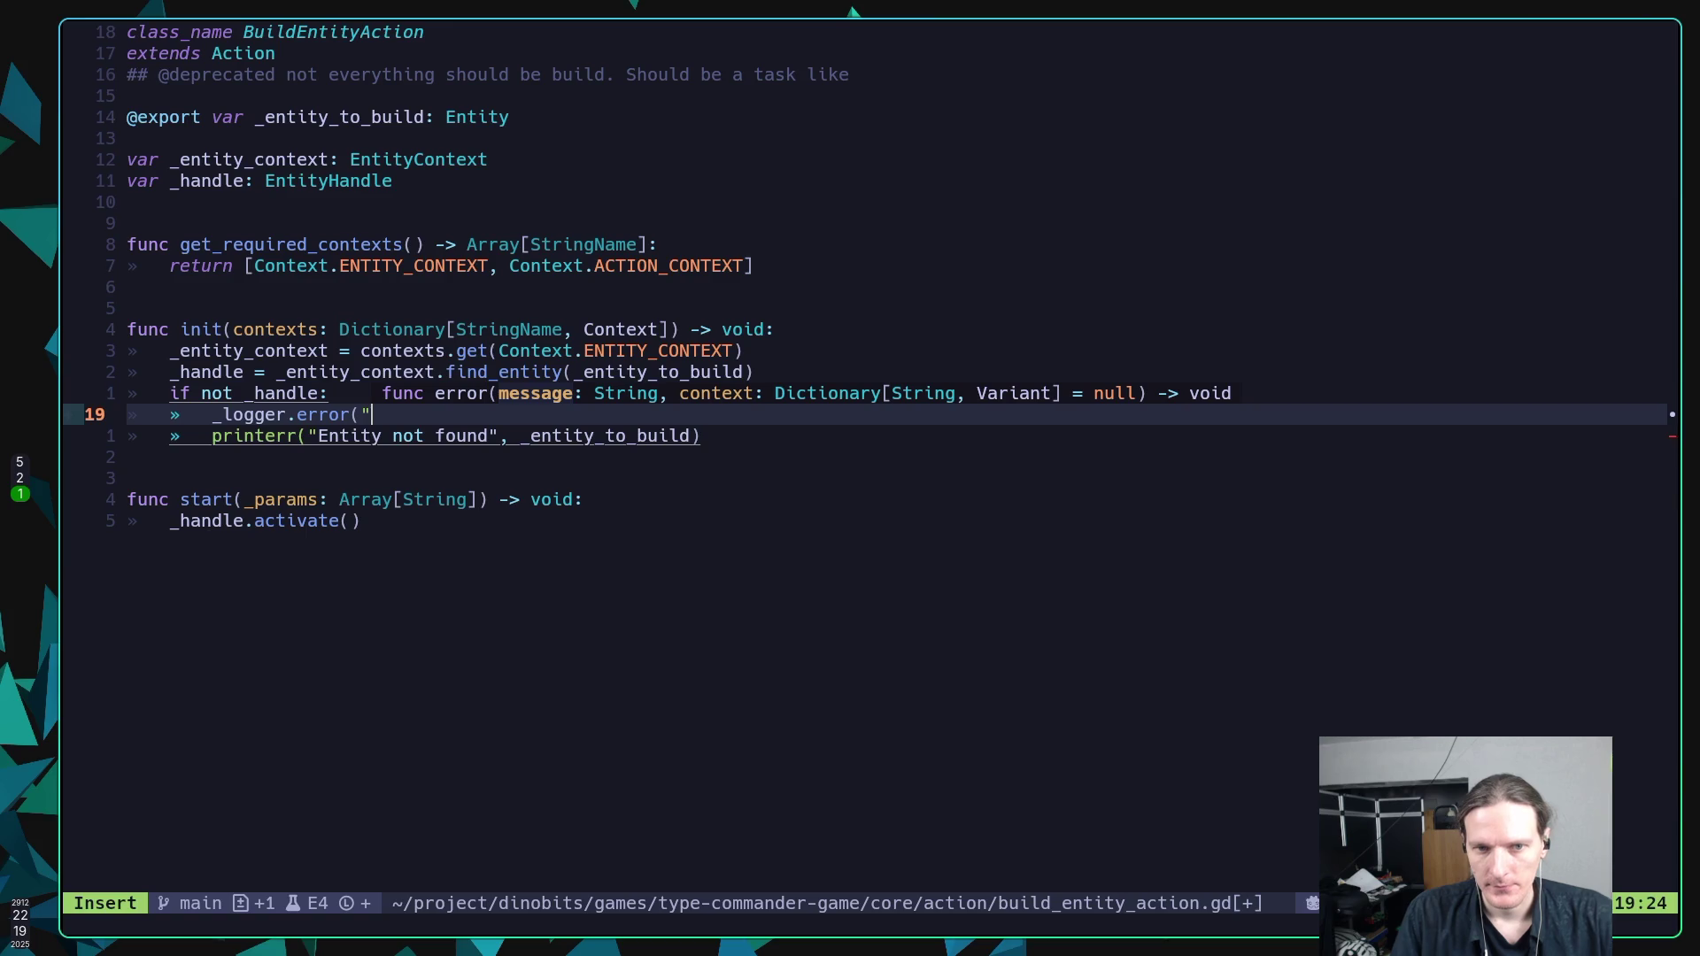
type("Entity ")
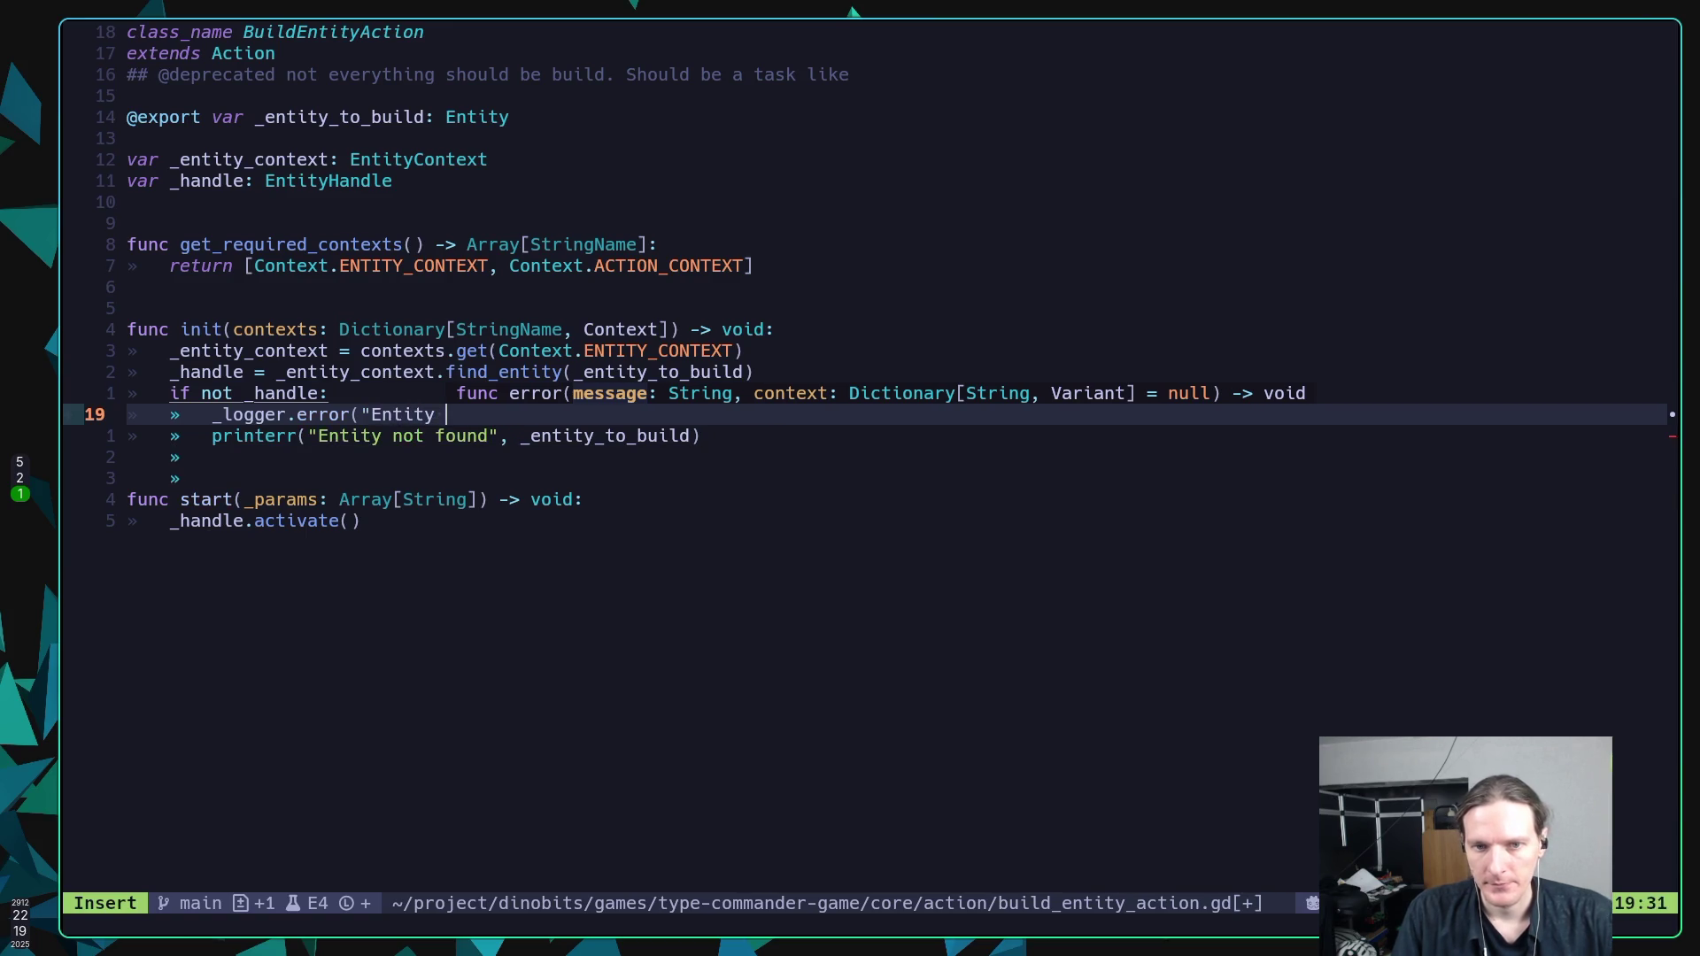
type("not found")
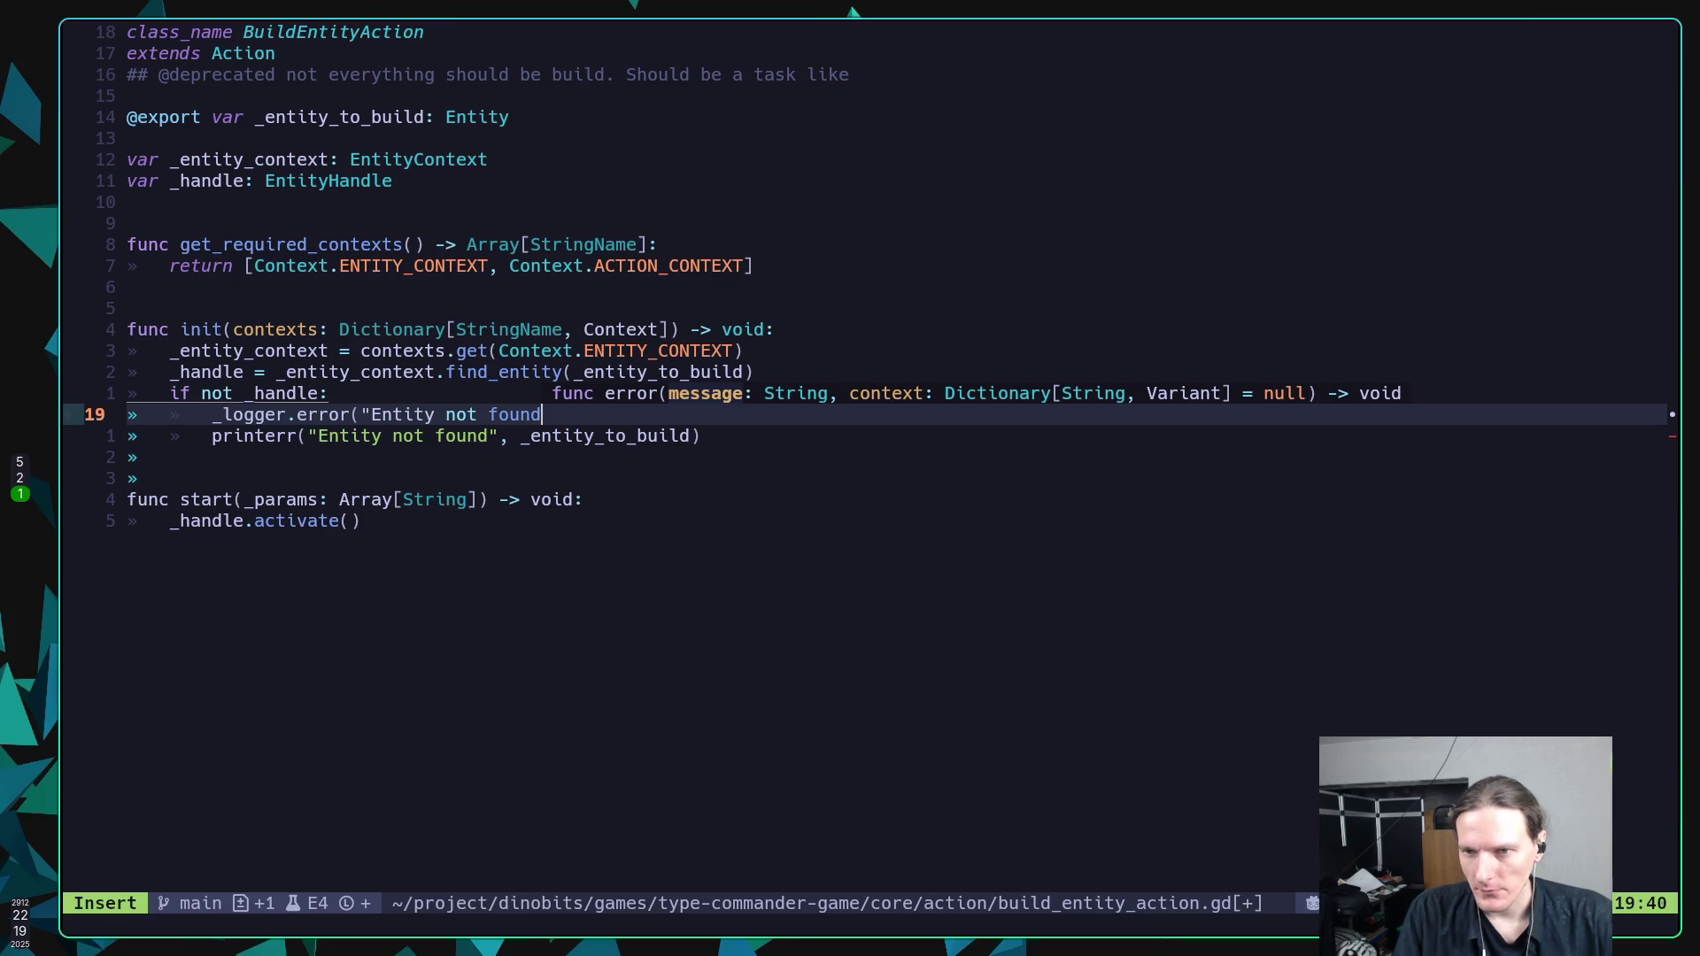
type("\"")
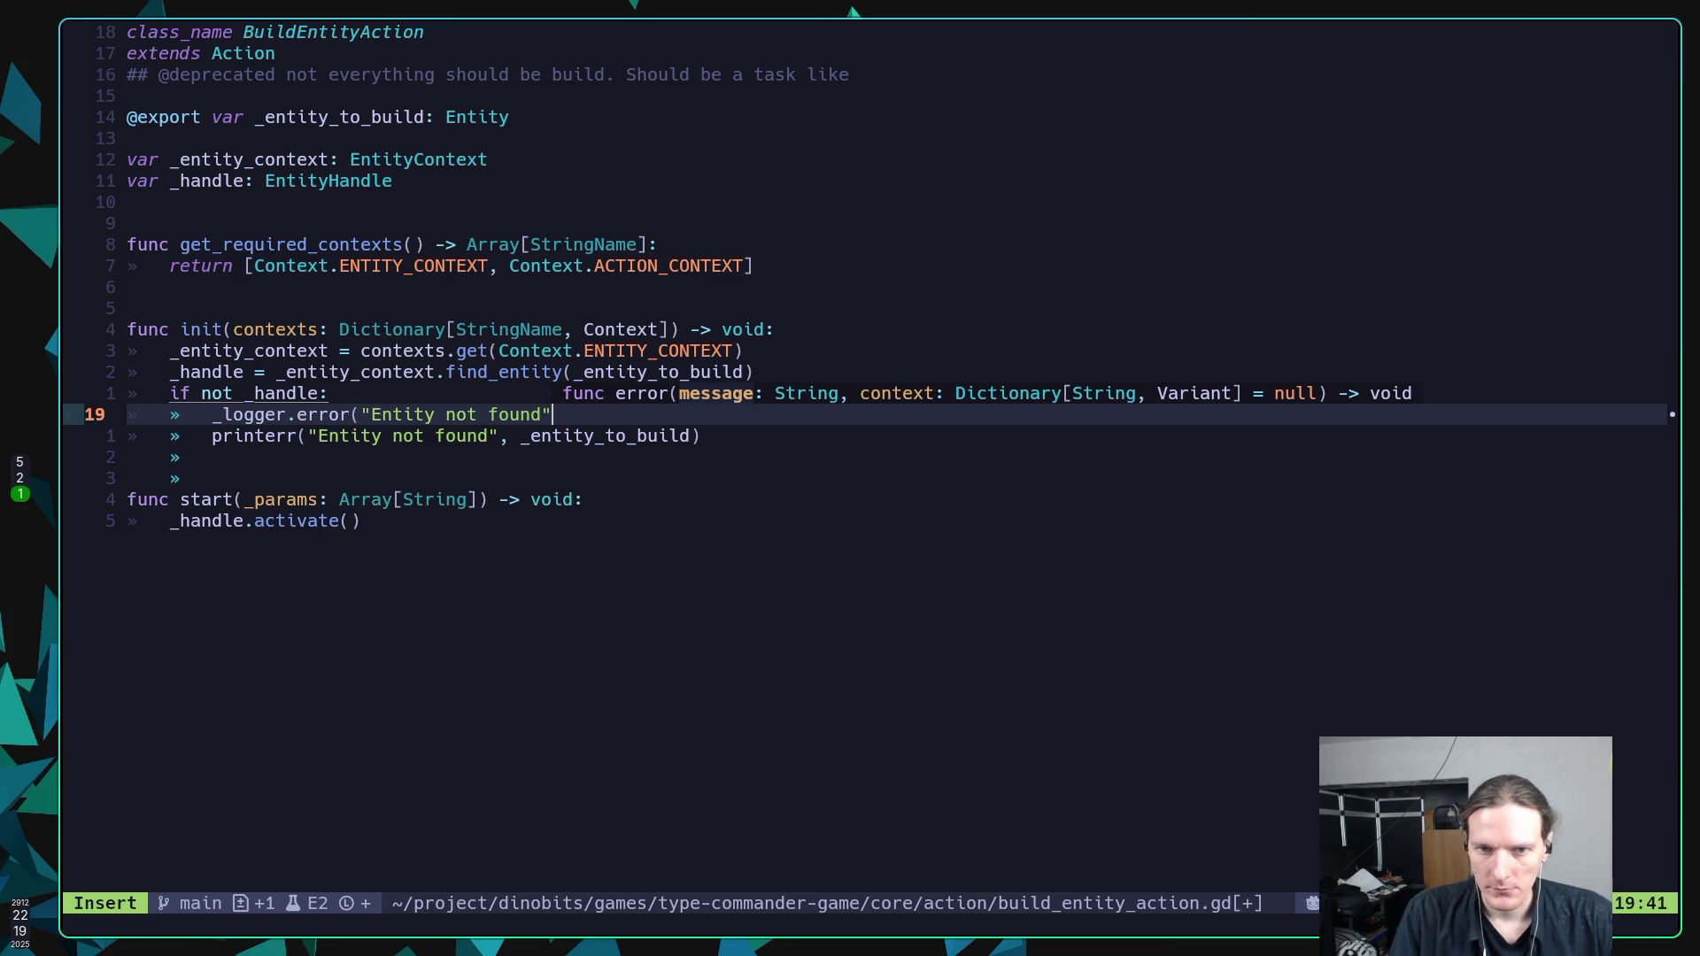
Add an ' {enitity}' placeholder and a {"entity": _entity_to_build.resource_name} context argument, then save.
key("Left")
type("{eniti")
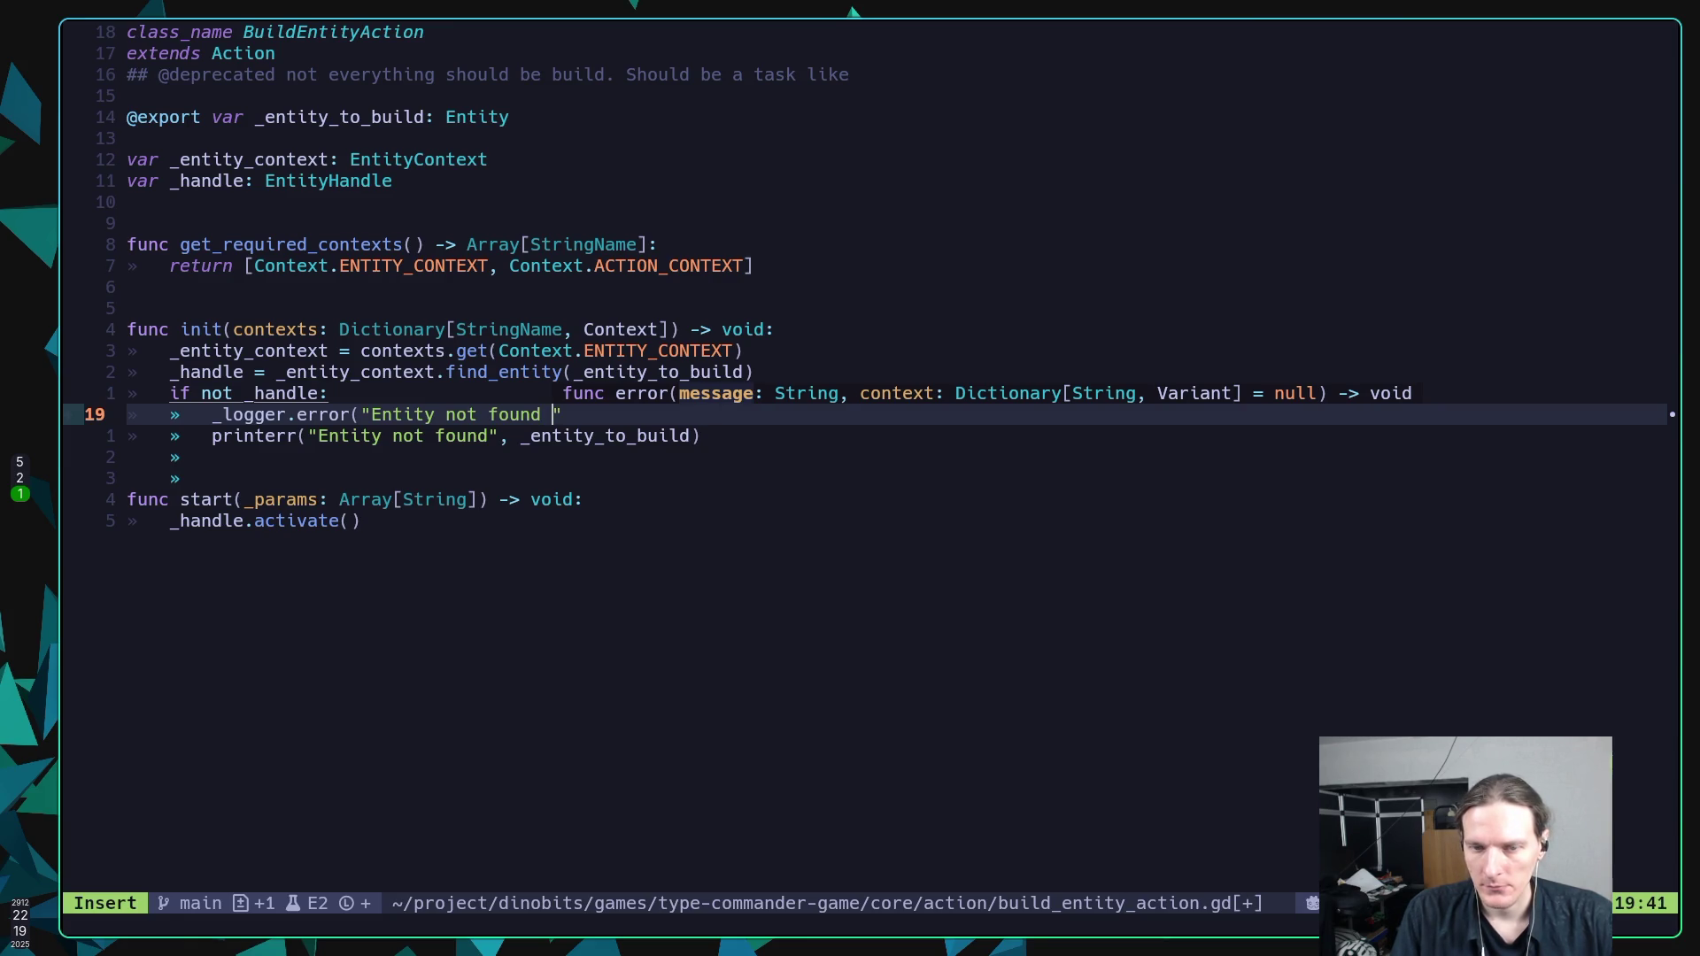
type("t")
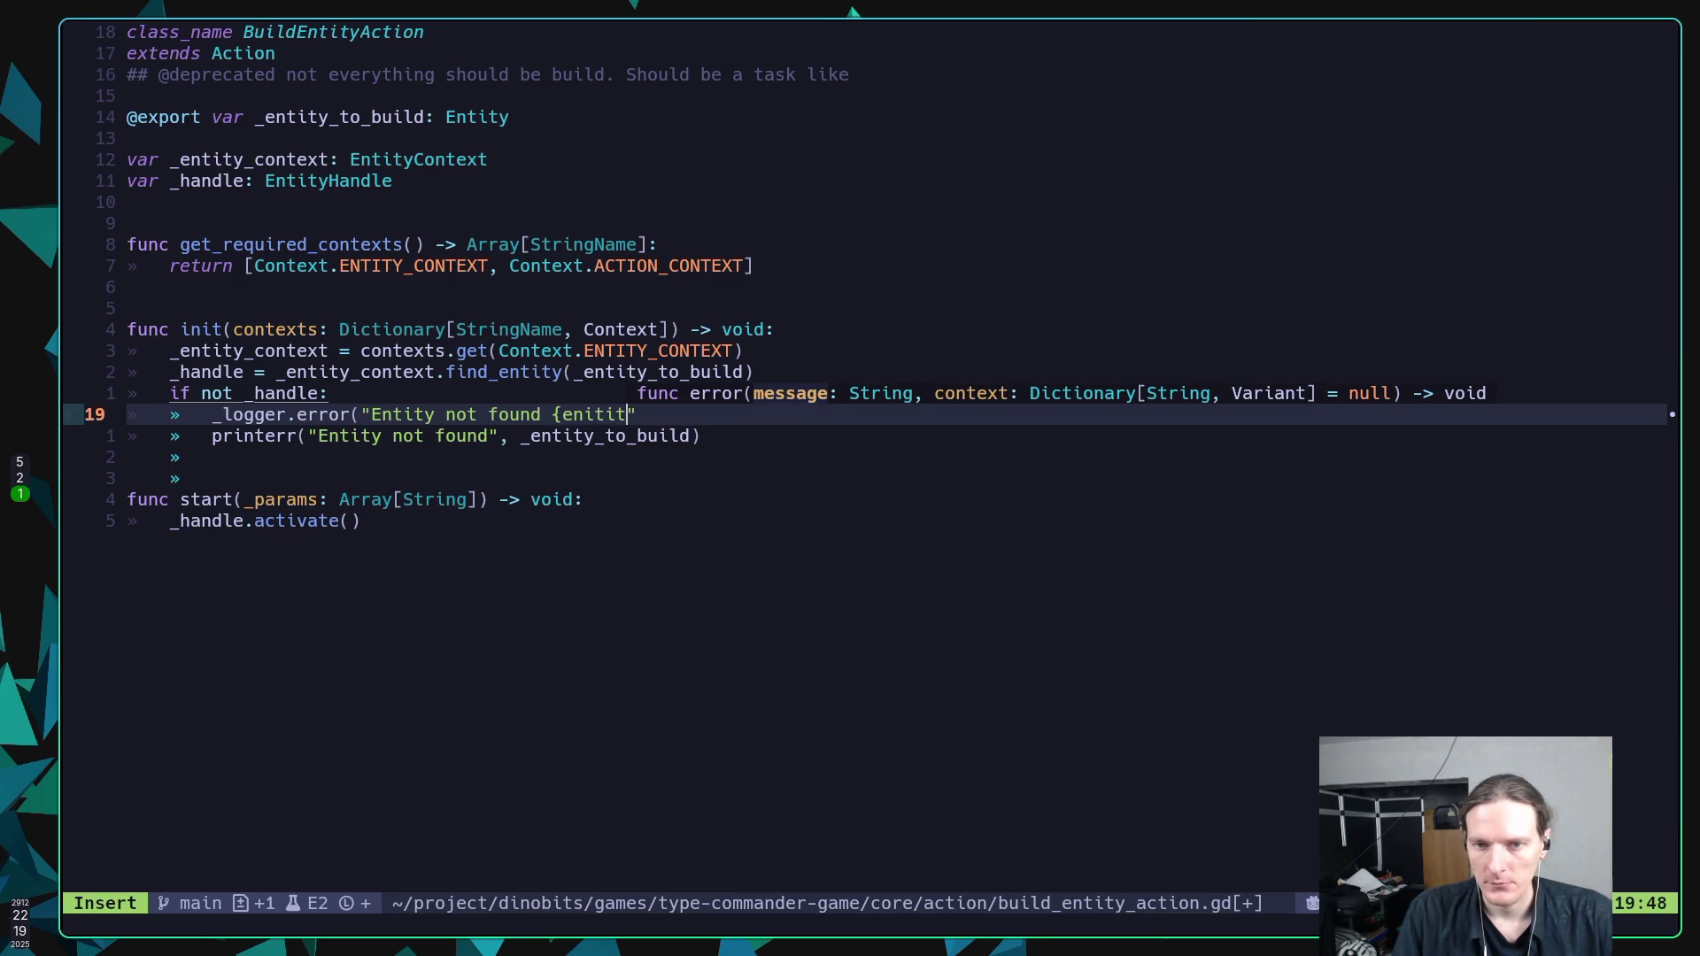
type("y")
type("}\", ")
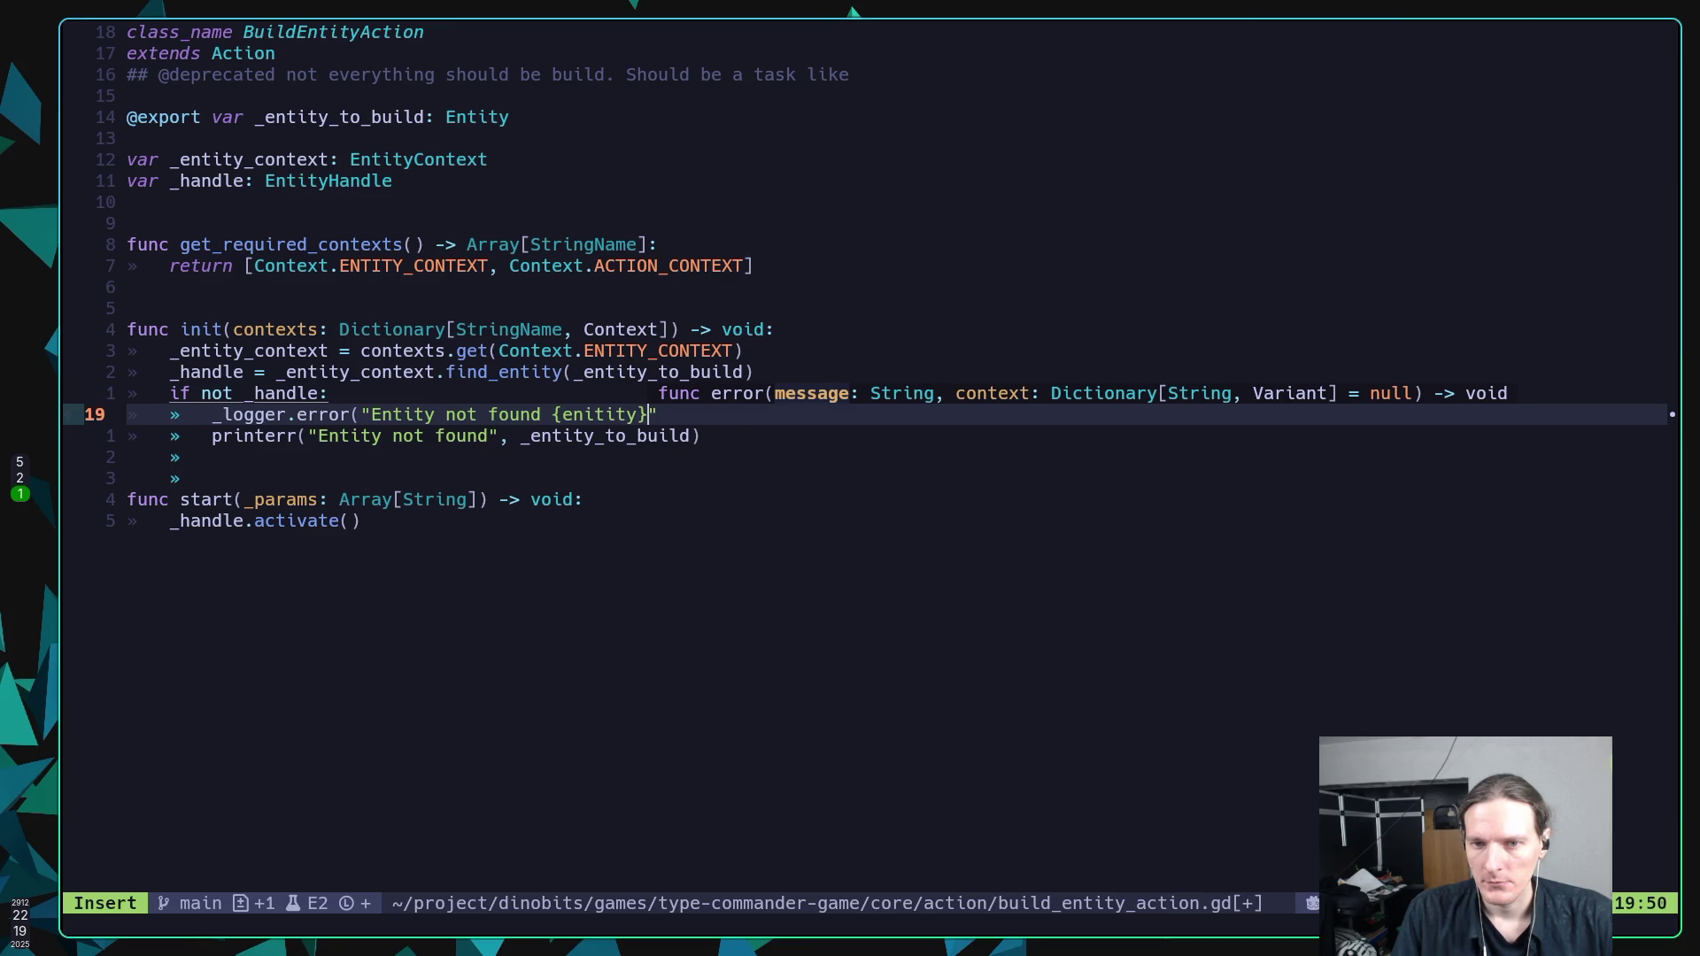
type("\"")
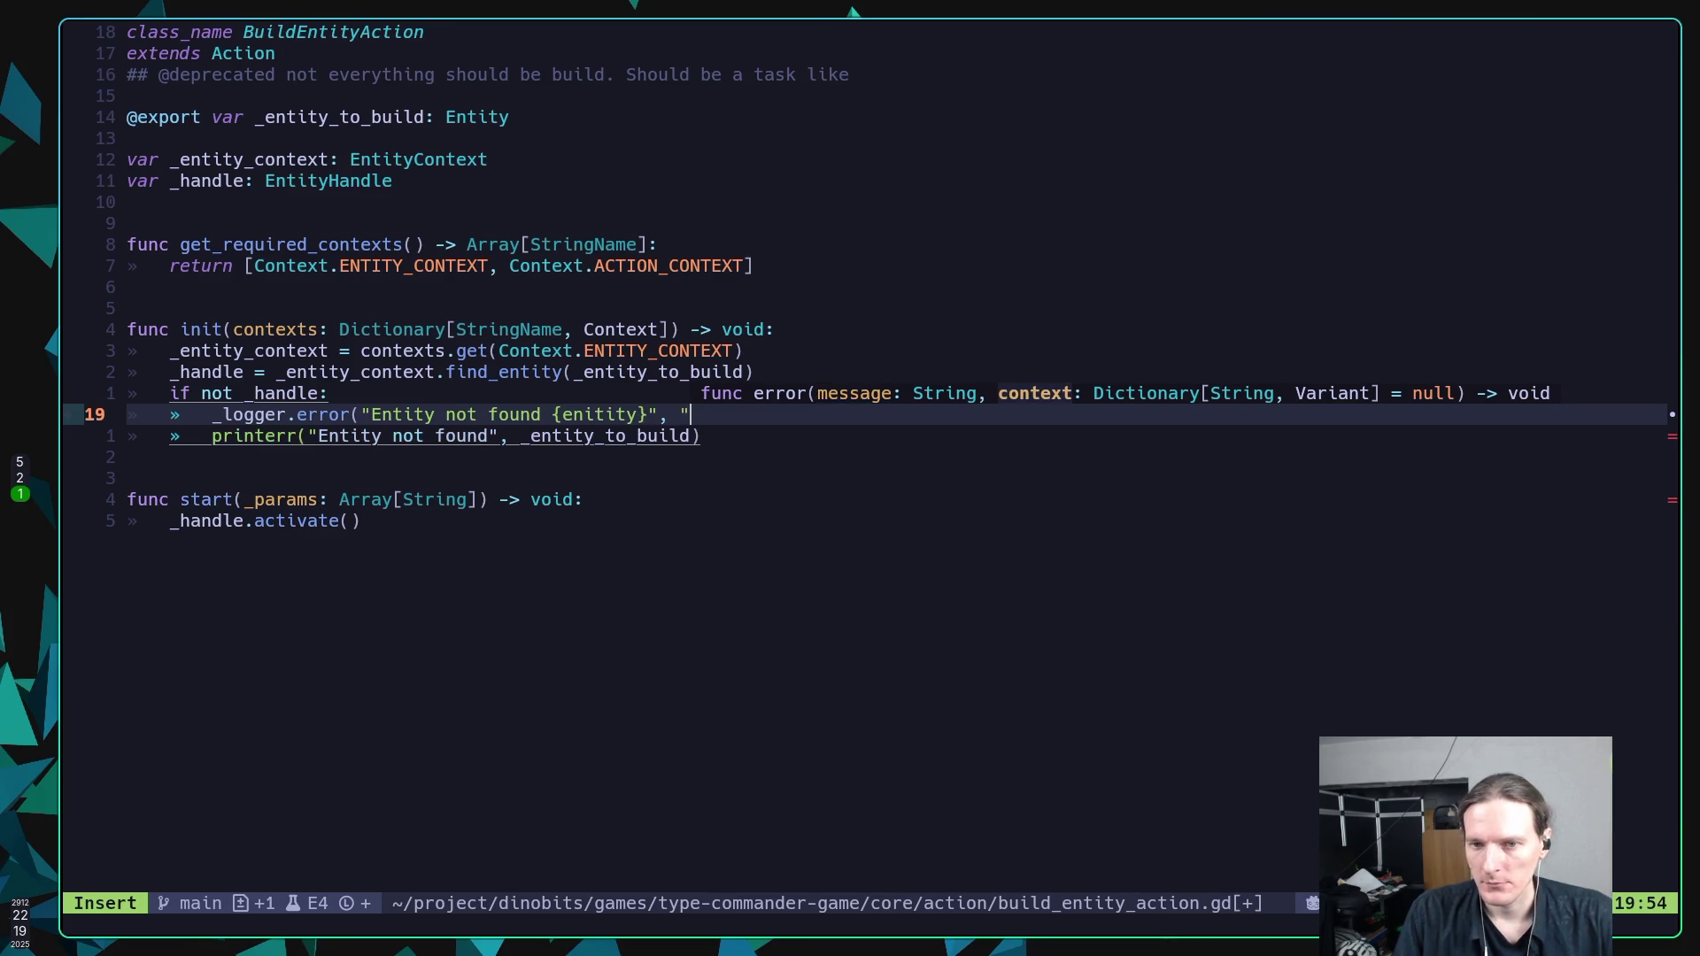
key("BackSpace")
type("{\"")
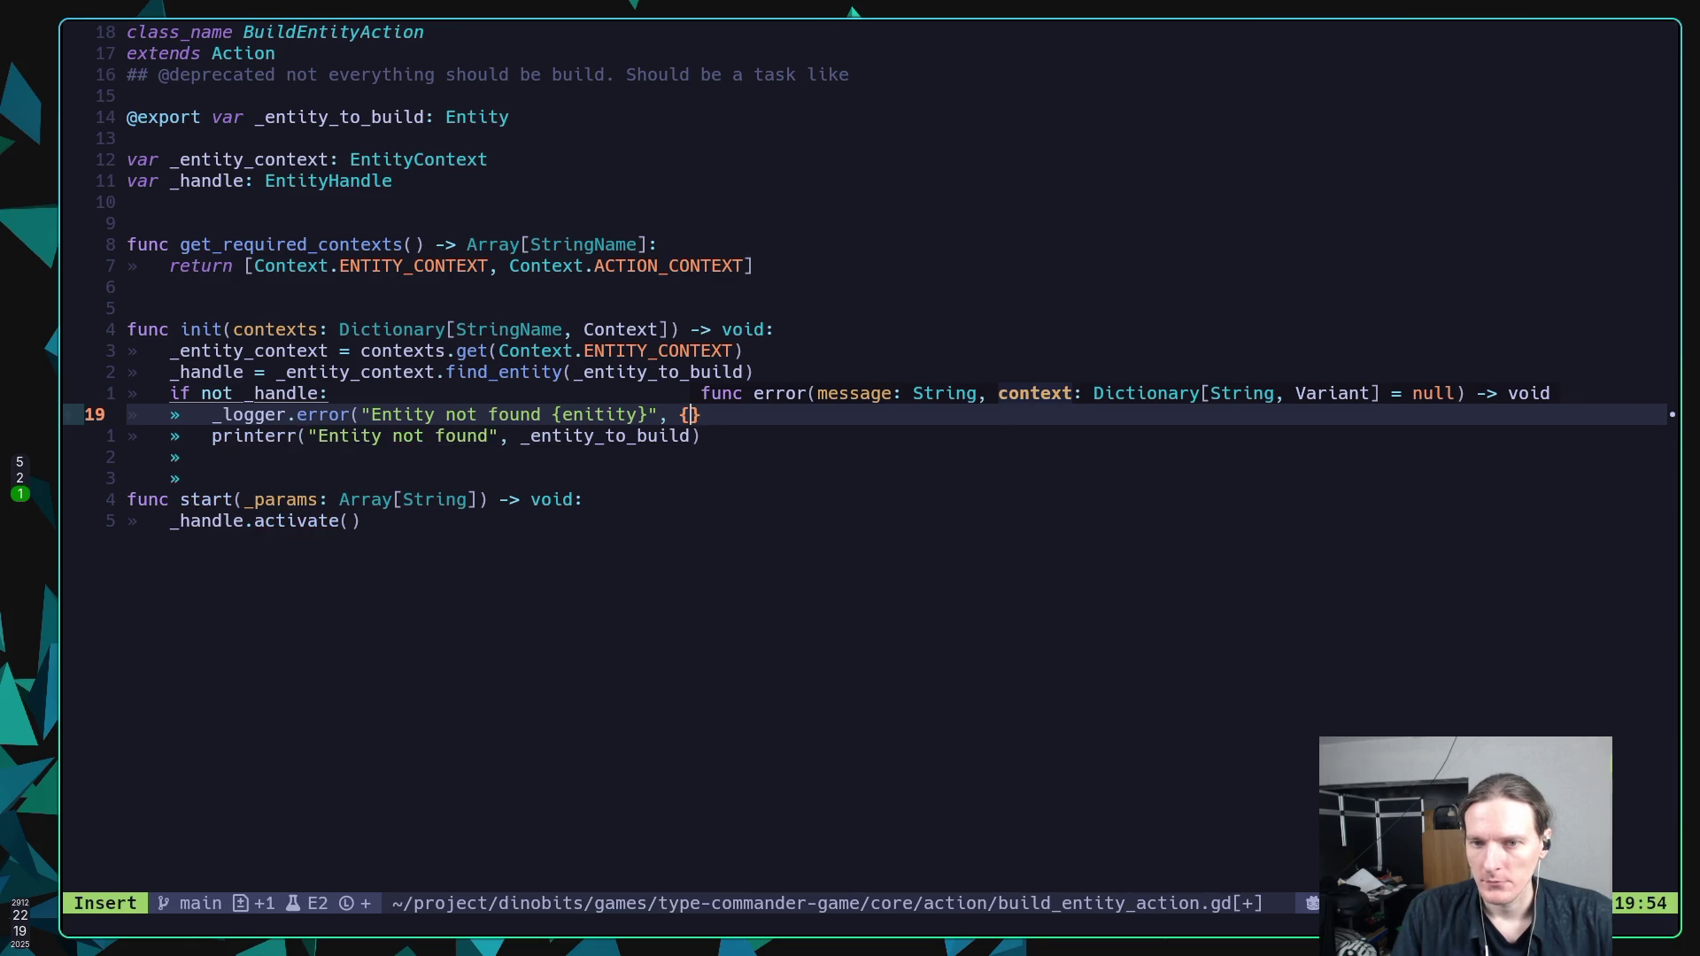
type("entity\": _entity_to_build.")
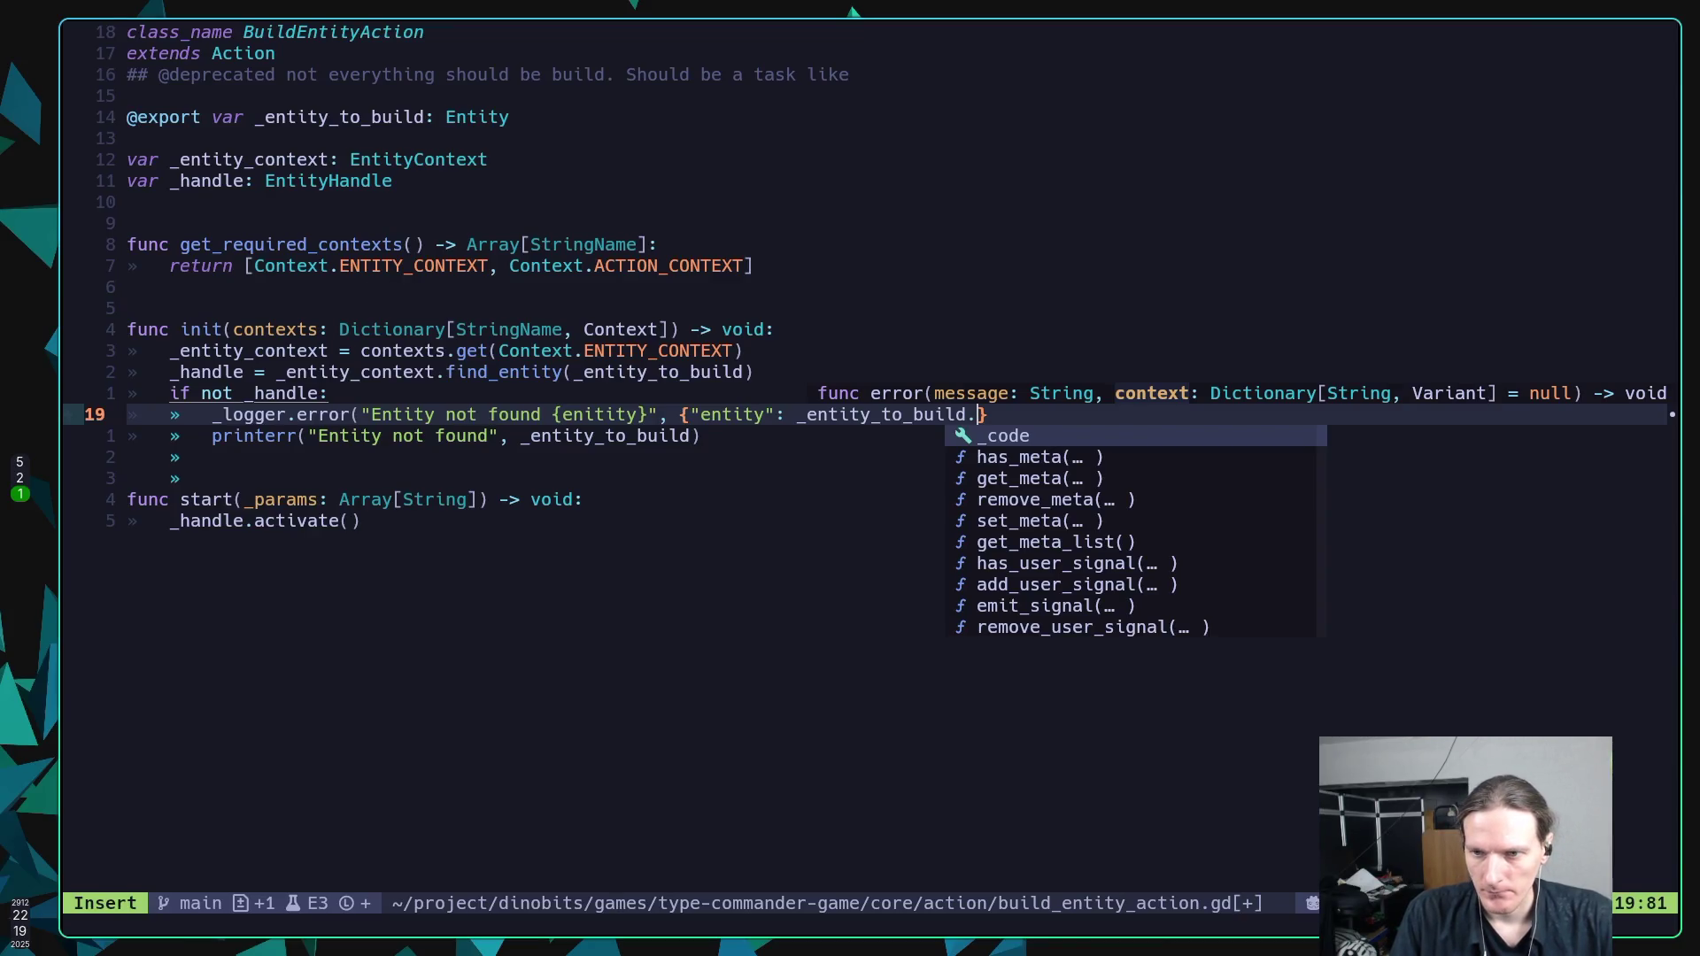
type("resource_name")
key("Escape")
type(":w")
key("Return")
Add the missing closing parenthesis to the error call and save the script.
type("A)")
key("Escape")
type(":w")
key("Return")
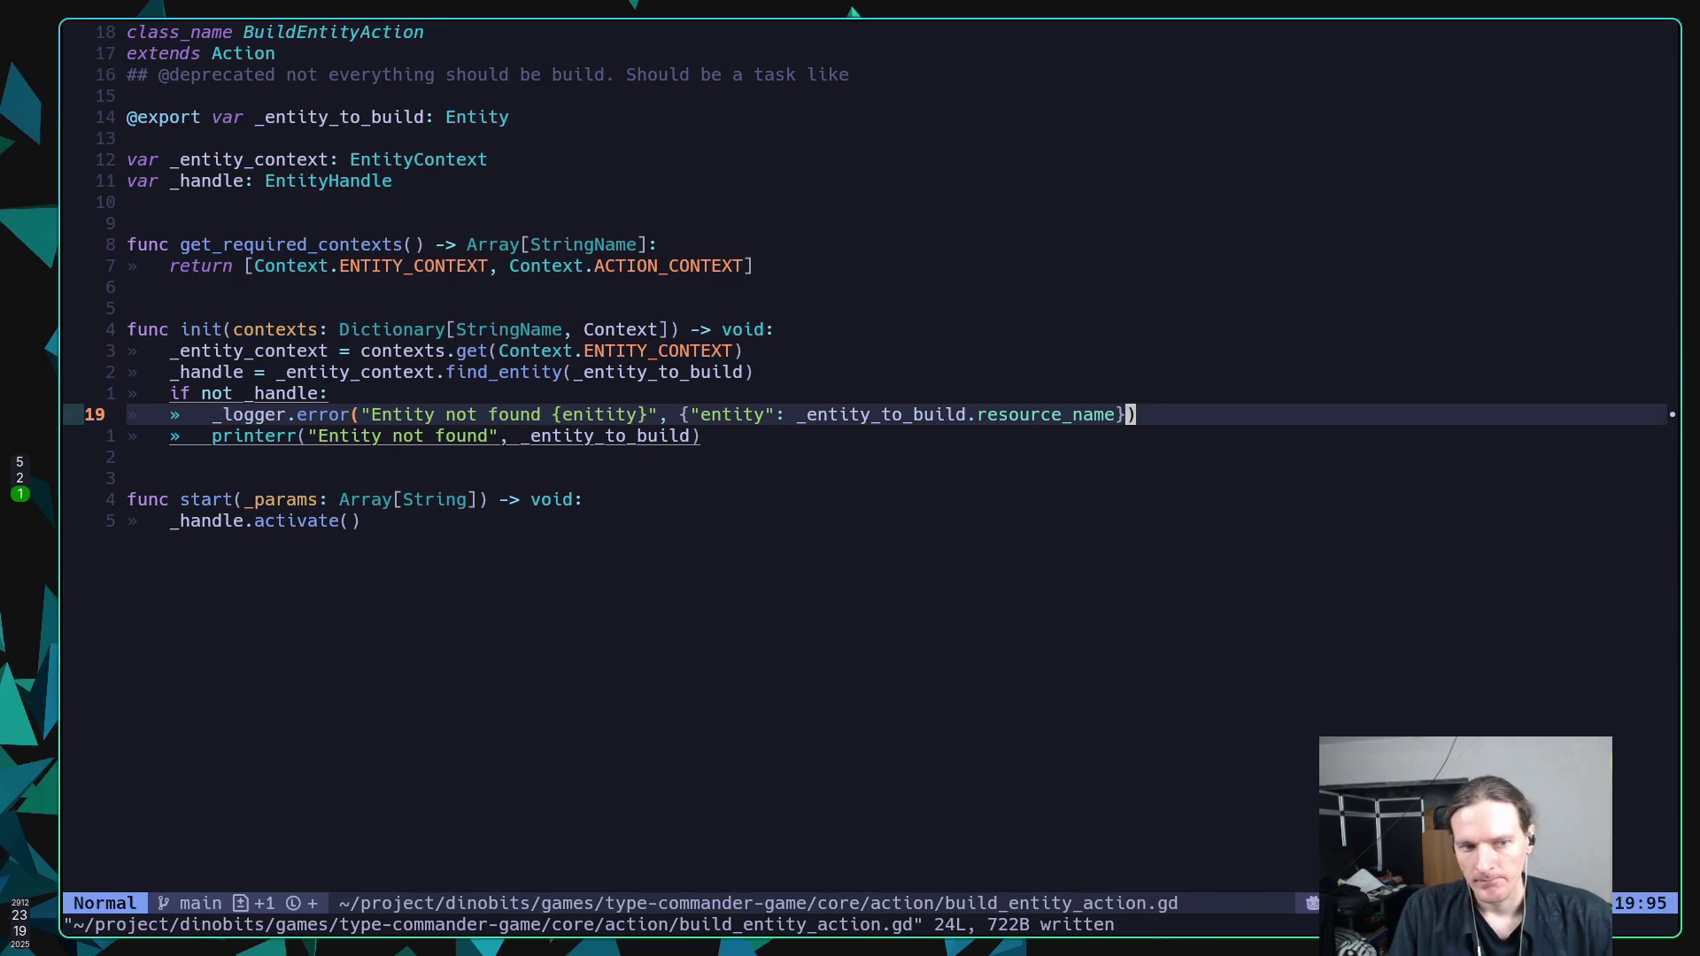
key("super+5")
key("super+2")
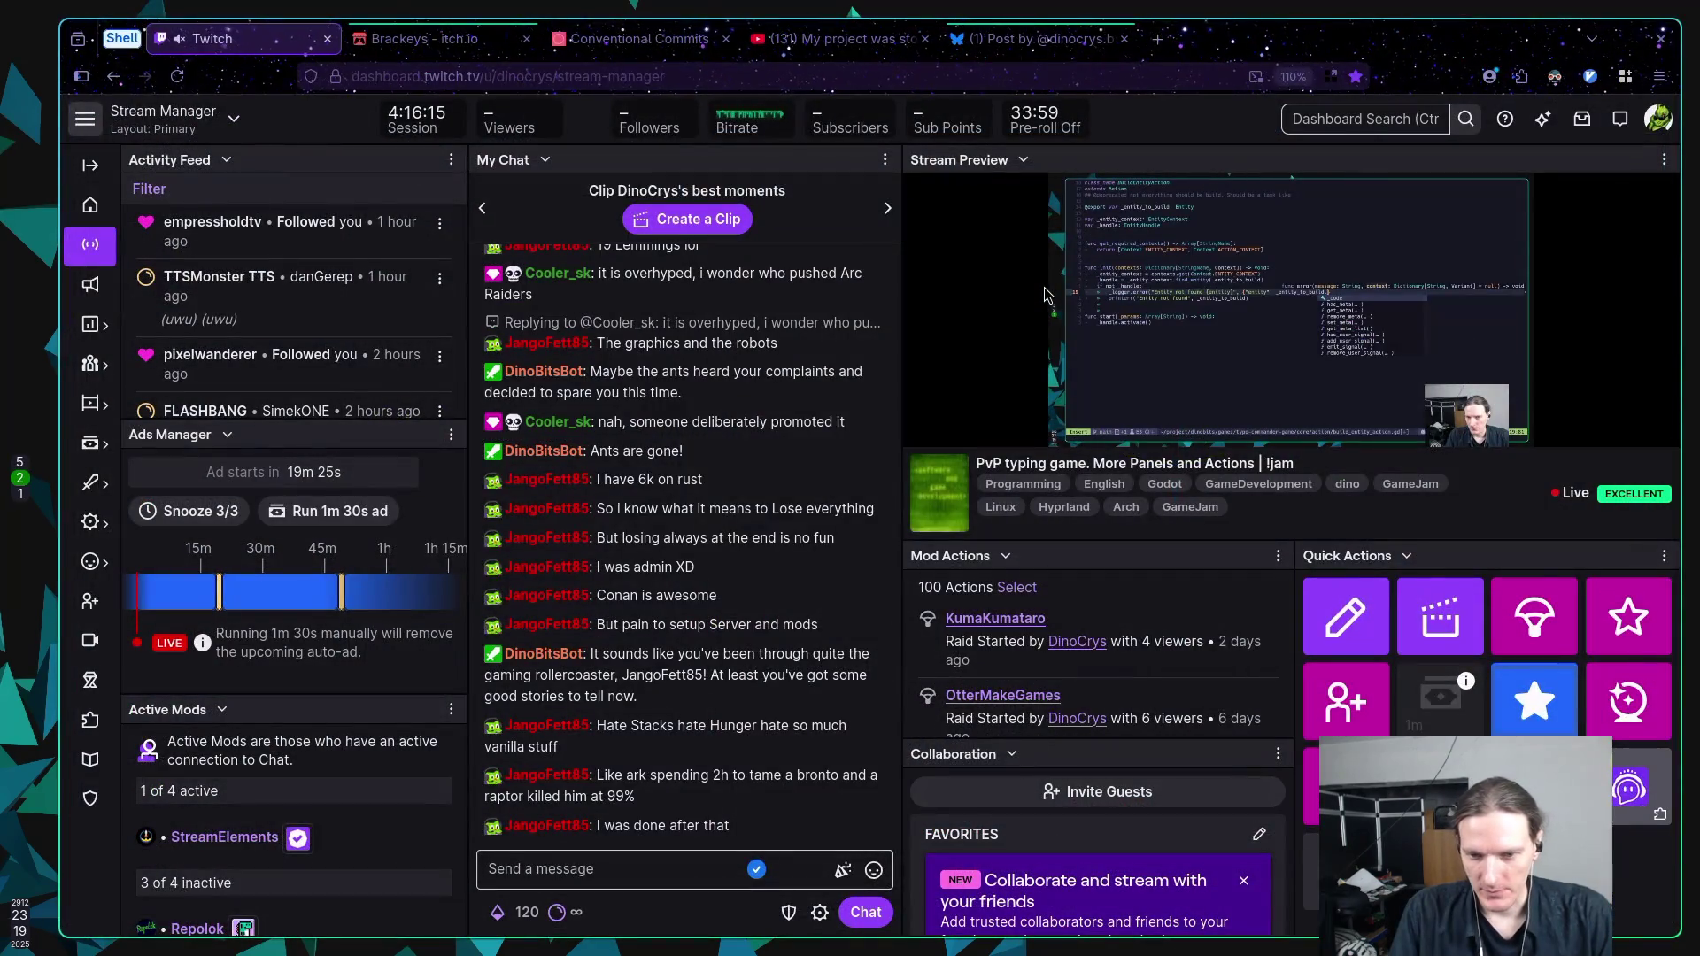
Rerun the game to see the 'Entity not found {enitity}' log, then return to the script in Neovim.
key("super+5")
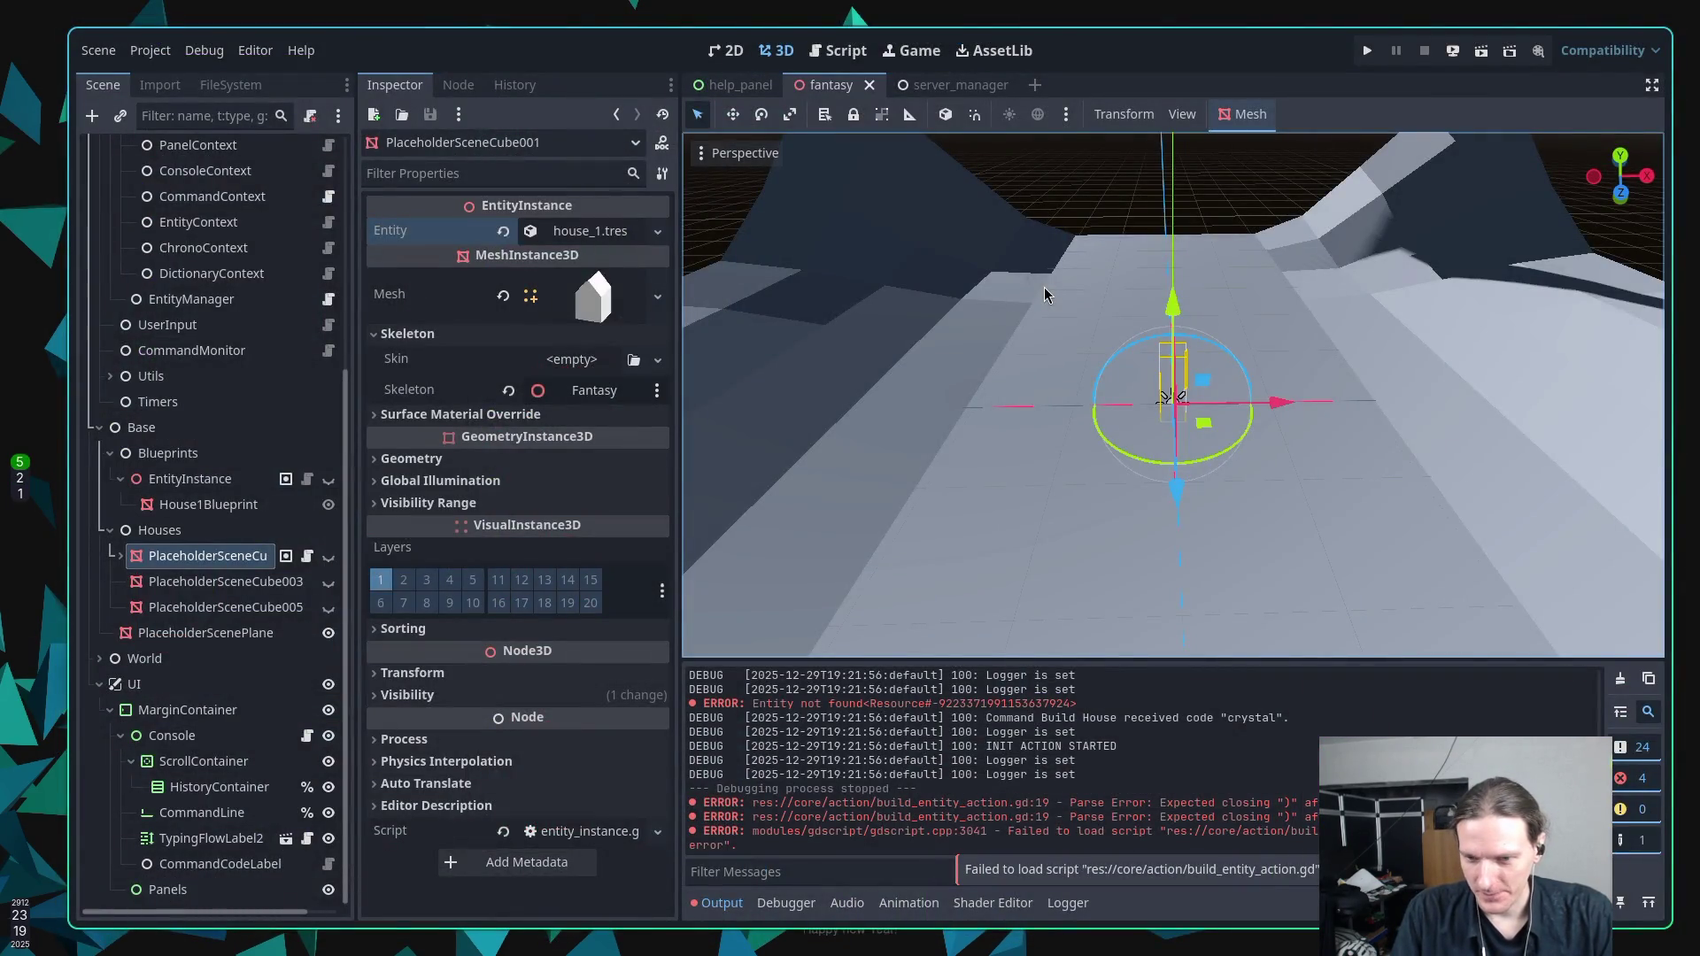
key("F5")
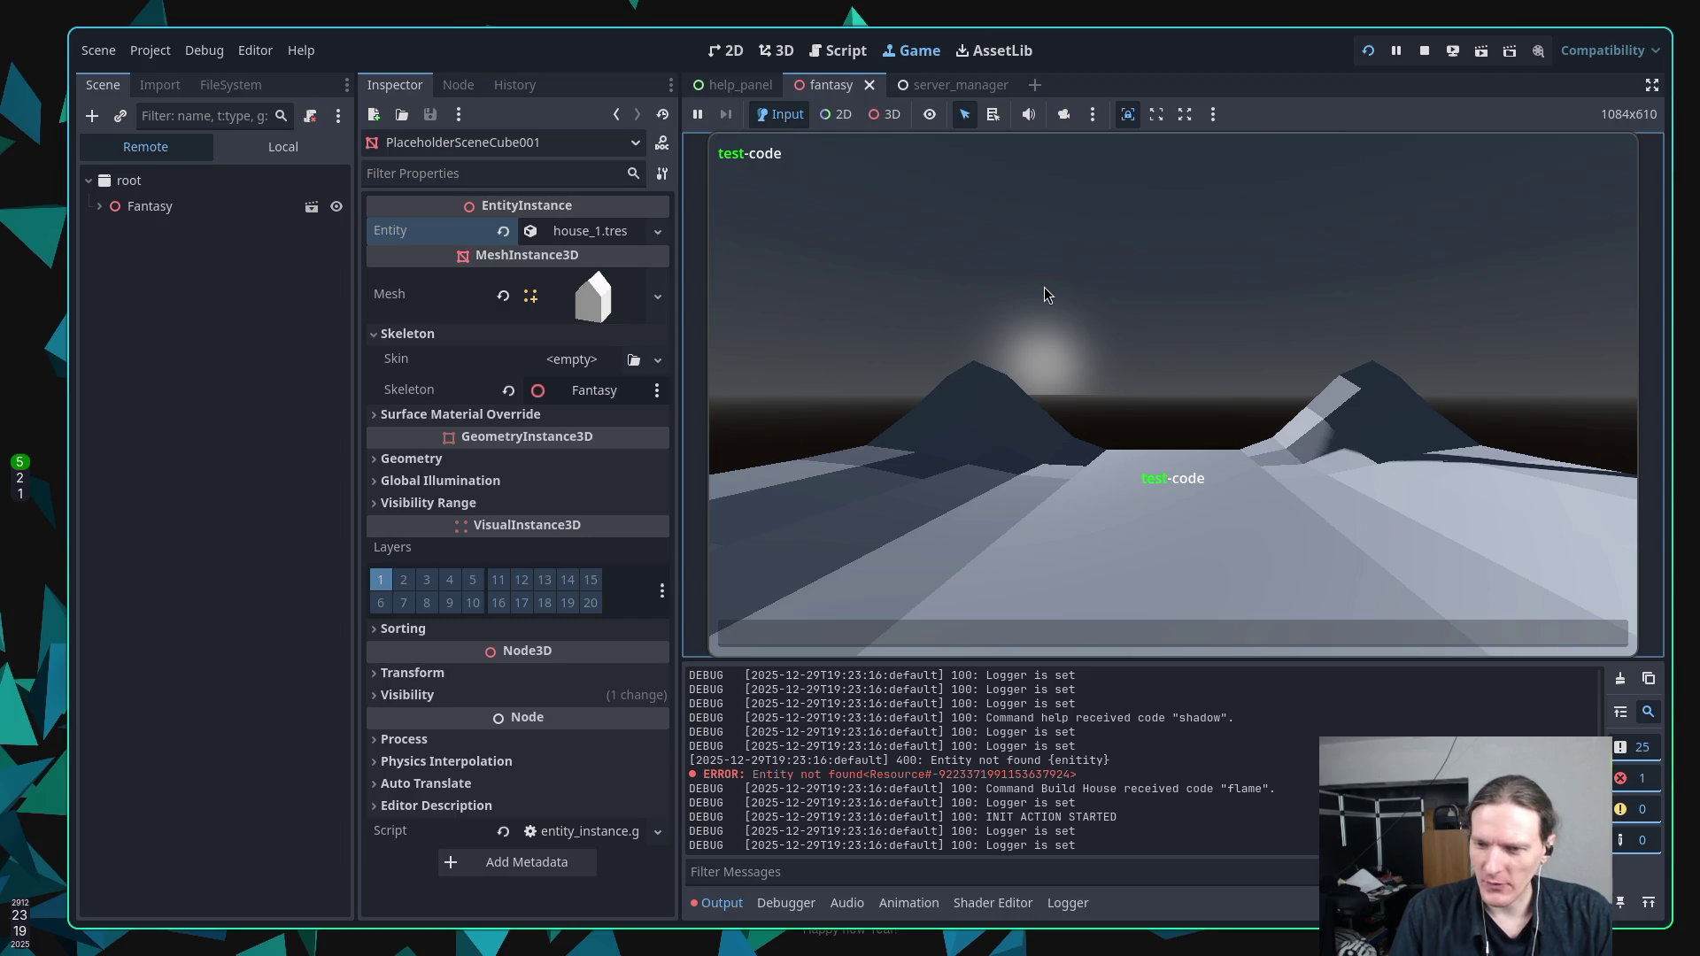
key("super+1")
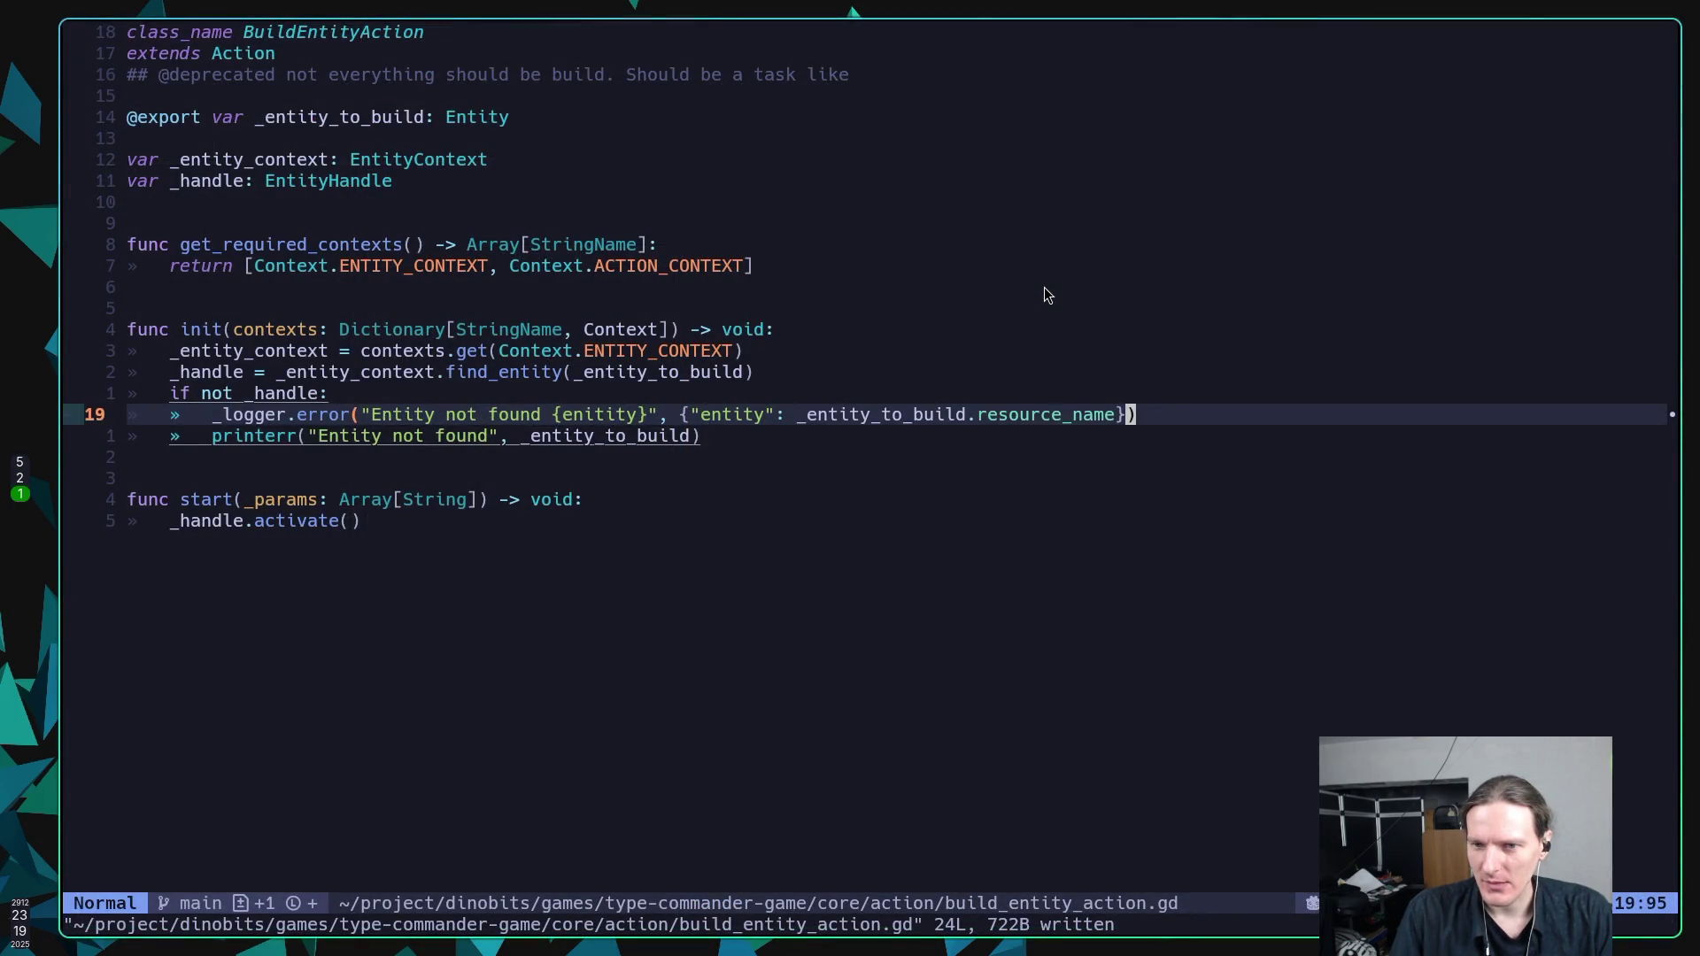
key("Left")
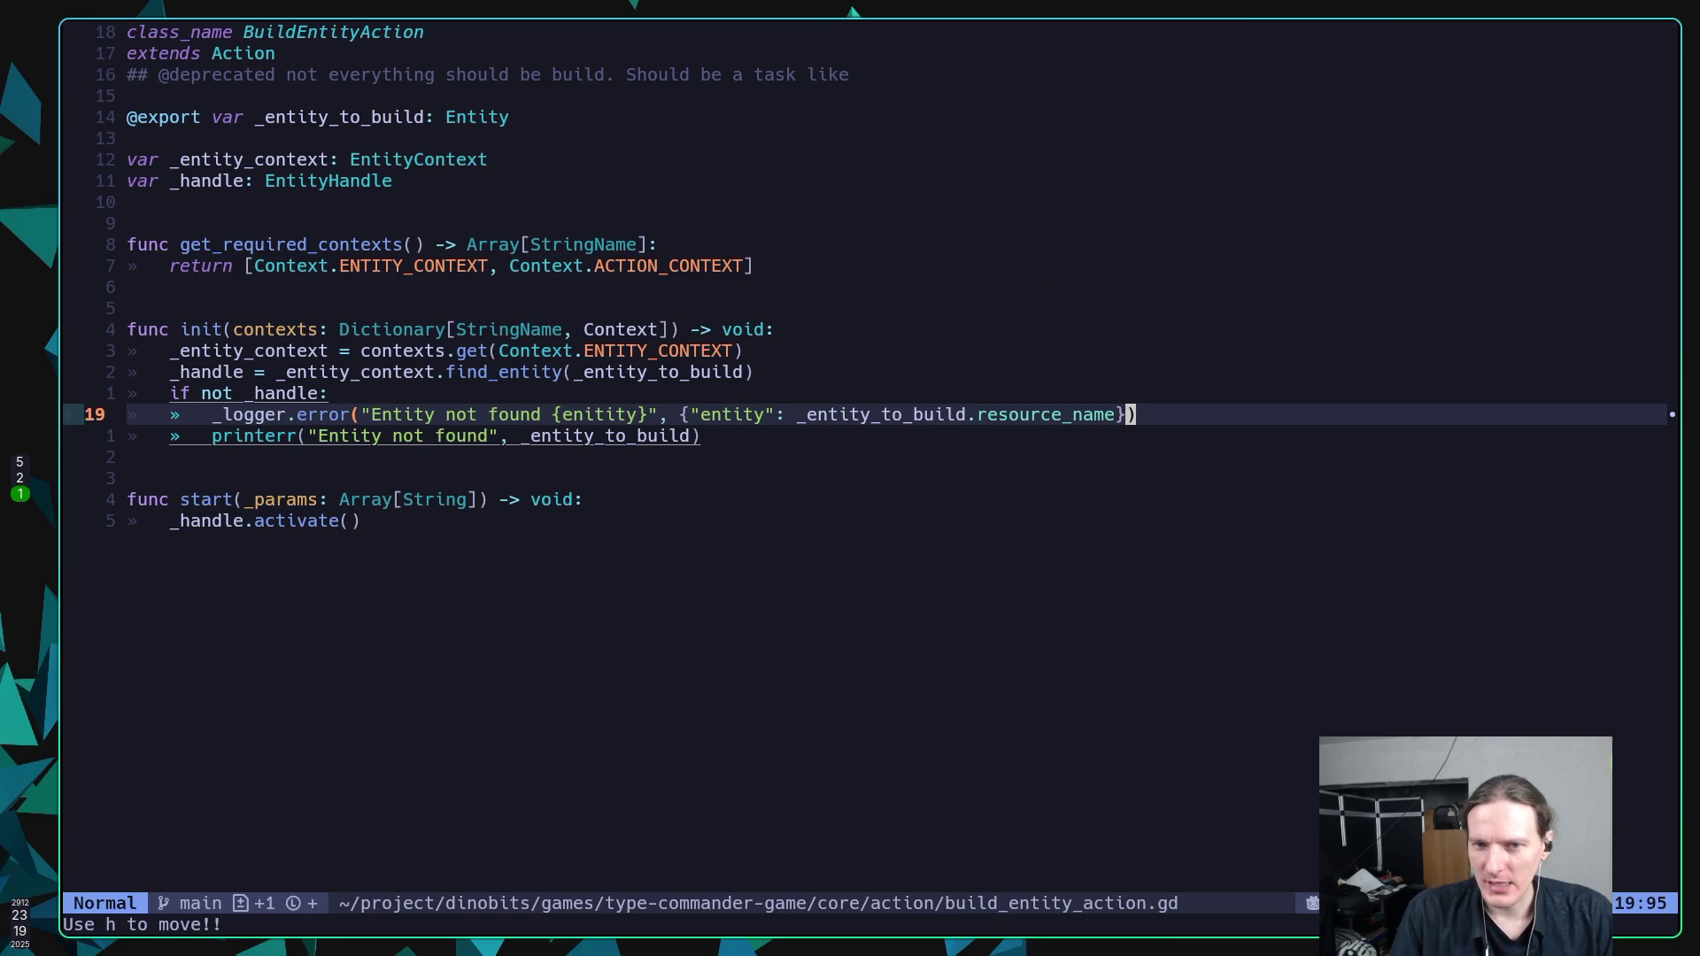
Fix the 'enitity' typo to 'entity' on line 19, save, and restart the game in Godot.
key("j")
key("k")
key("b")
key("b")
key("b")
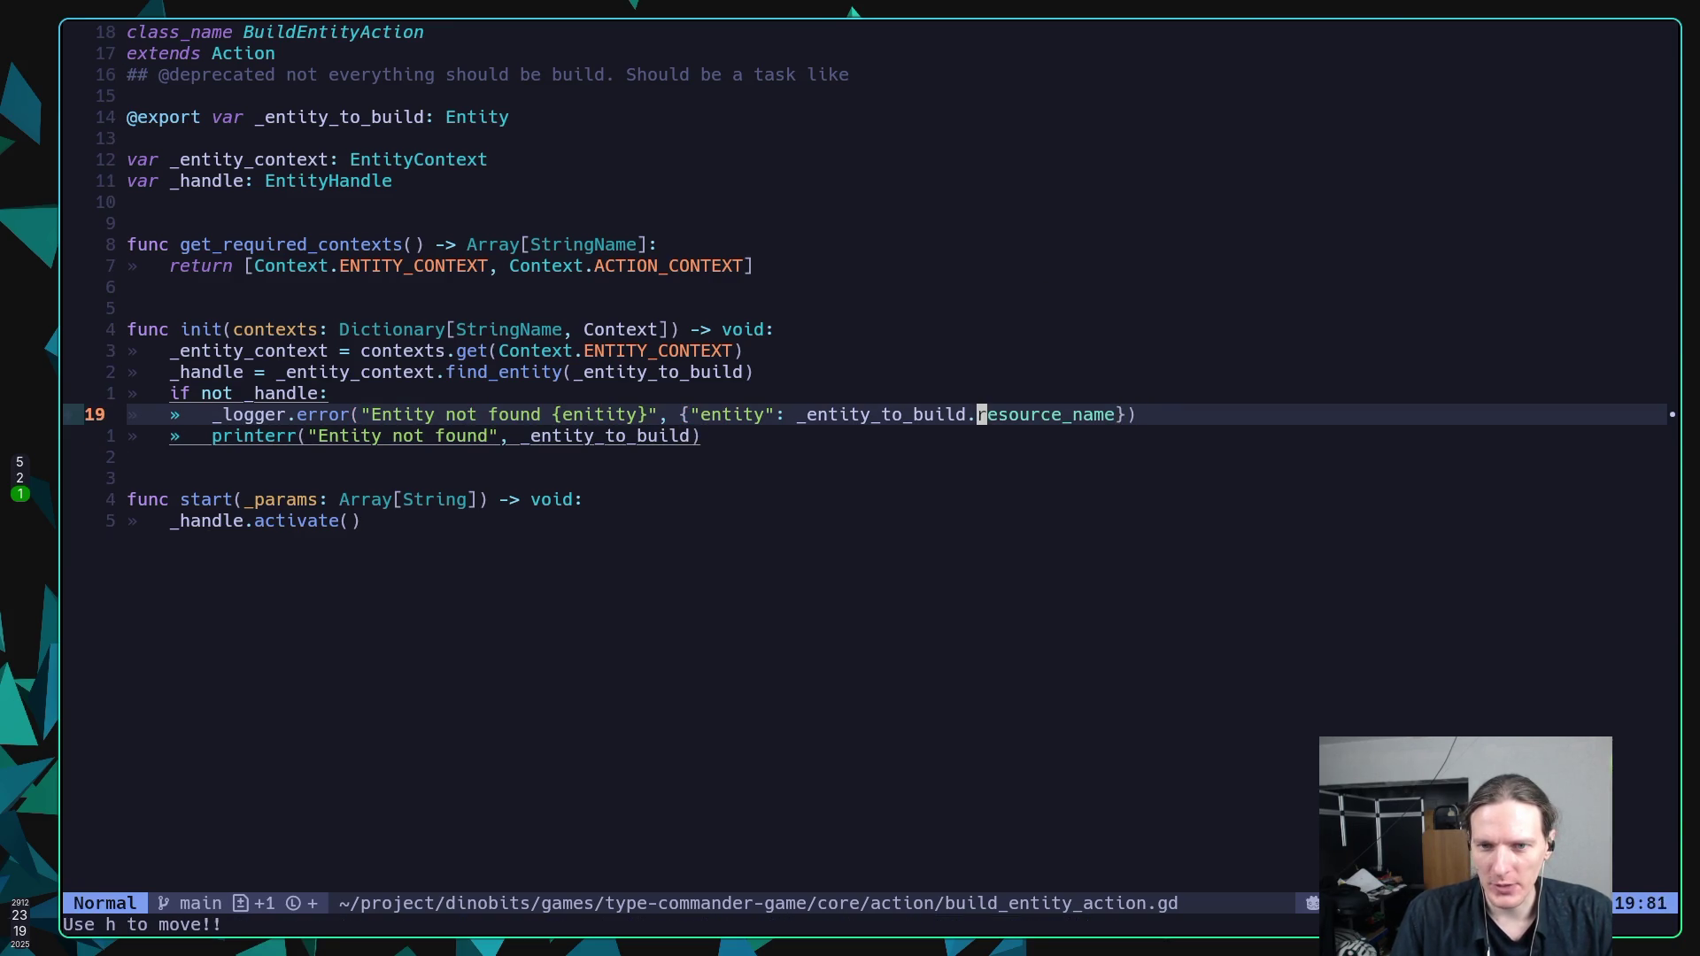
key("b")
key("b")
key("b")
key("l")
key("l")
key("l")
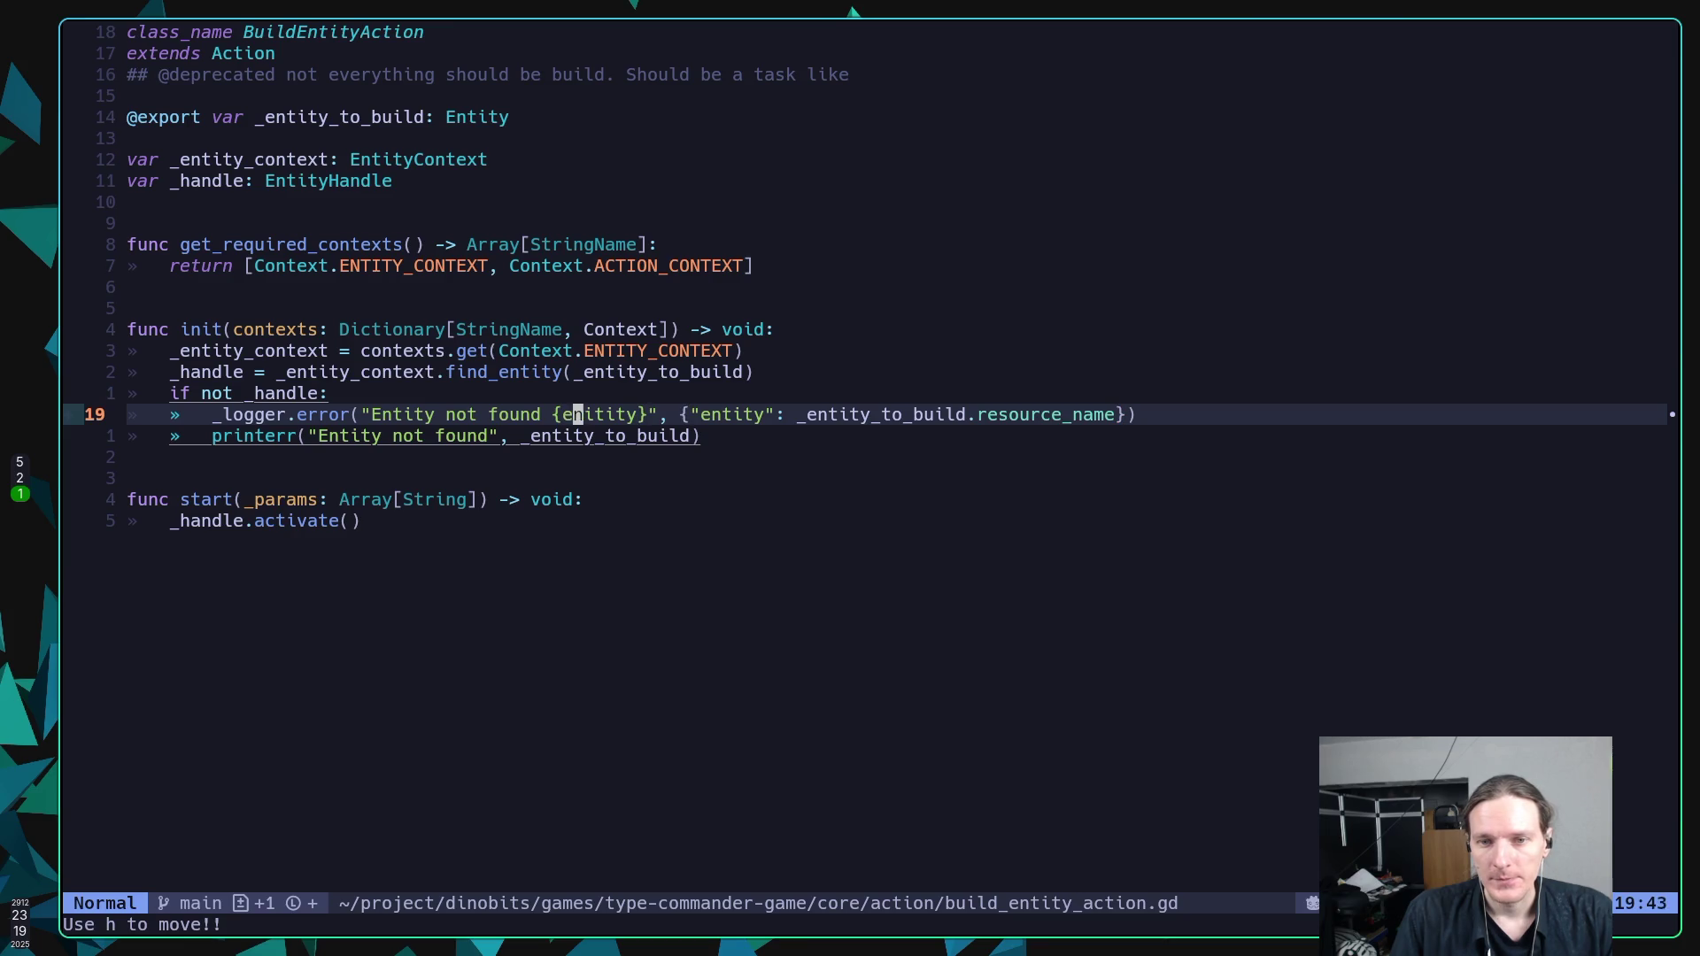
type("hx:w")
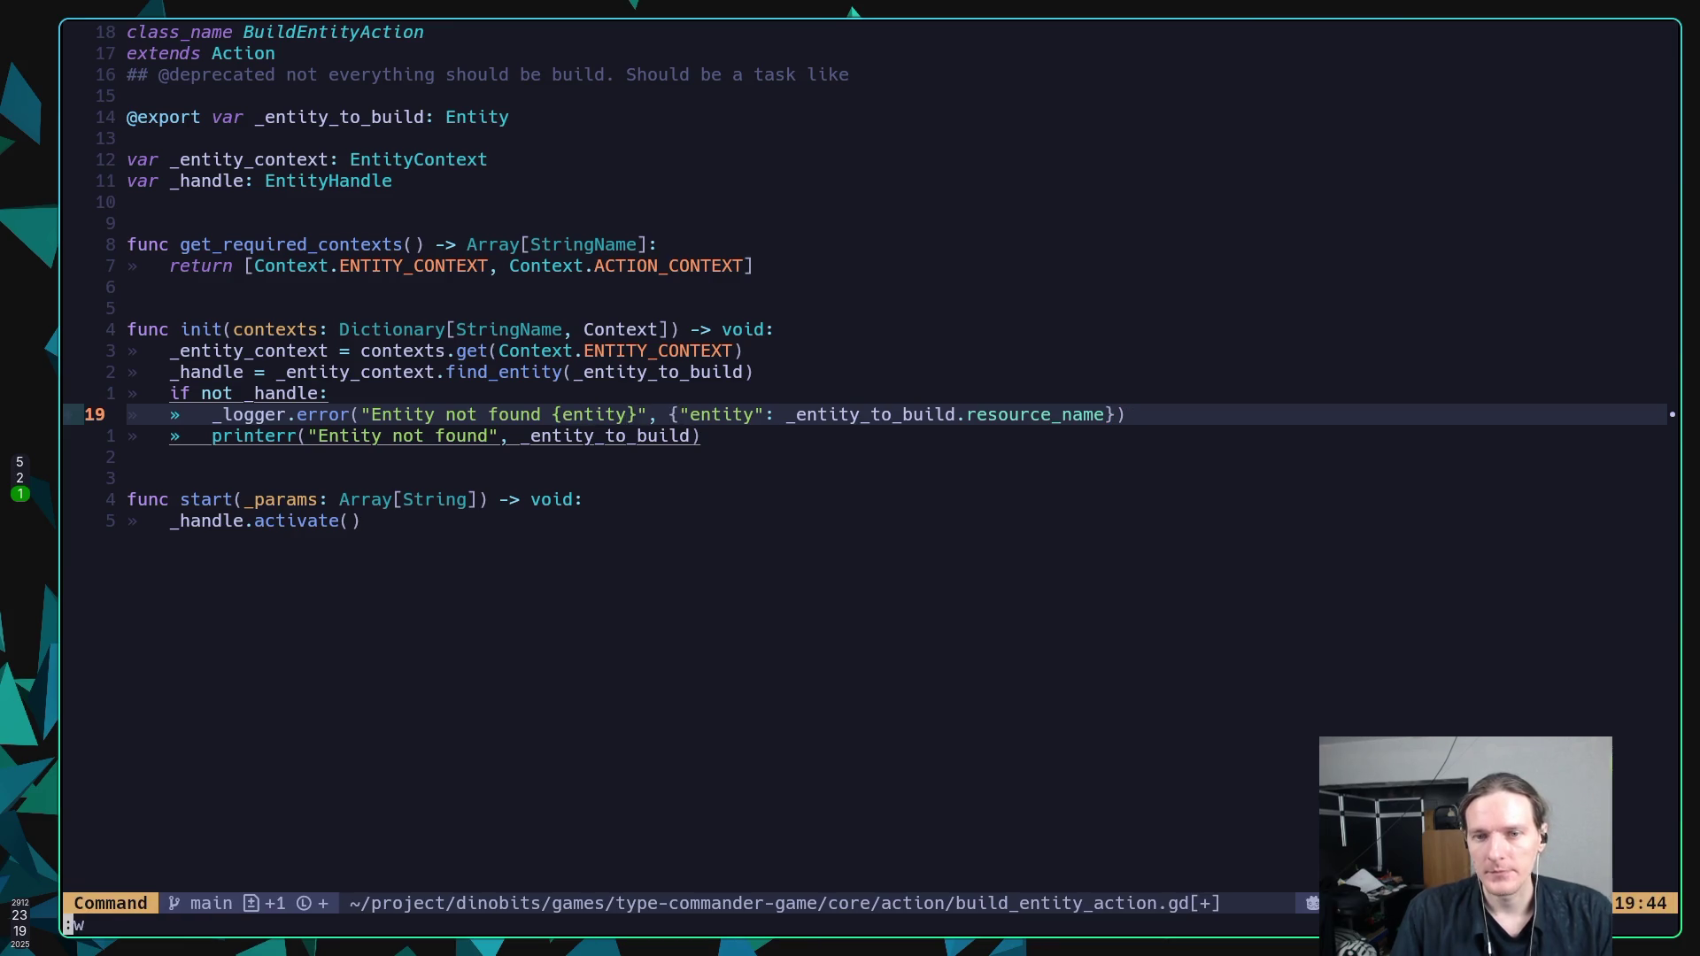
key("Return")
key("alt+Tab")
key("F5")
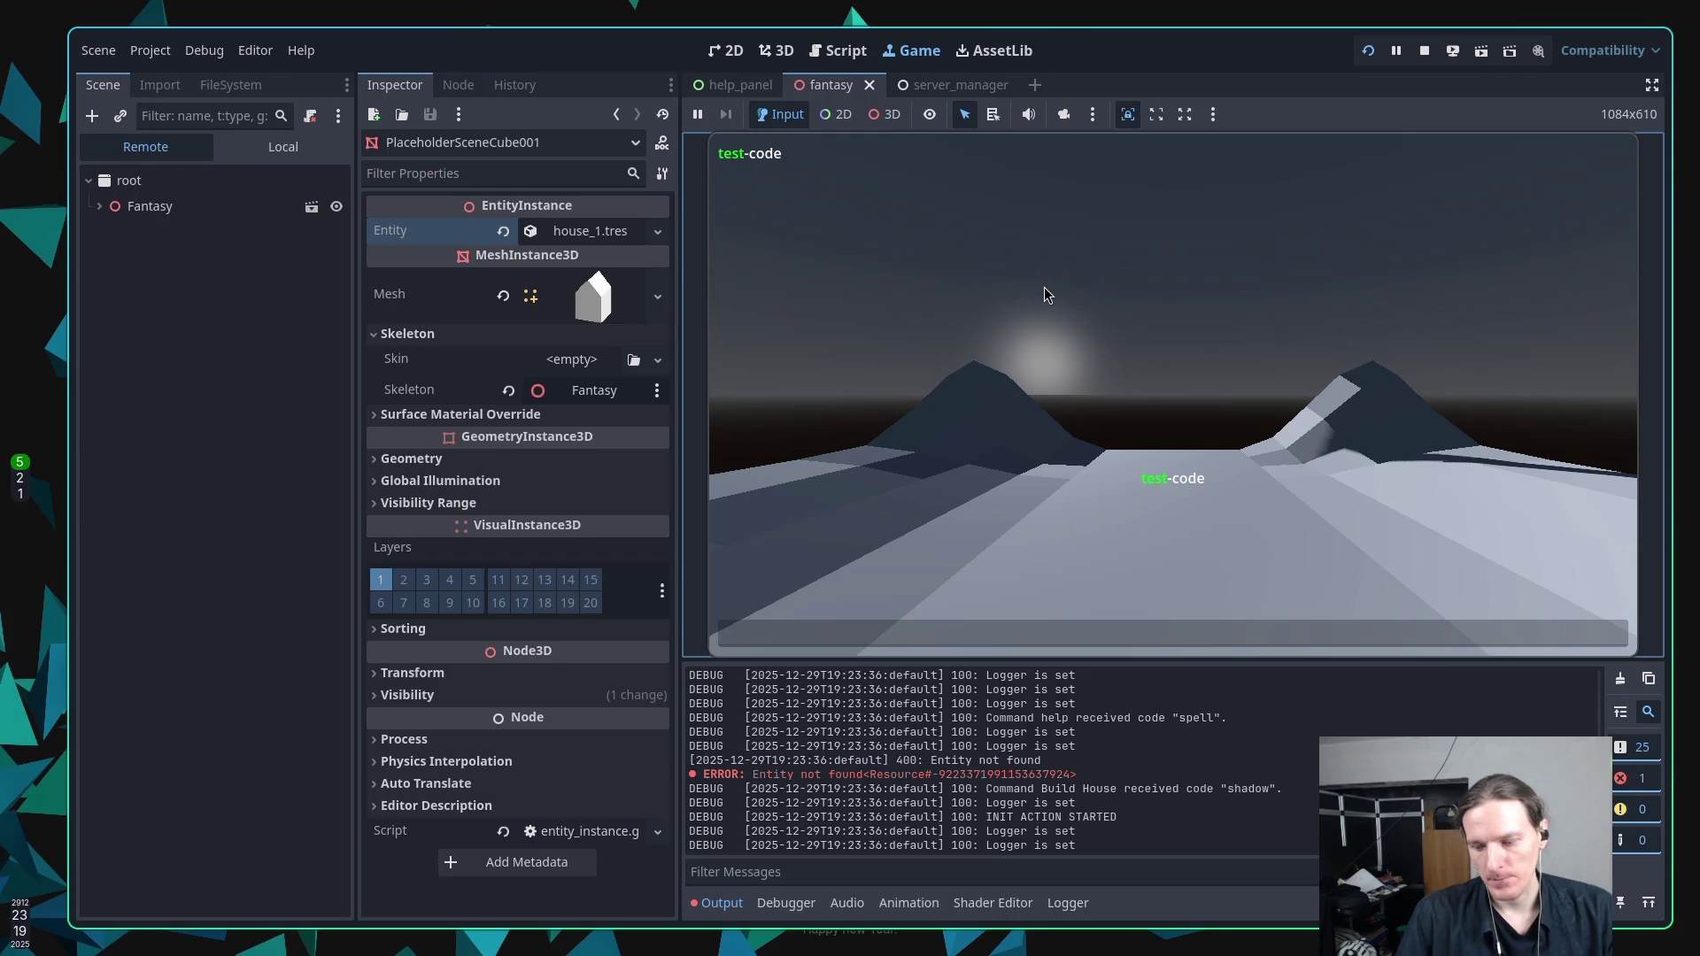
Return to build_entity_action.gd in Neovim after checking the corrected error output.
key("super+1")
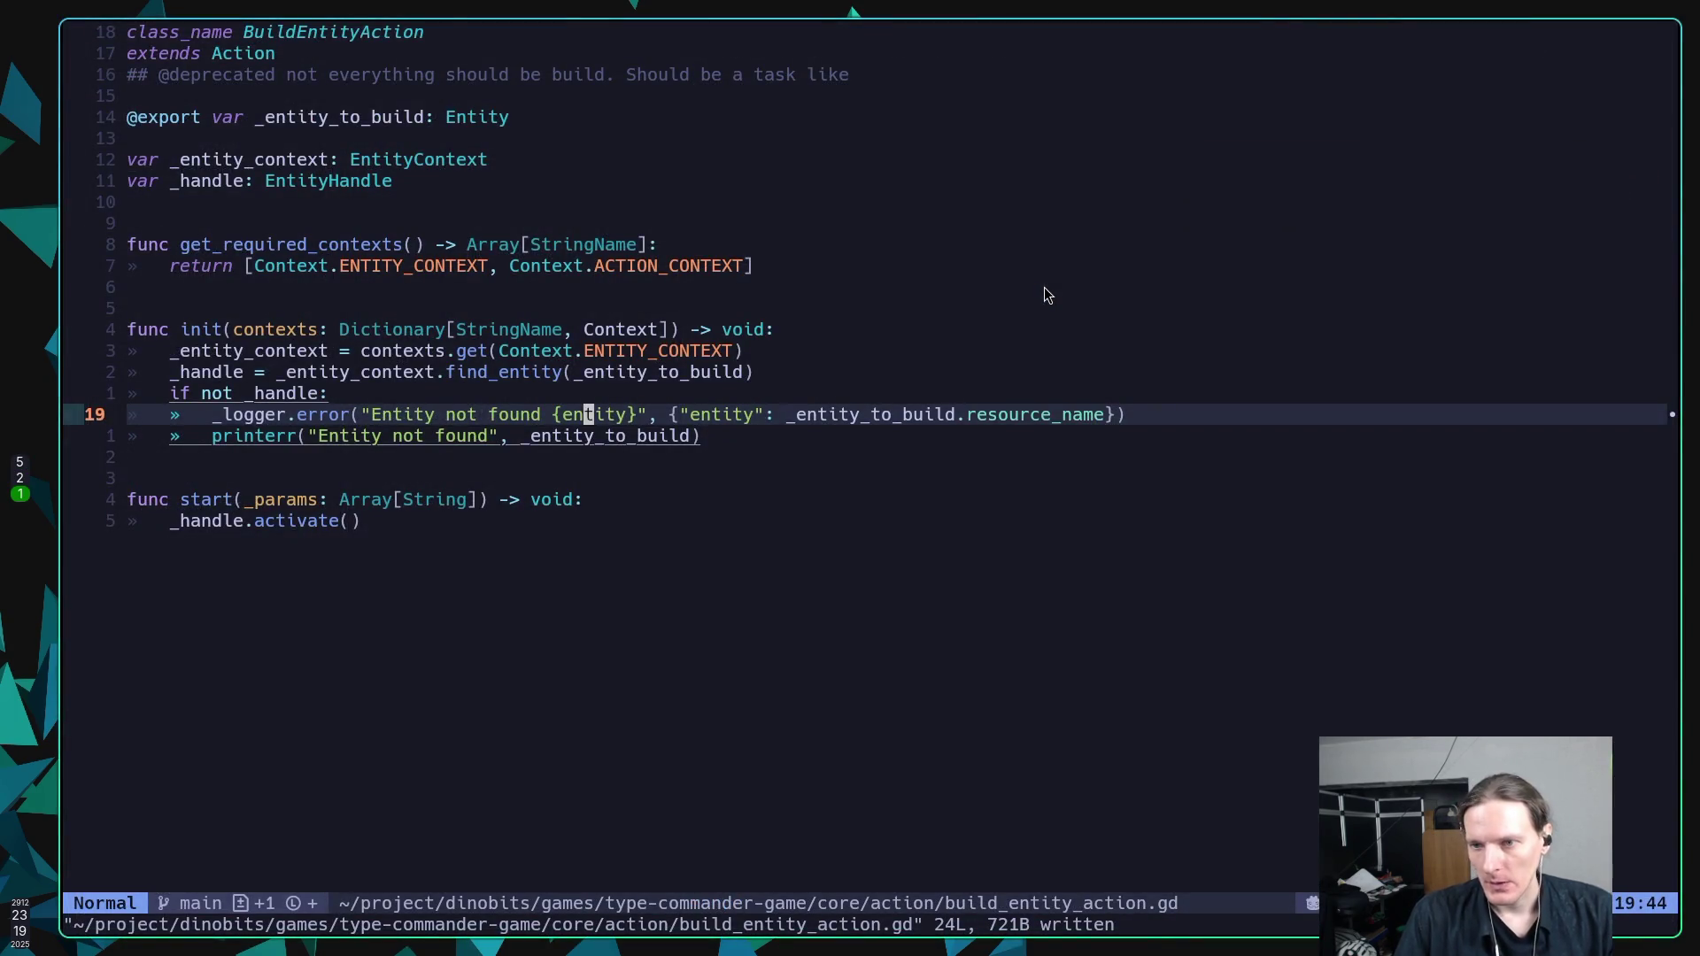
Discard a stray edit after _entity_to_build, keeping .resource_name, and save the script.
key("l")
key("l")
key("l")
key("l")
key("l")
key("l")
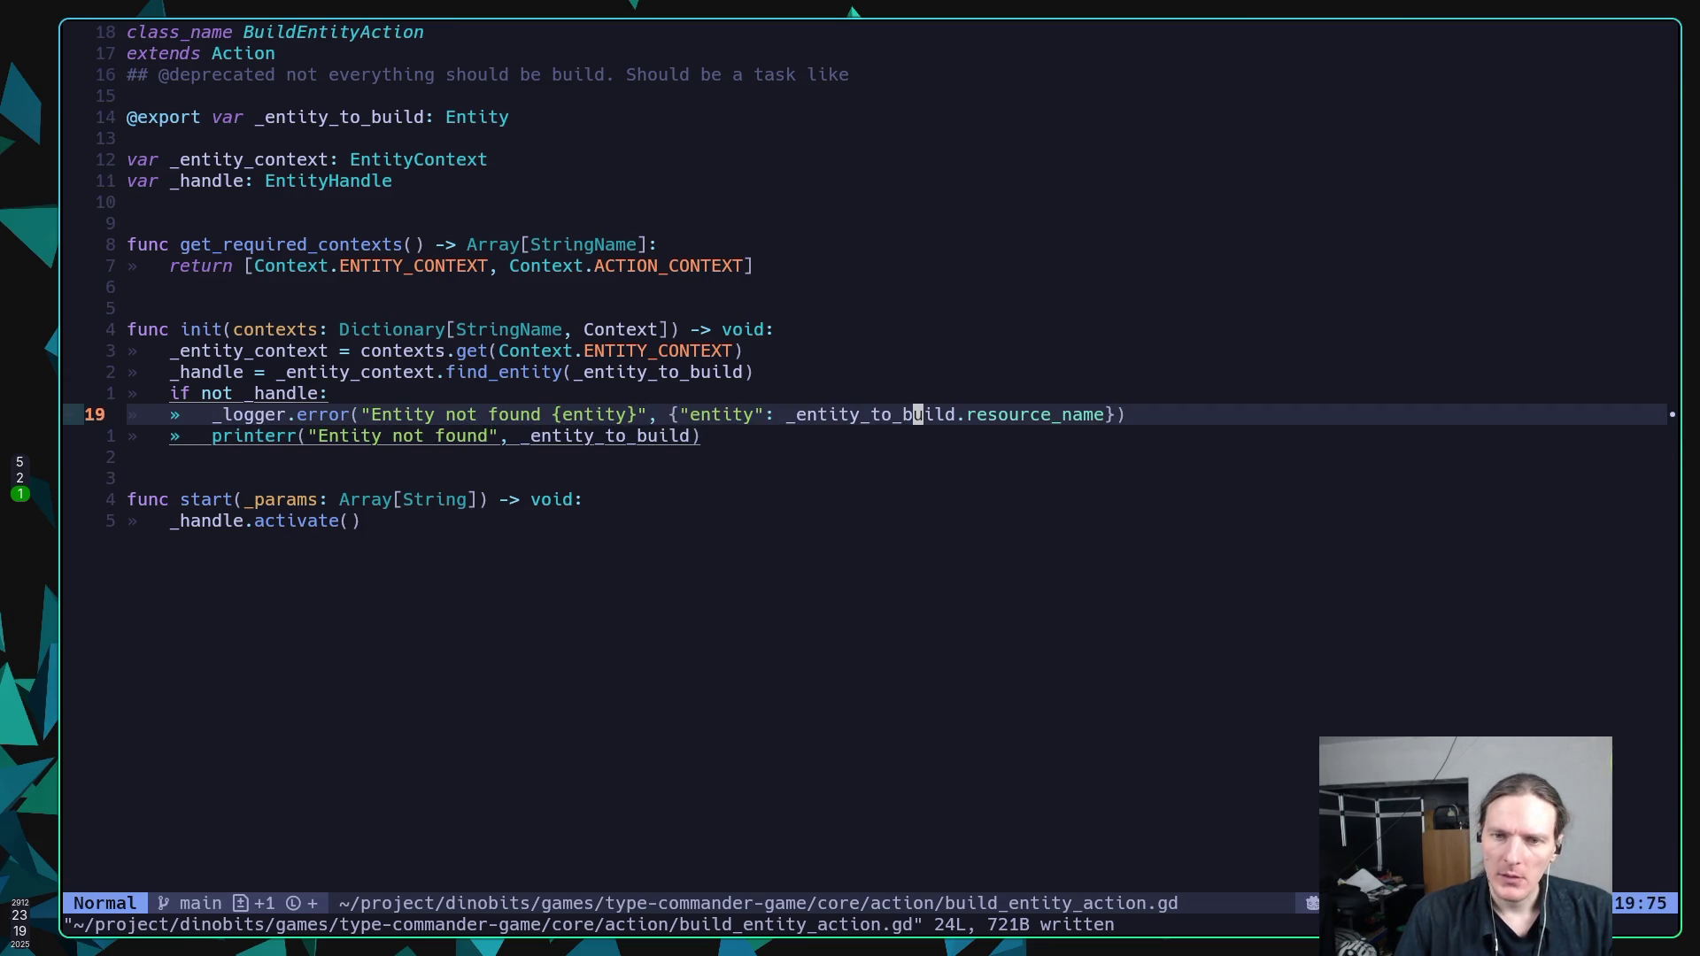
key("l")
key("l")
key("l")
key("l")
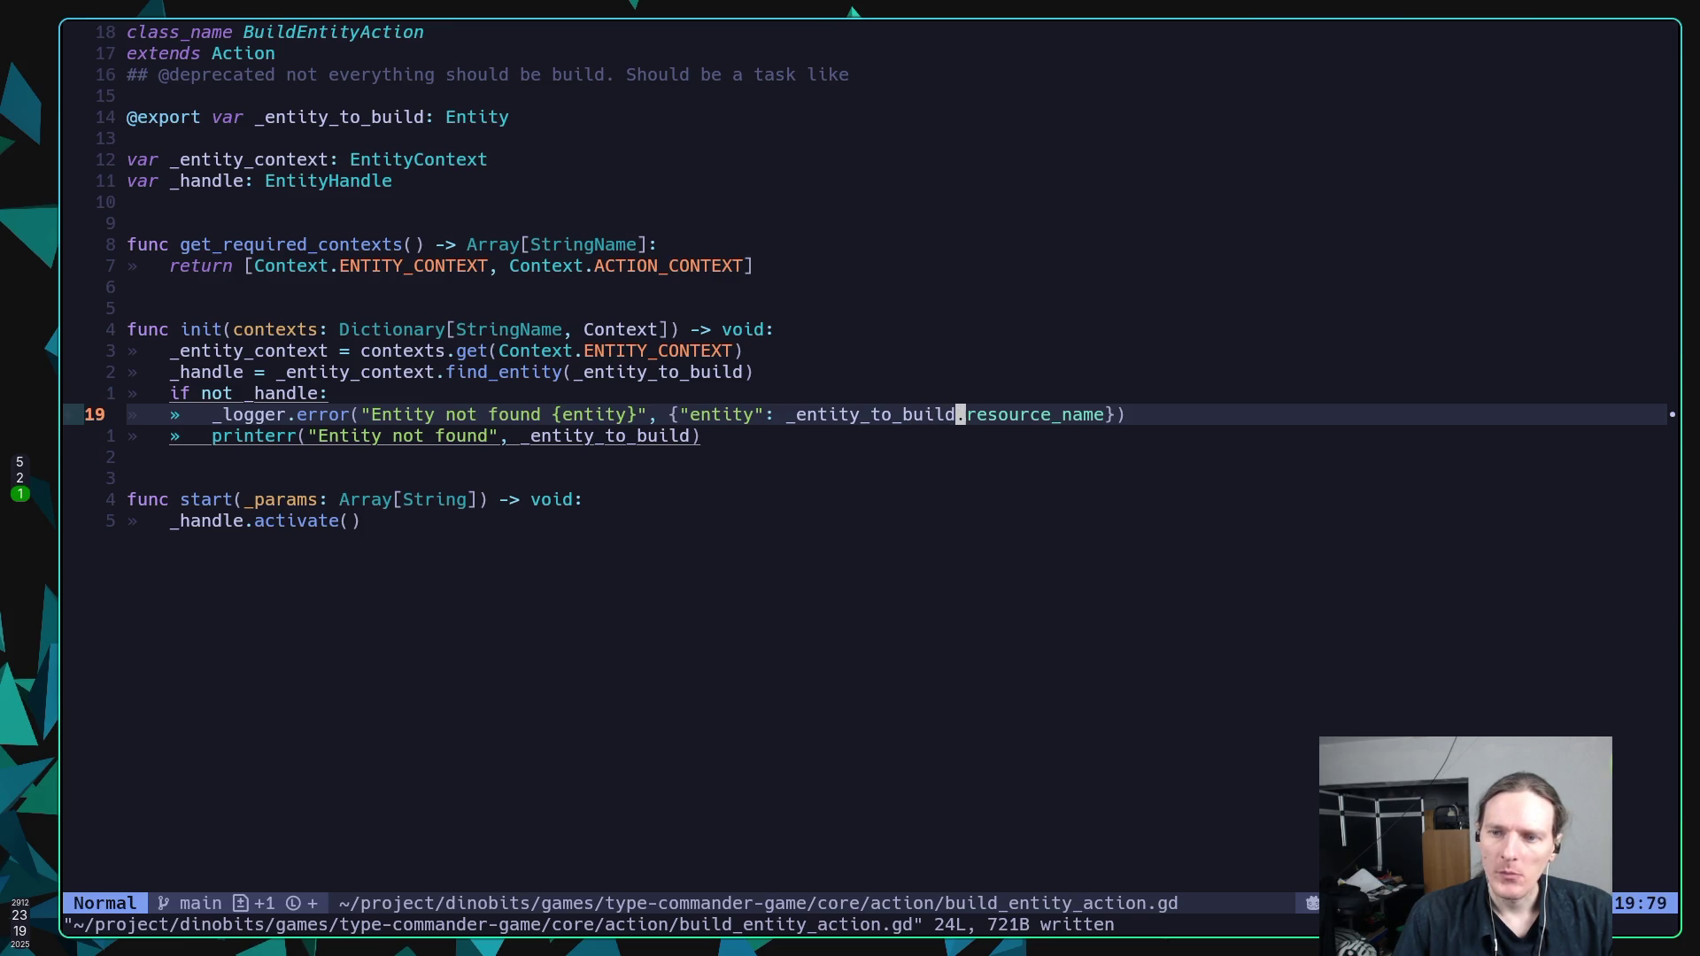
type("ild.")
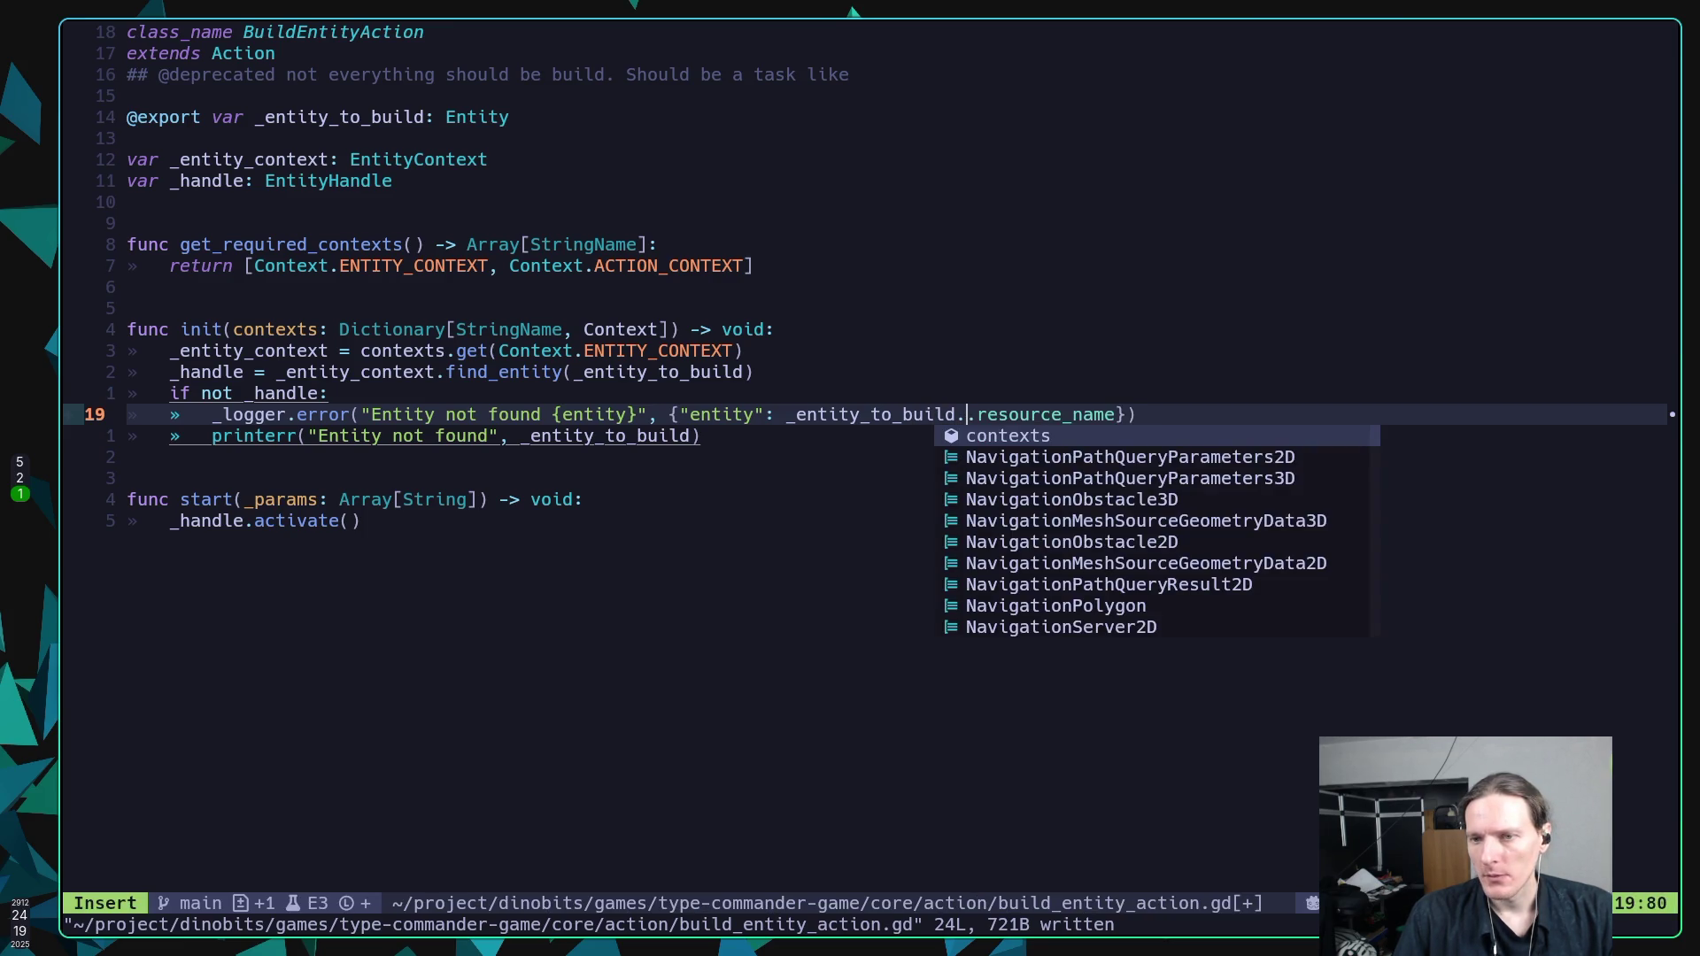
key("Left")
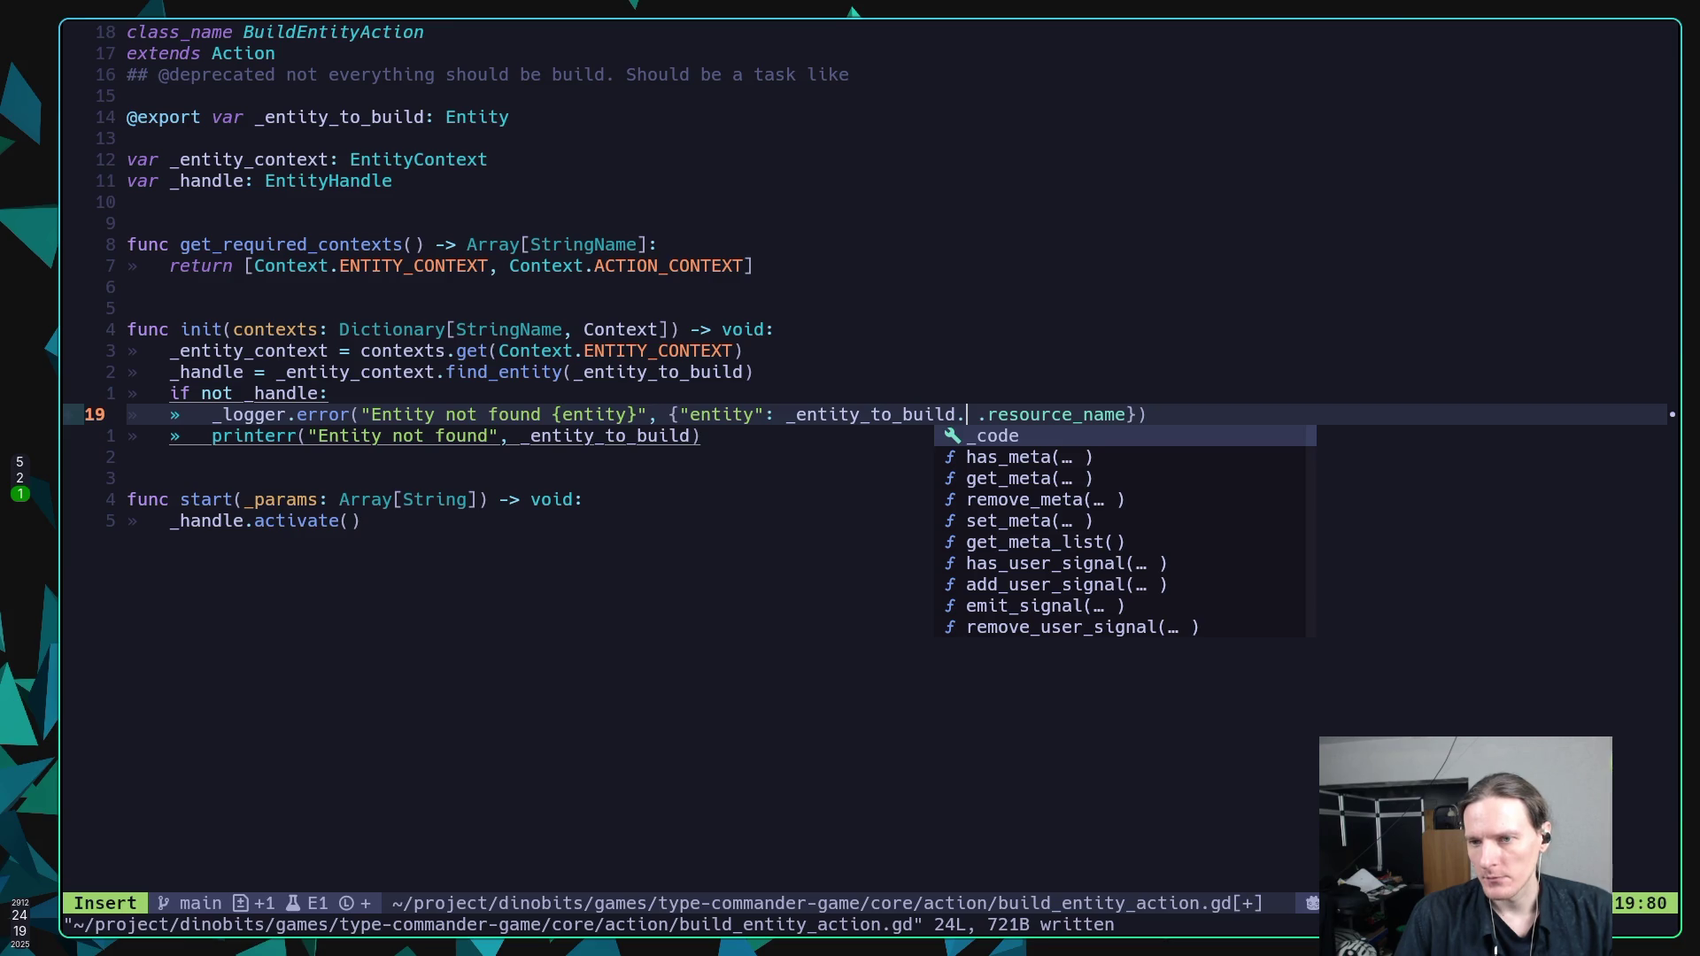
key("BackSpace")
key("Delete")
key("Escape")
type(":w")
key("Return")
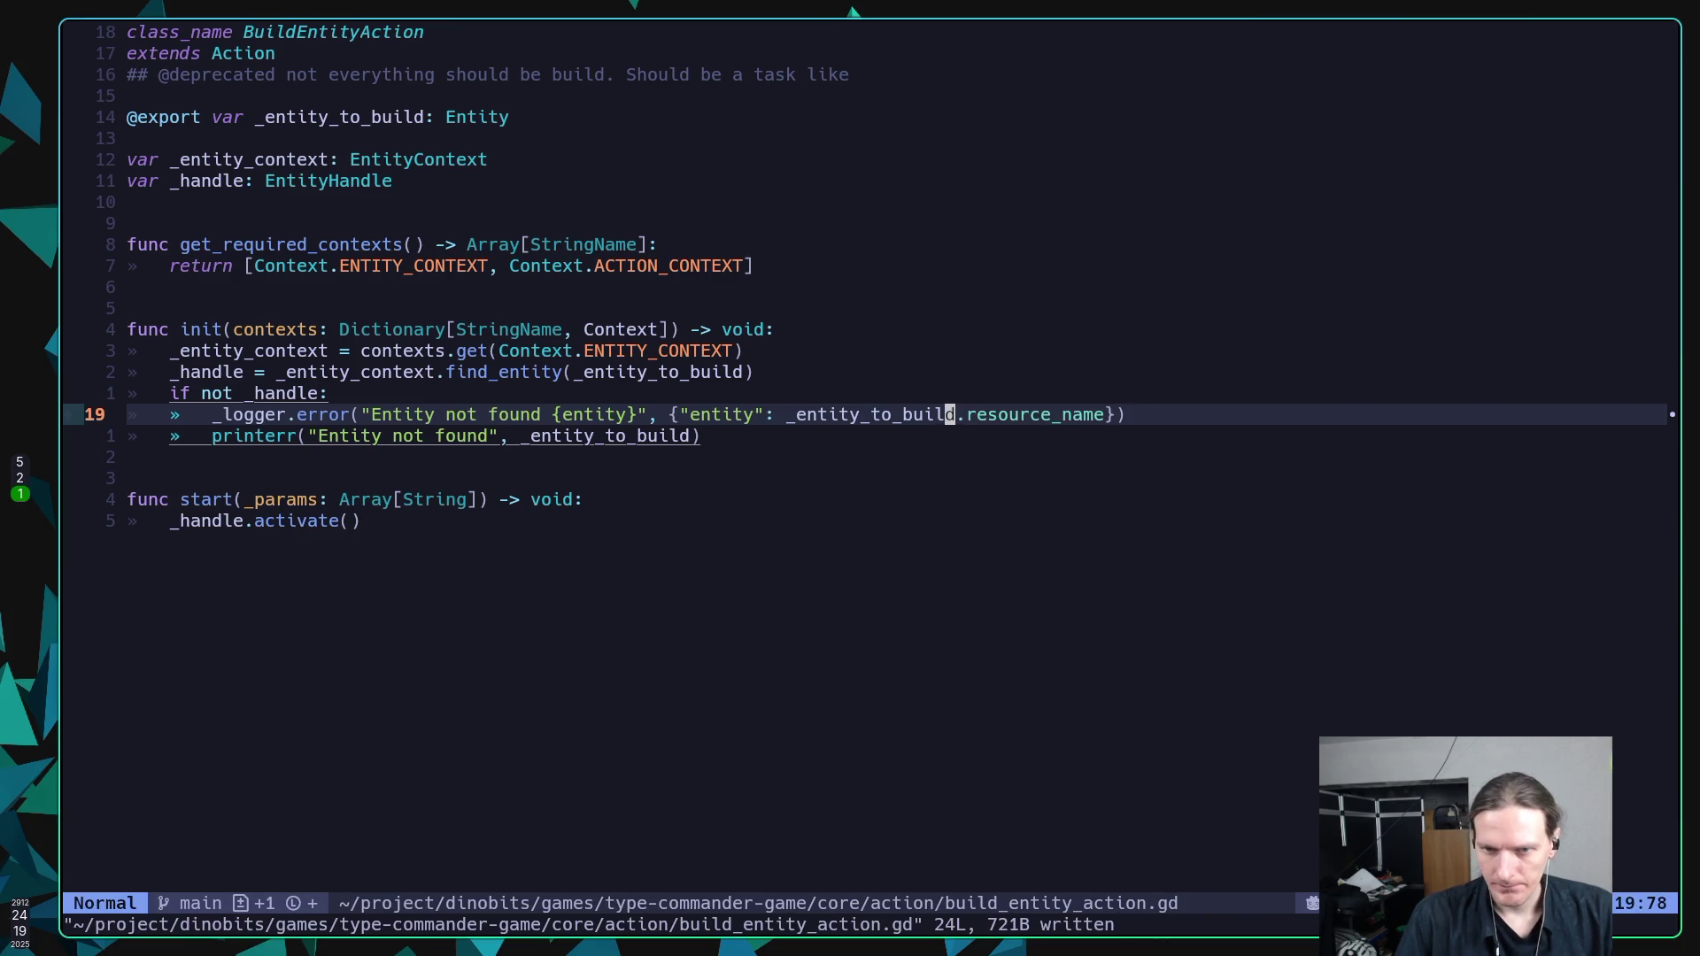
key("j")
key("b")
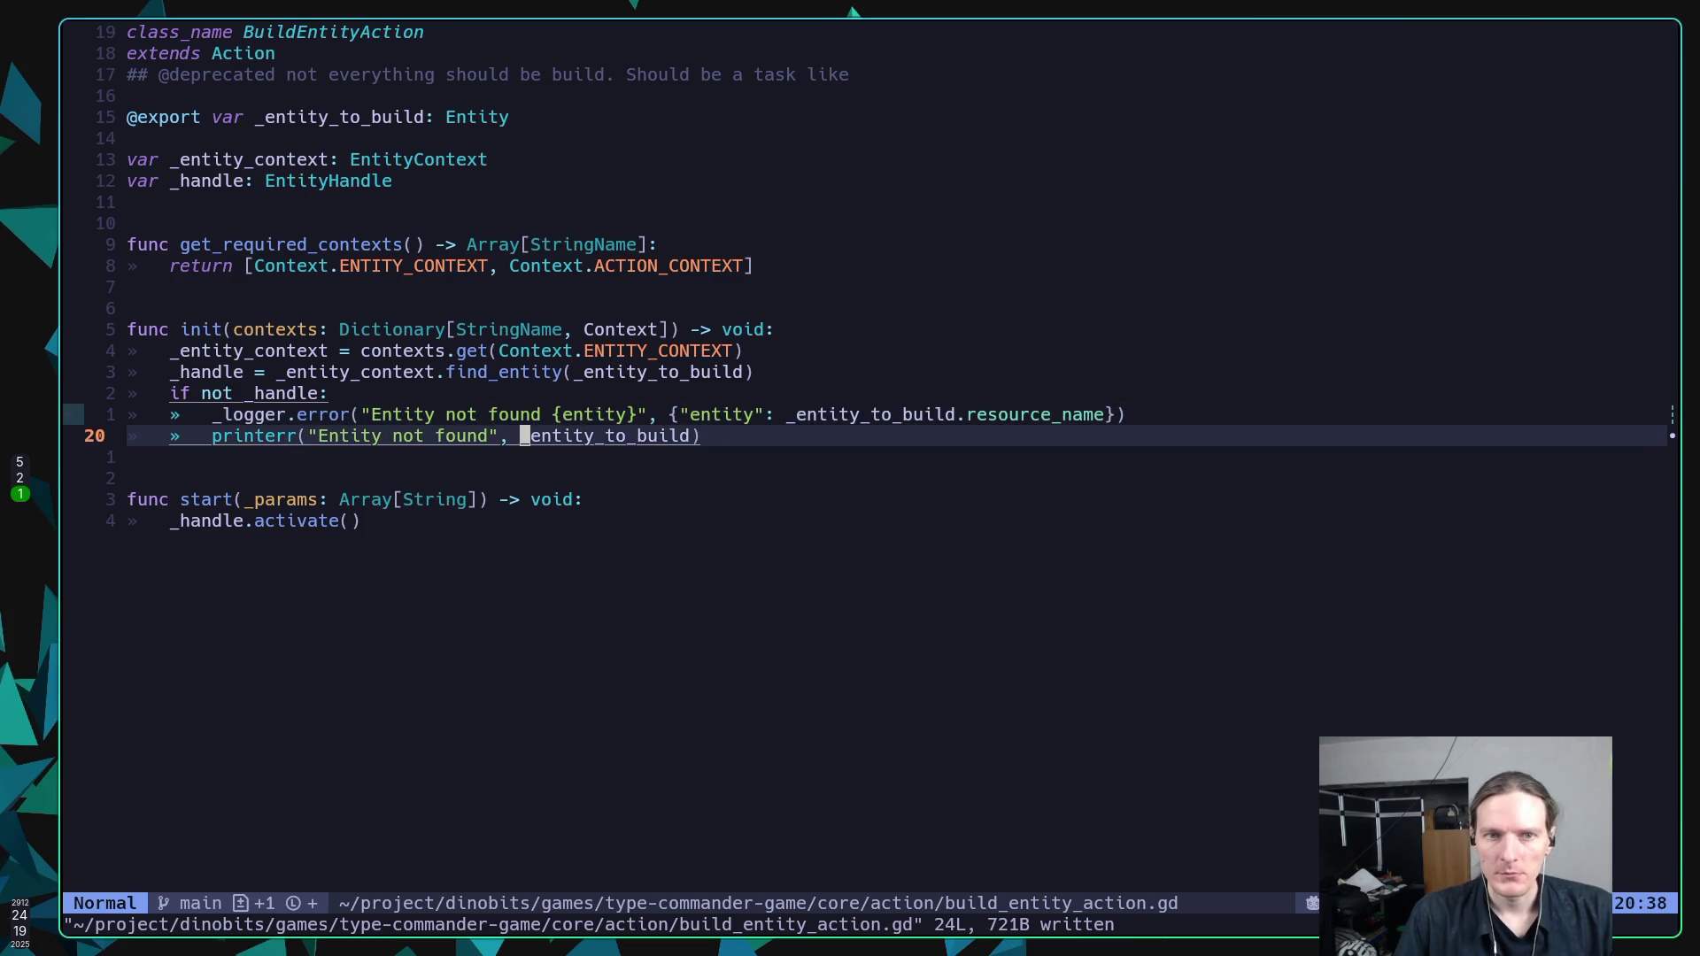
key("k")
key("k")
key("k")
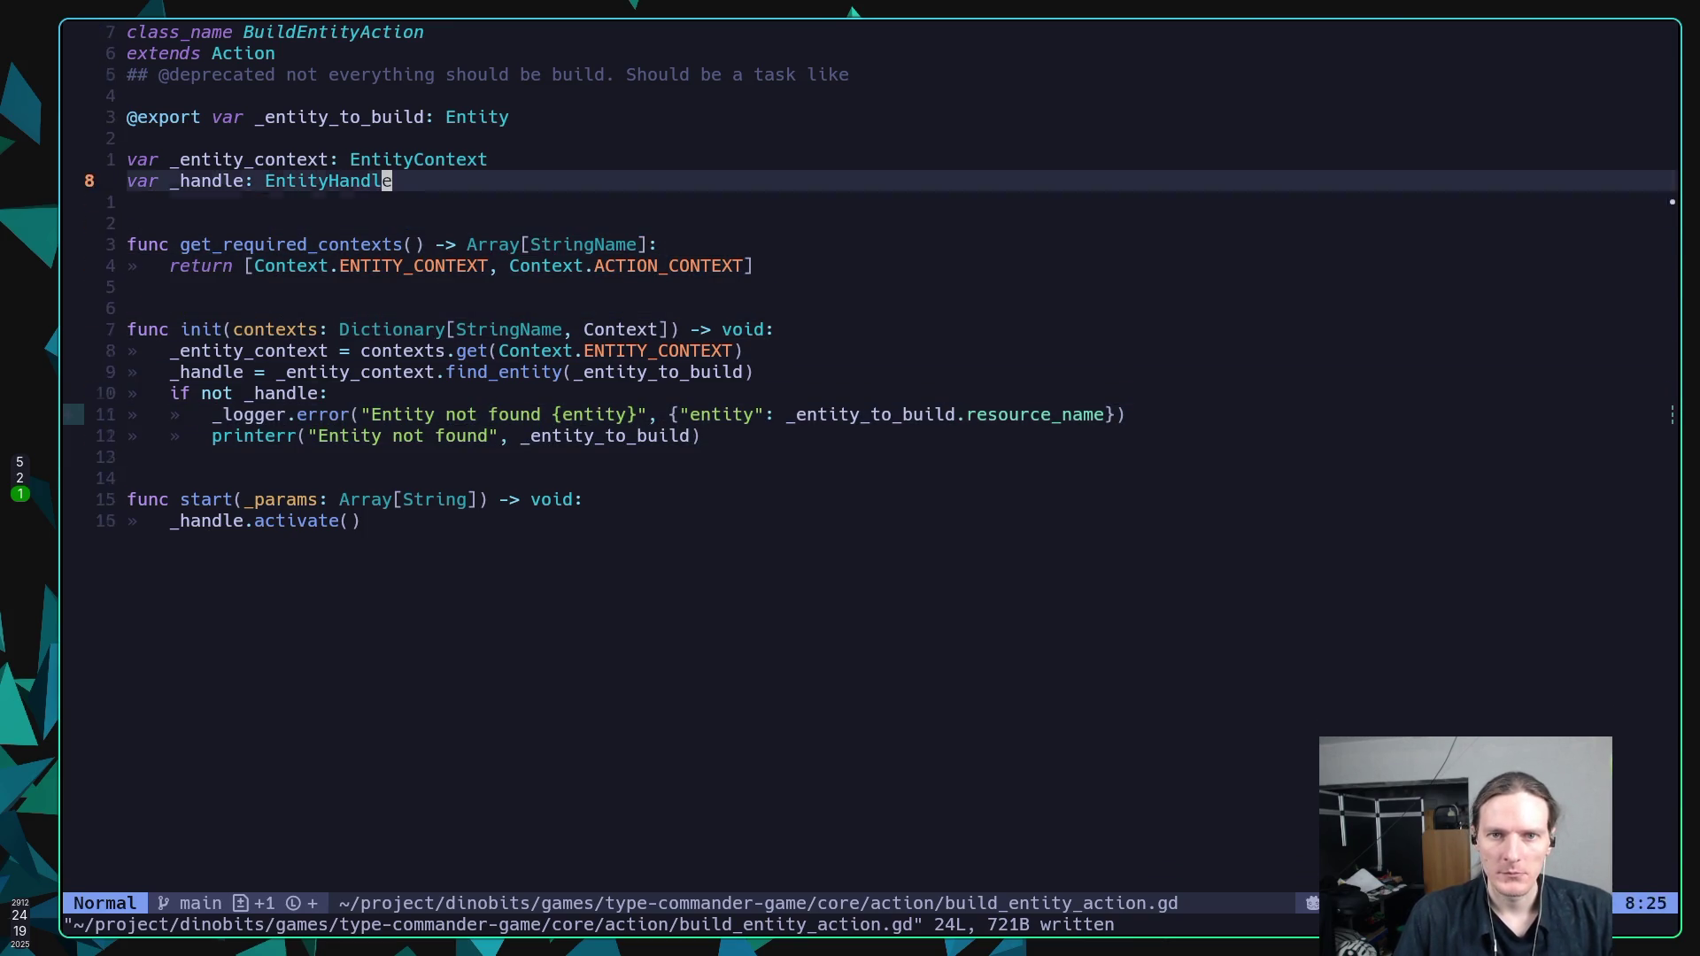
key("k")
key("k")
key("k")
key("j")
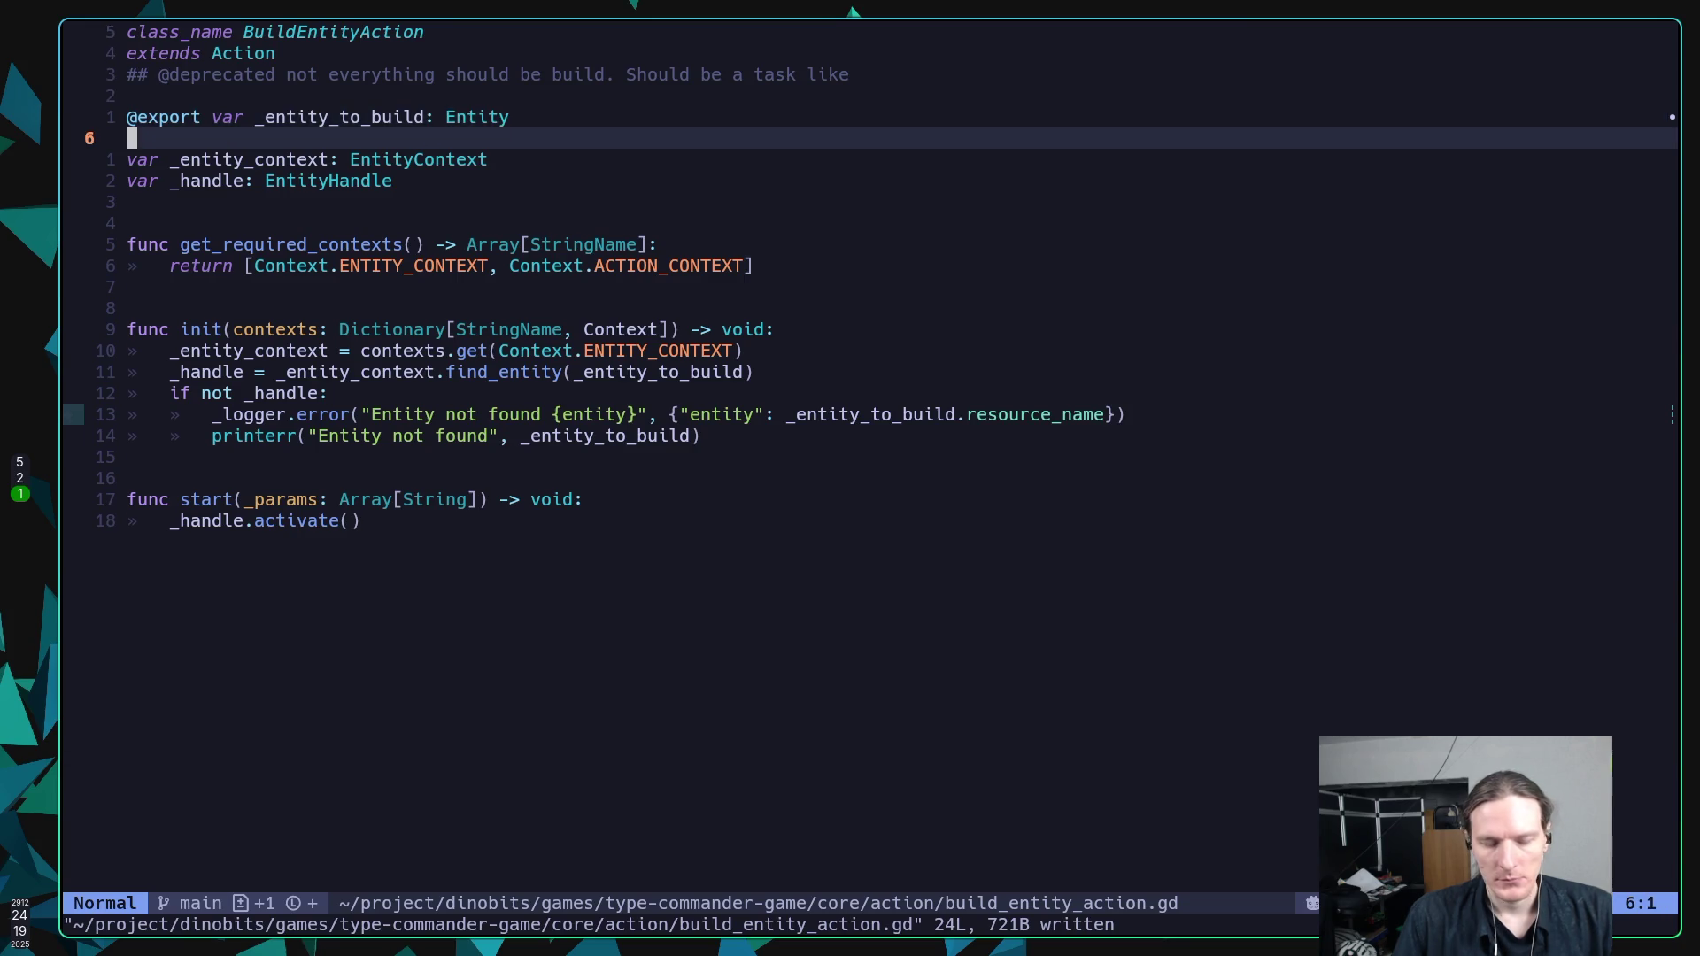
key("k")
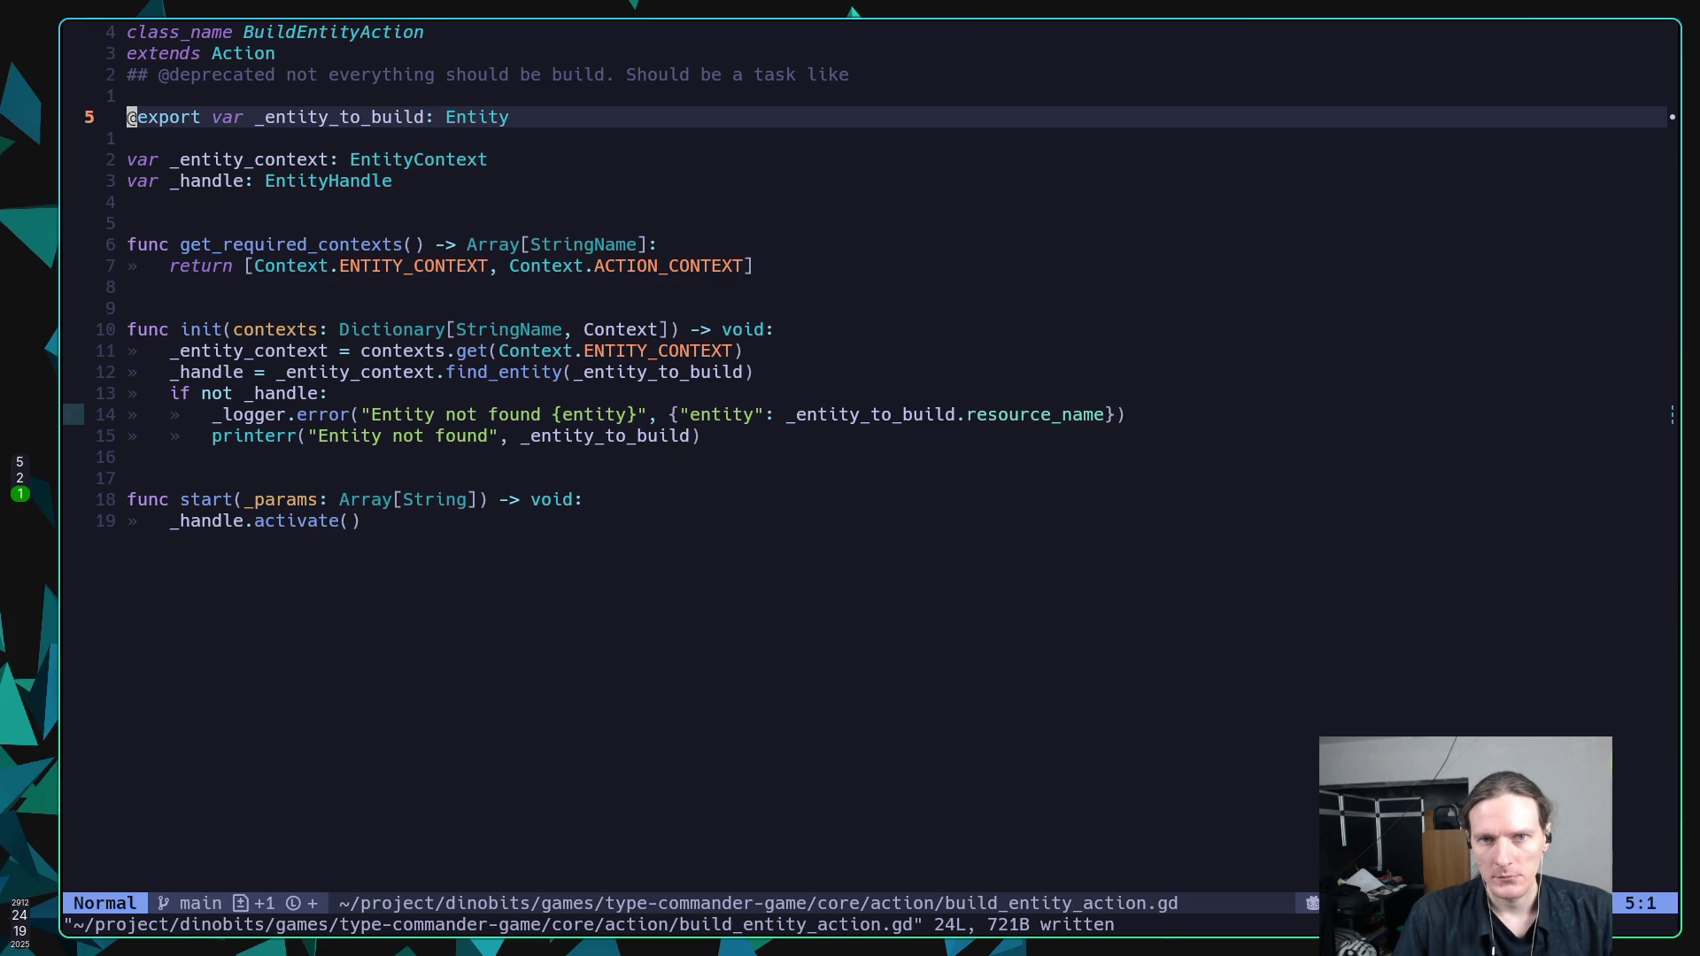
key("A")
key("Escape")
key("space")
key("j")
key("k")
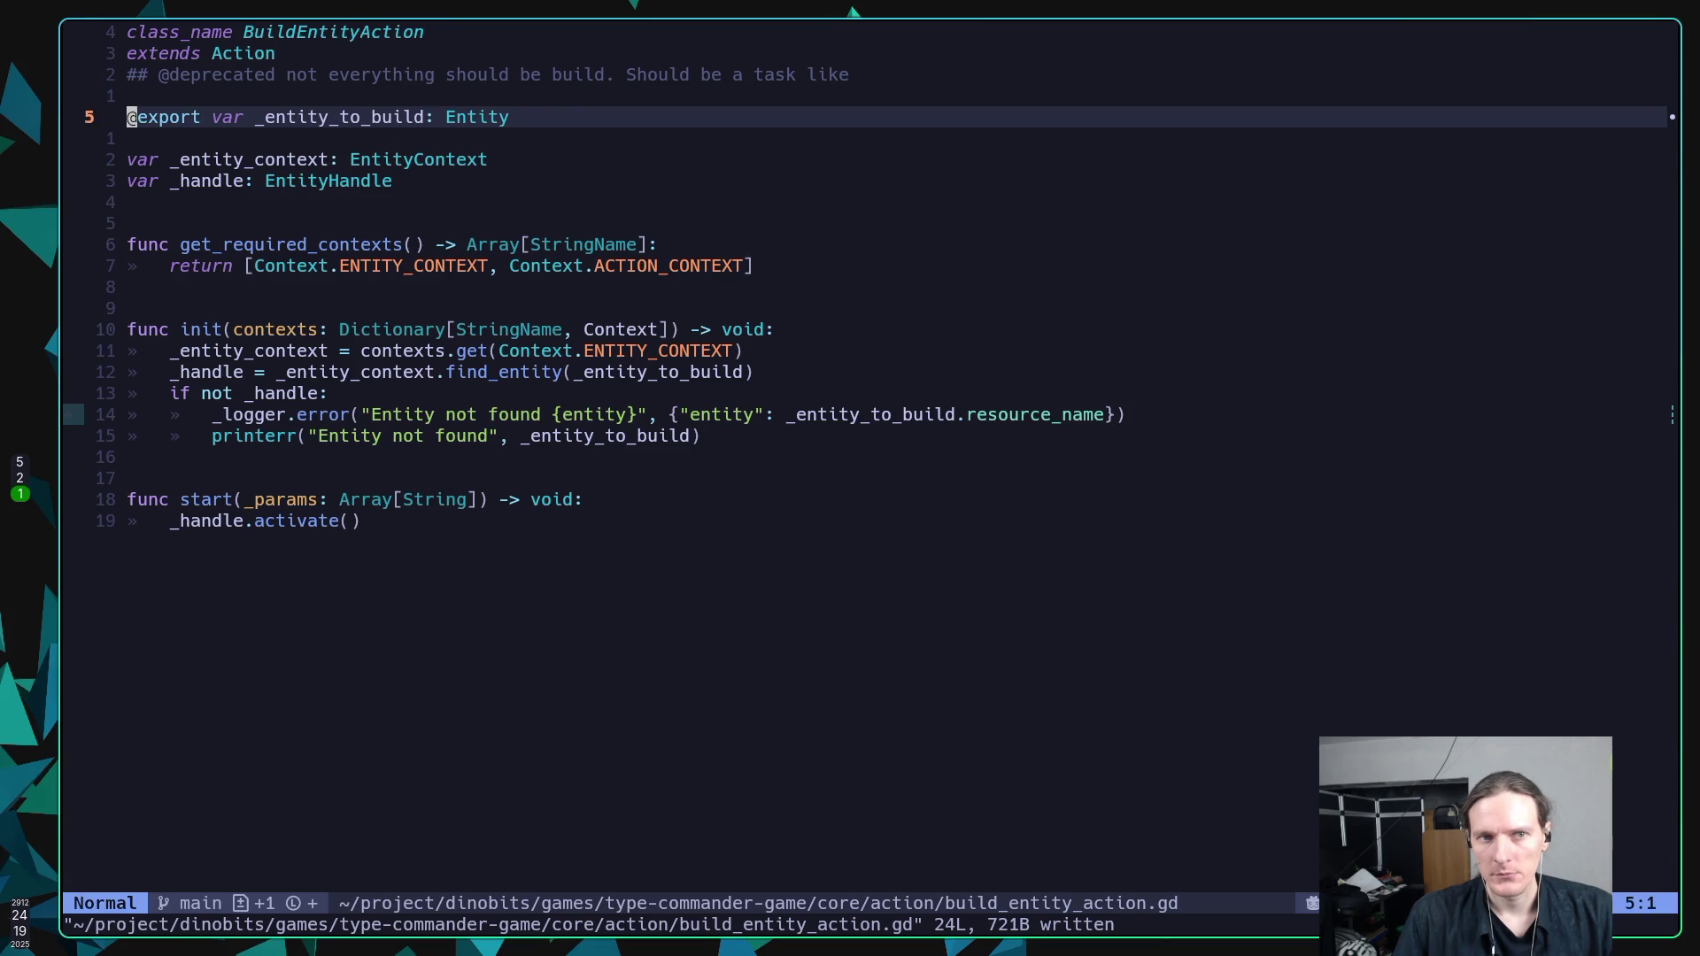
key("A")
key("Escape")
Jump to the Entity class in entity.gd and add blank lines after get_action.
key("g")
key("d")
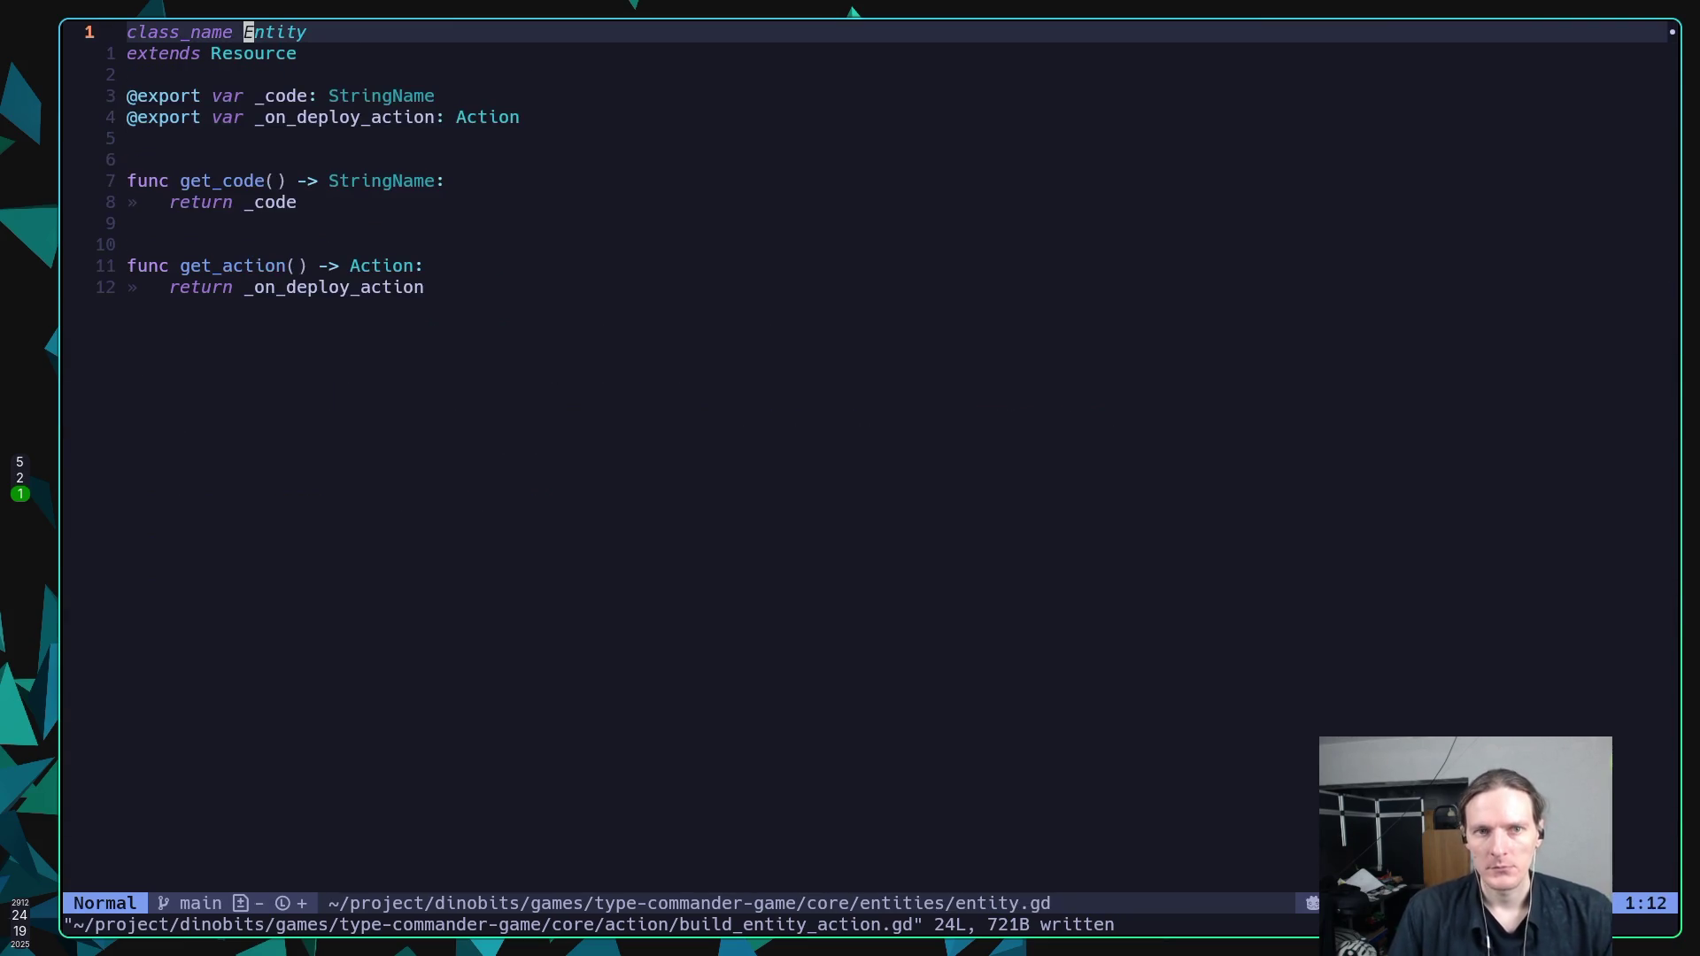
key("j")
key("j")
key("shift+g")
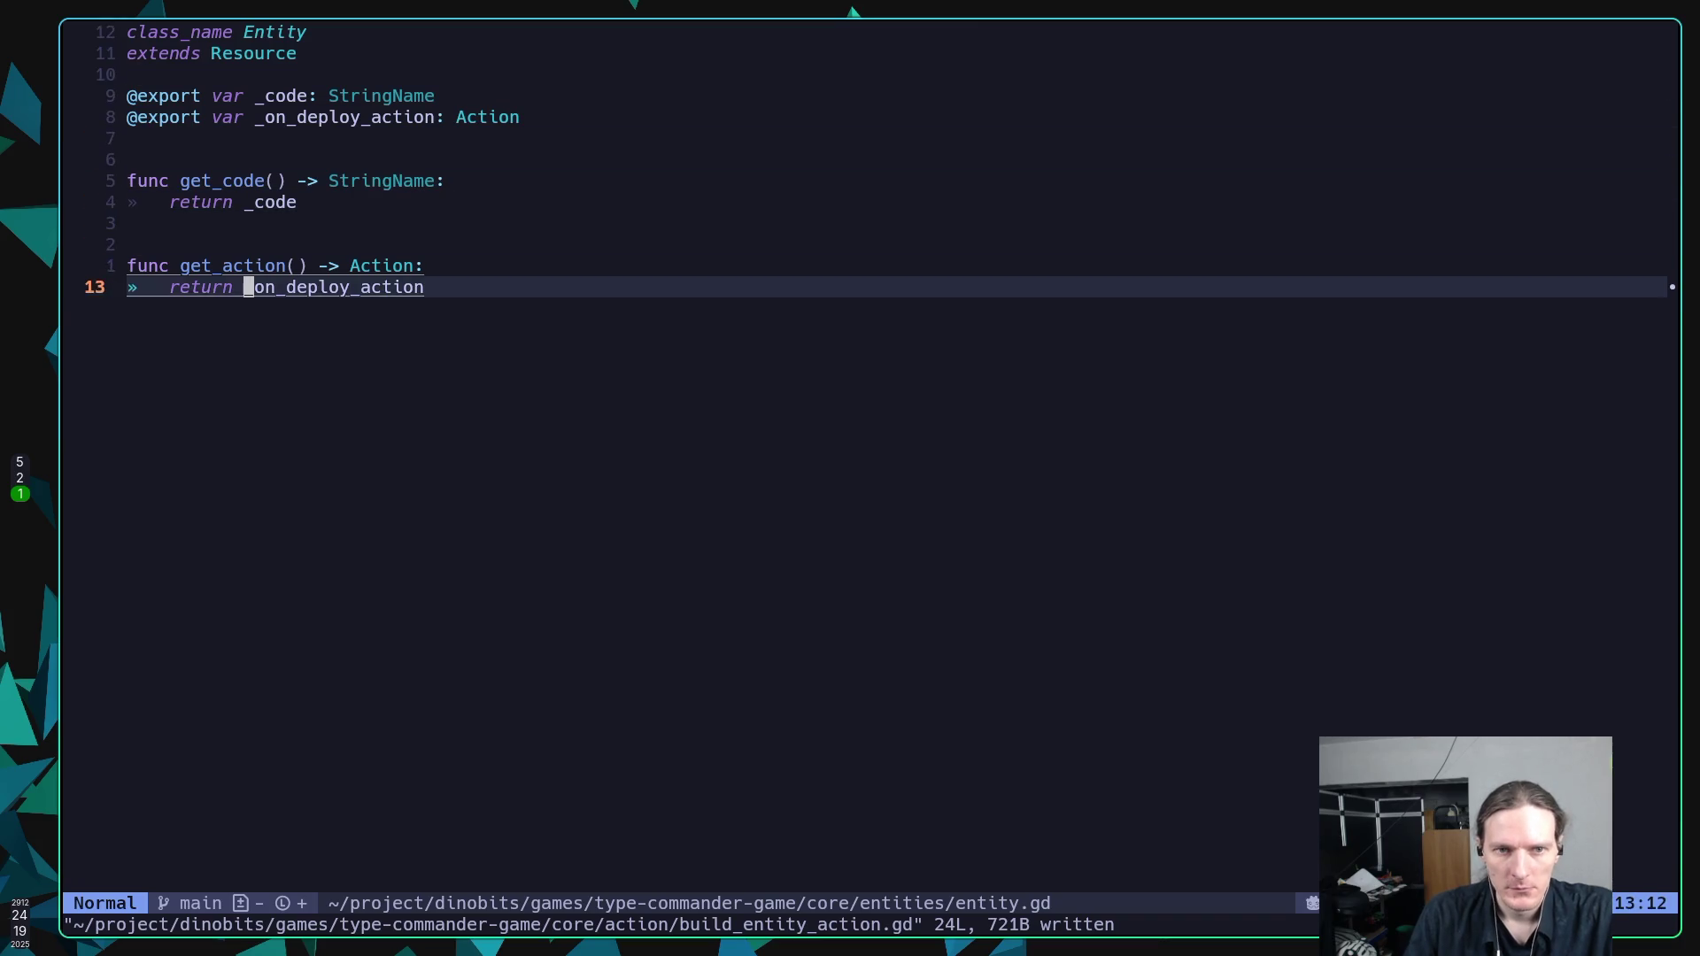
key("o")
key("Return")
key("Return")
Write func _to_string() -> String returning _code wrapped in str, and save.
type("func ")
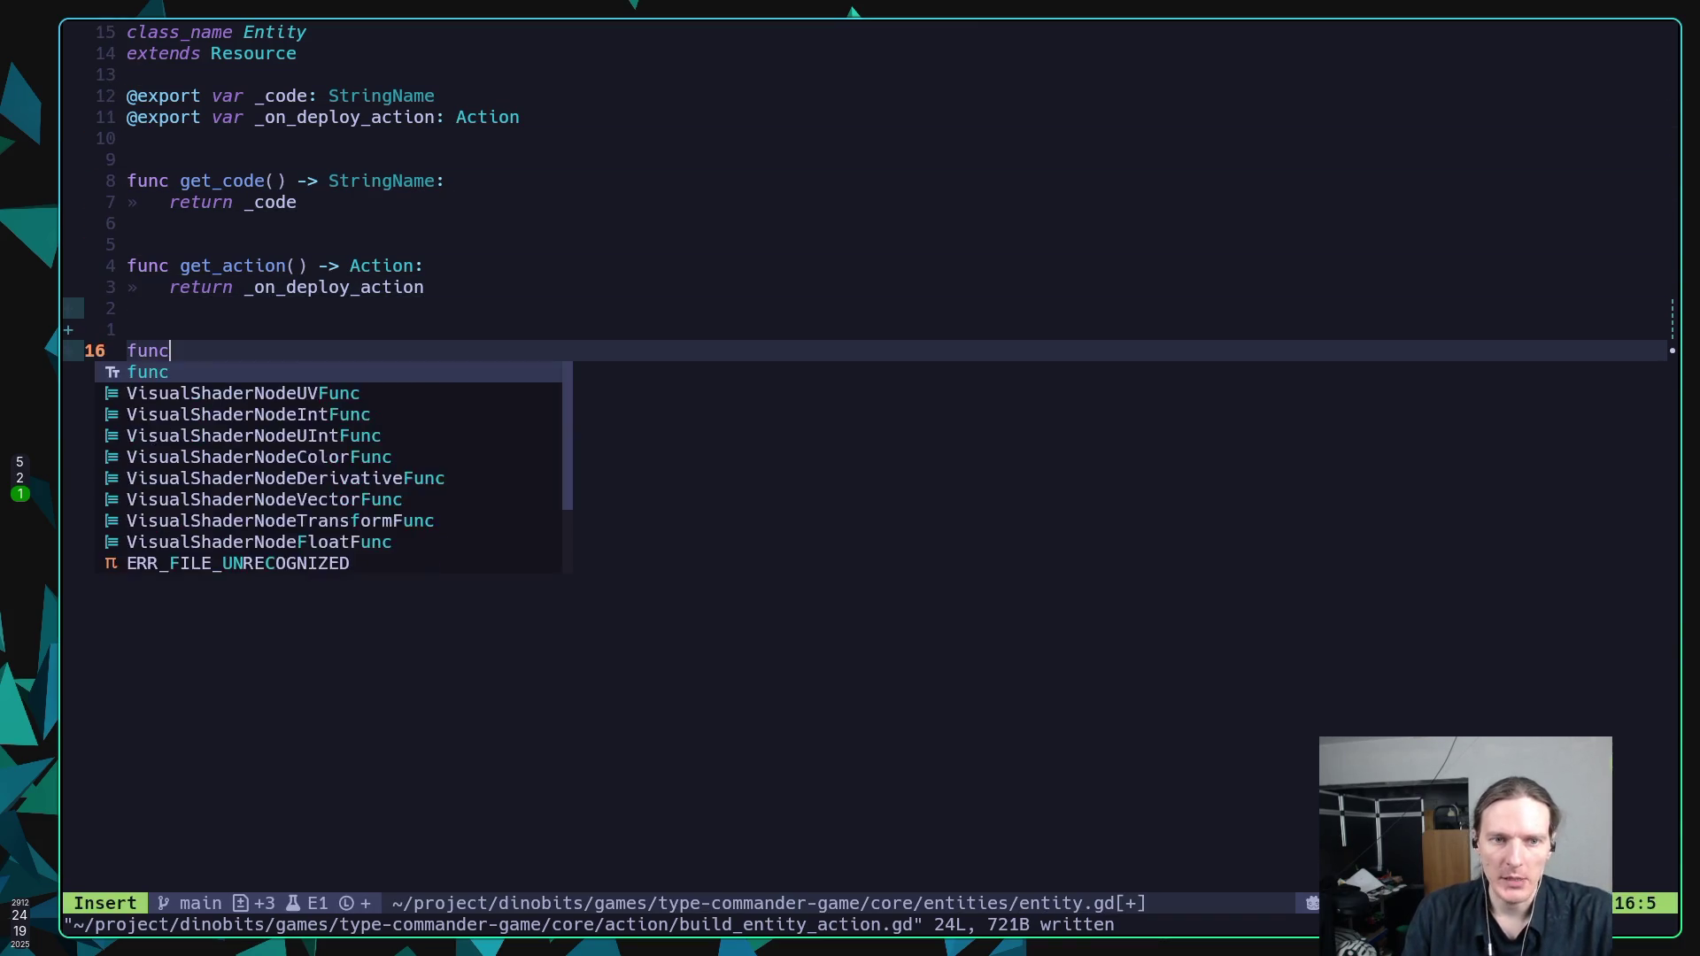
type("to")
key("BackSpace")
key("BackSpace")
type("_")
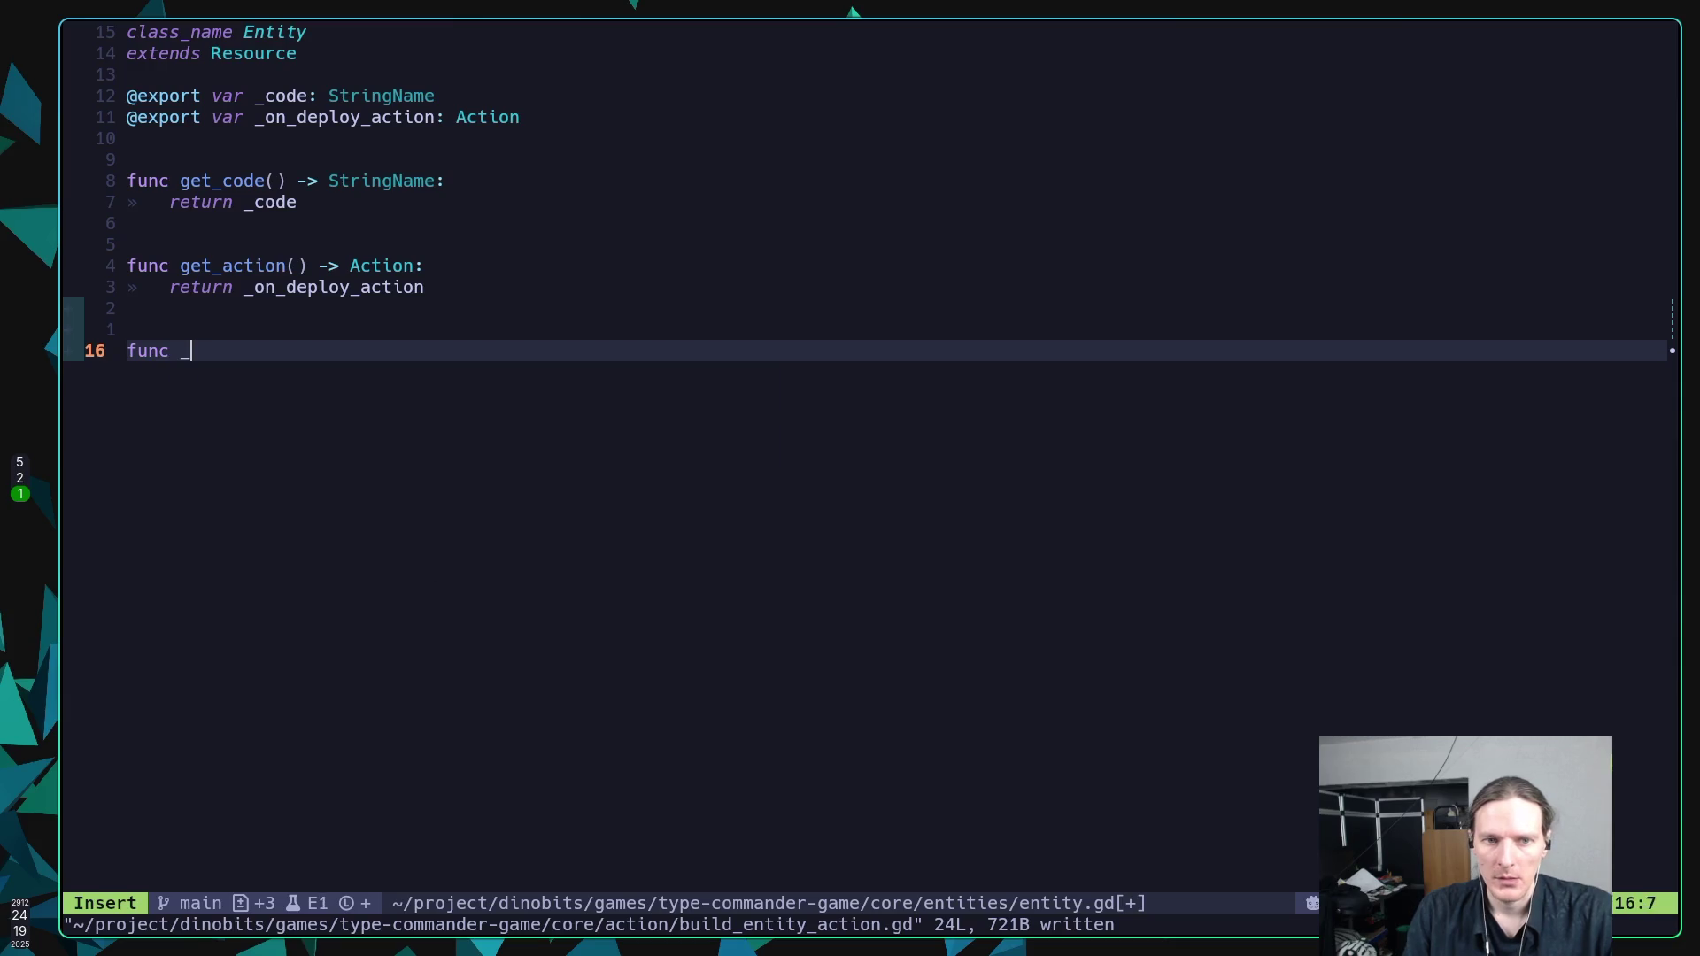
type("to")
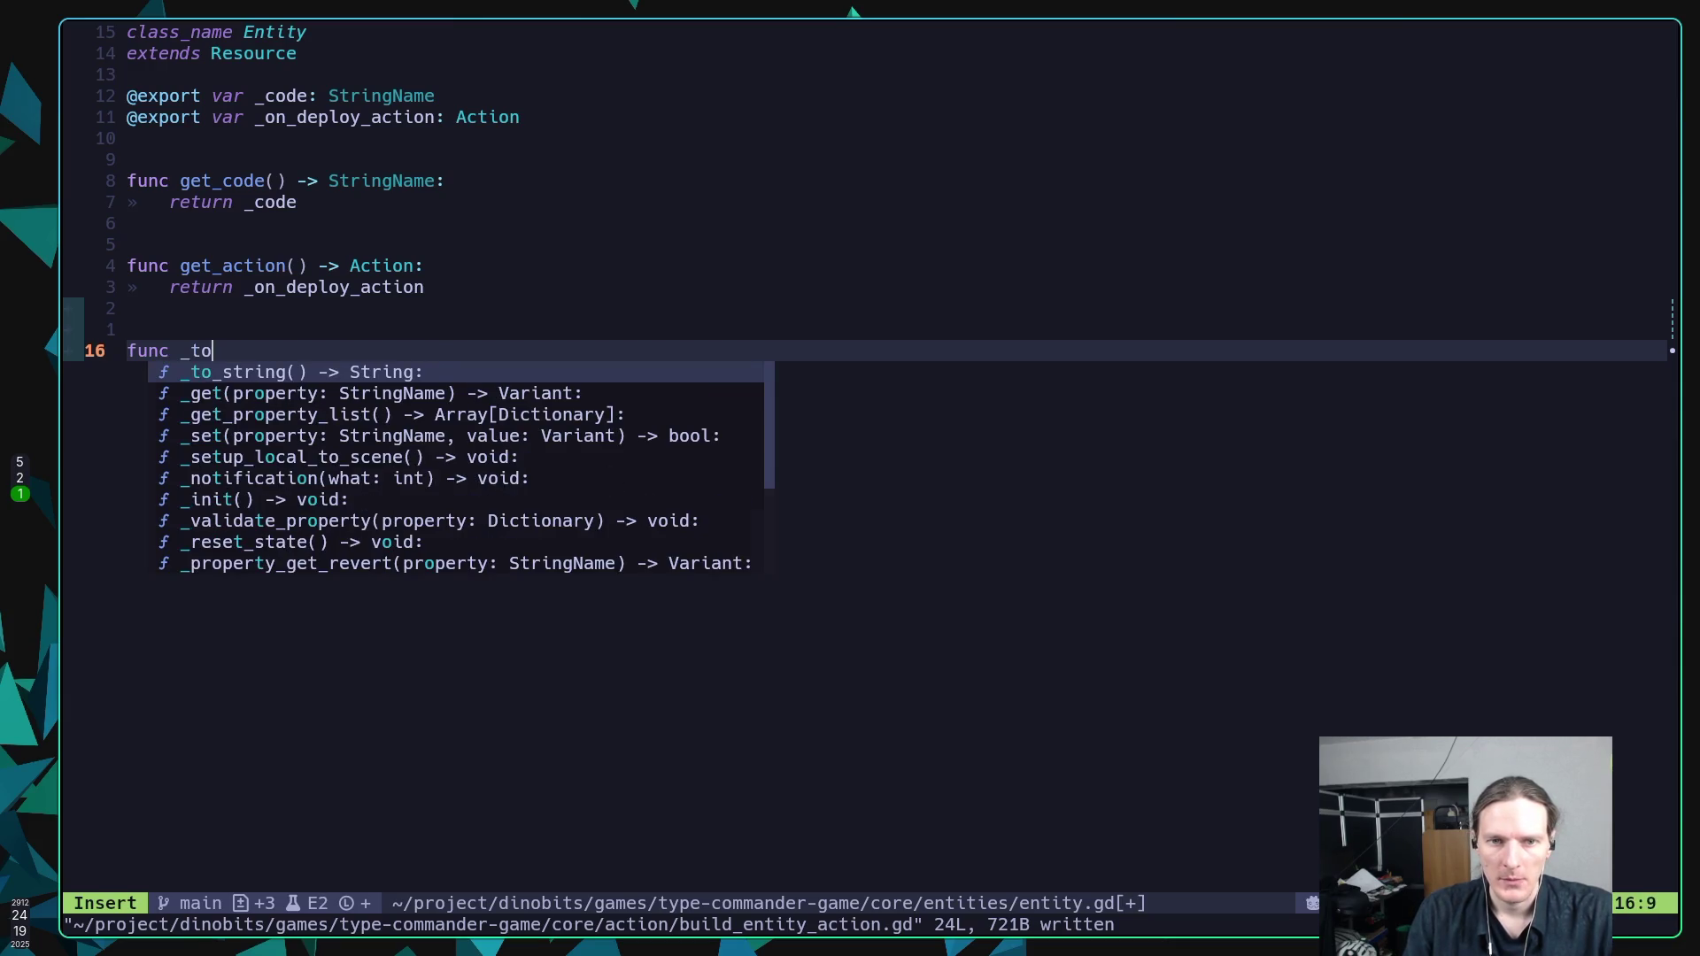
key("Return")
key("Return")
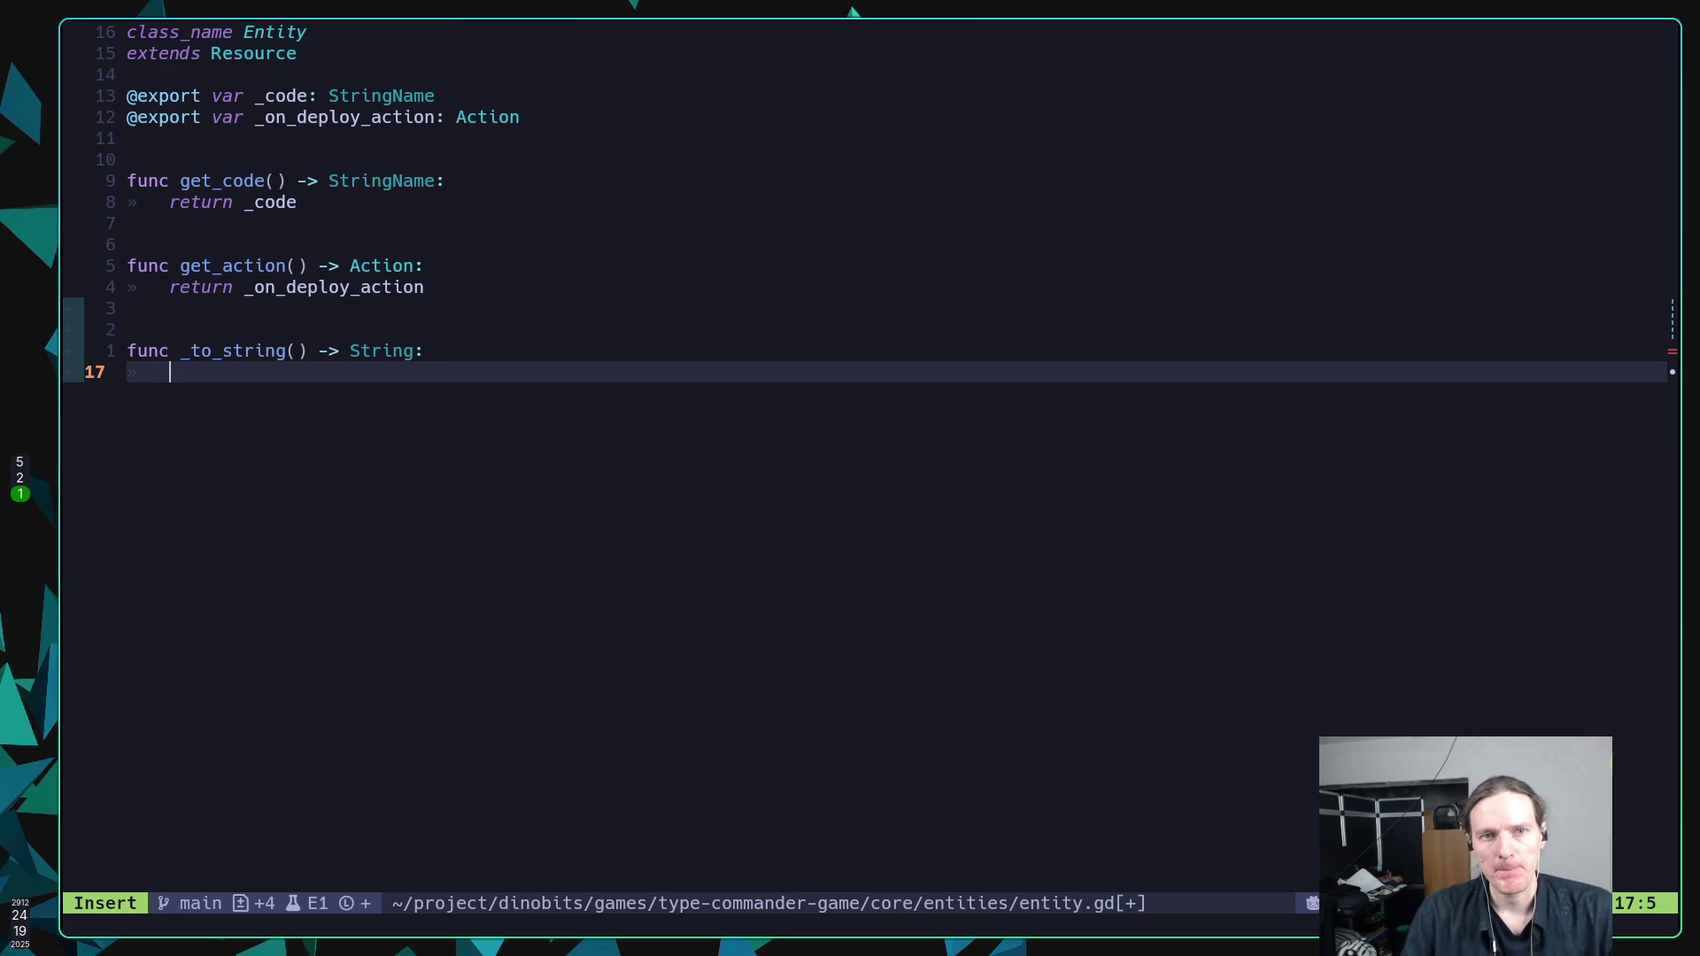
type("return ")
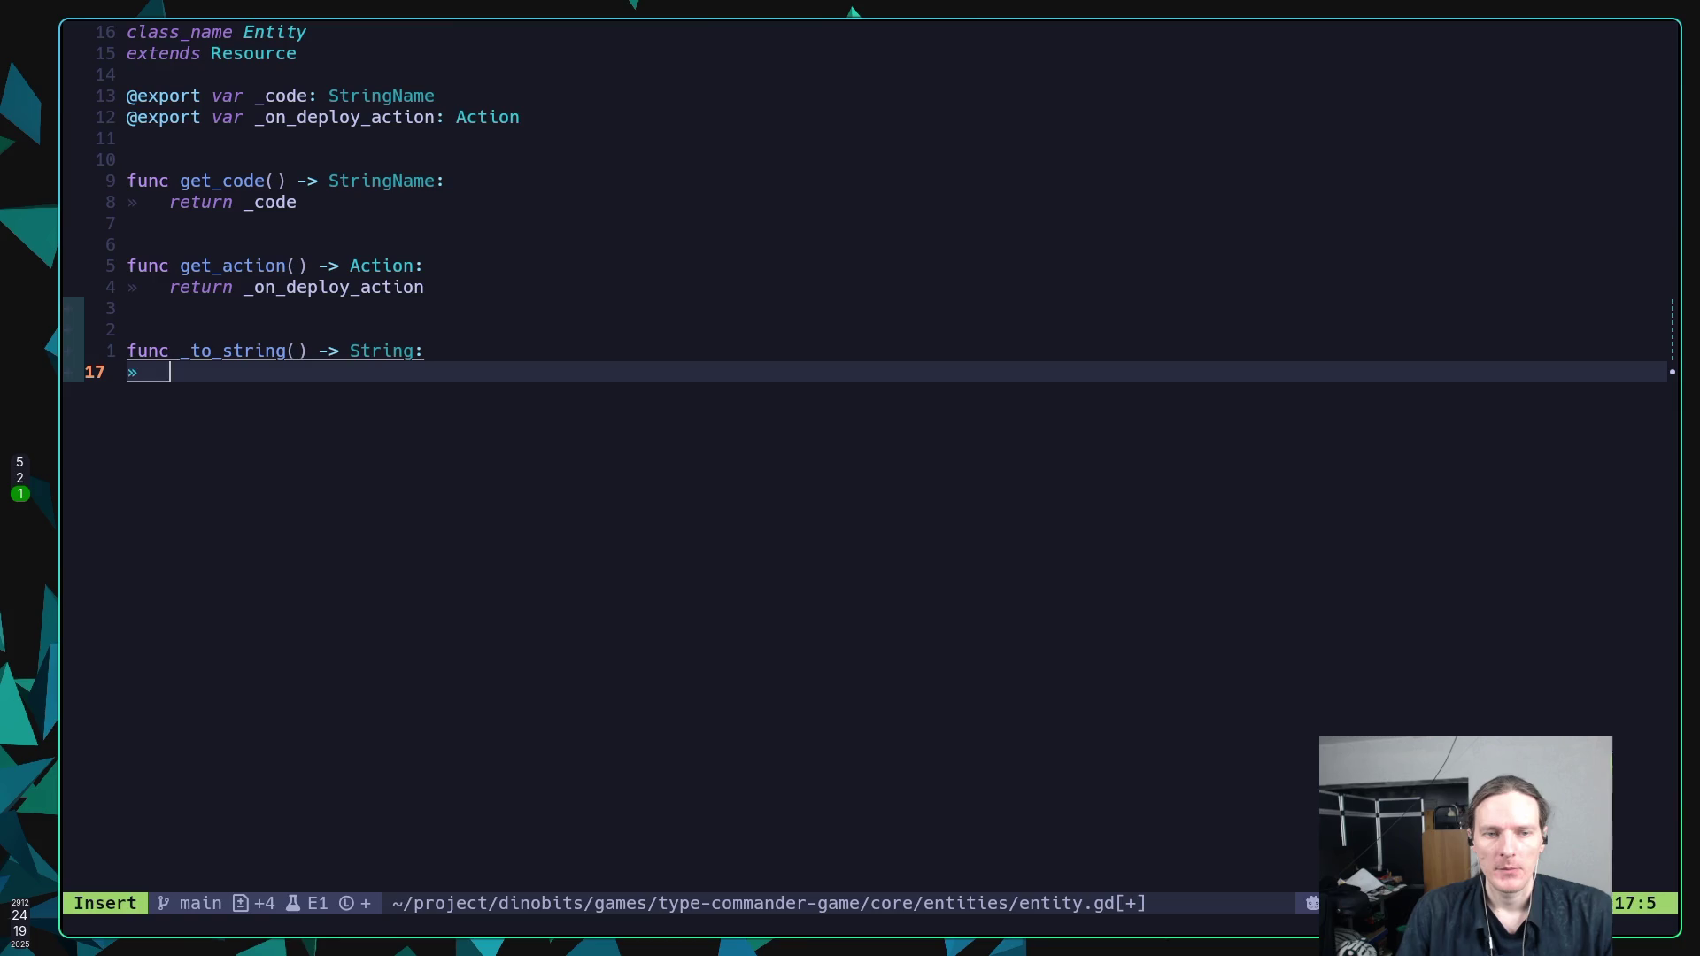
type("_co")
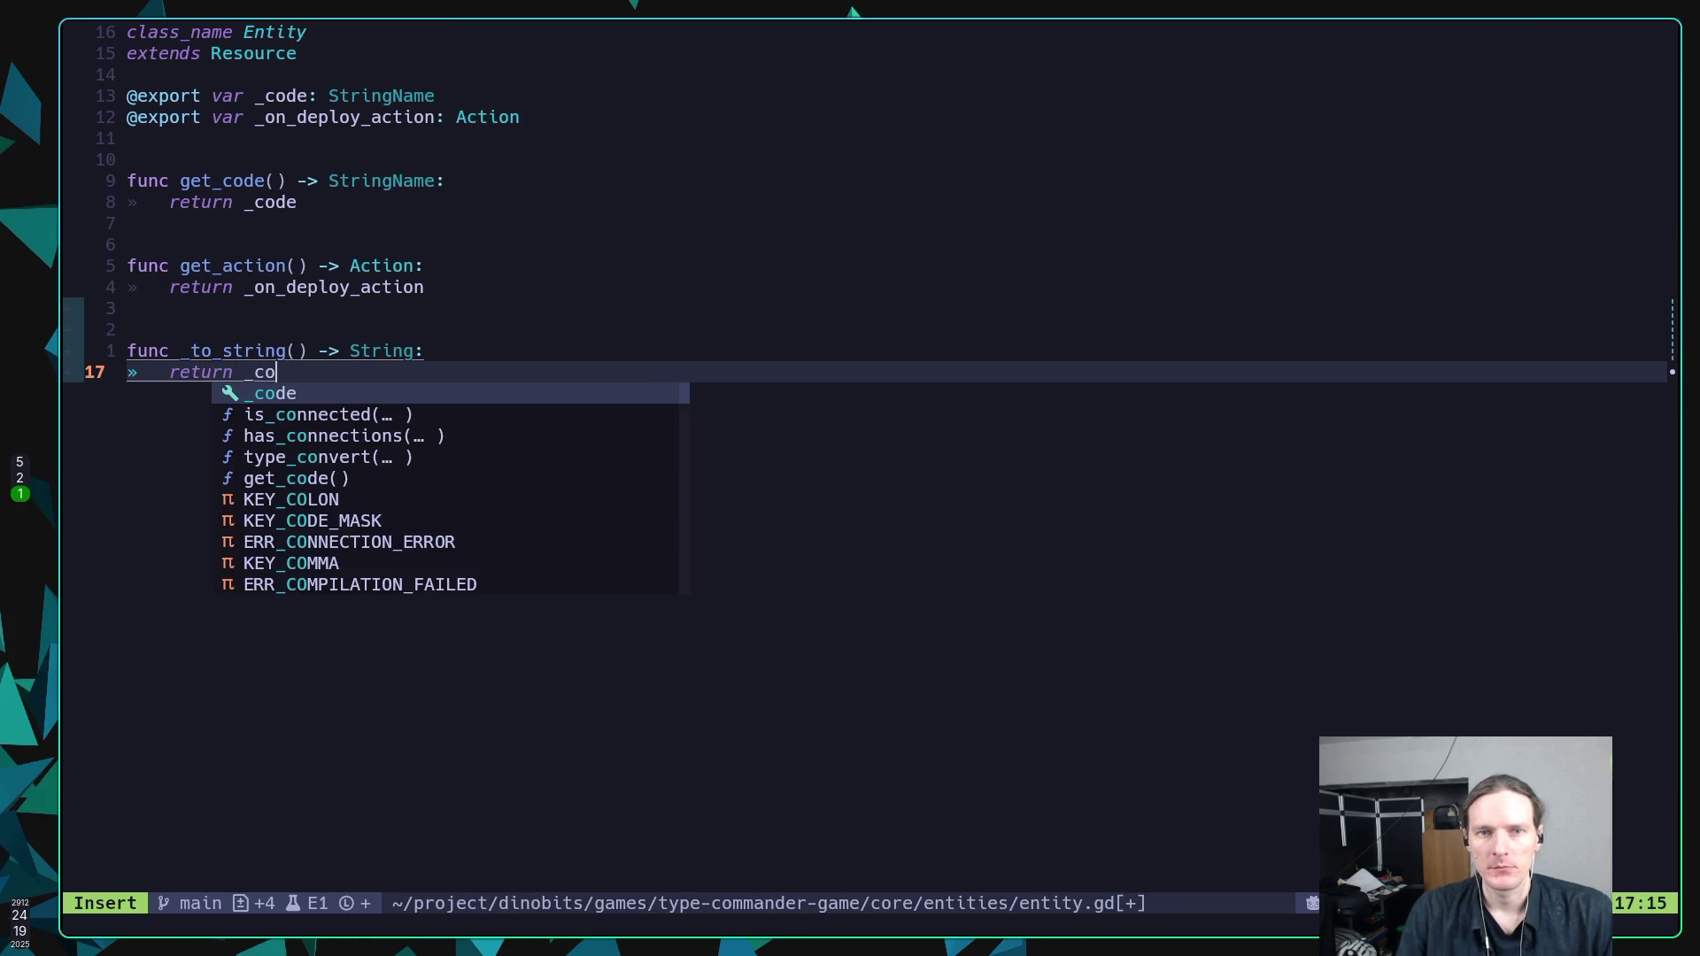
key("Return")
left_click(244, 372)
type("(")
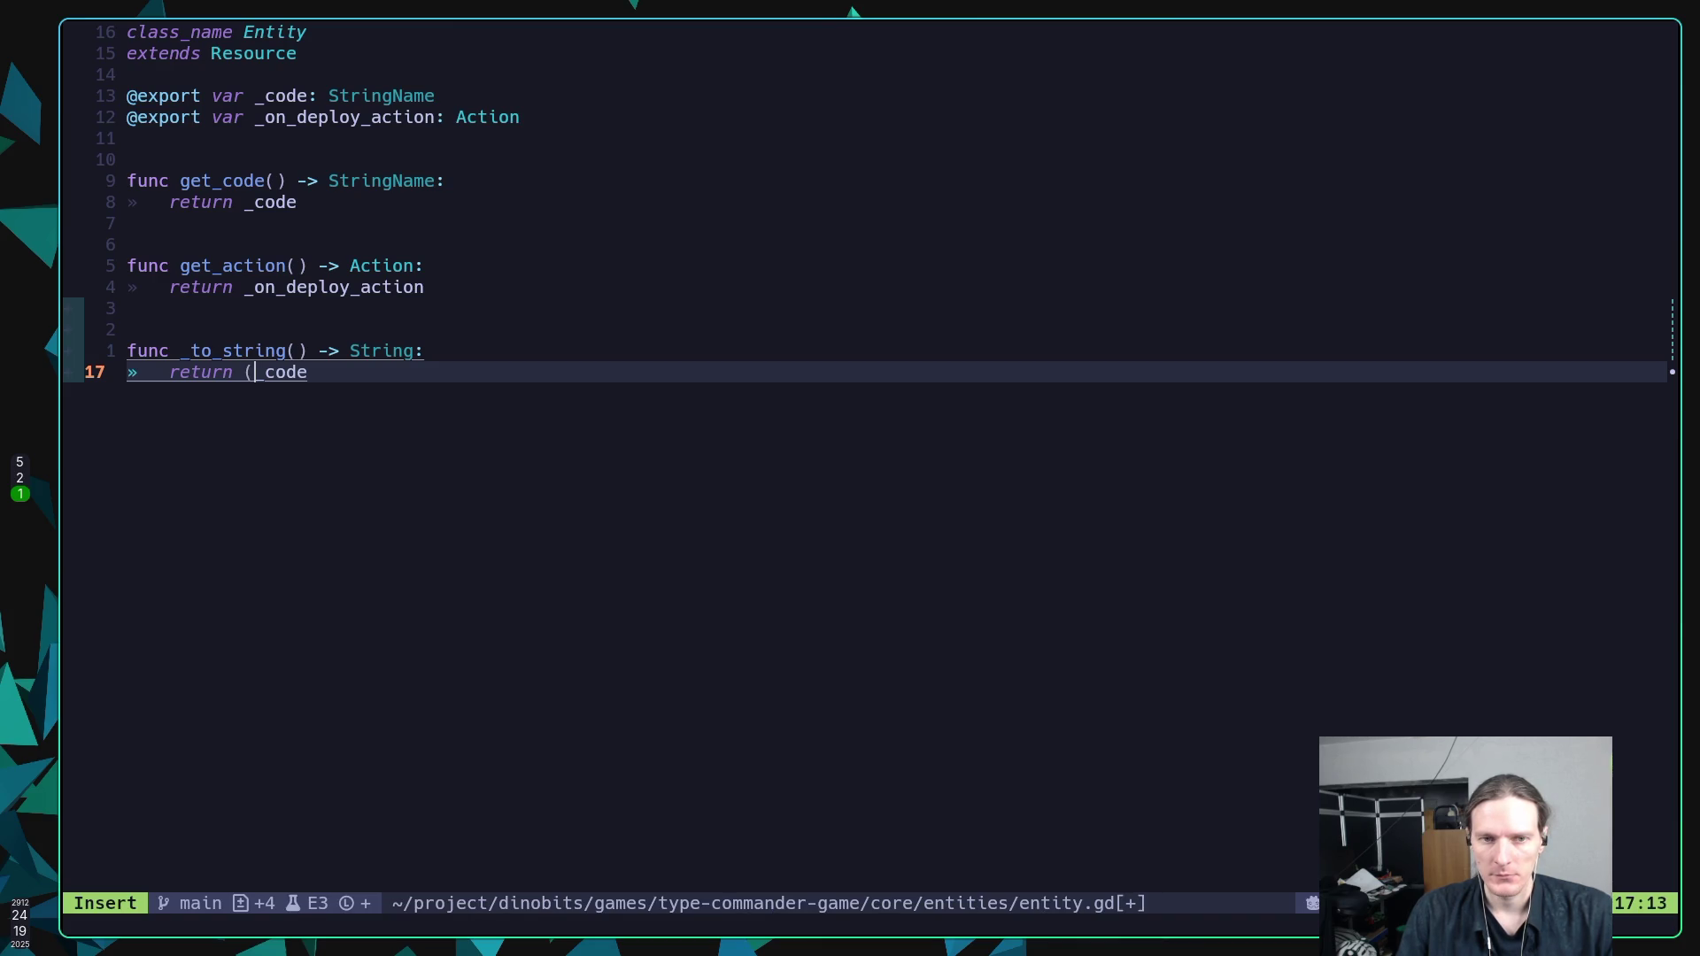
type("s")
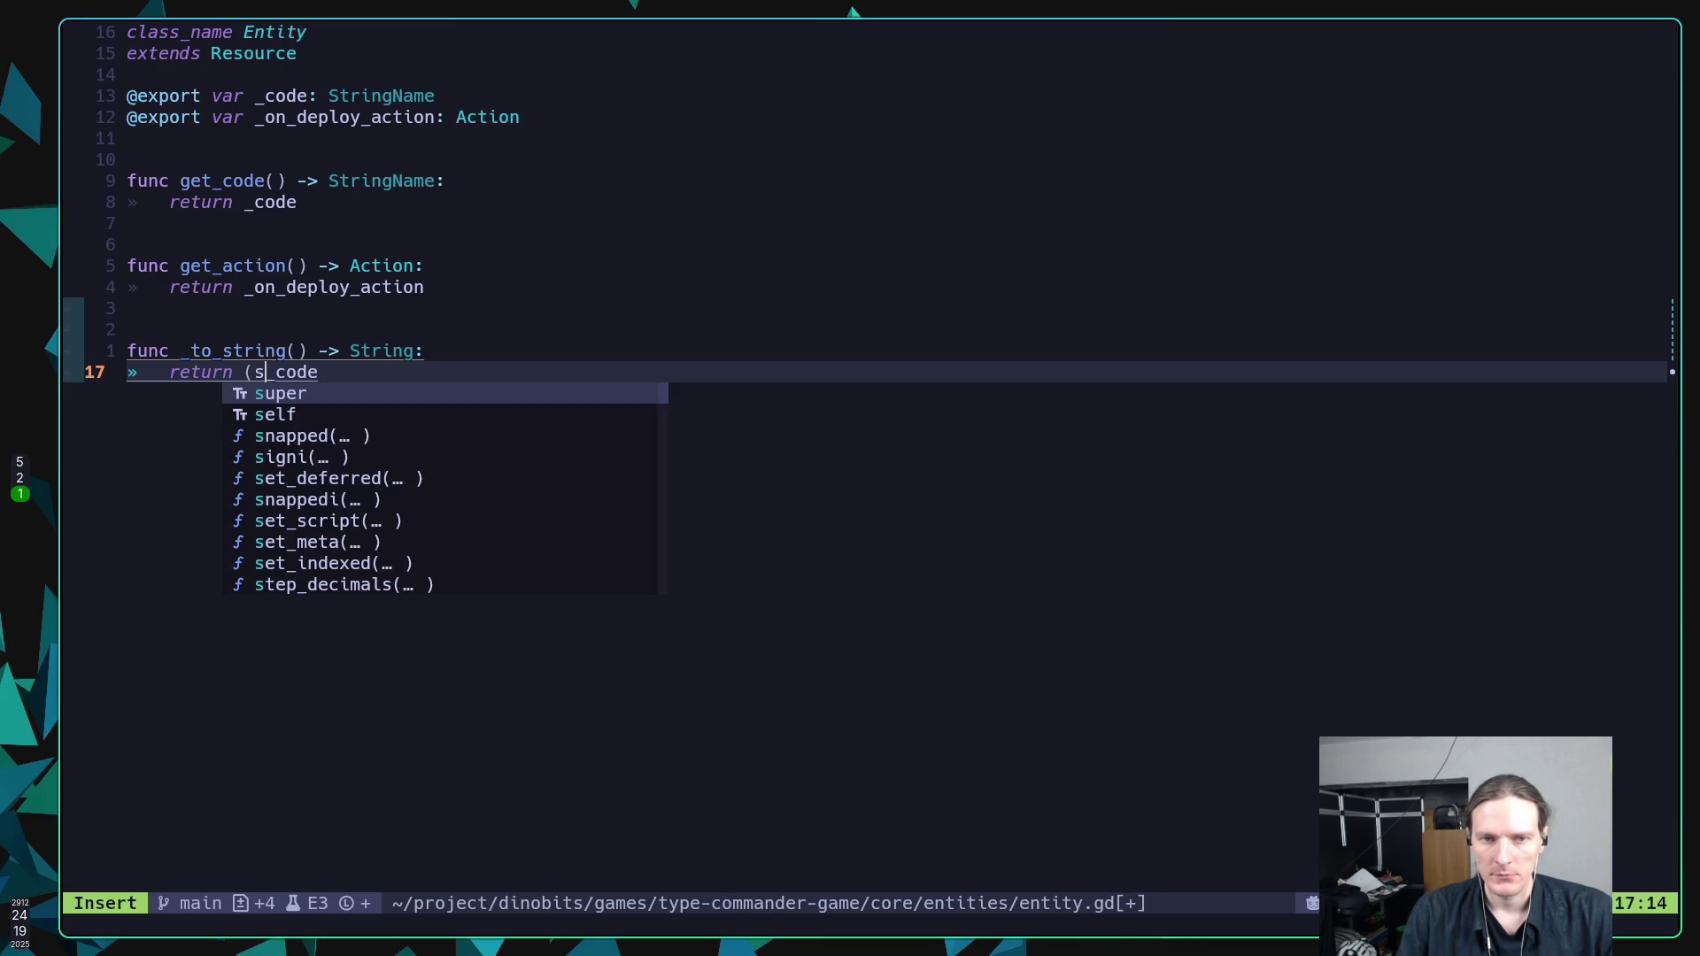
type("tr)")
key("Escape")
type(":w")
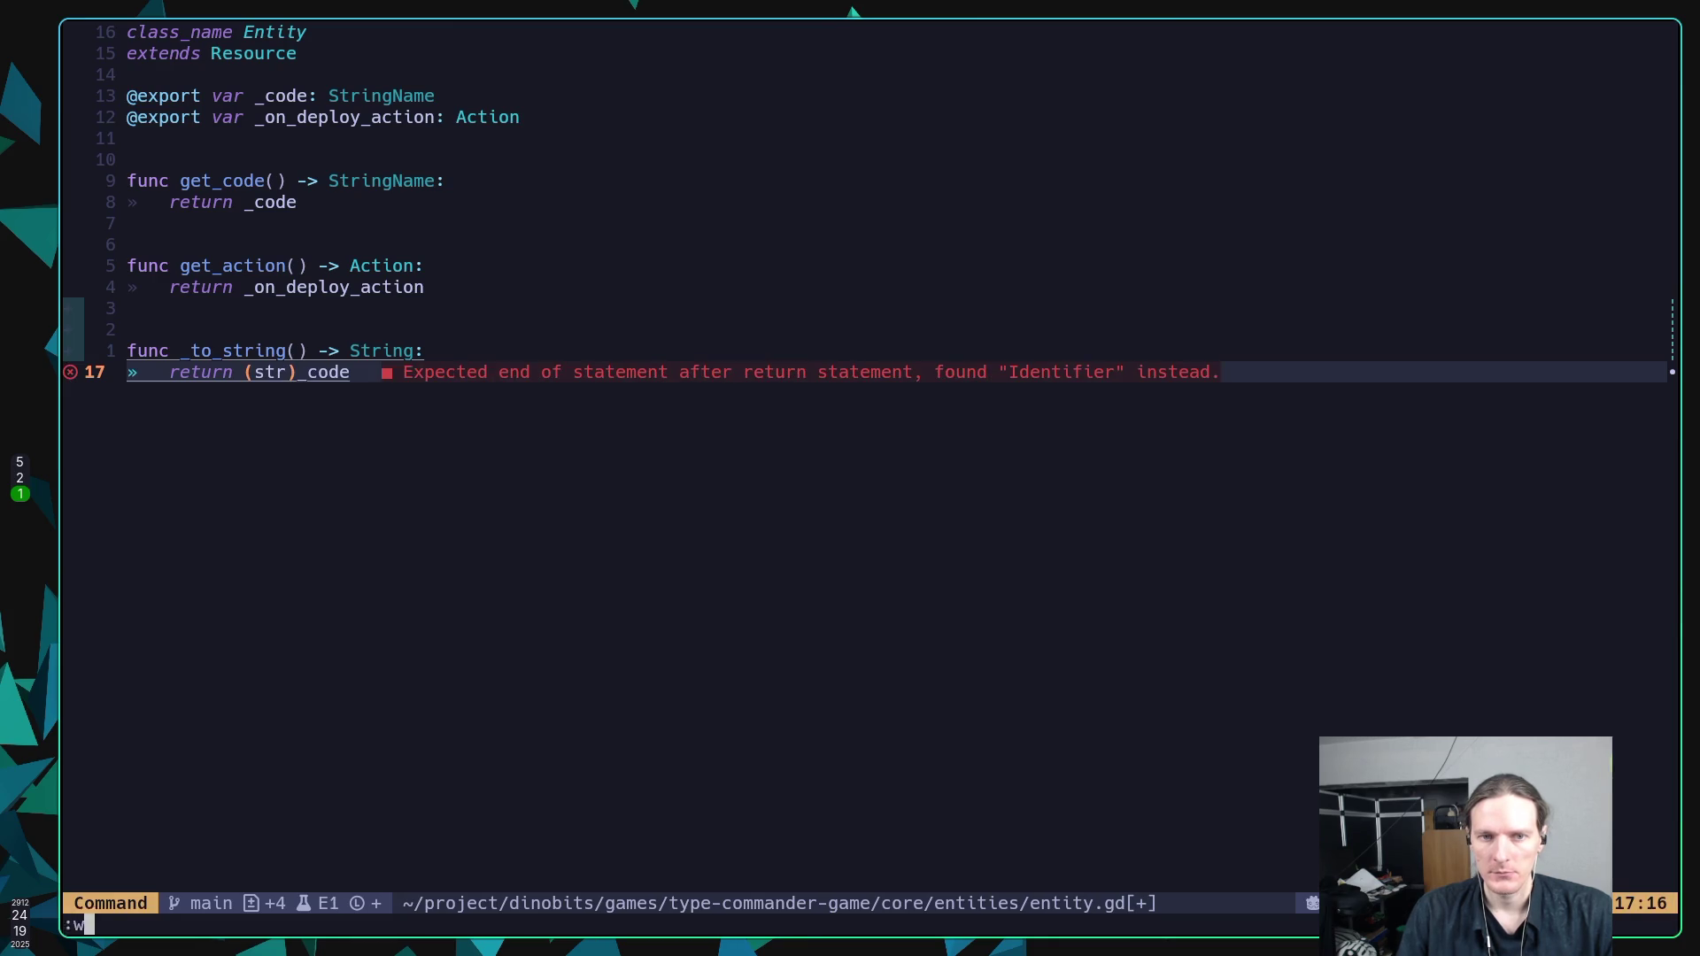
key("Return")
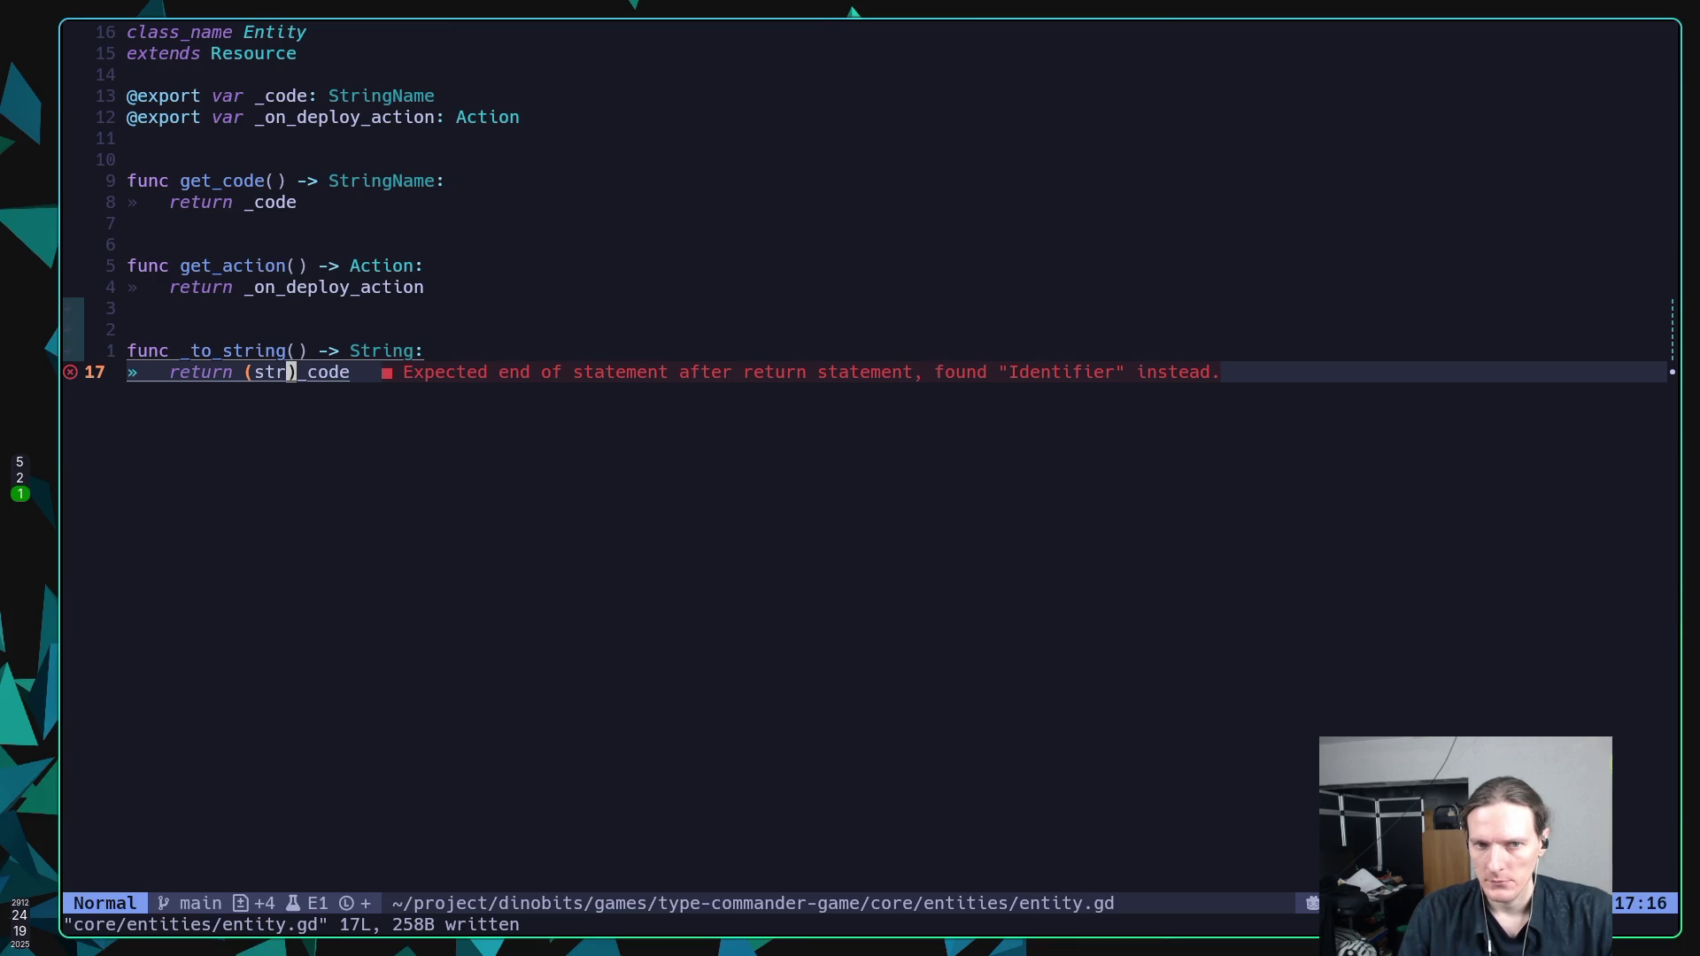
Fix the parentheses so the line reads return str(_code), and save entity.gd.
key("k")
key("j")
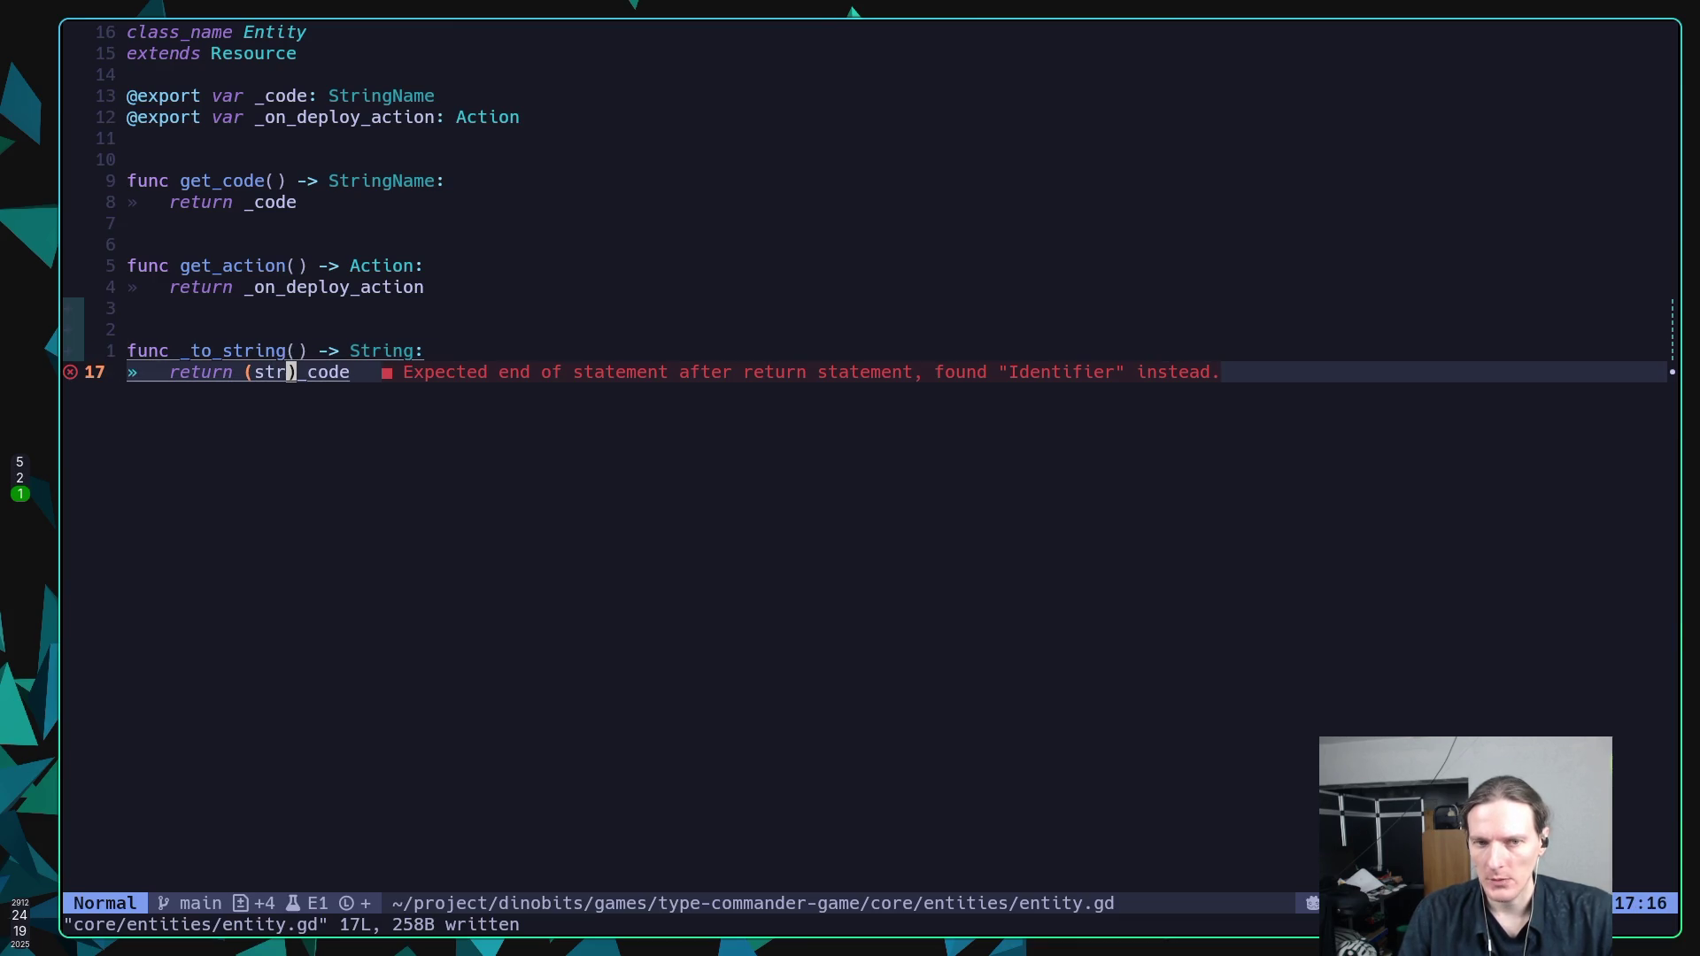
key("x")
key("b")
key("h")
key("x")
key("l")
key("l")
type("a*")
key("BackSpace")
type("(")
key("Escape")
type("A)")
key("Escape")
type(":w")
key("Return")
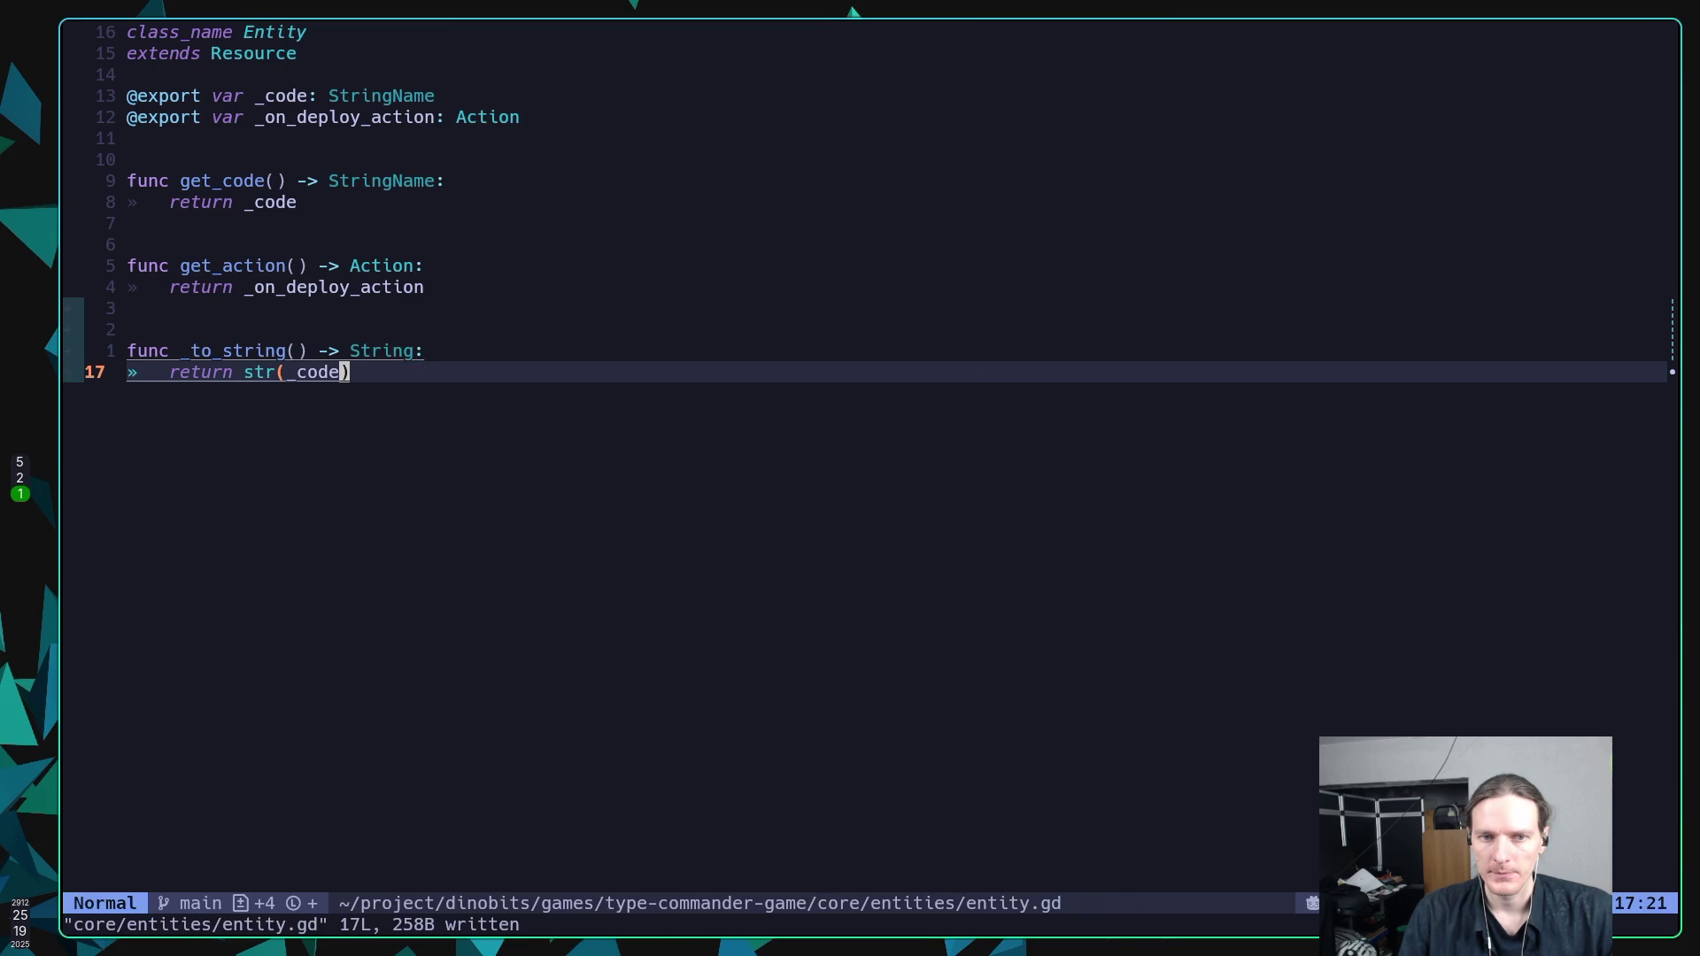
key("super+5")
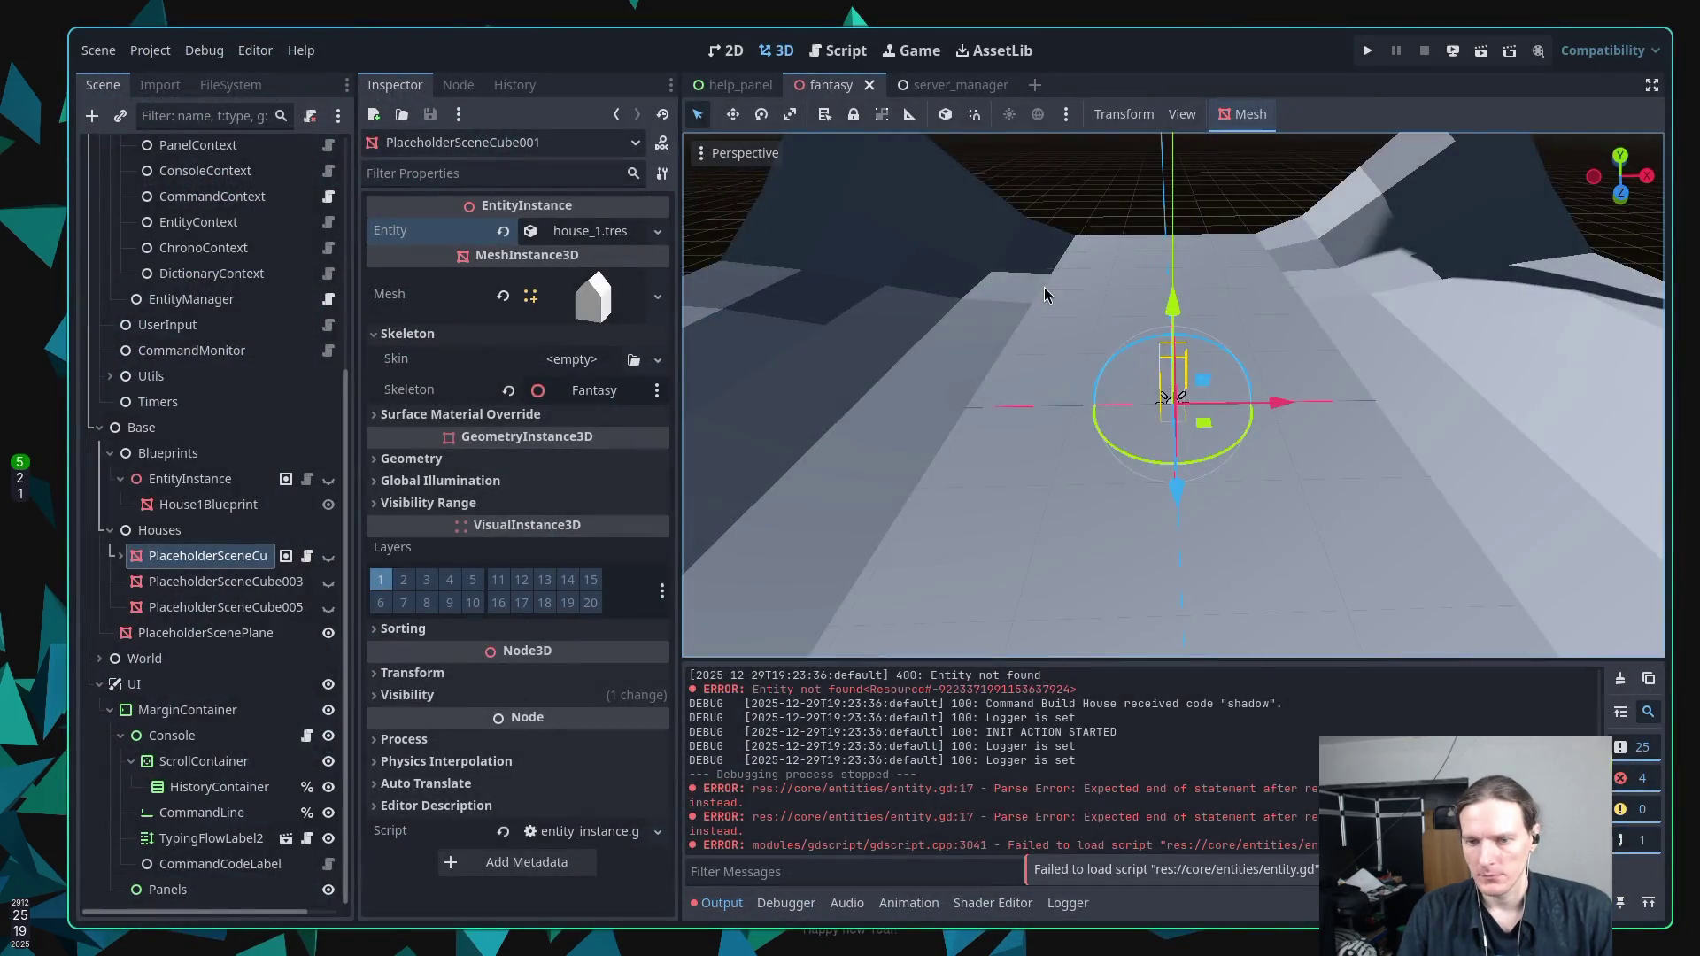
Play the fantasy scene, check the 'Entity not found house_1_blueprint' log, then stop the game.
key("F5")
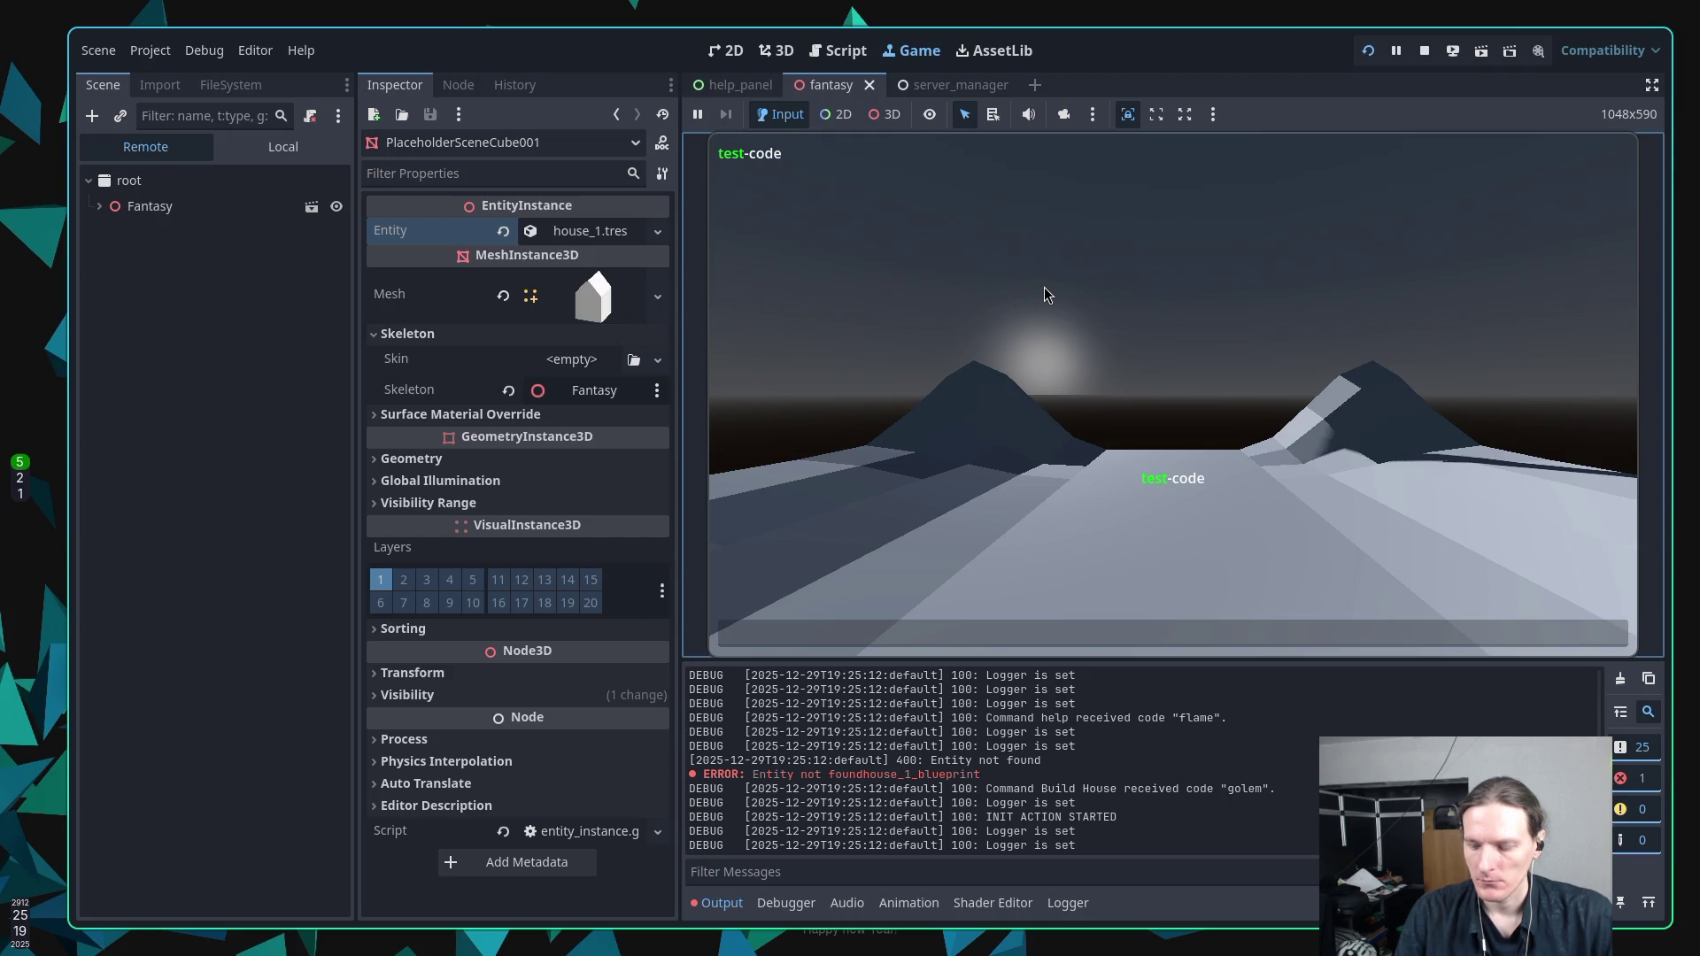
type("o")
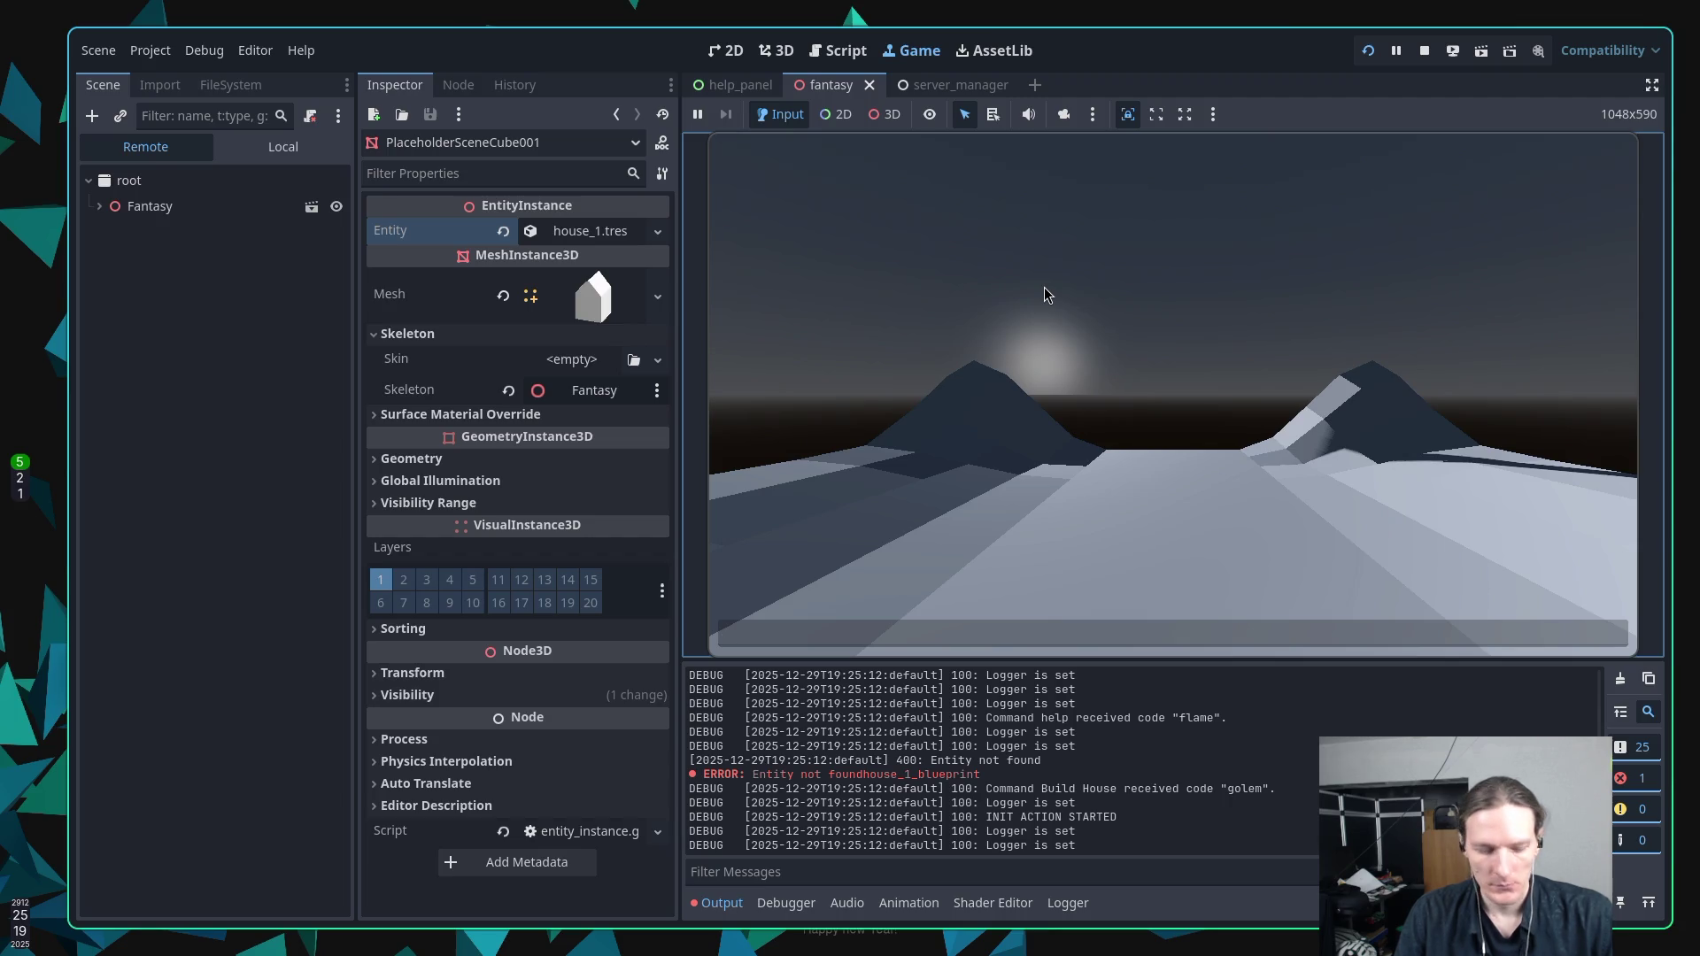
type("*")
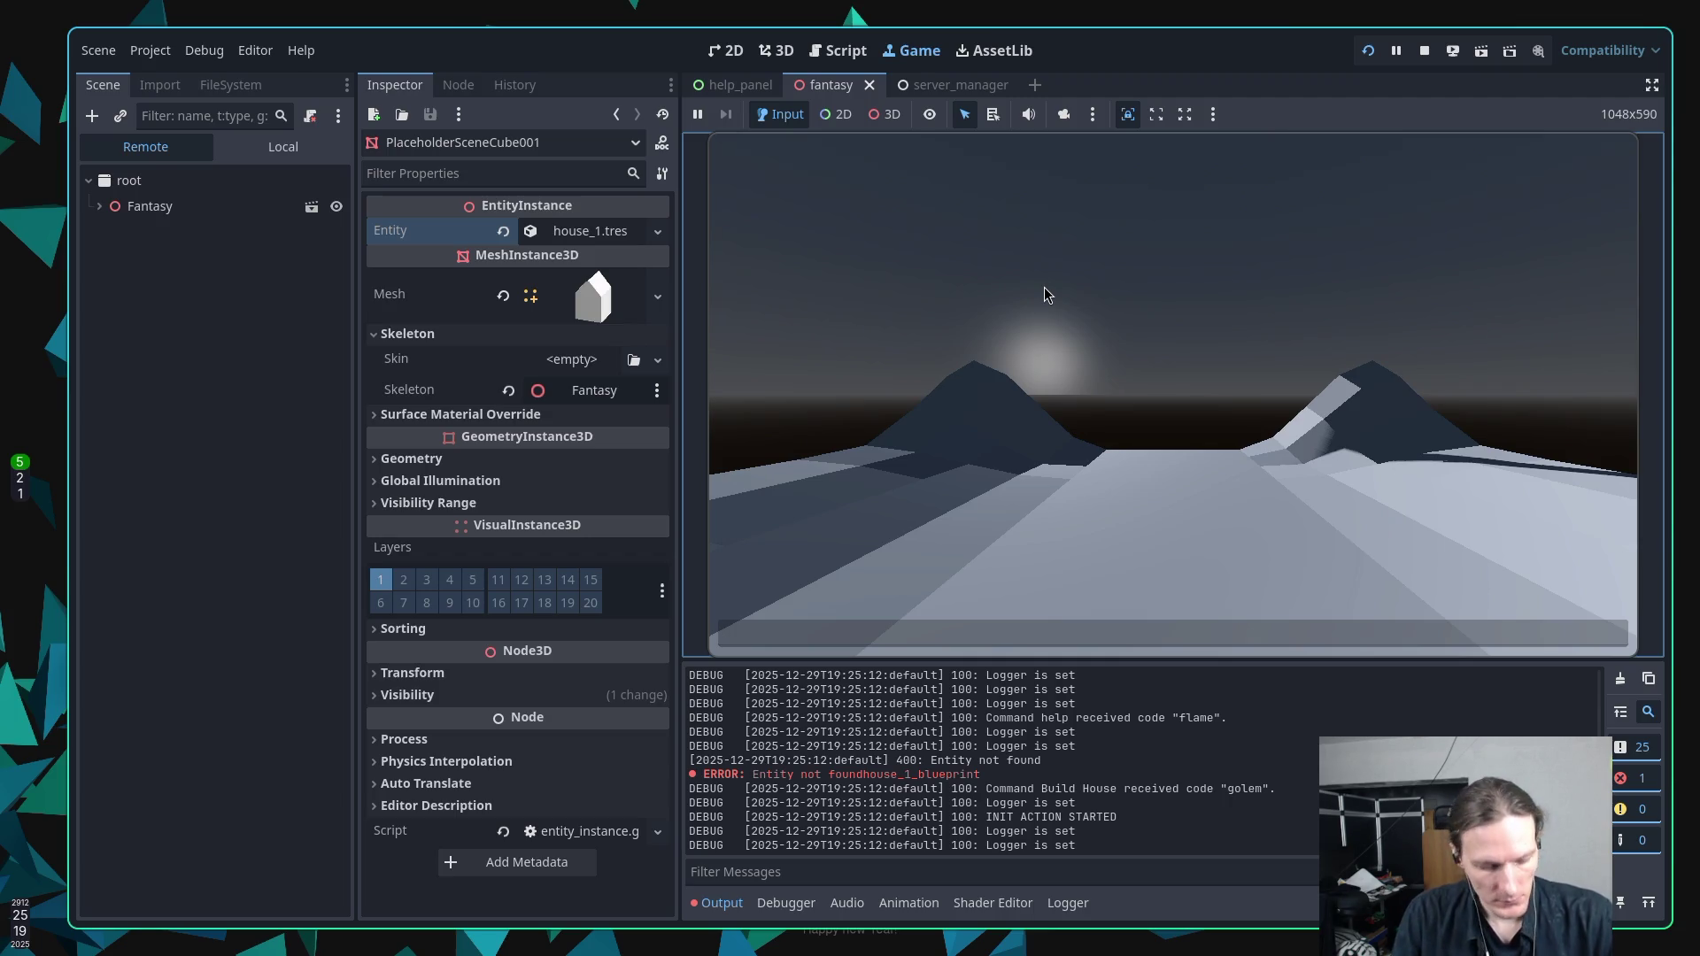
key("F8")
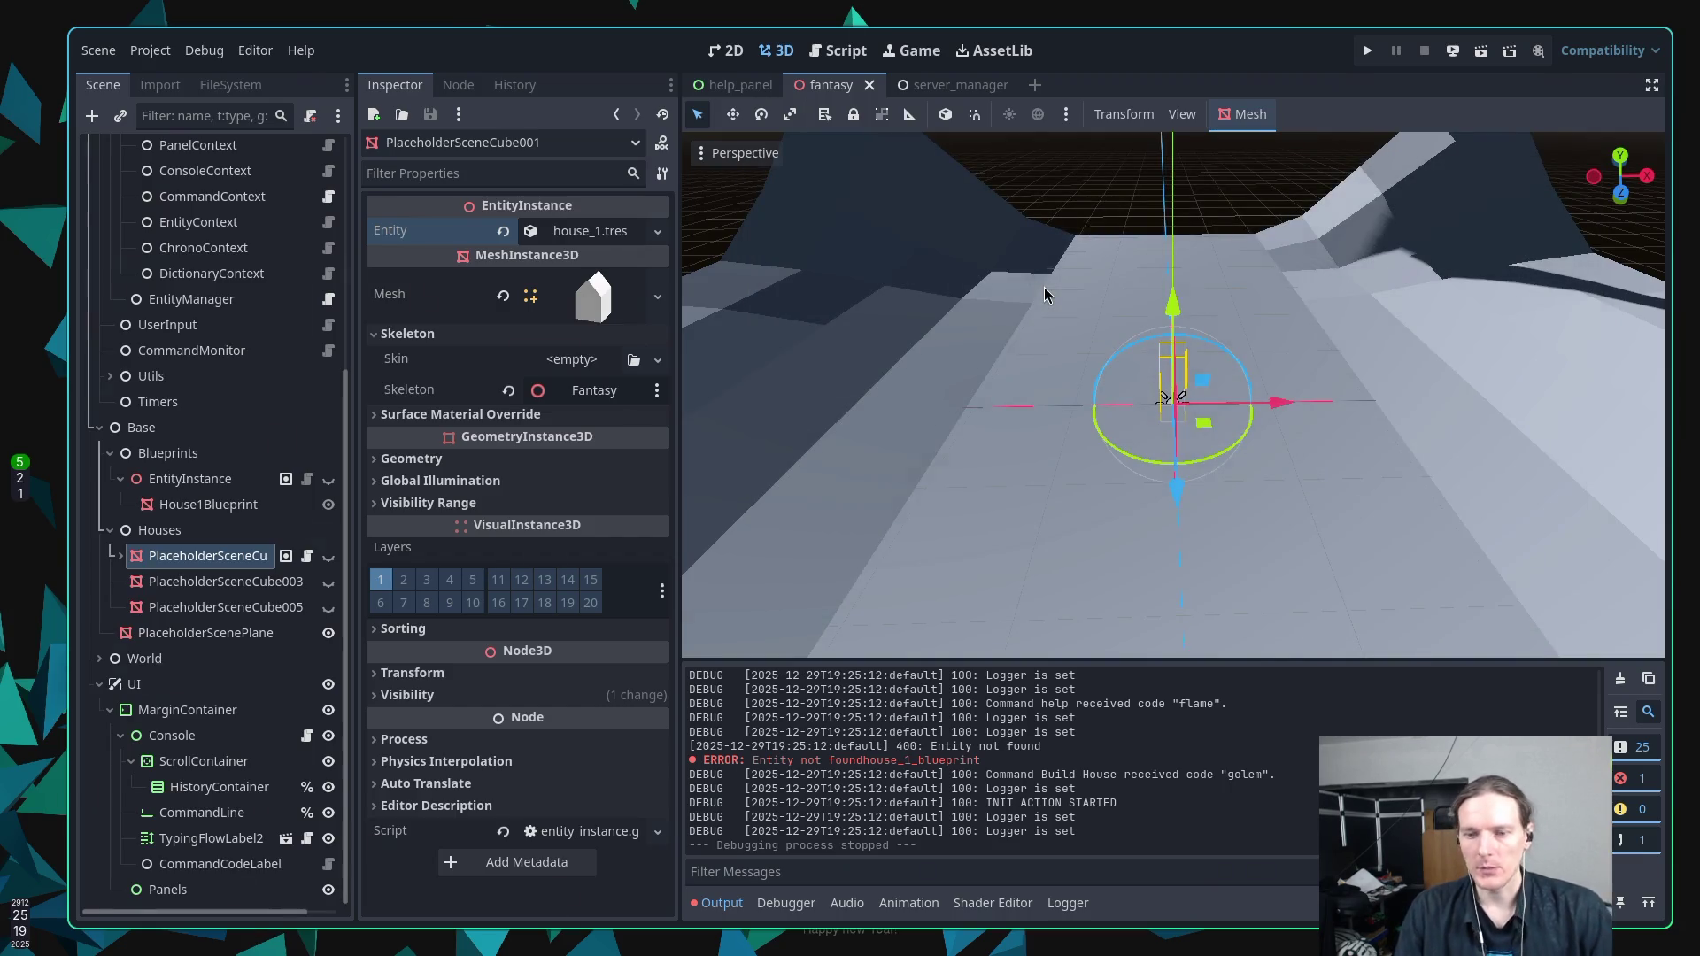
Switch back to entity.gd in Neovim.
key("super+2")
key("super+1")
key("k")
key("j")
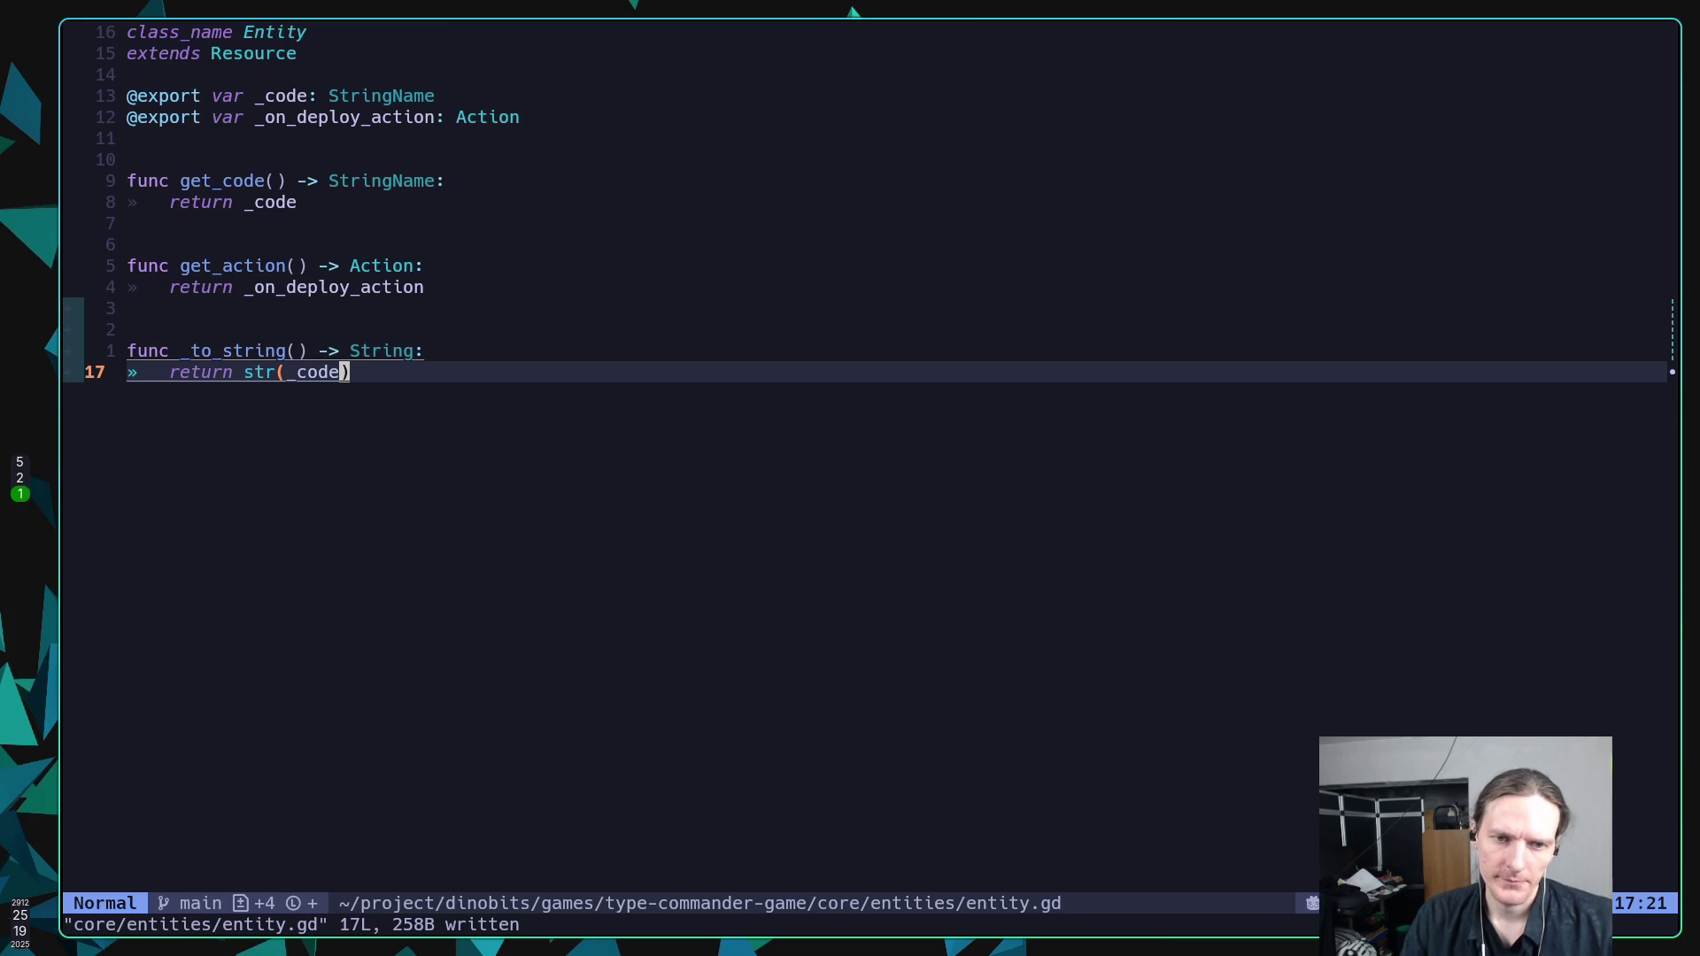
Save entity.gd with :w.
key("k")
key("j")
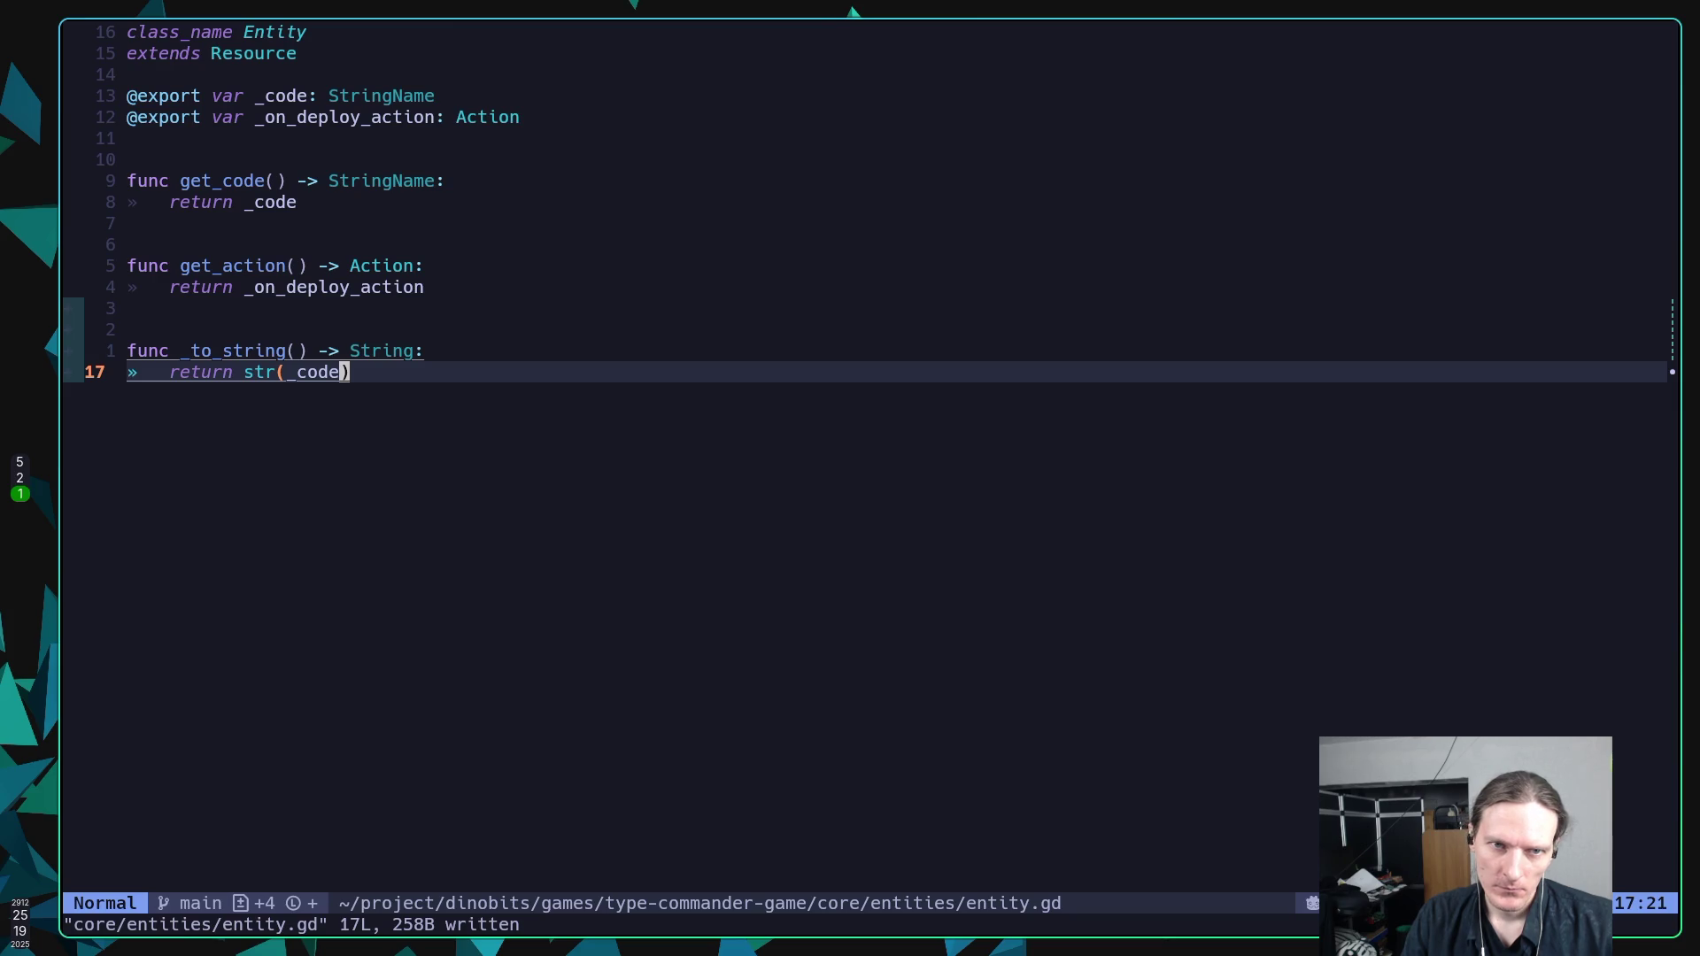
type(":w")
key("Return")
Review build_entity_action.gd's _entity_context, _handle and _entity_to_build lines, then return to Godot.
key("ctrl+o")
key("j")
key("j")
key("j")
key("j")
key("j")
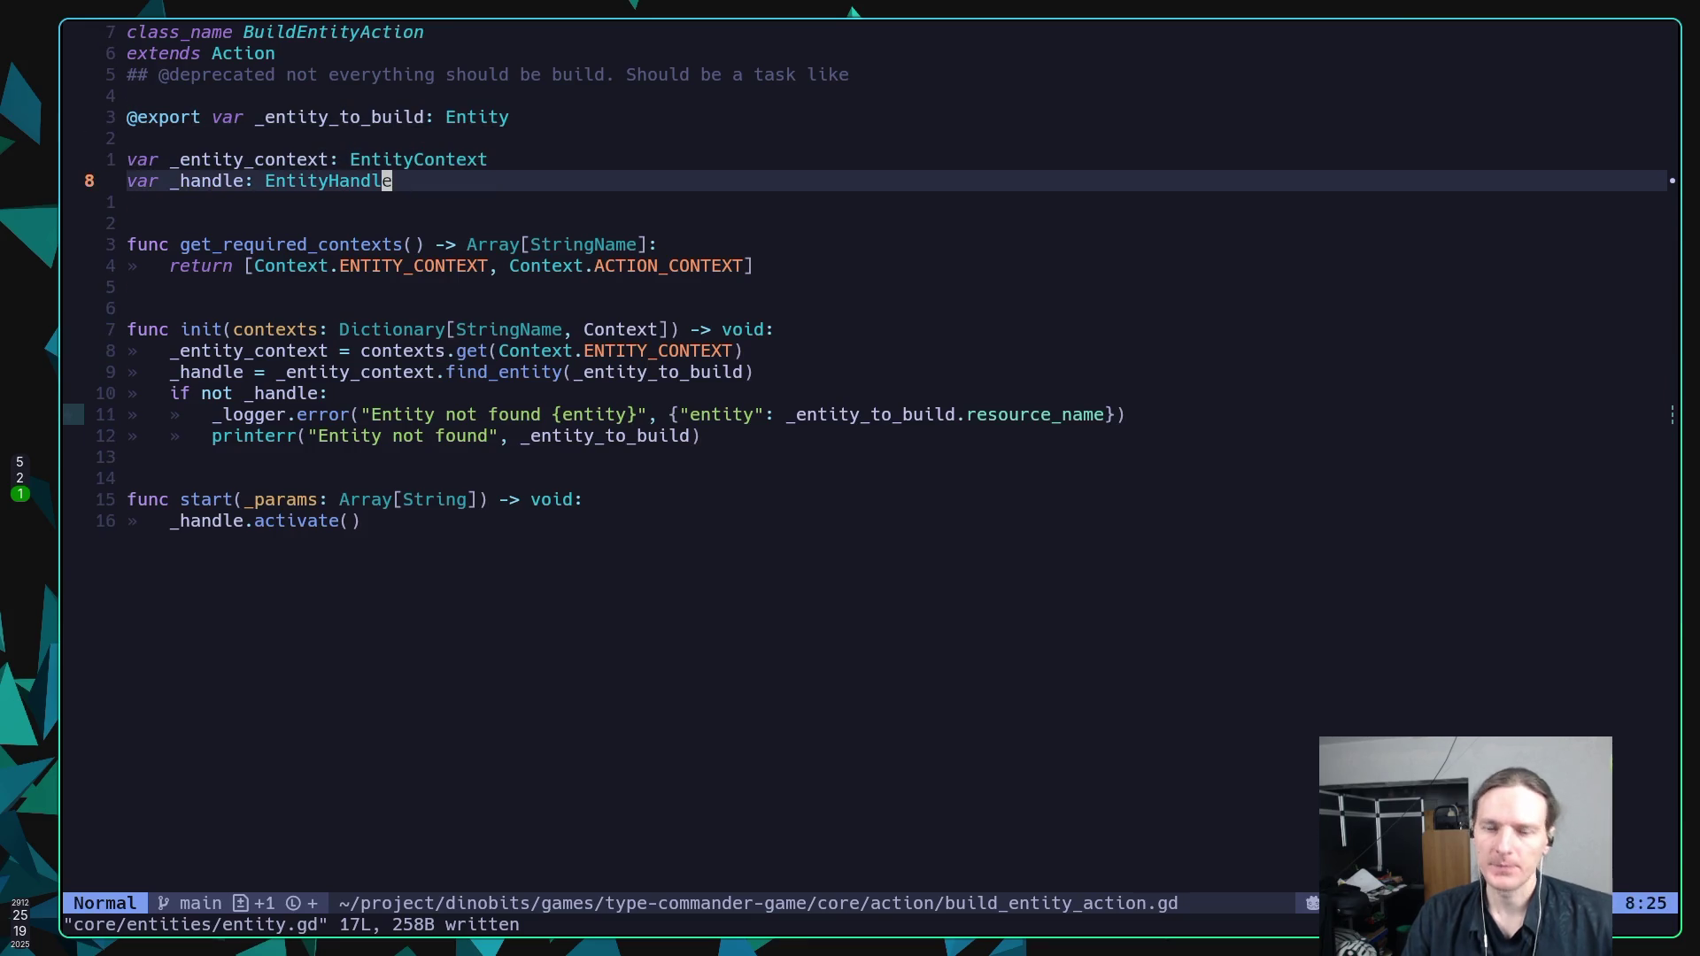
key("k")
key("k")
key("k")
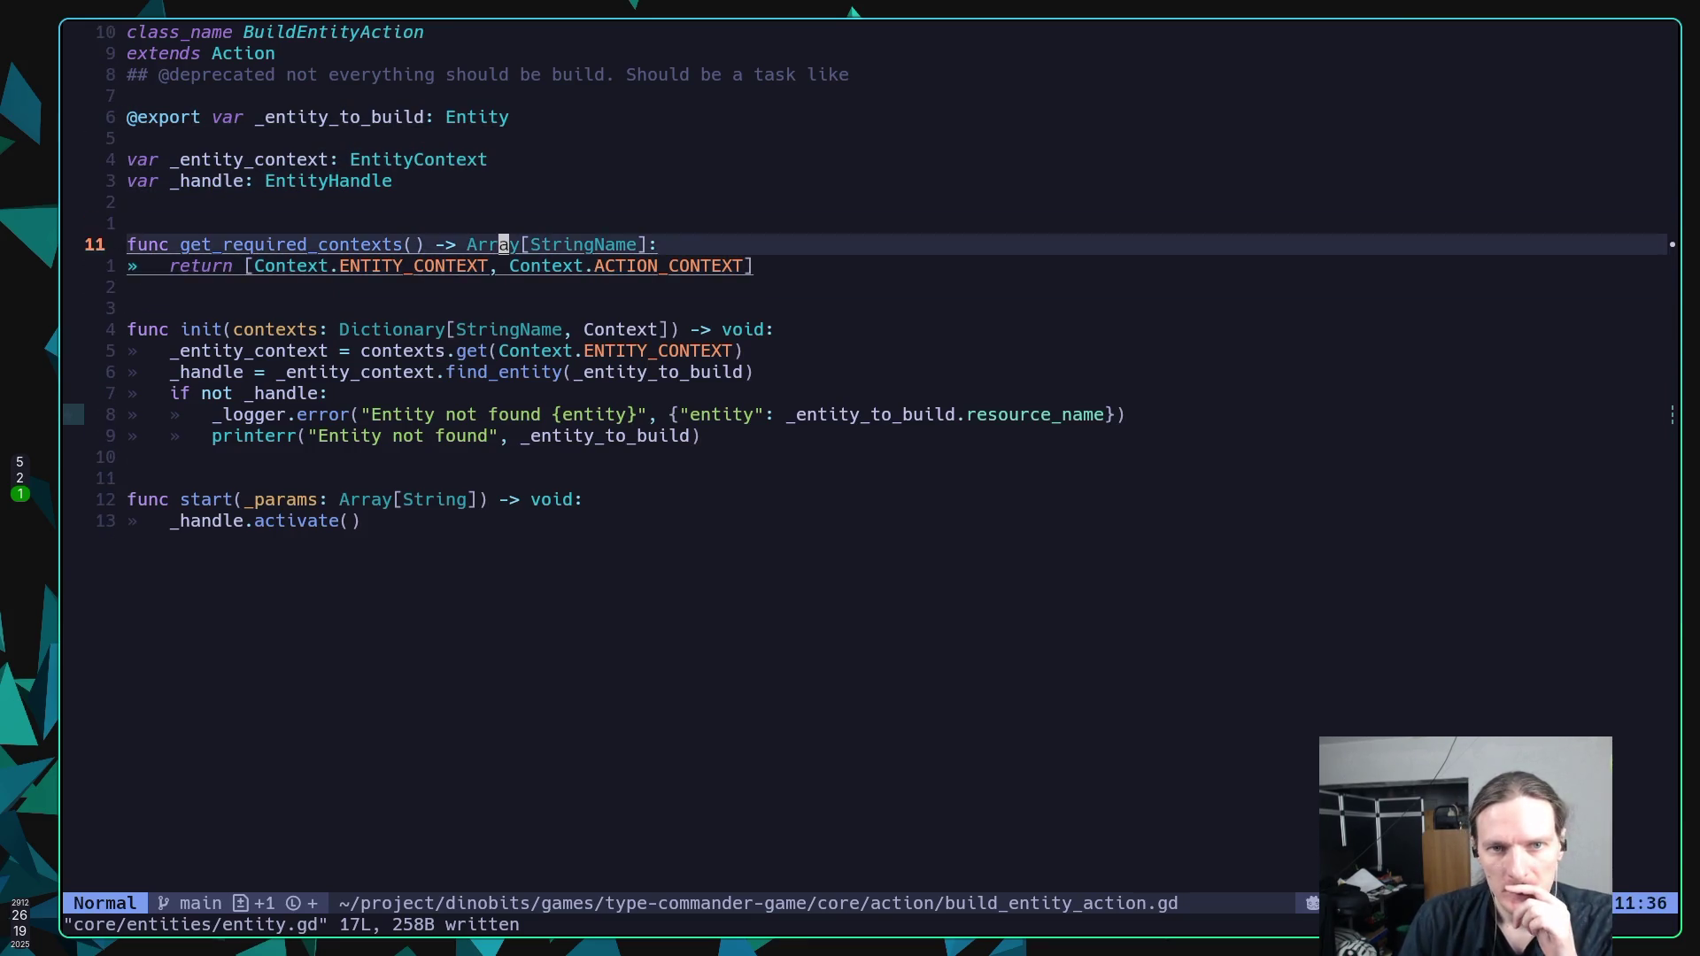
key("k")
key("k")
key("k")
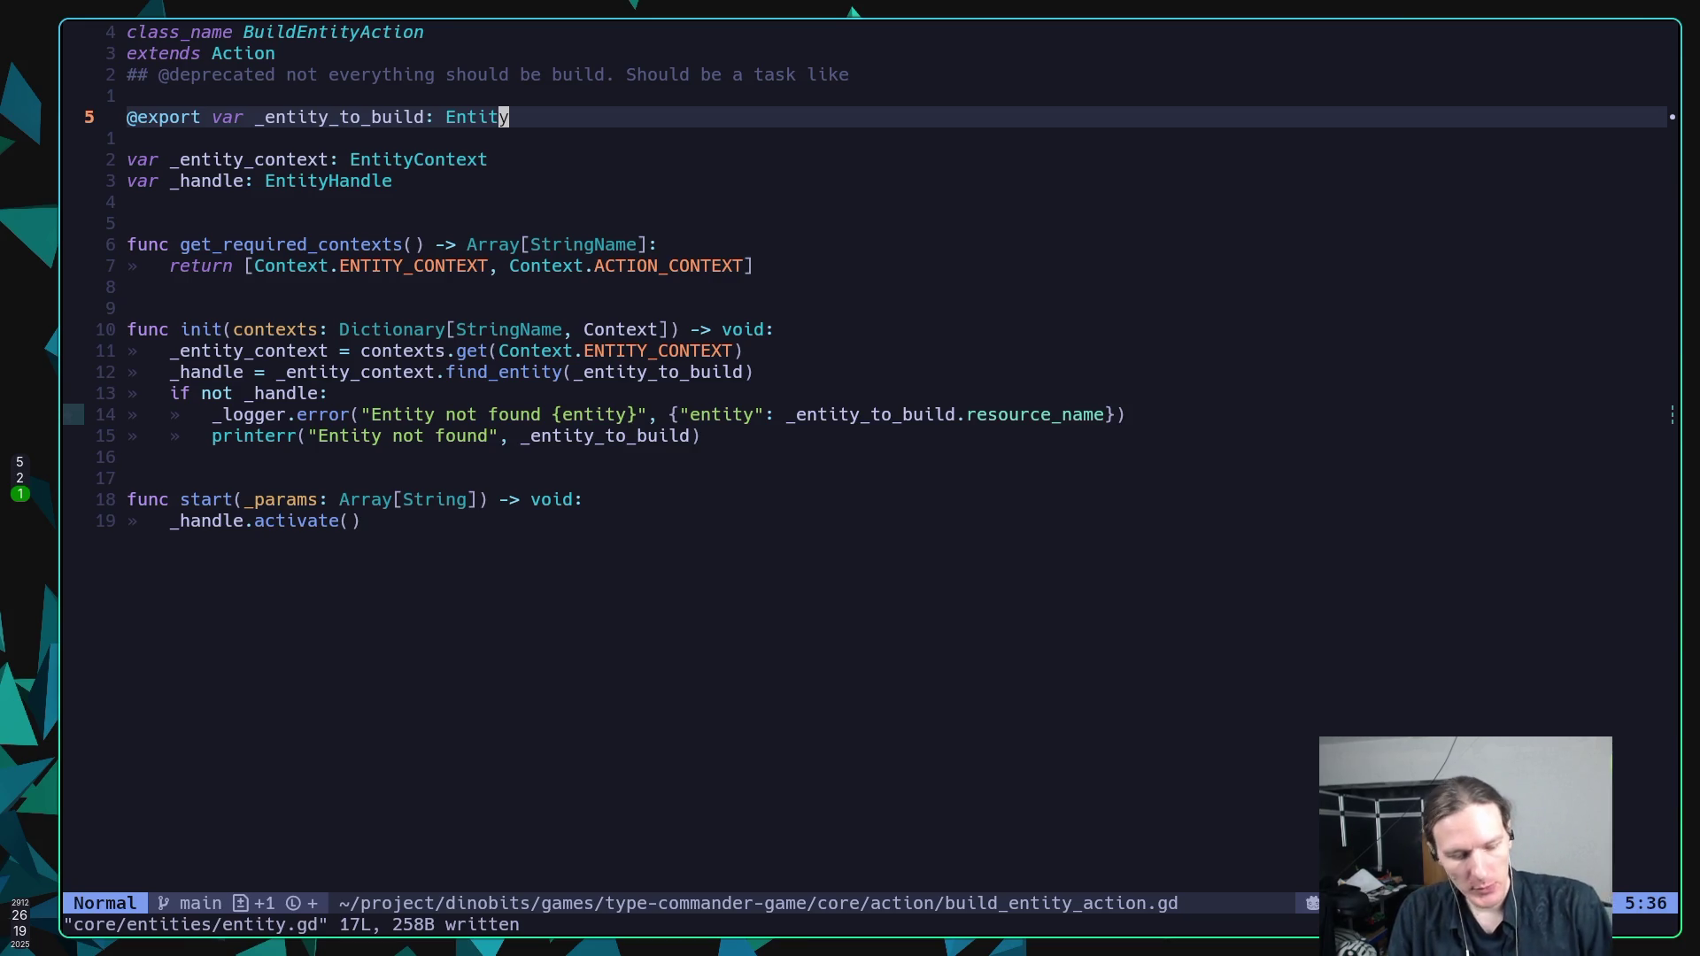
key("alt+Tab")
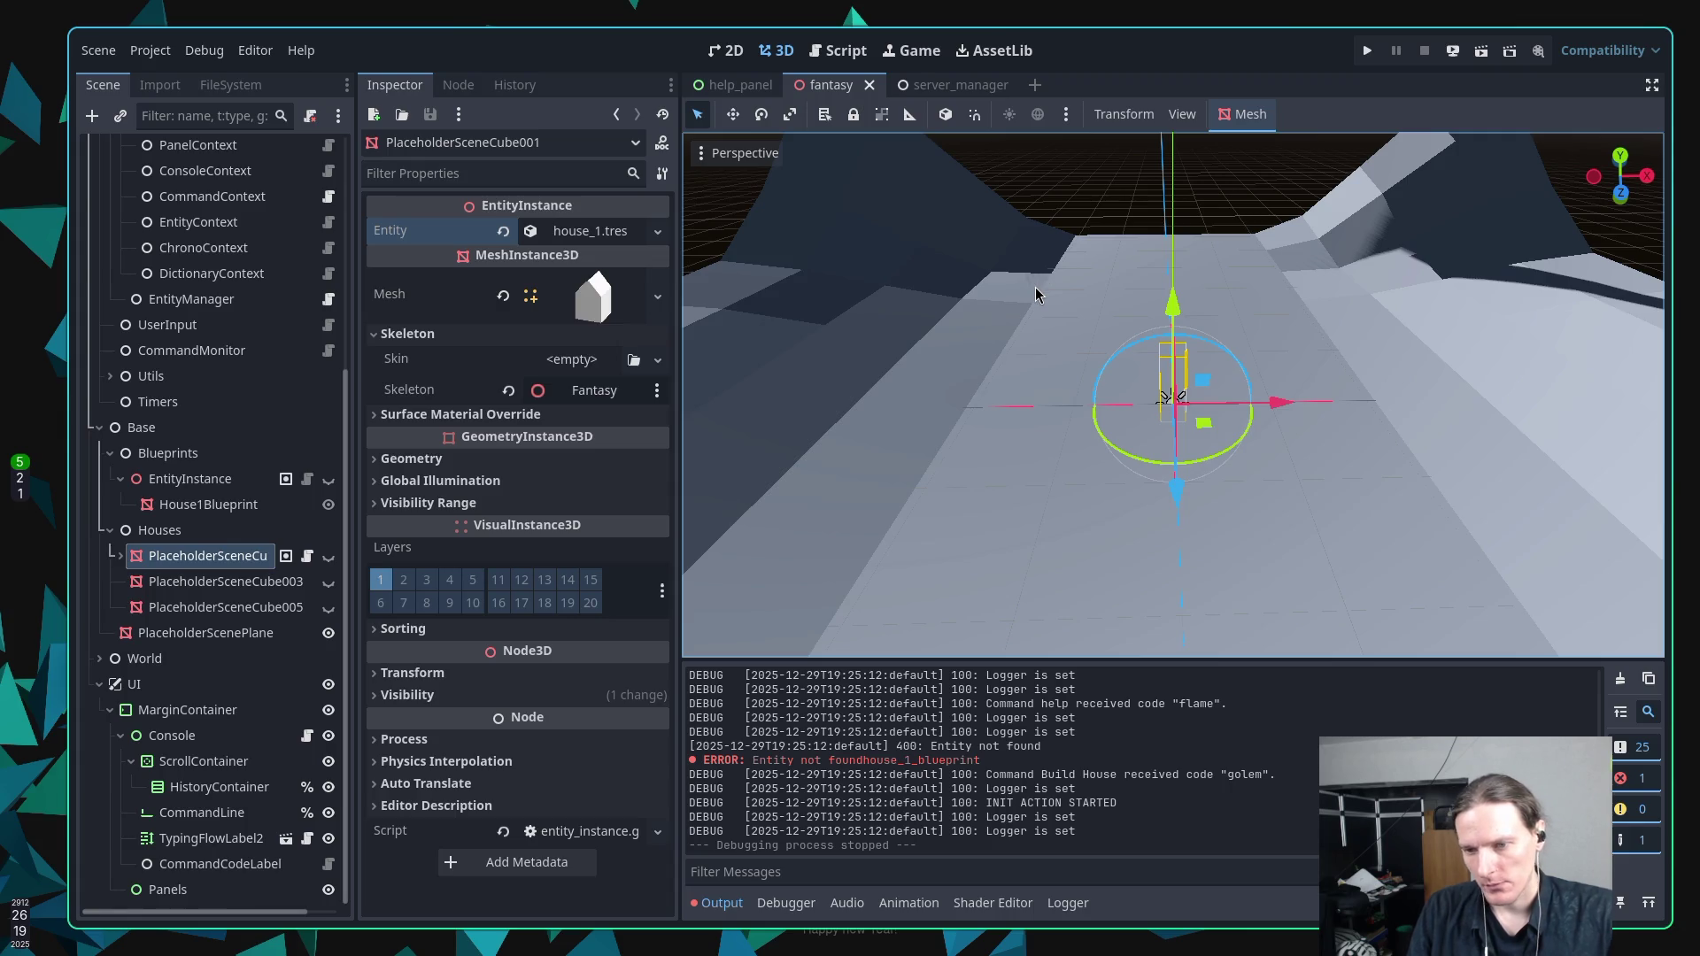
Inspect build_house_command.tres from the project files, then switch to the Twitch Stream Manager.
scroll(249, 330, "up", 5)
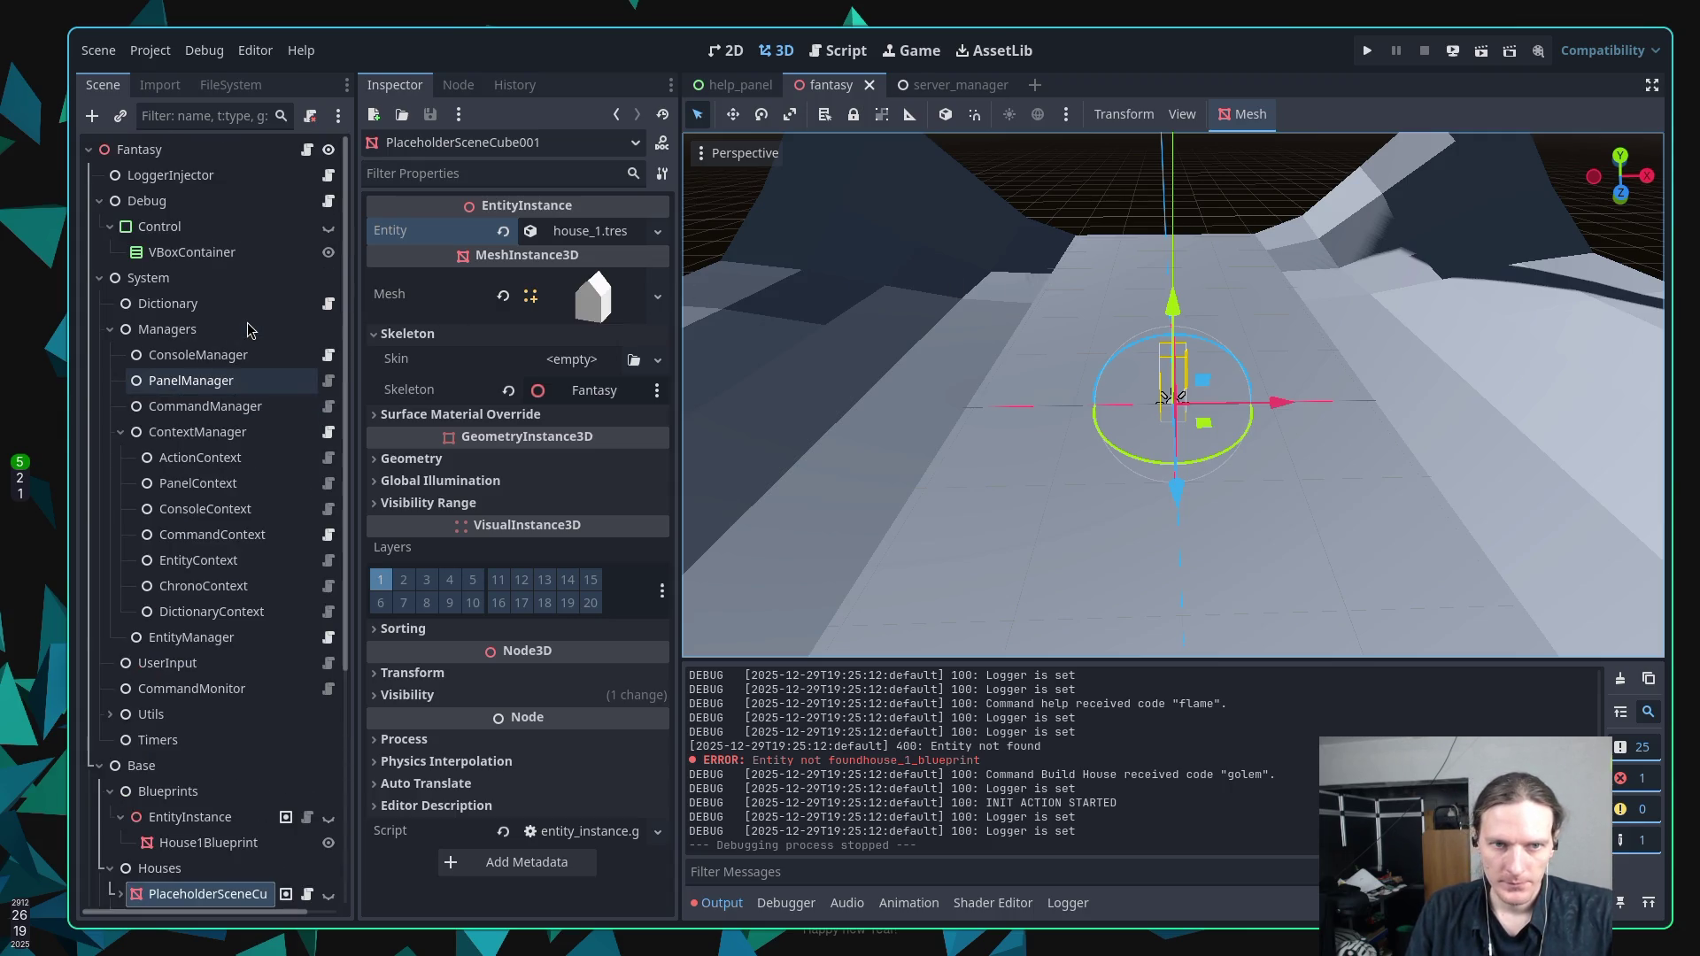
scroll(239, 323, "down", 5)
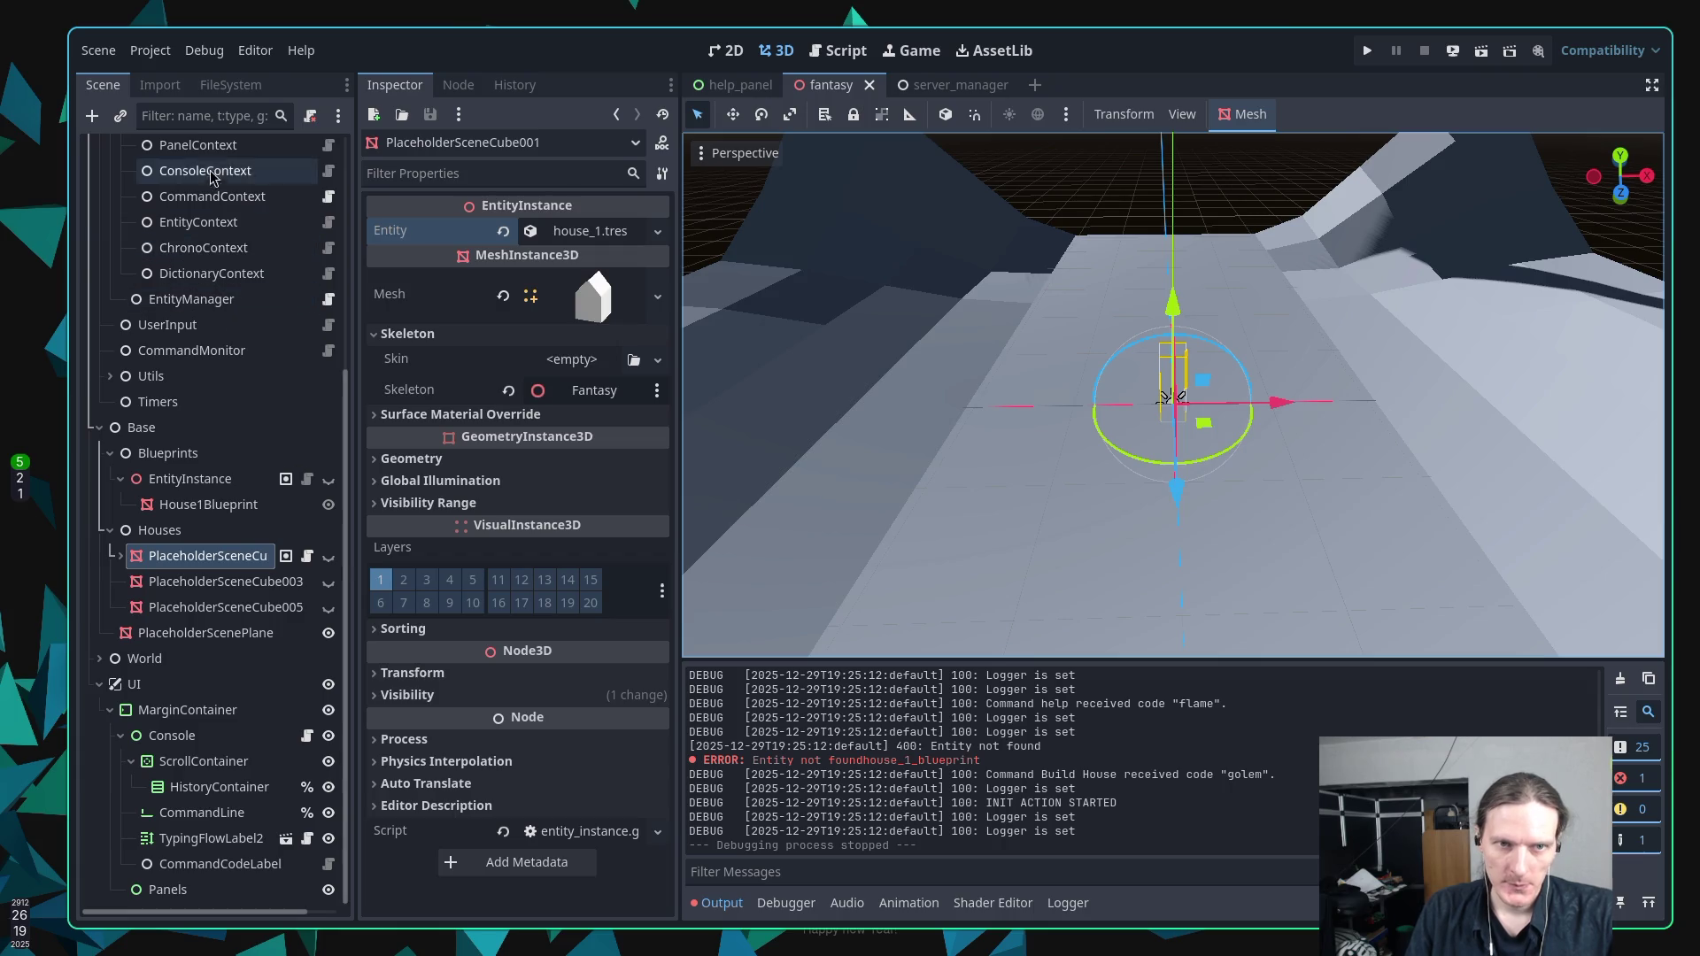
left_click(223, 88)
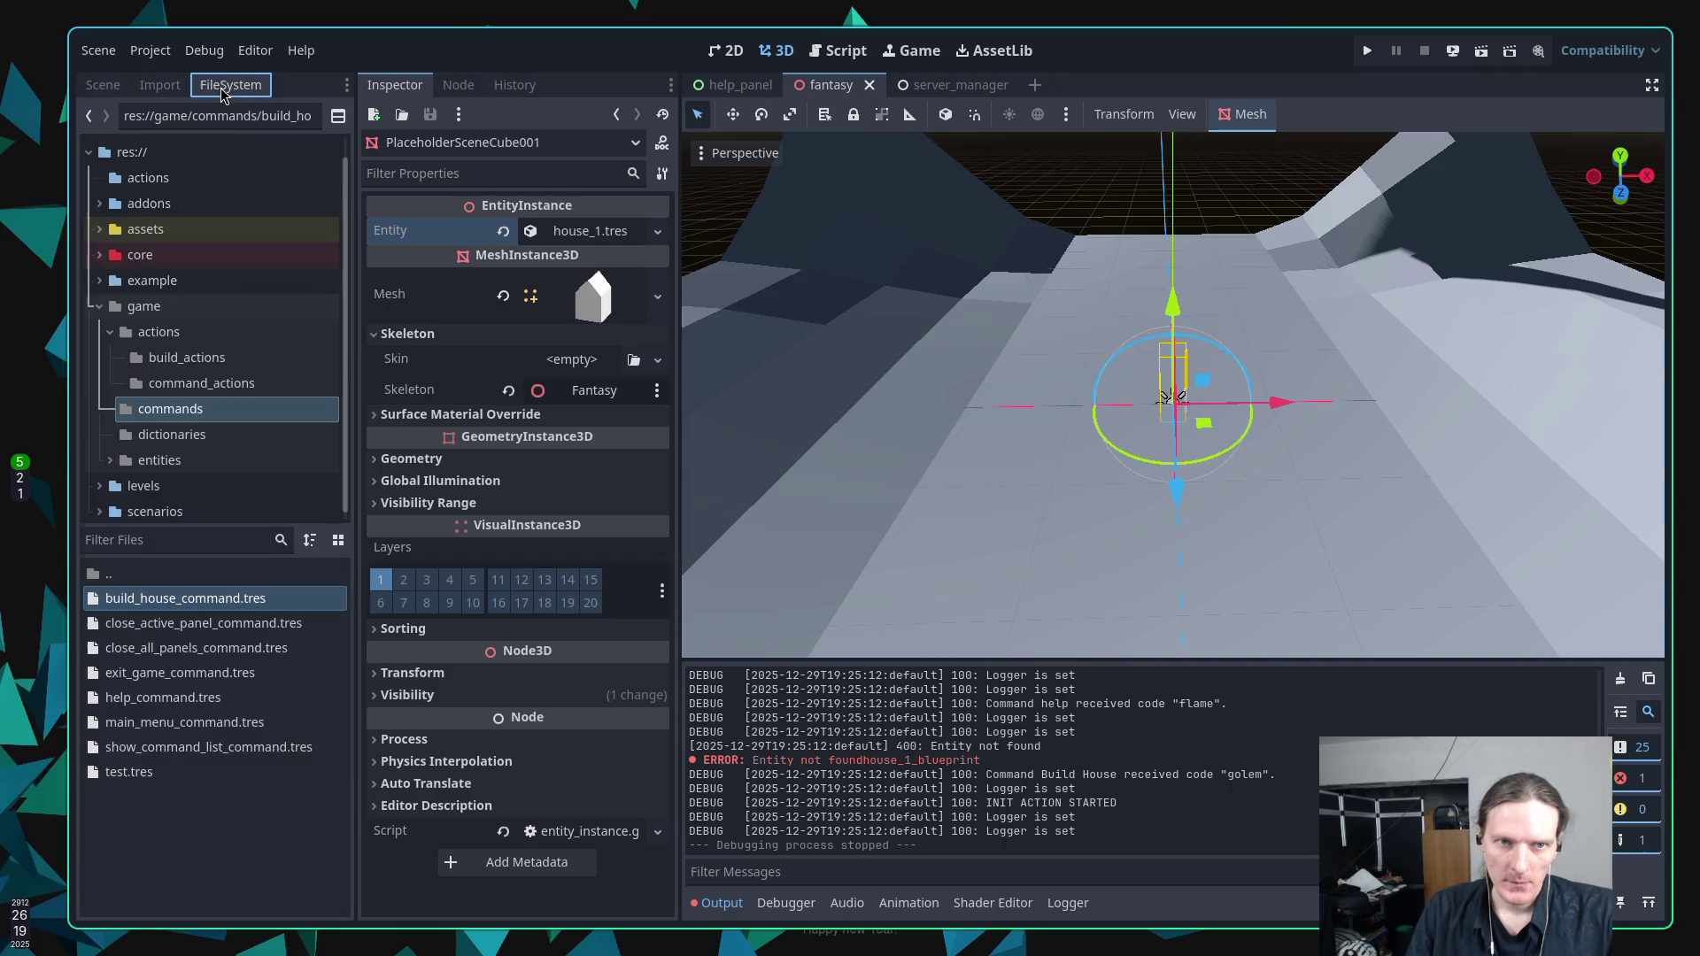
double_click(186, 602)
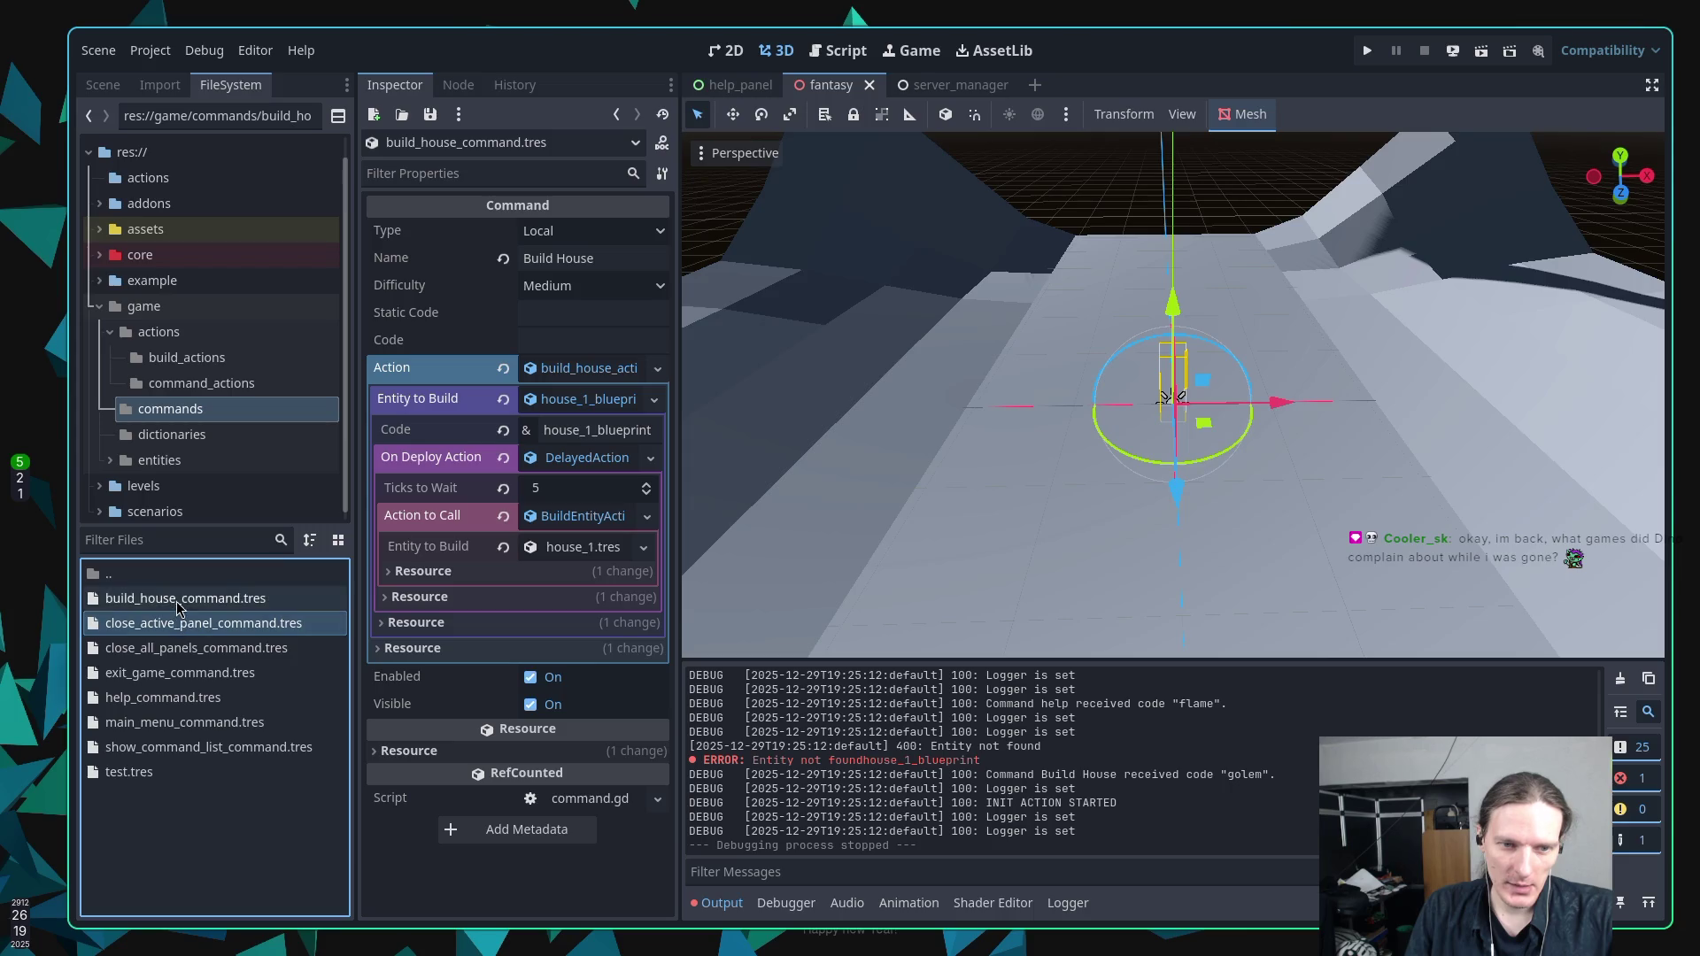
key("super+2")
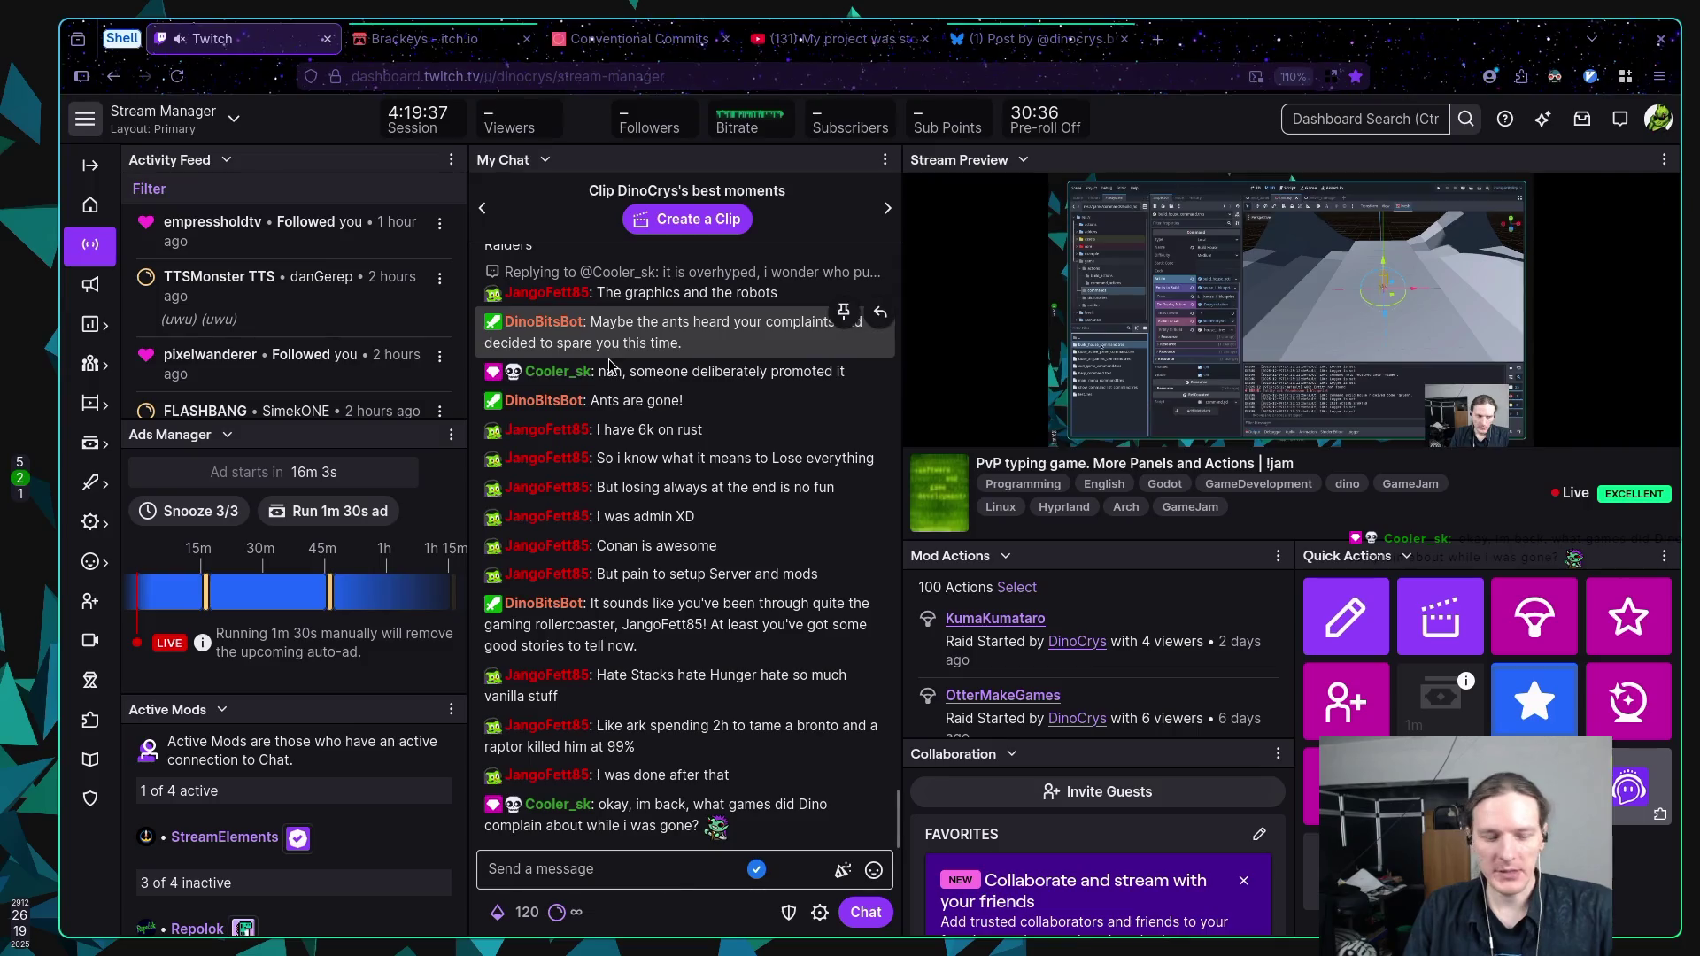
Switch from the Twitch dashboard back to the Godot editor on workspace 5.
key("super+5")
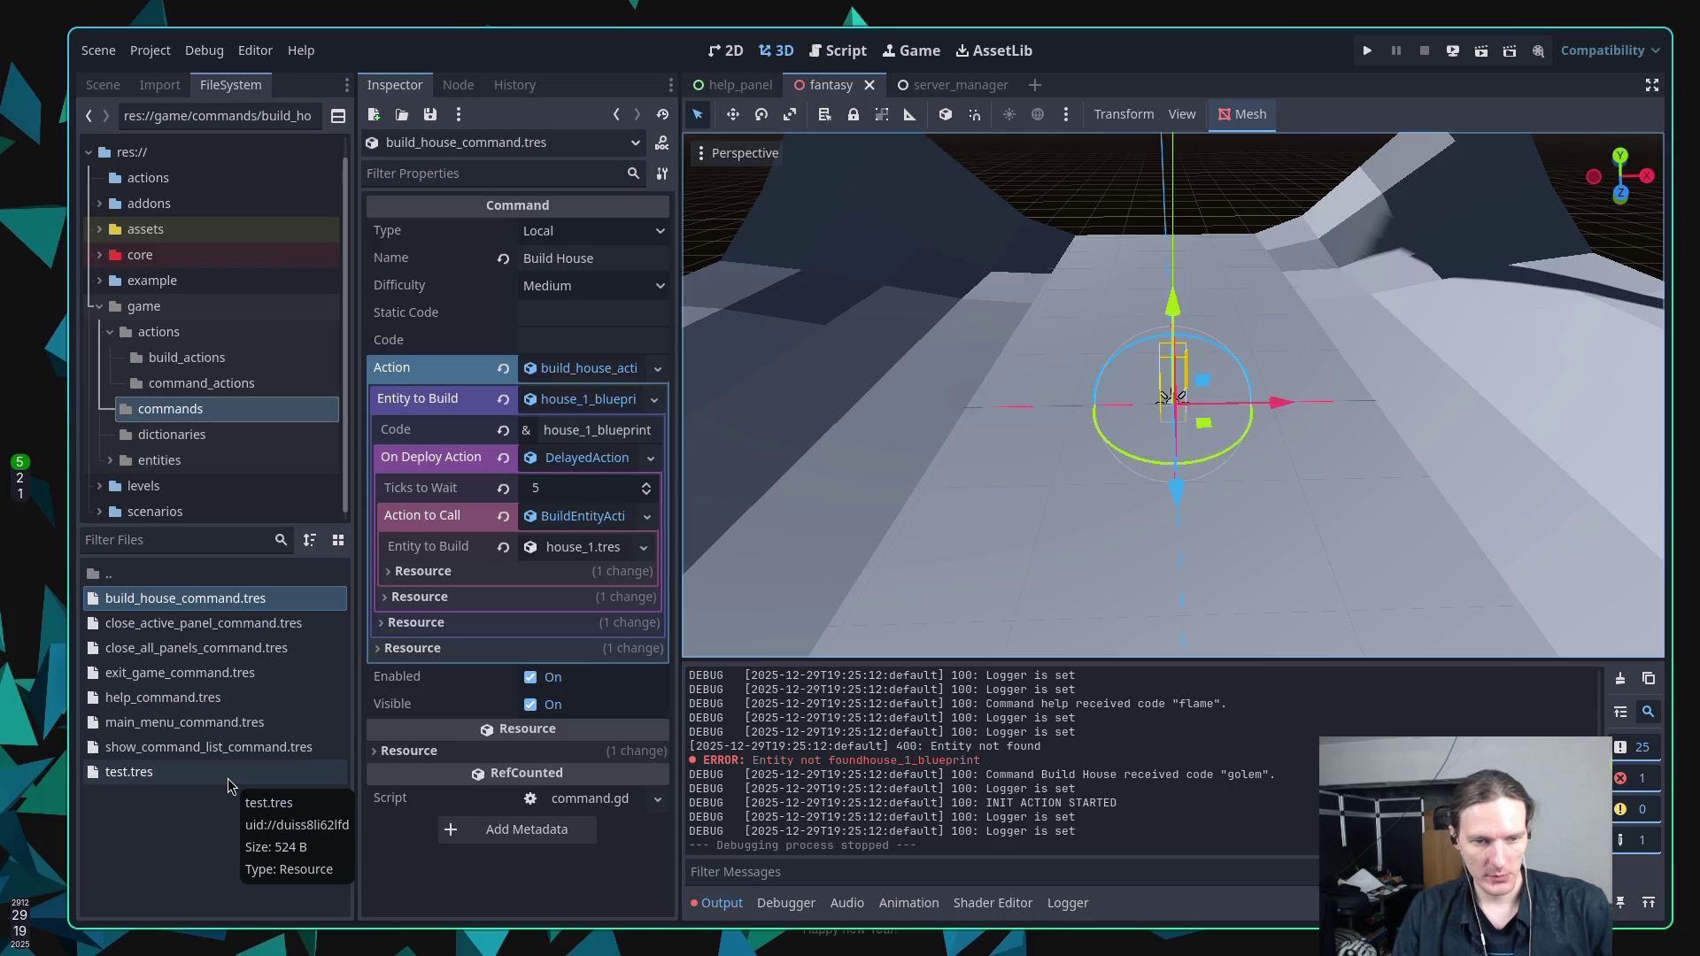
List the build_actions folder's resources, glance at the stream chat, and return to the scene tree.
left_click(168, 363)
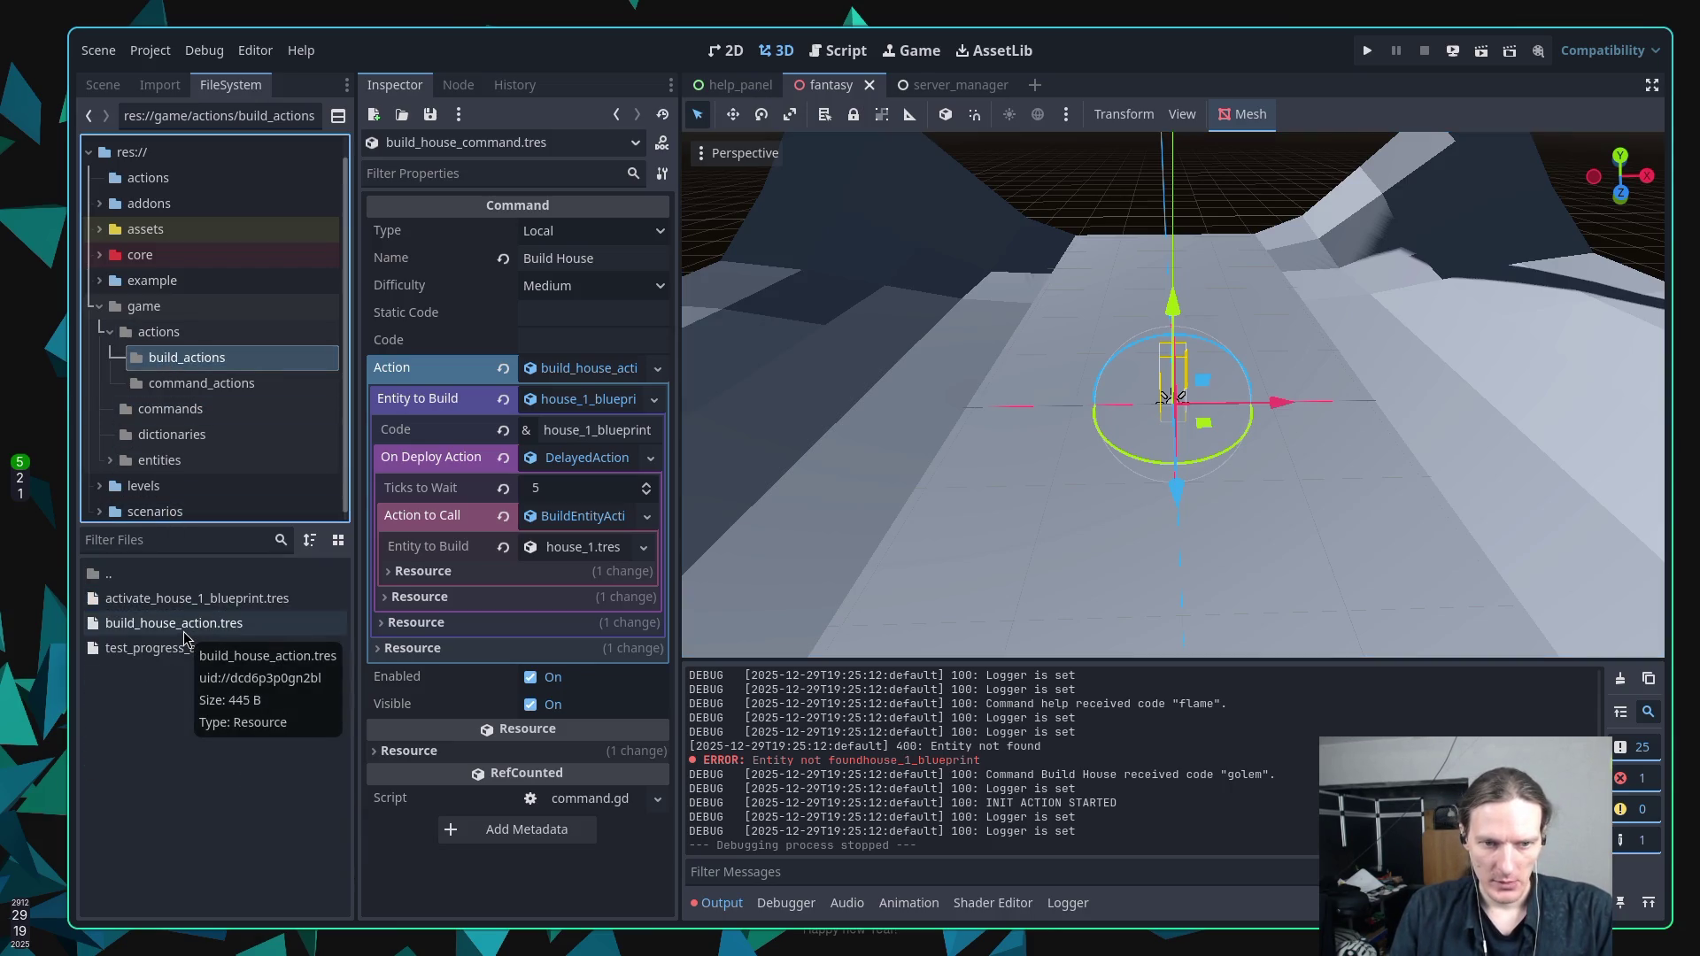
key("super+2")
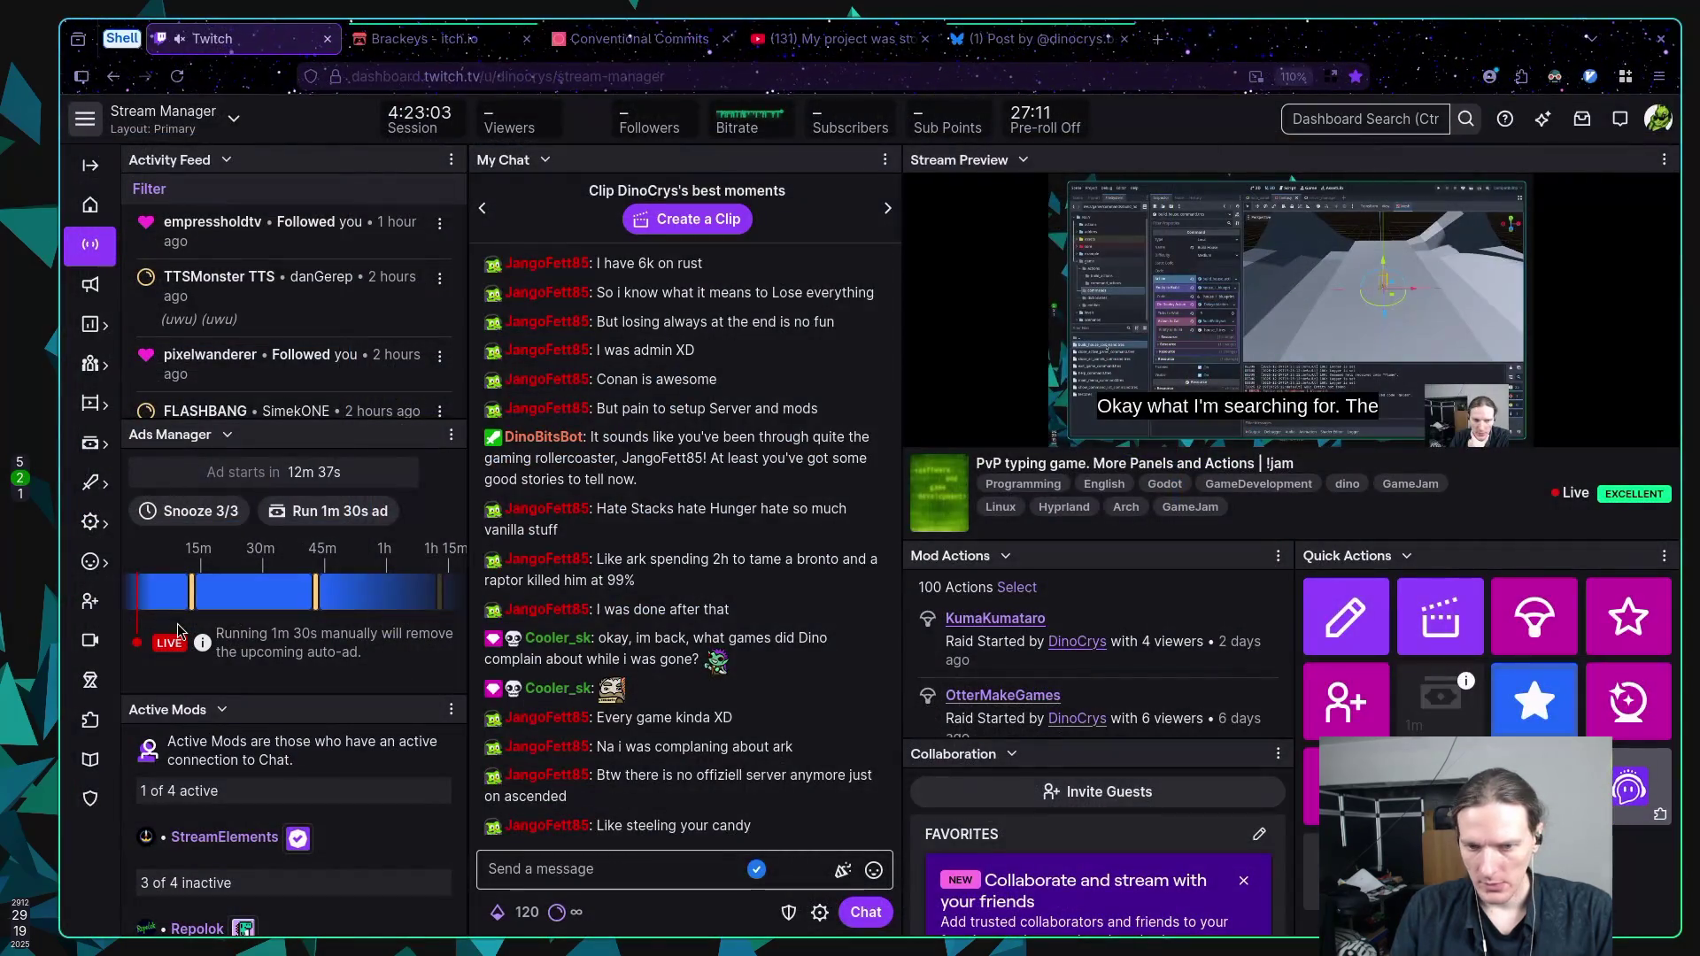
key("super+5")
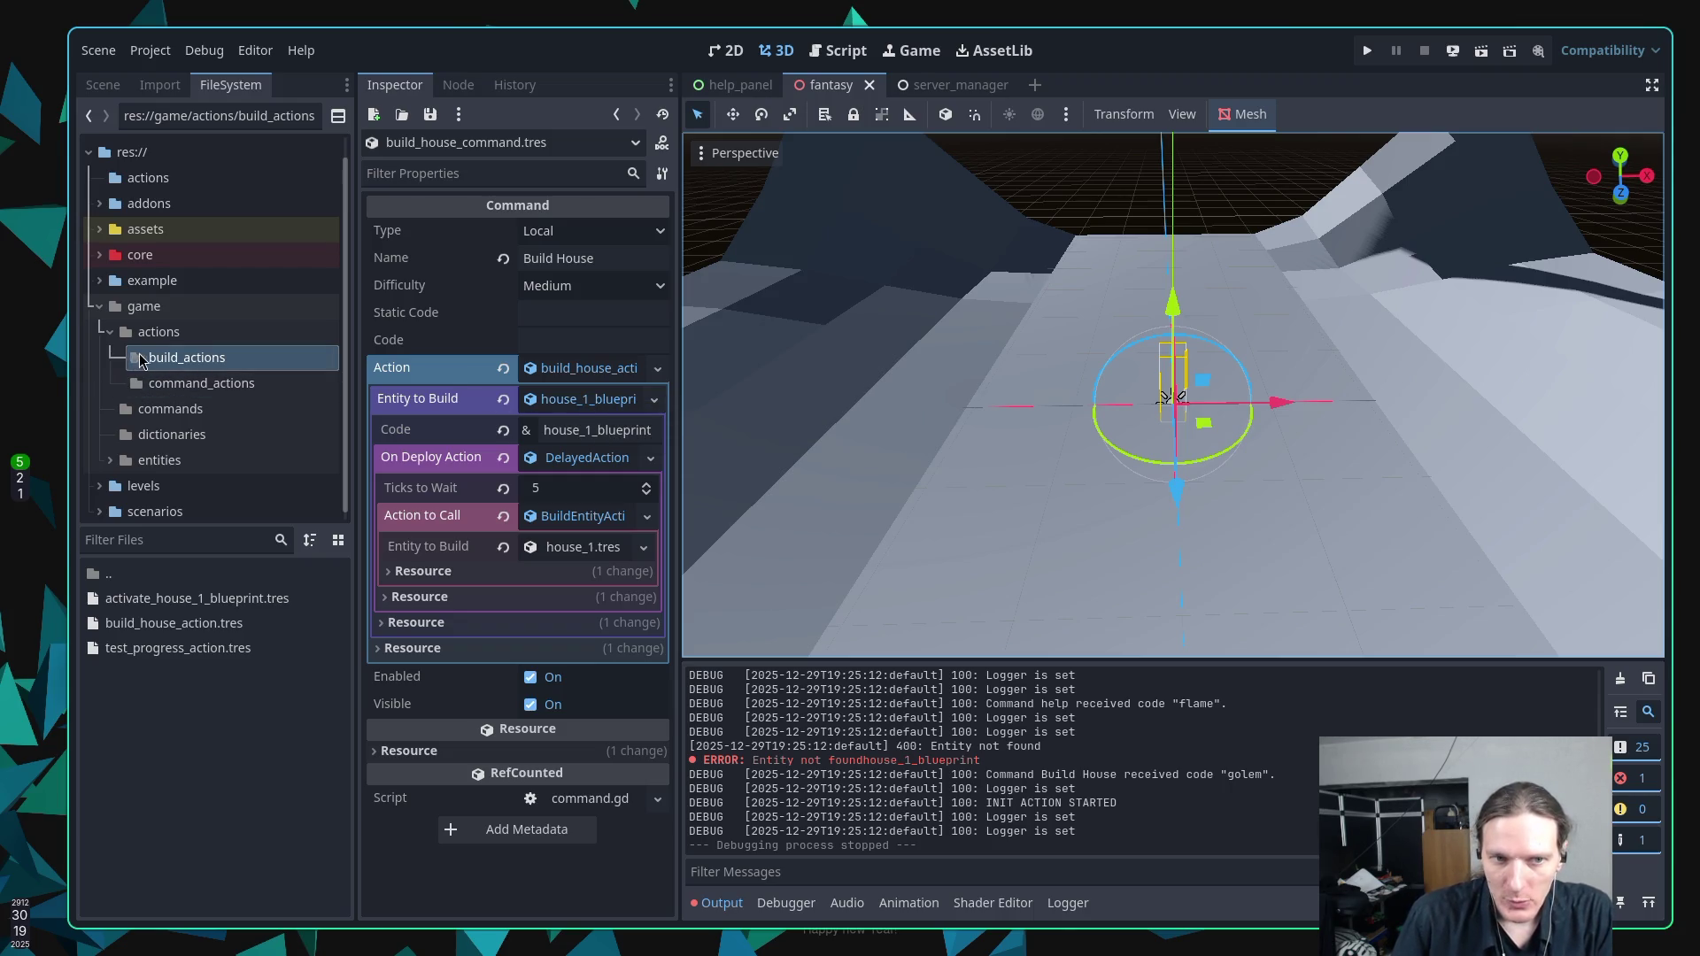
left_click(109, 88)
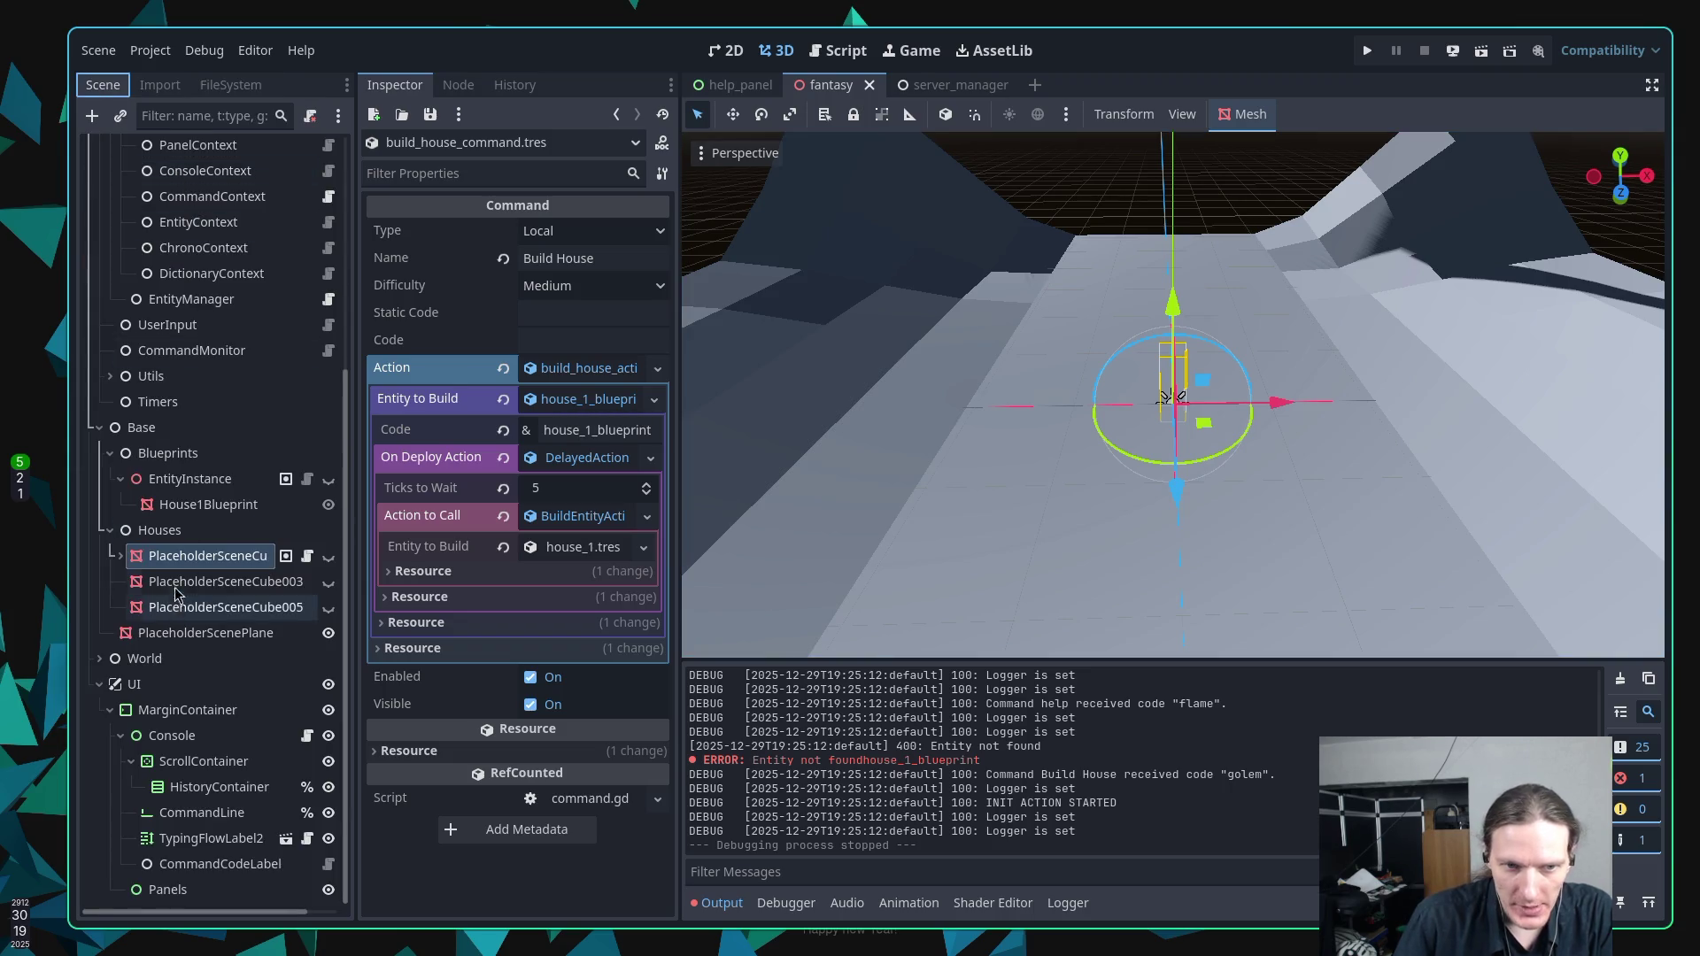
Inspect EntityInstance and House1Blueprint, then select EntityManager to view its Action Context and script.
left_click(189, 483)
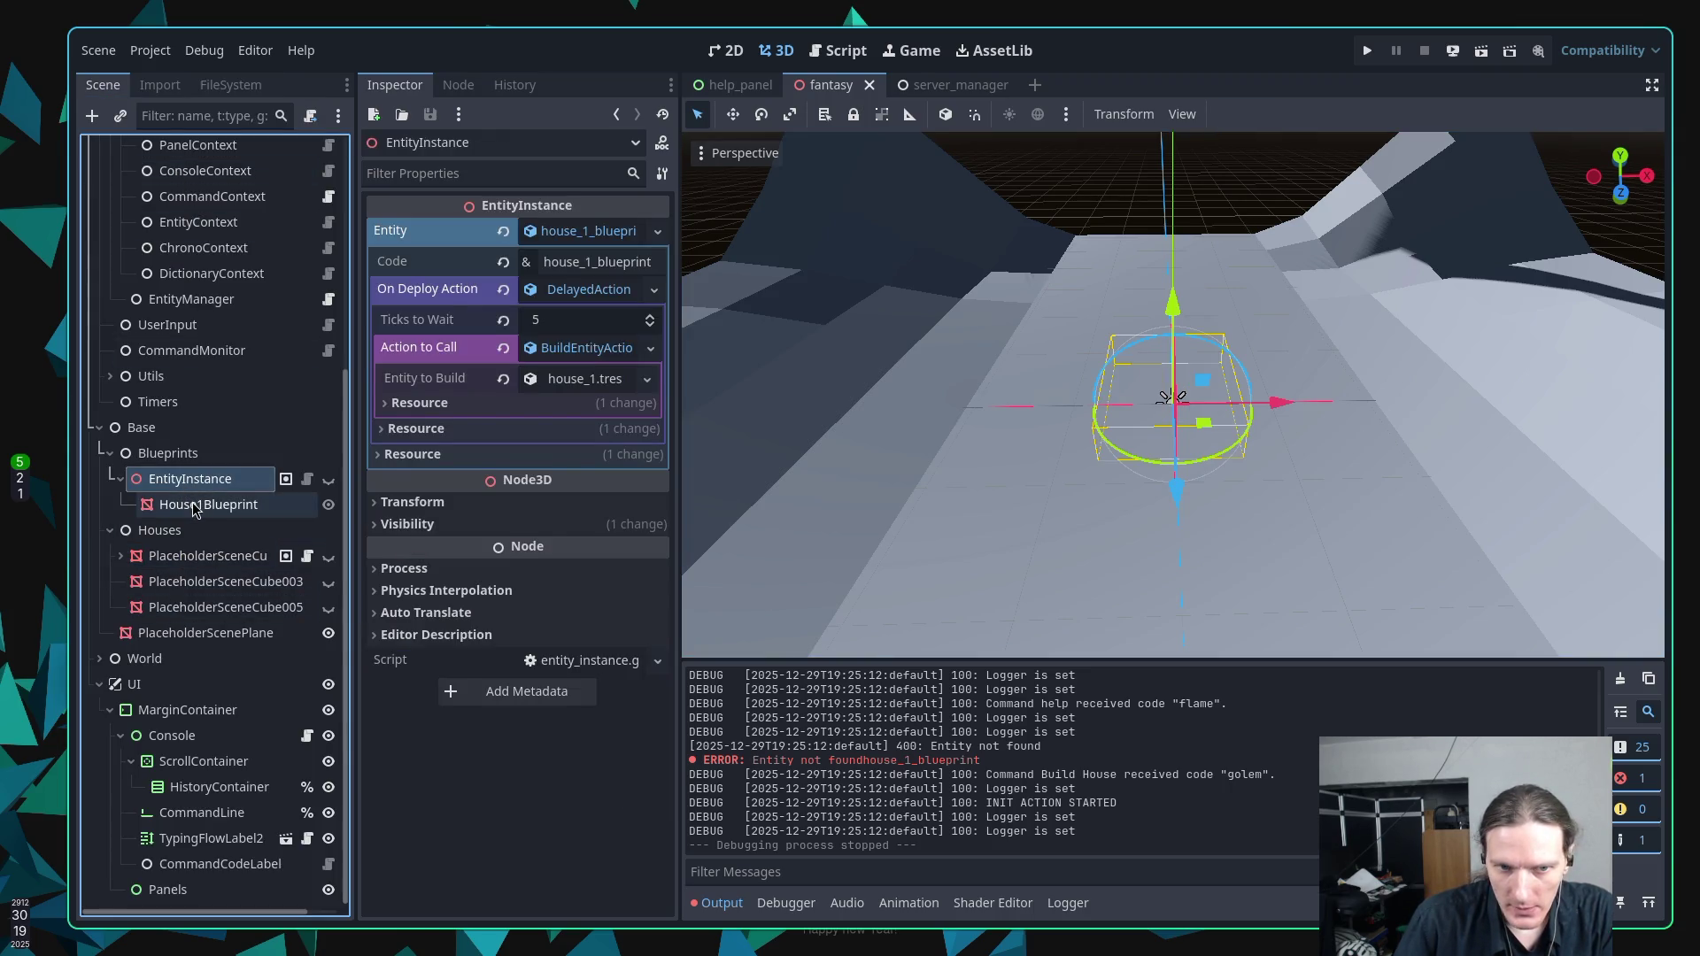
left_click(209, 501)
left_click(206, 482)
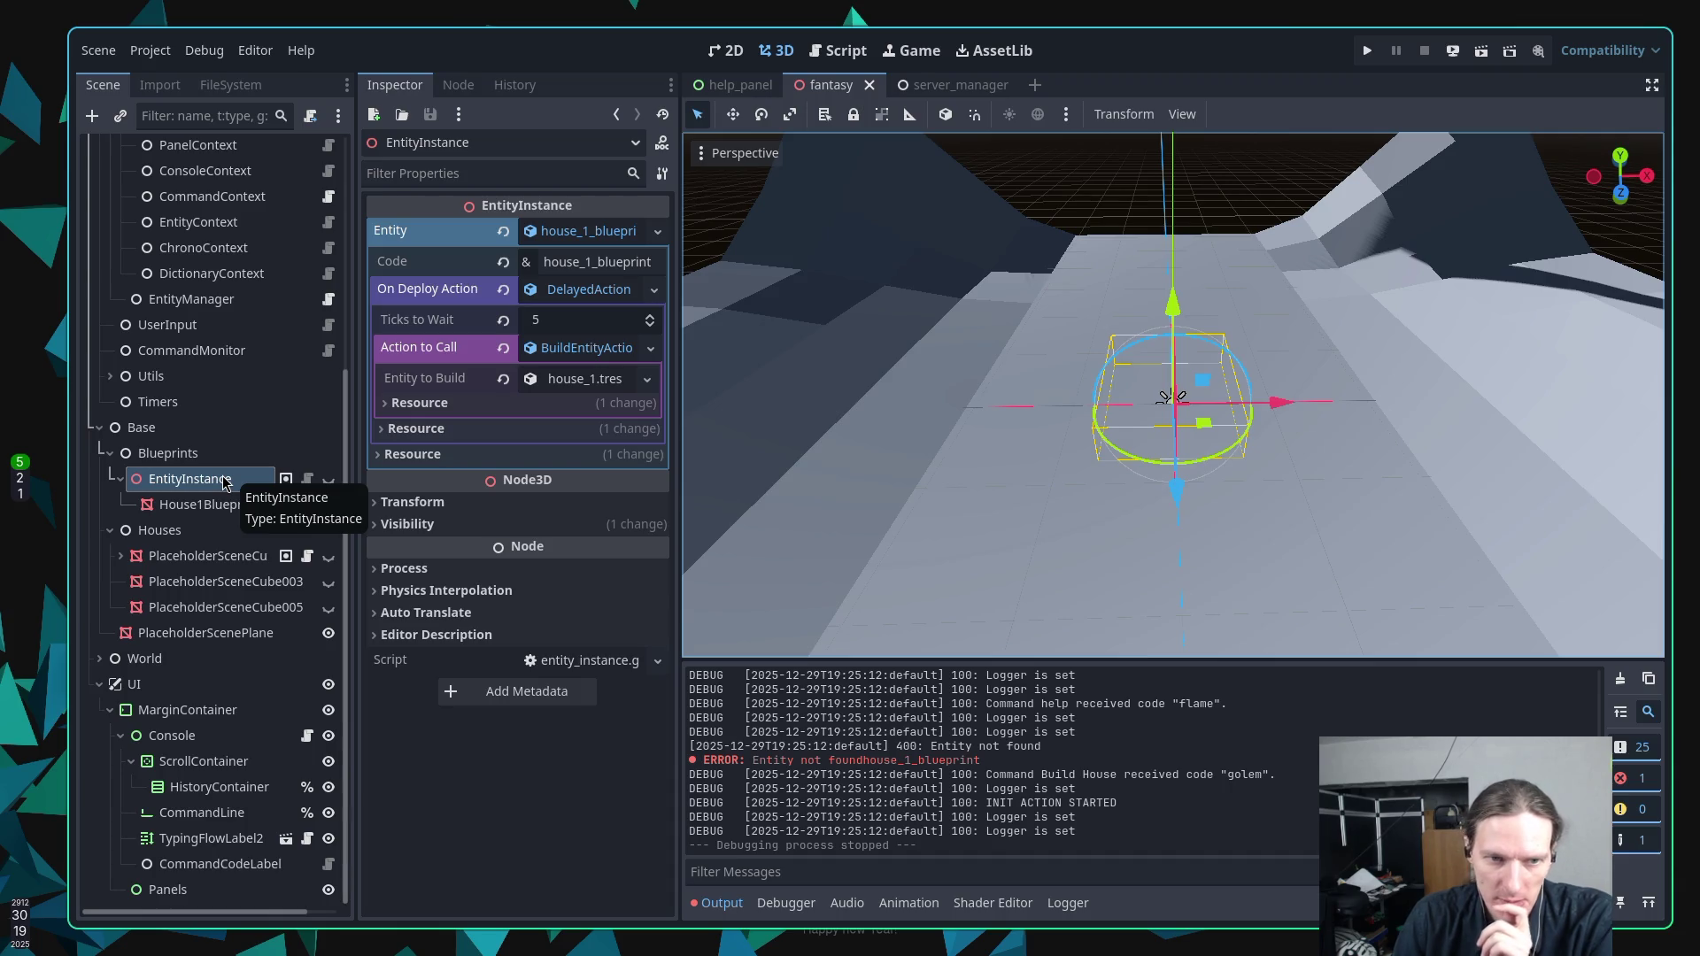
scroll(217, 487, "up", 5)
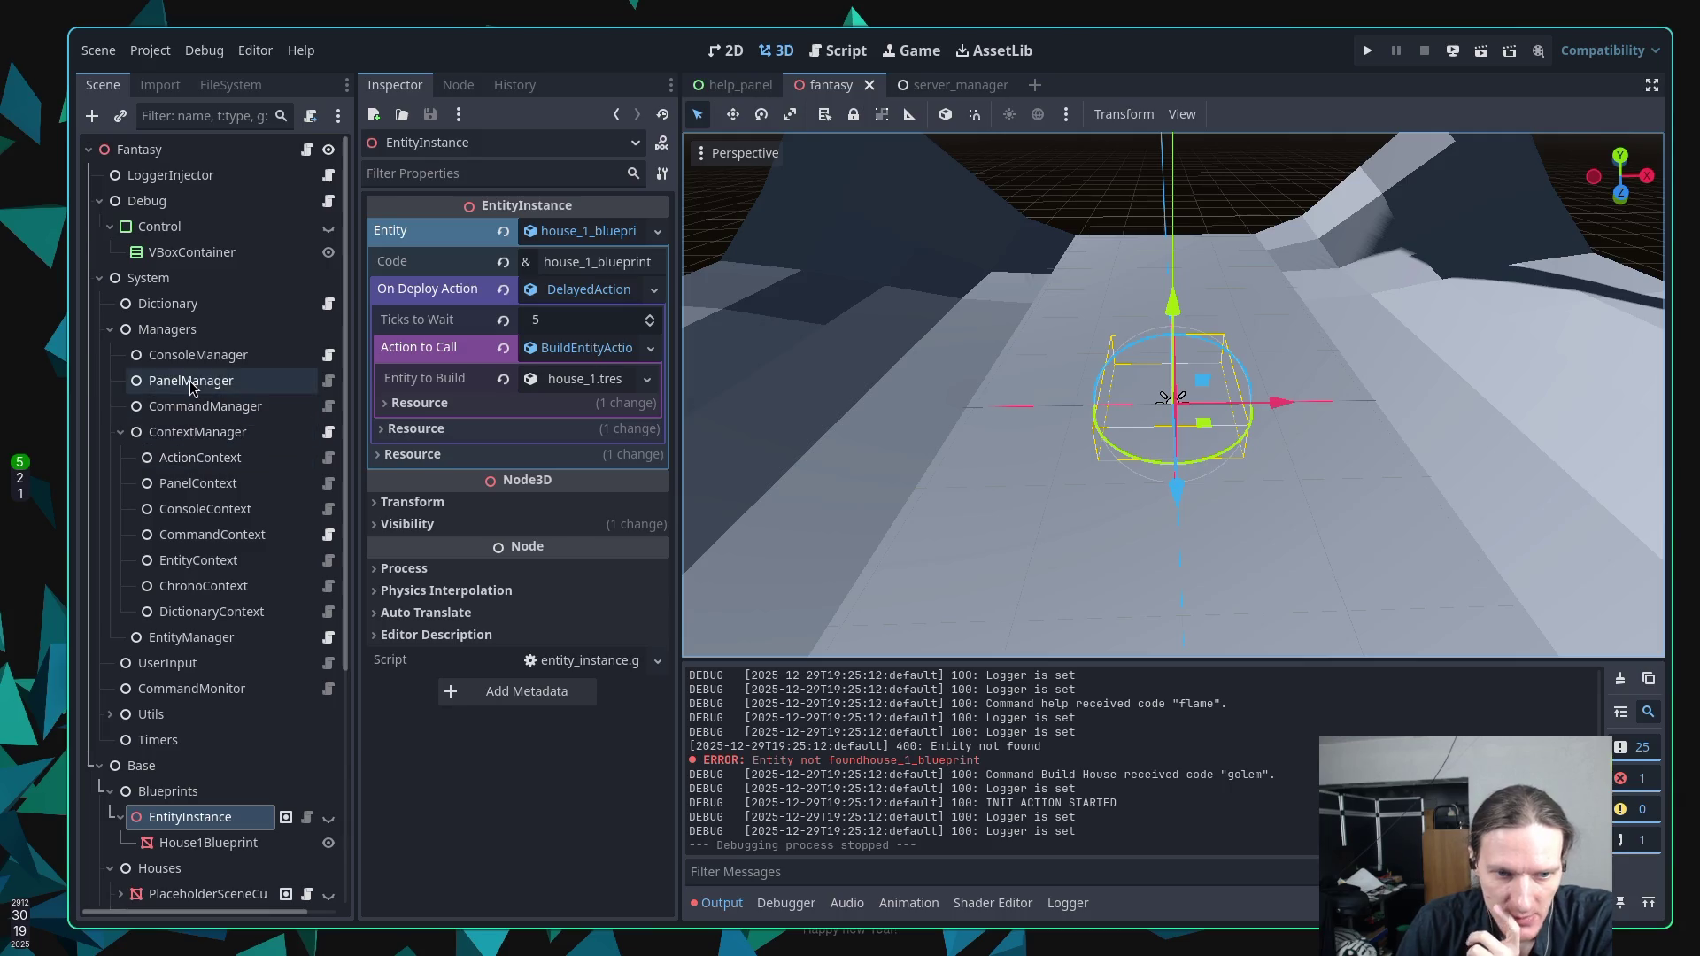
left_click(193, 637)
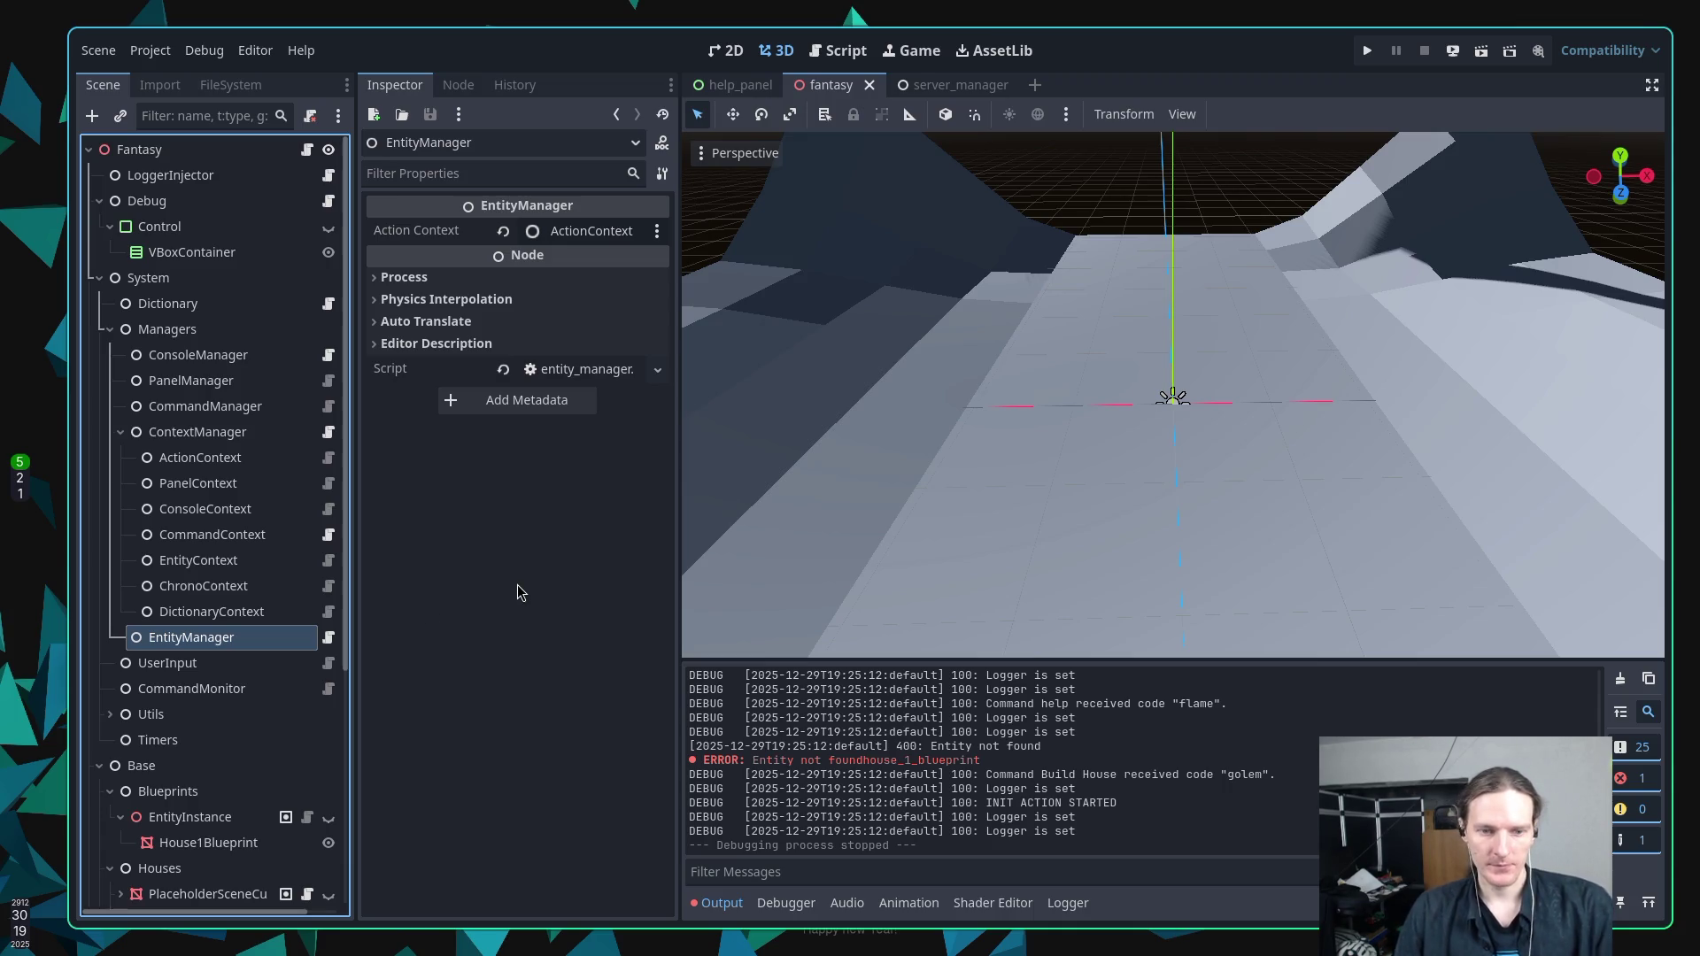
Open entity_manager.gd in Neovim with the Telescope file finder ('entity_ma').
key("super+1")
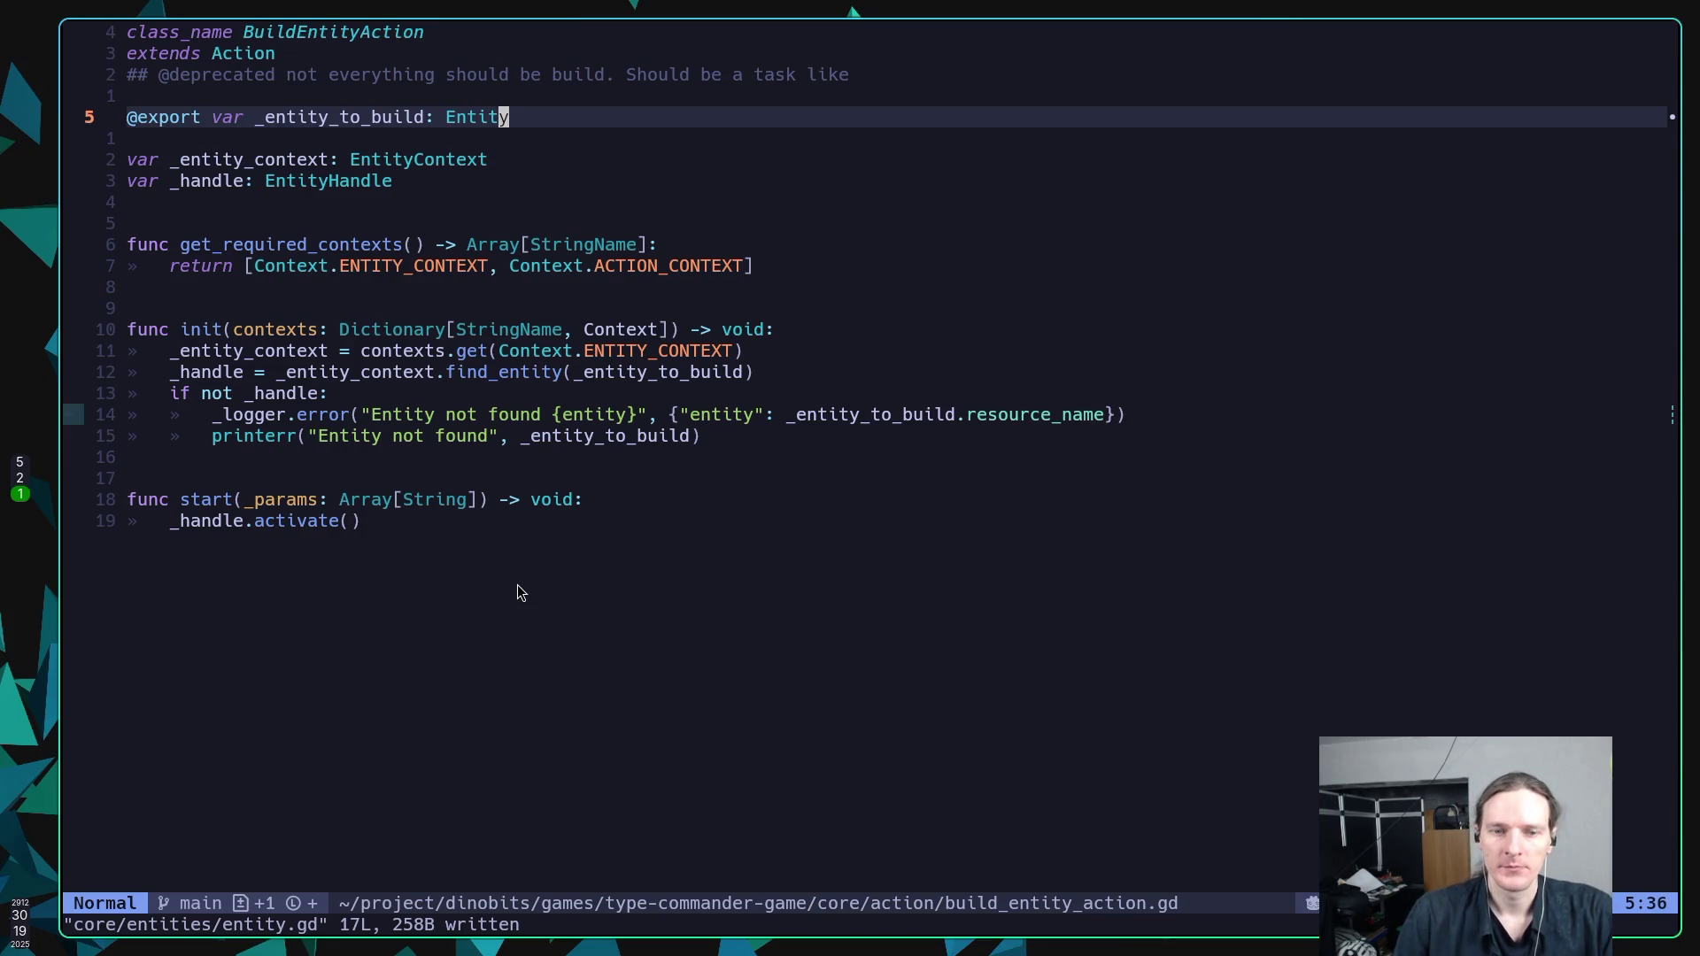
key("space")
type("sfen")
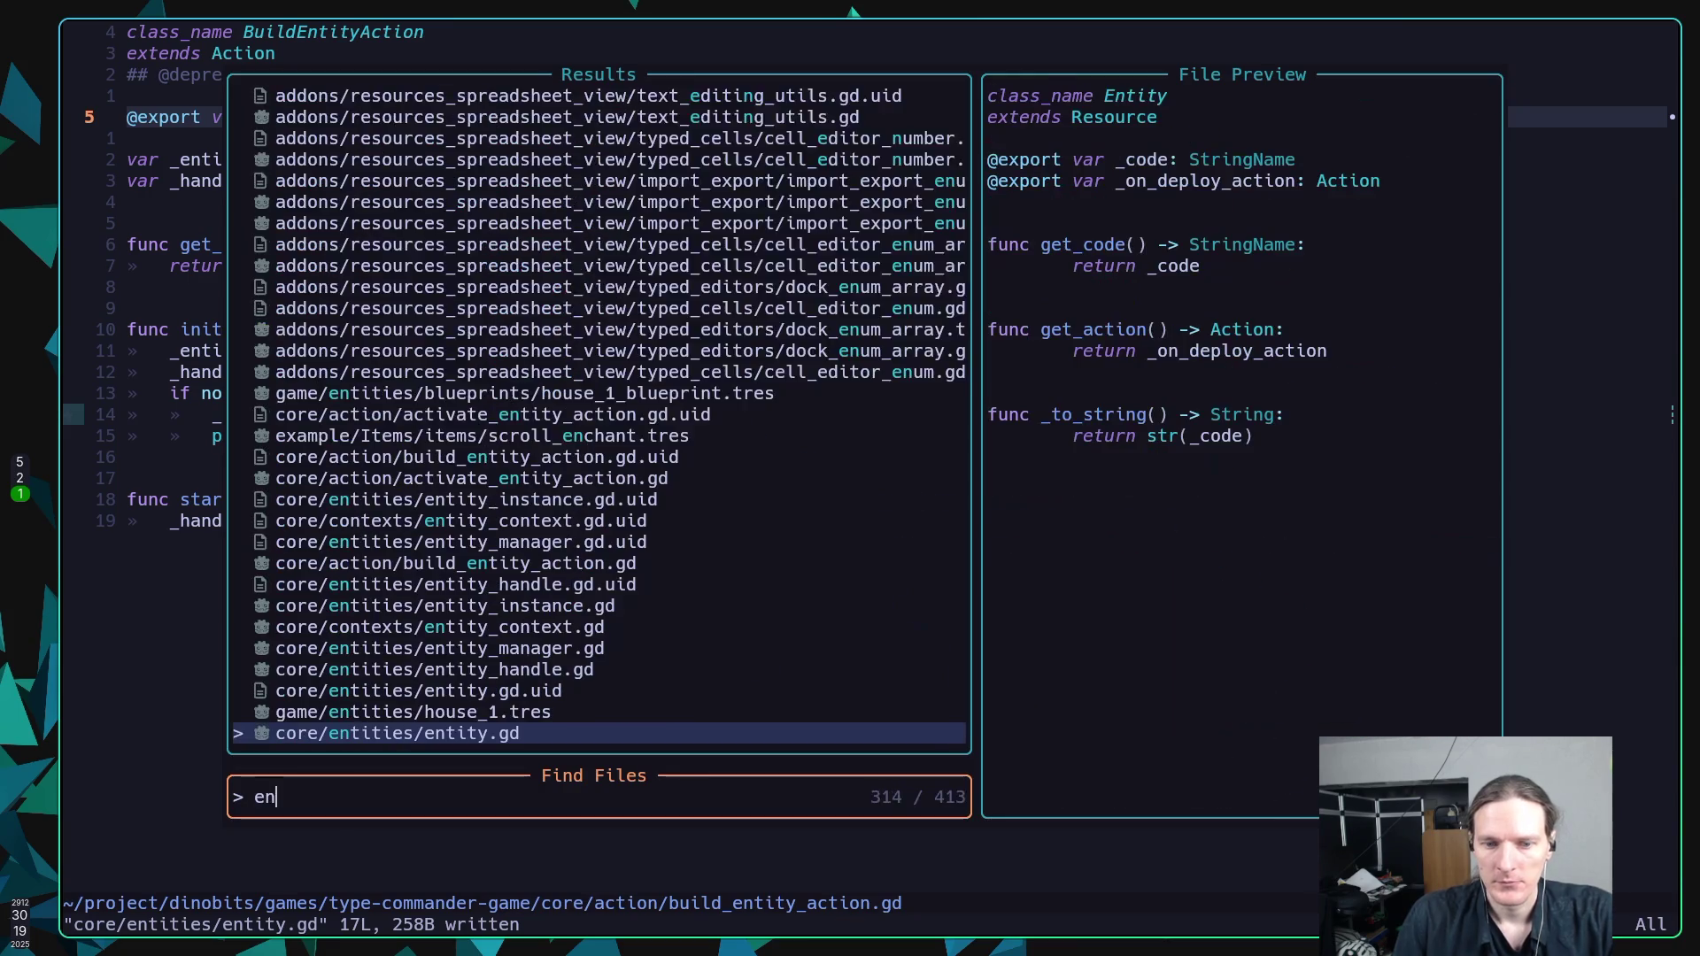
type("tity_ma")
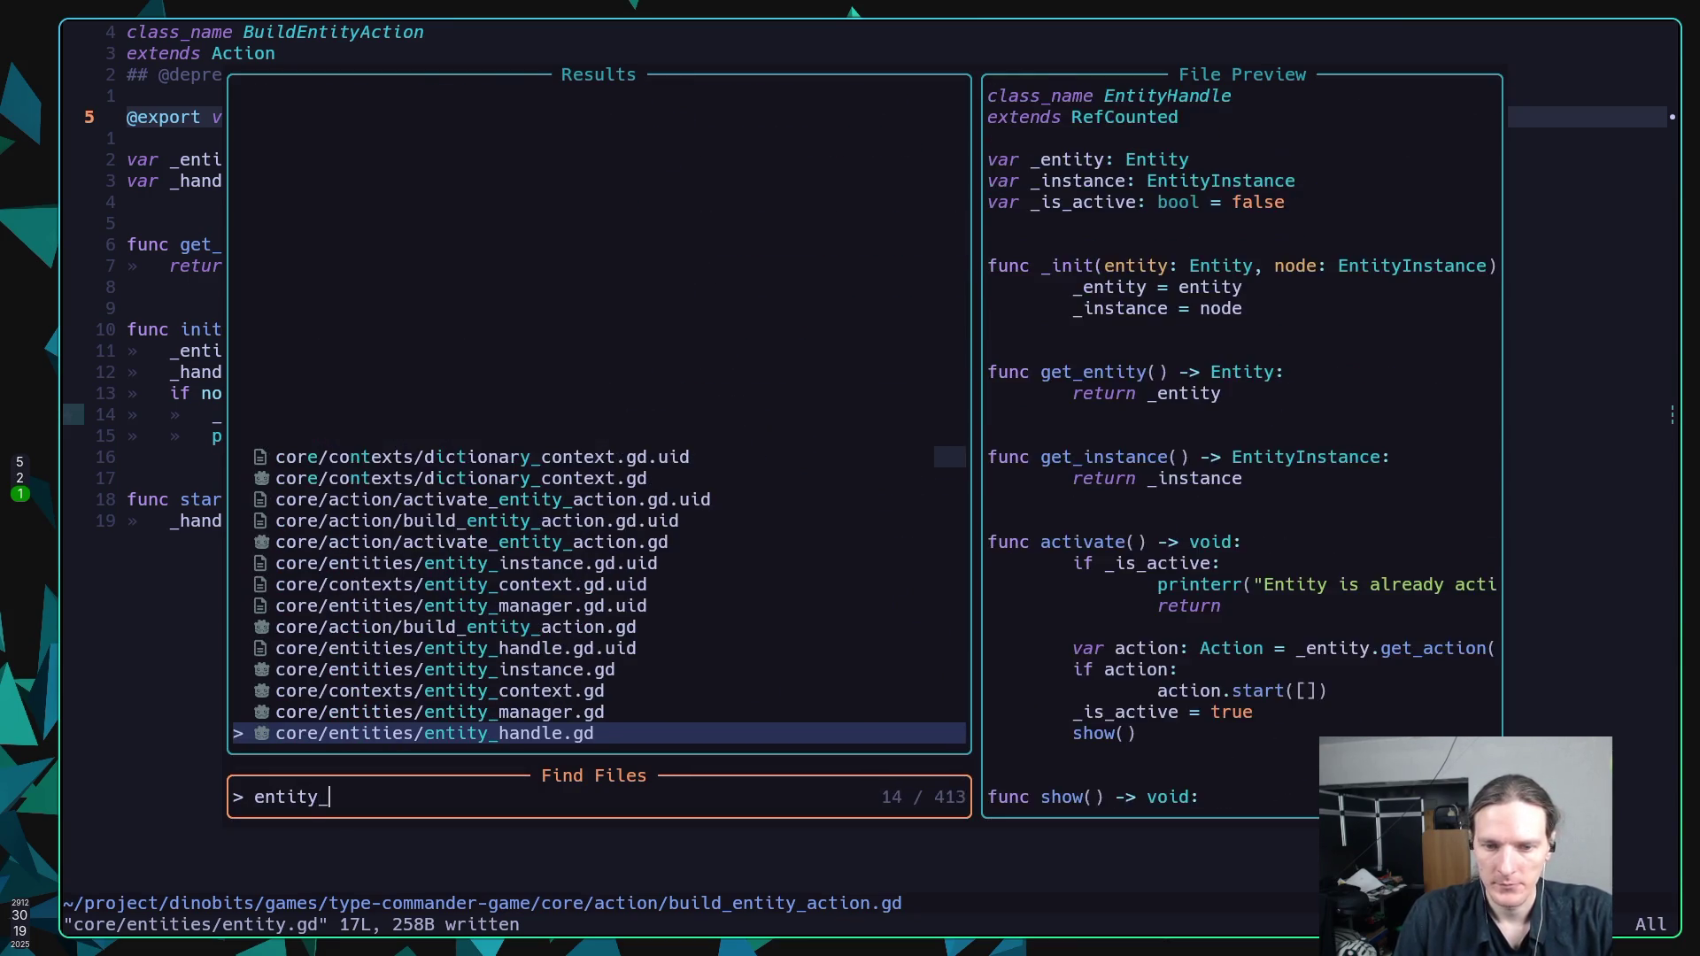
key("Return")
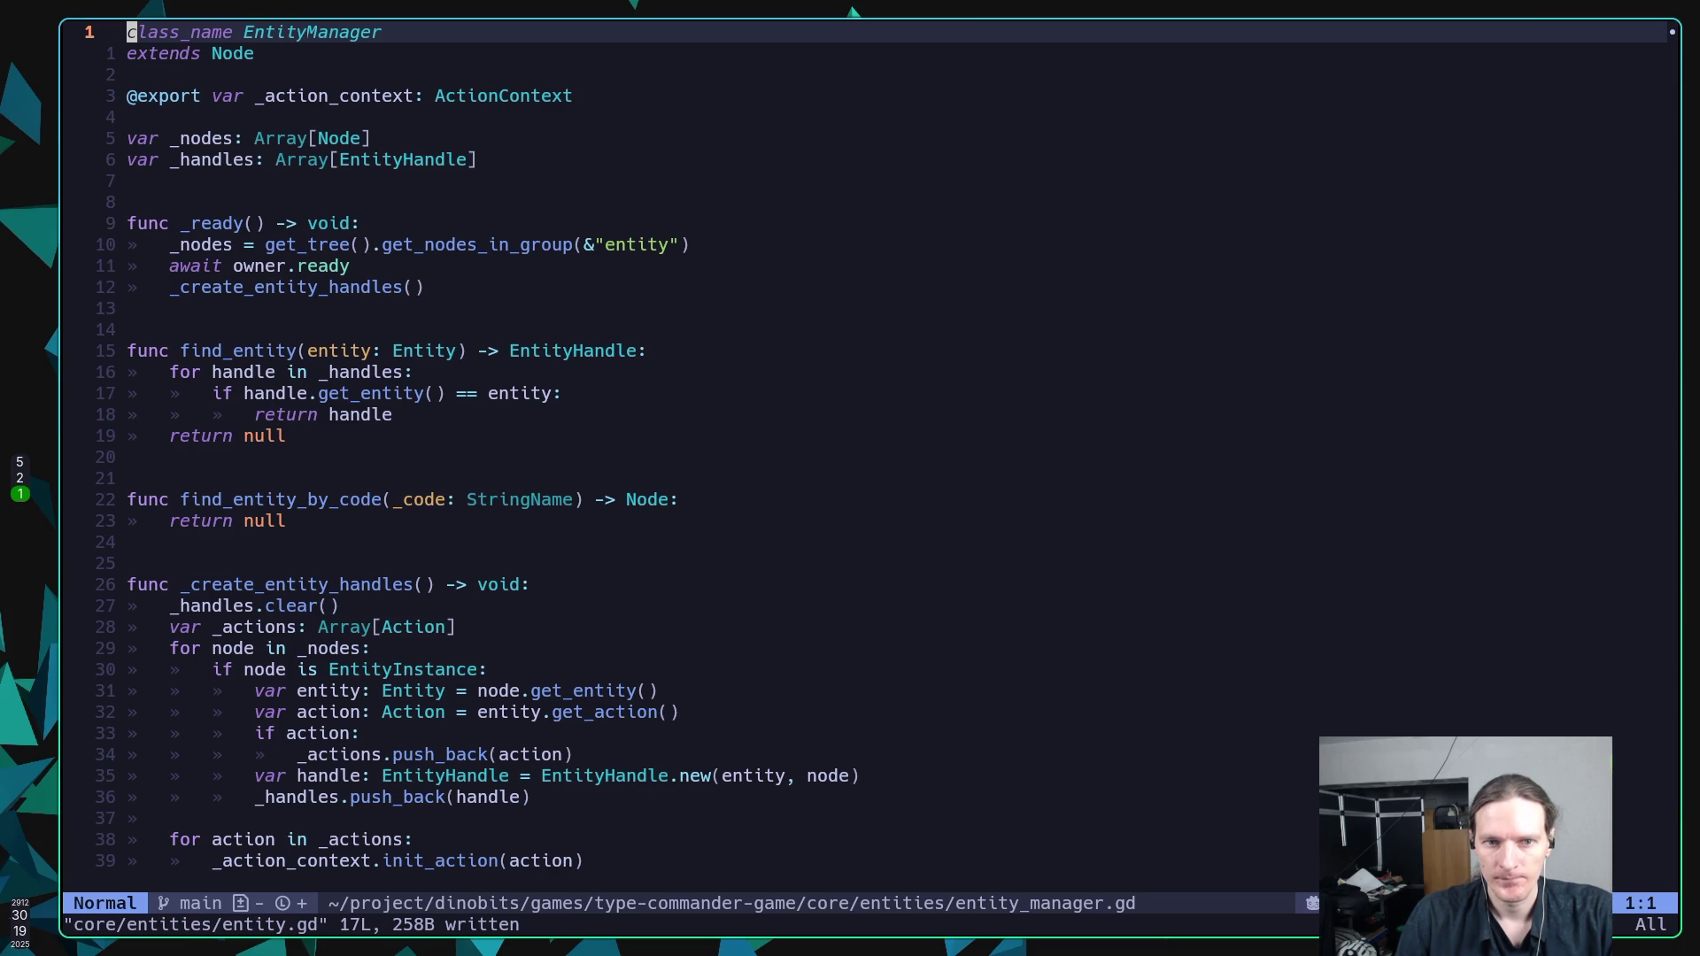
Move the entity group-gathering line below await owner.ready in _ready() and save.
key("j")
key("7")
key("j")
key("6")
key("j")
key("j")
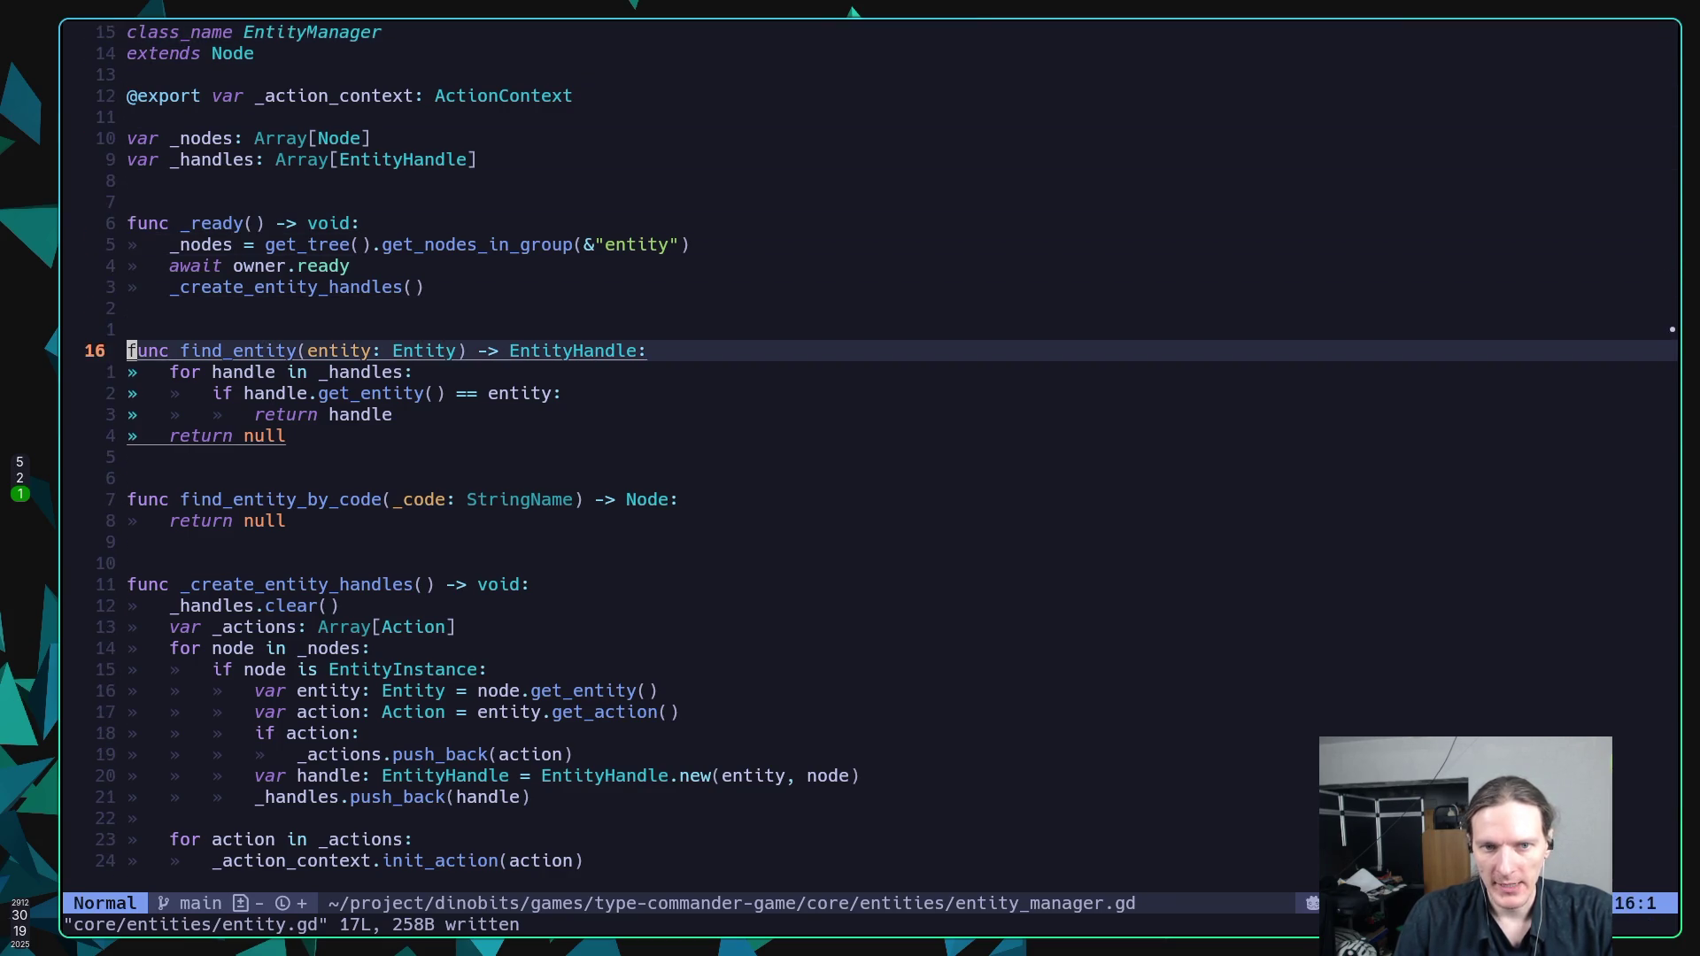
key("j")
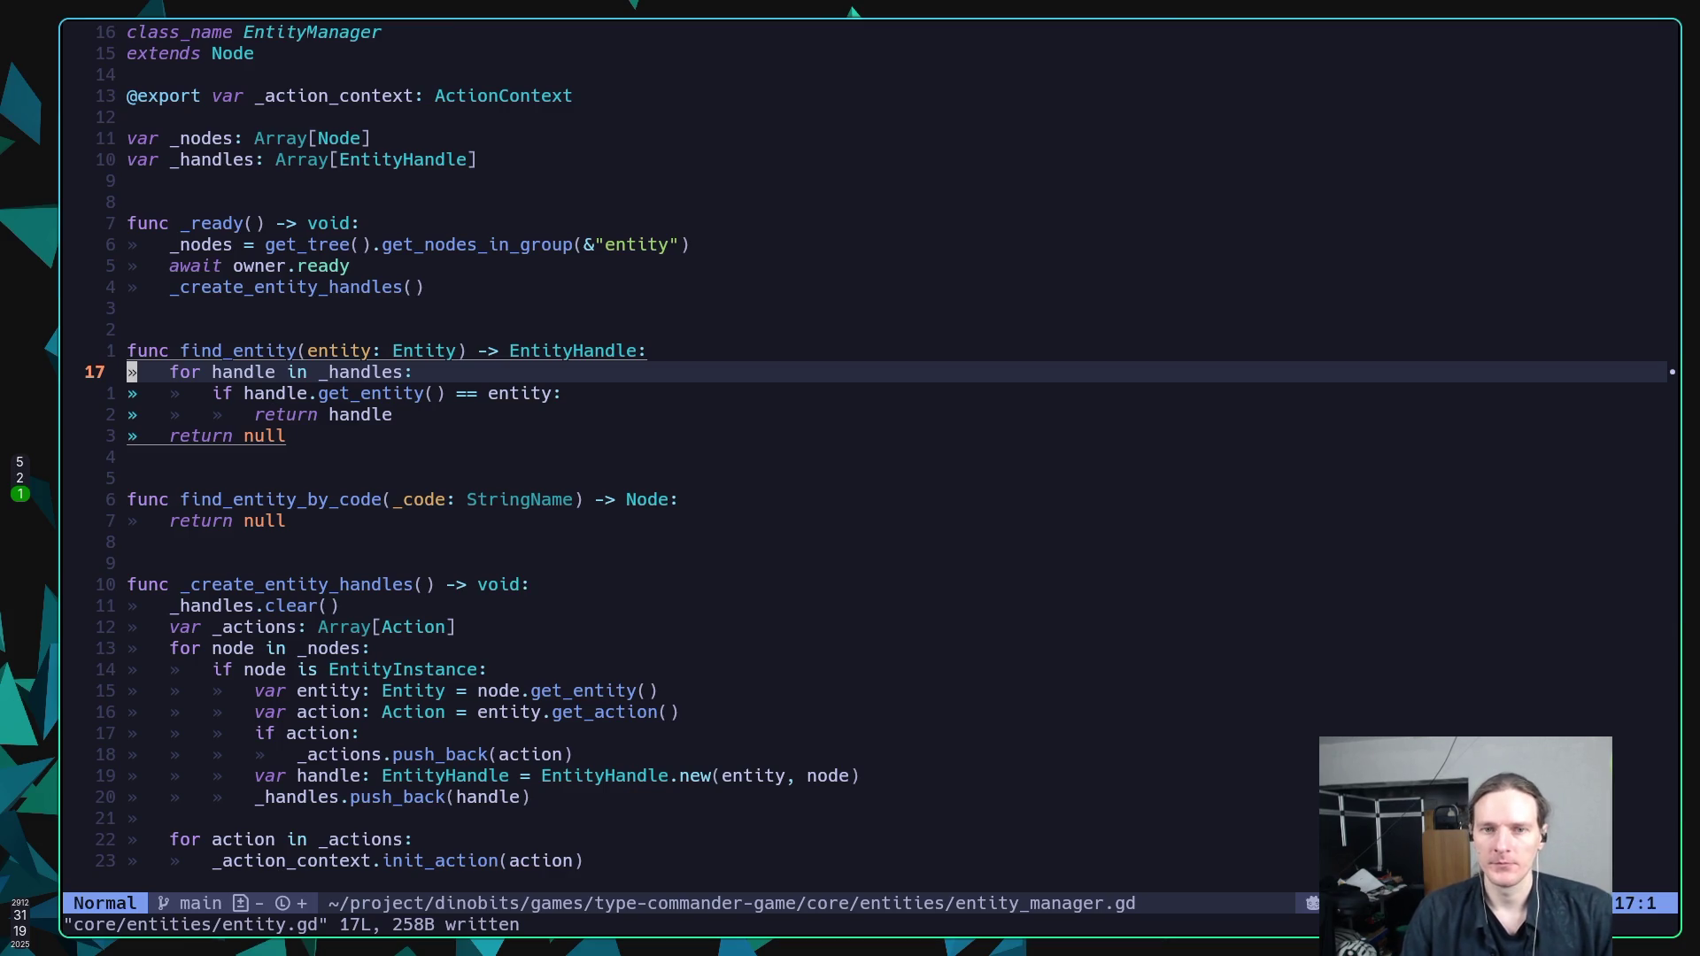
key("k")
key("k")
key("k")
key("d")
key("d")
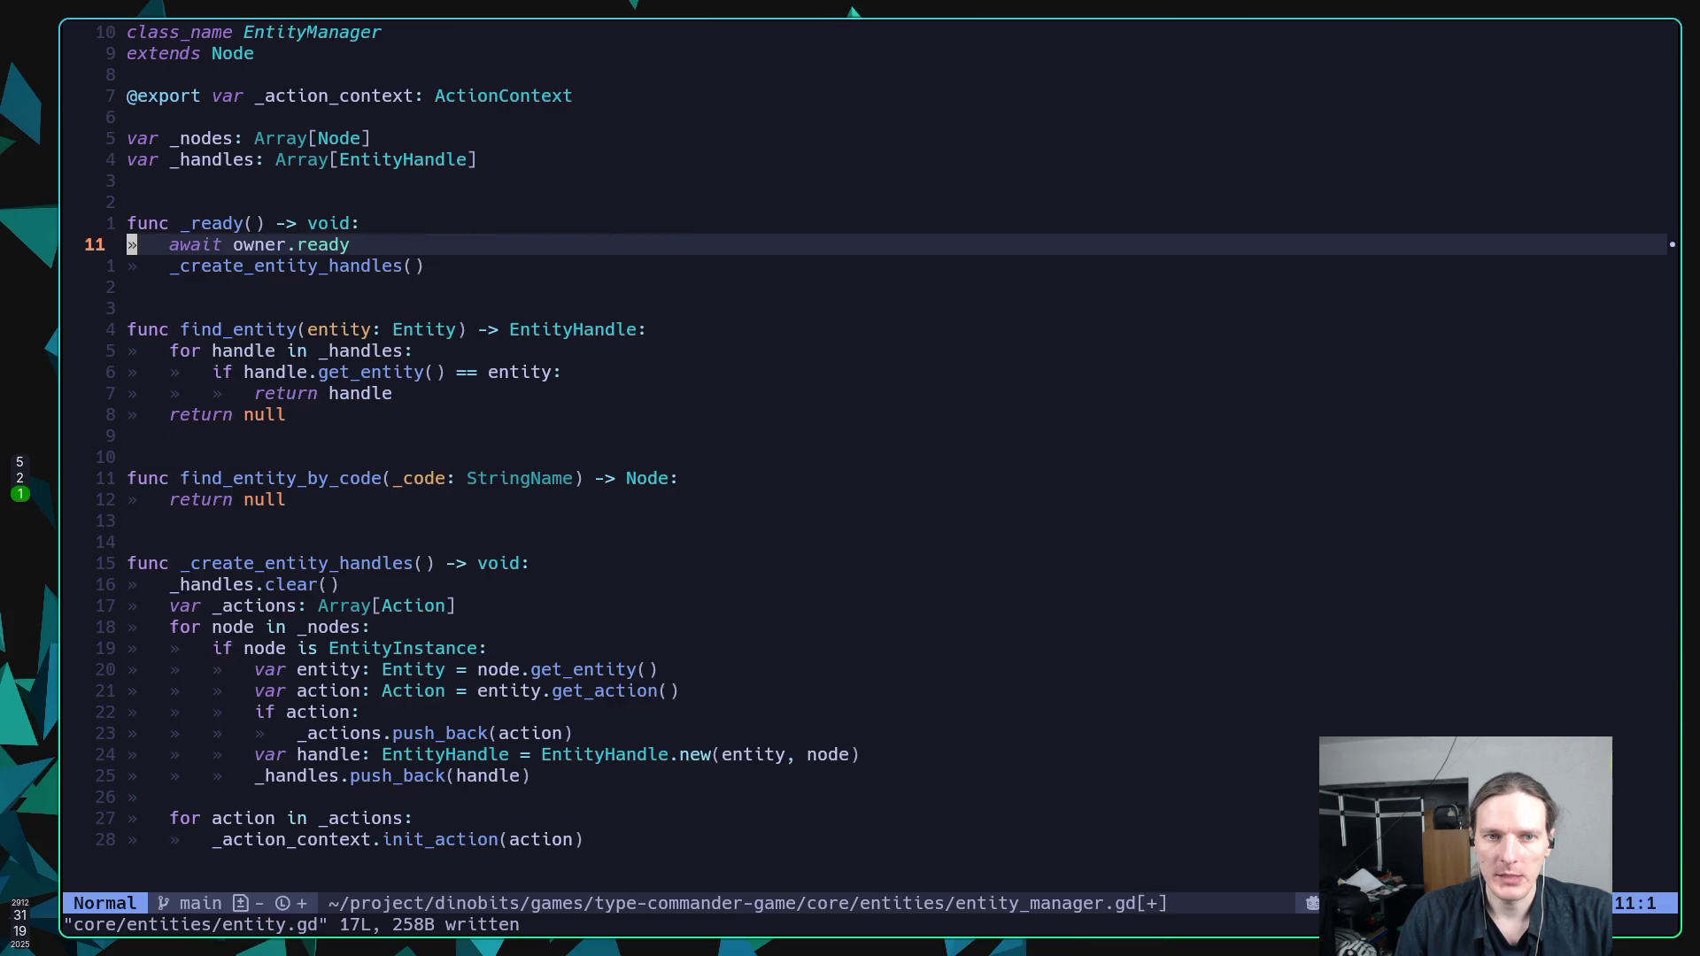
type("p")
type(":w")
key("Return")
key("super+5")
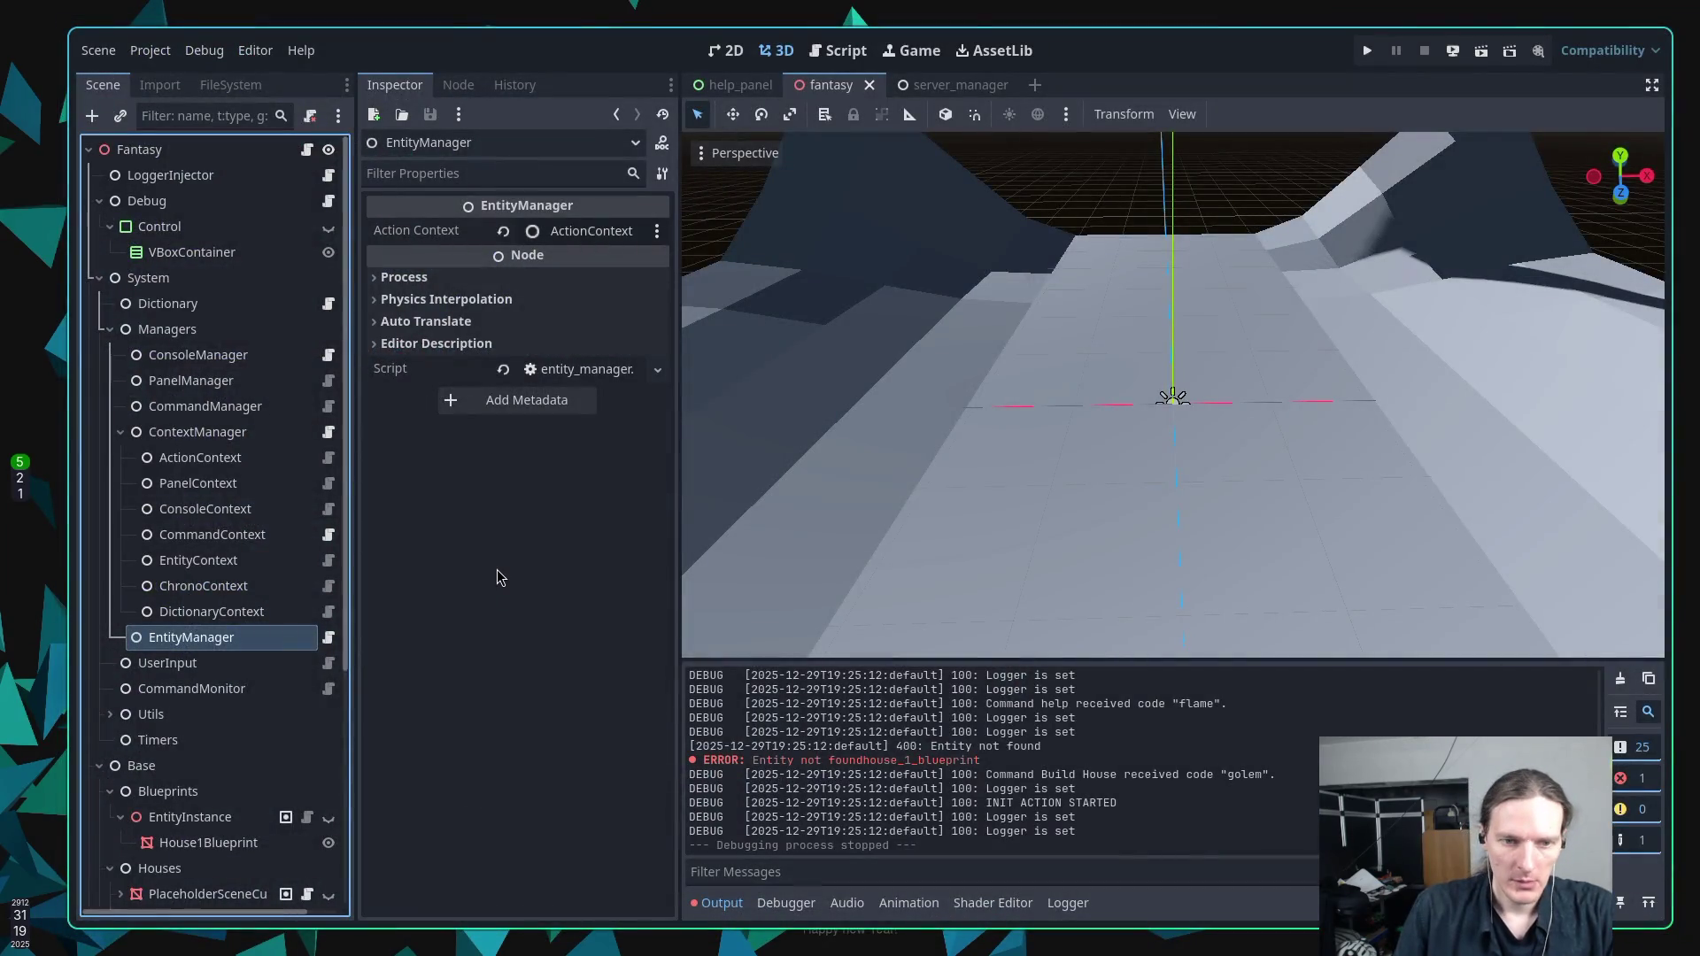
Verify EntityInstance is in the 'entity' group, then run the game.
left_click(186, 817)
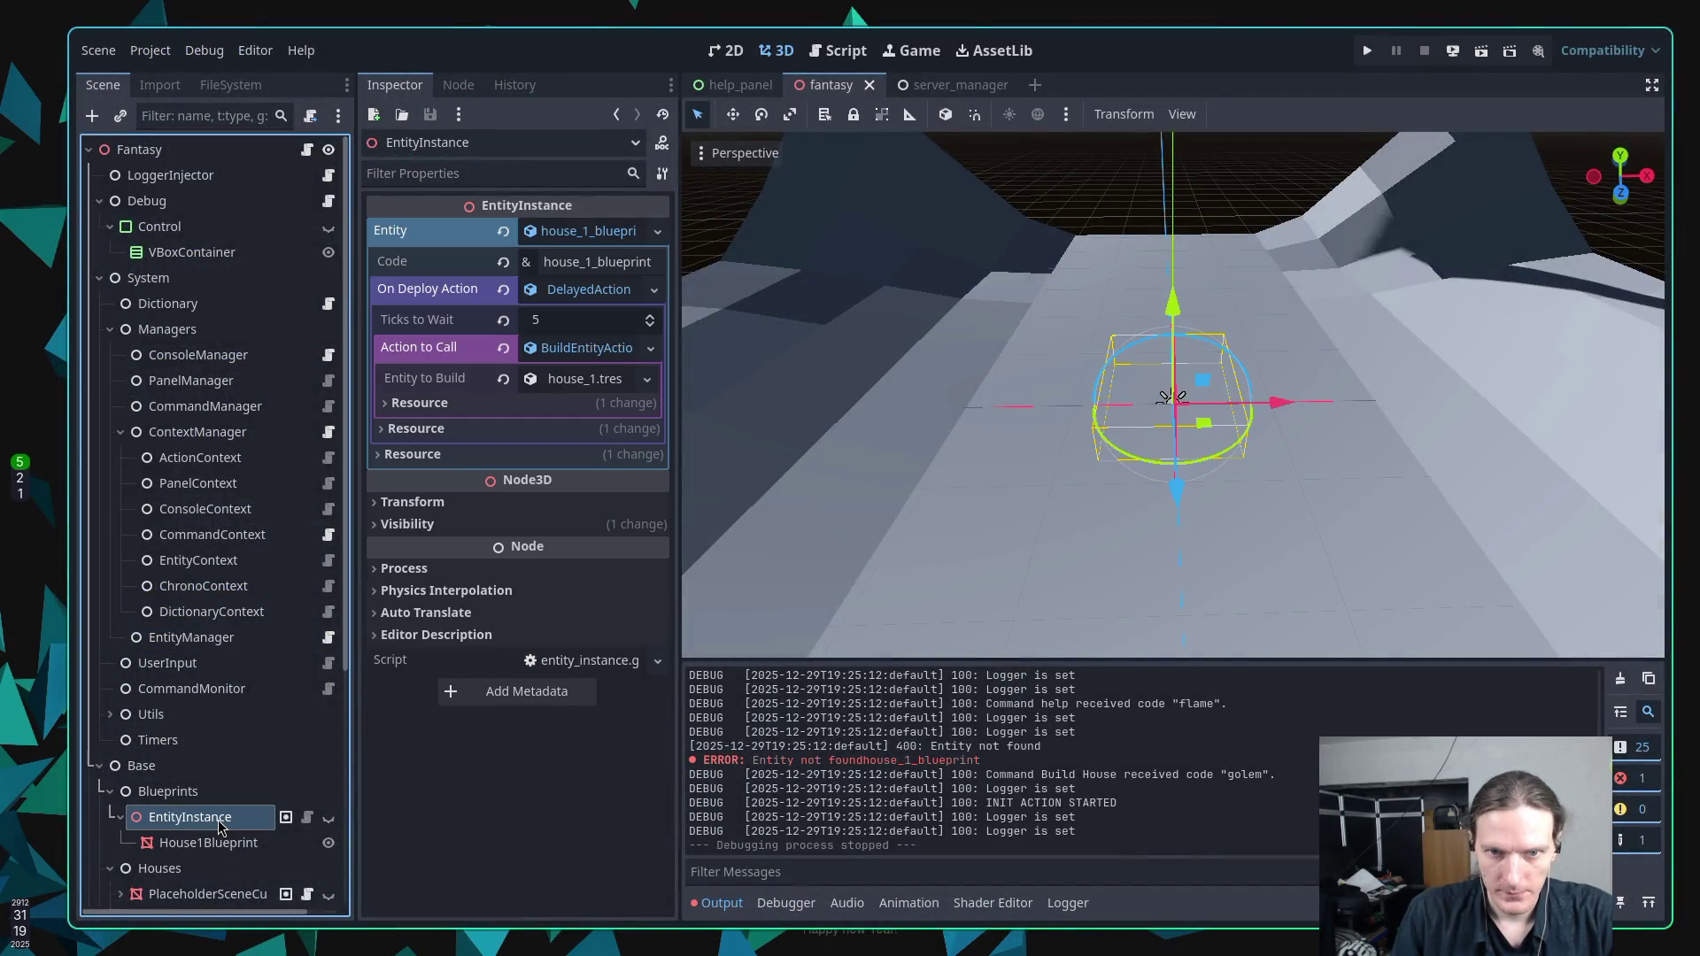
left_click(461, 88)
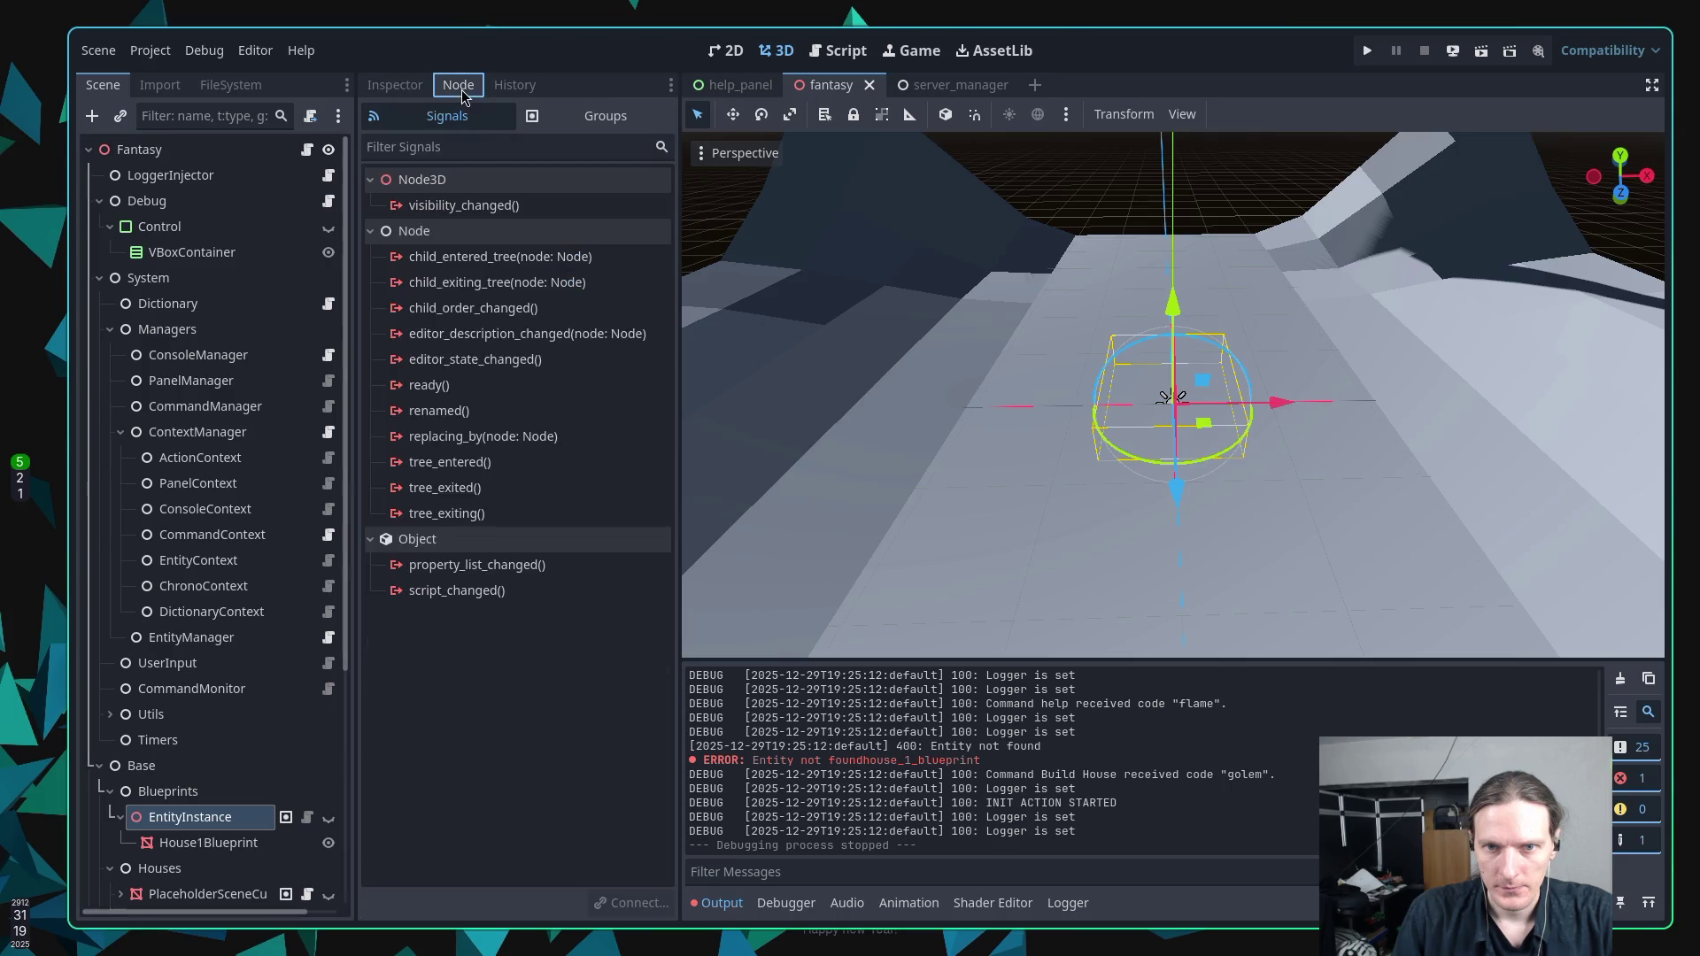
left_click(605, 116)
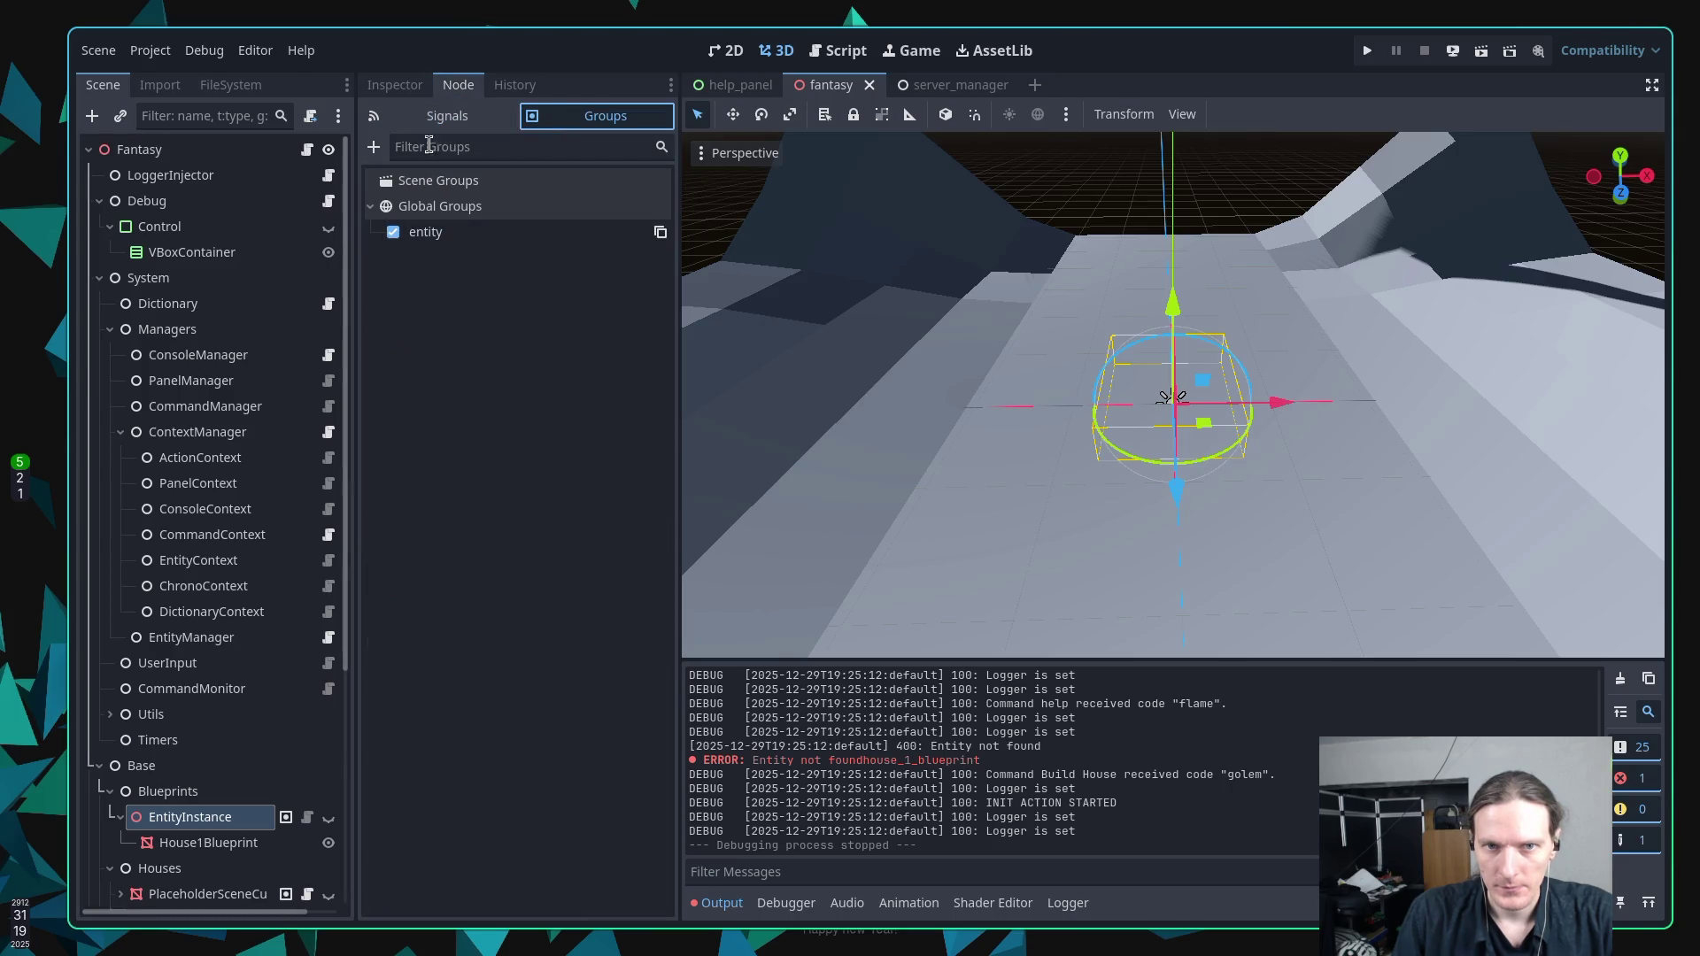
left_click(396, 89)
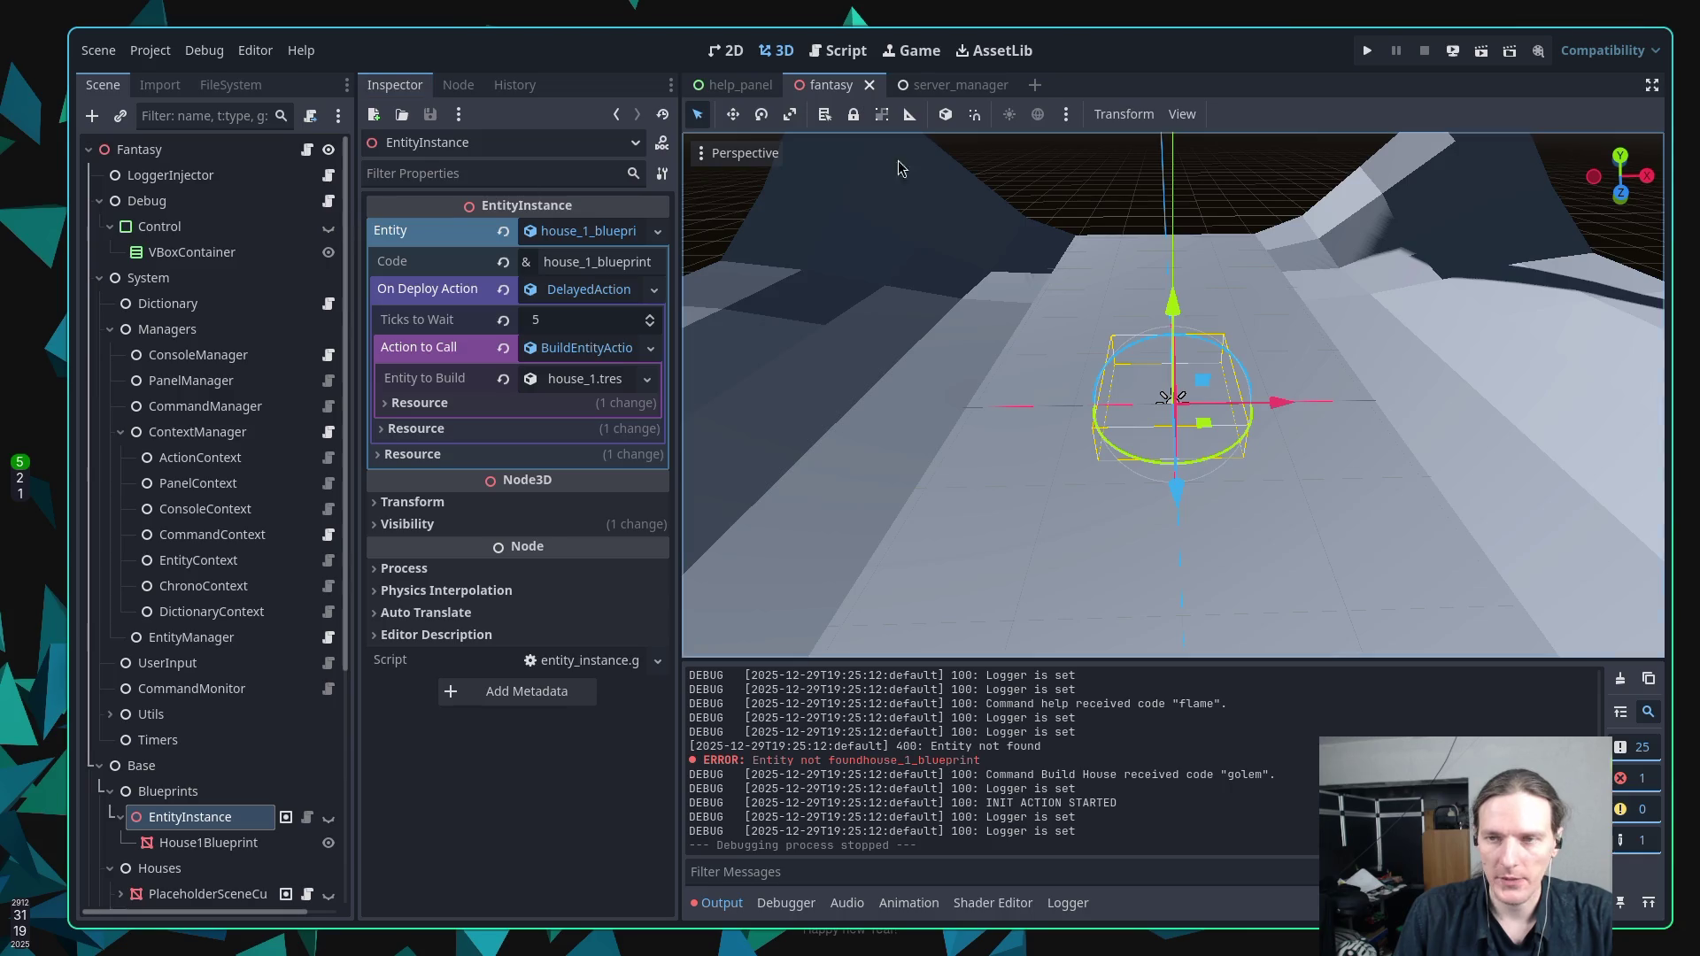
left_click(1368, 51)
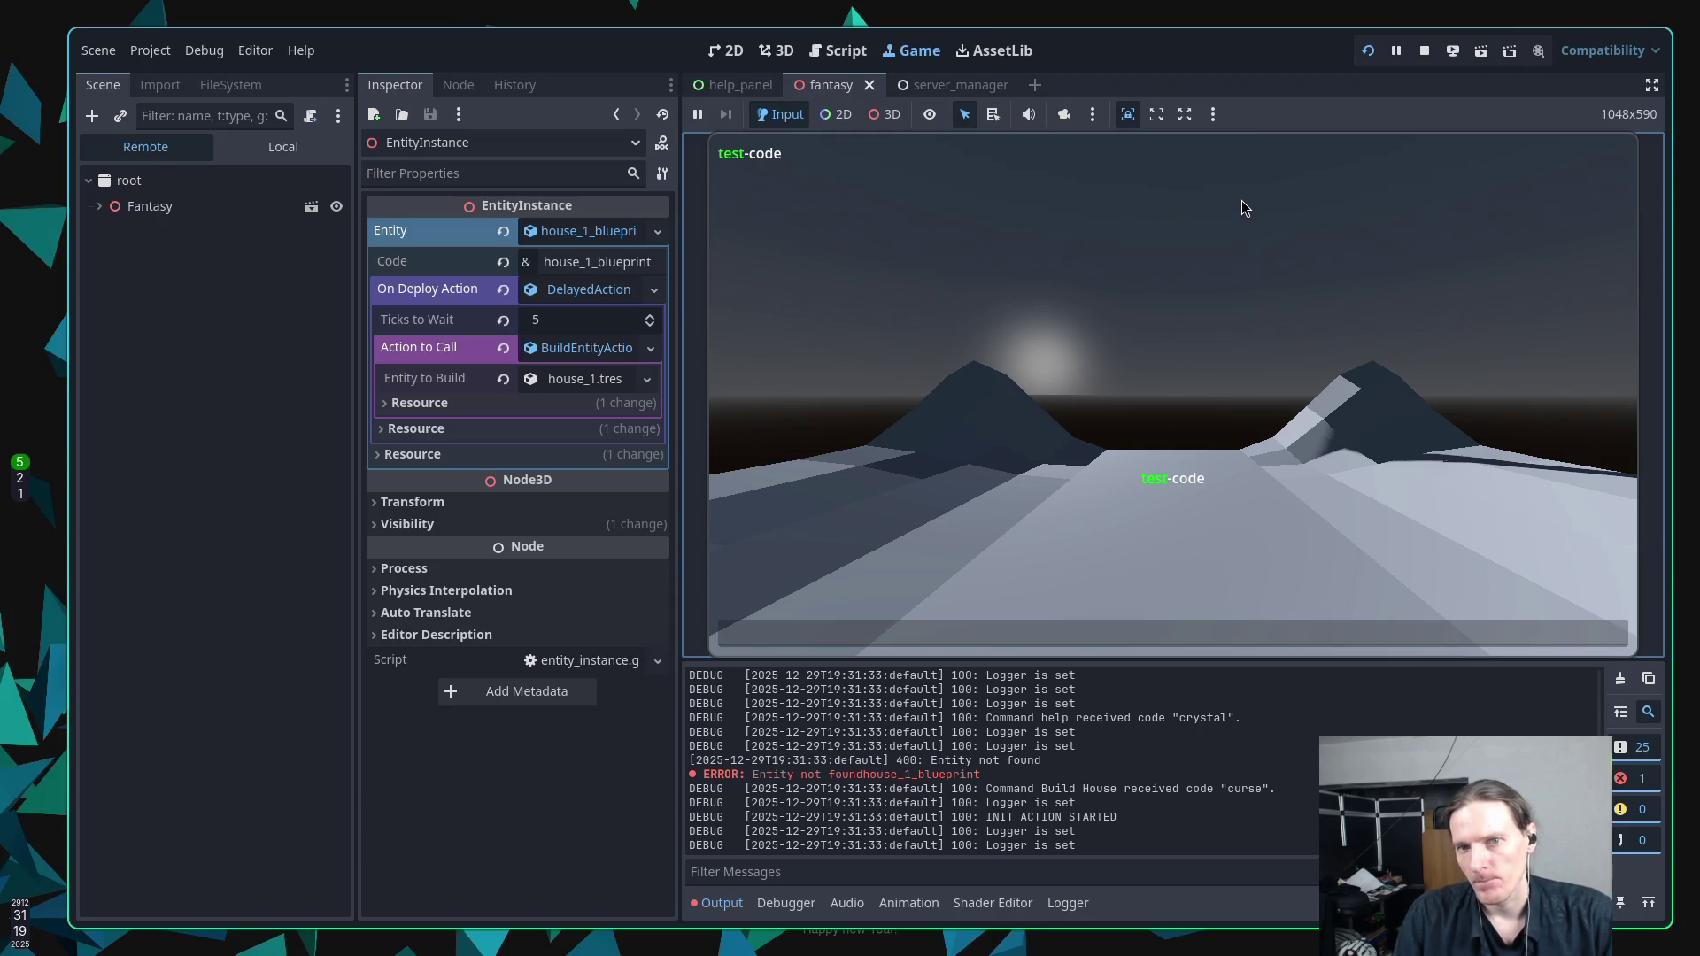
Check the entity's Code value house_1_blueprint and stop the running game.
left_click(607, 262)
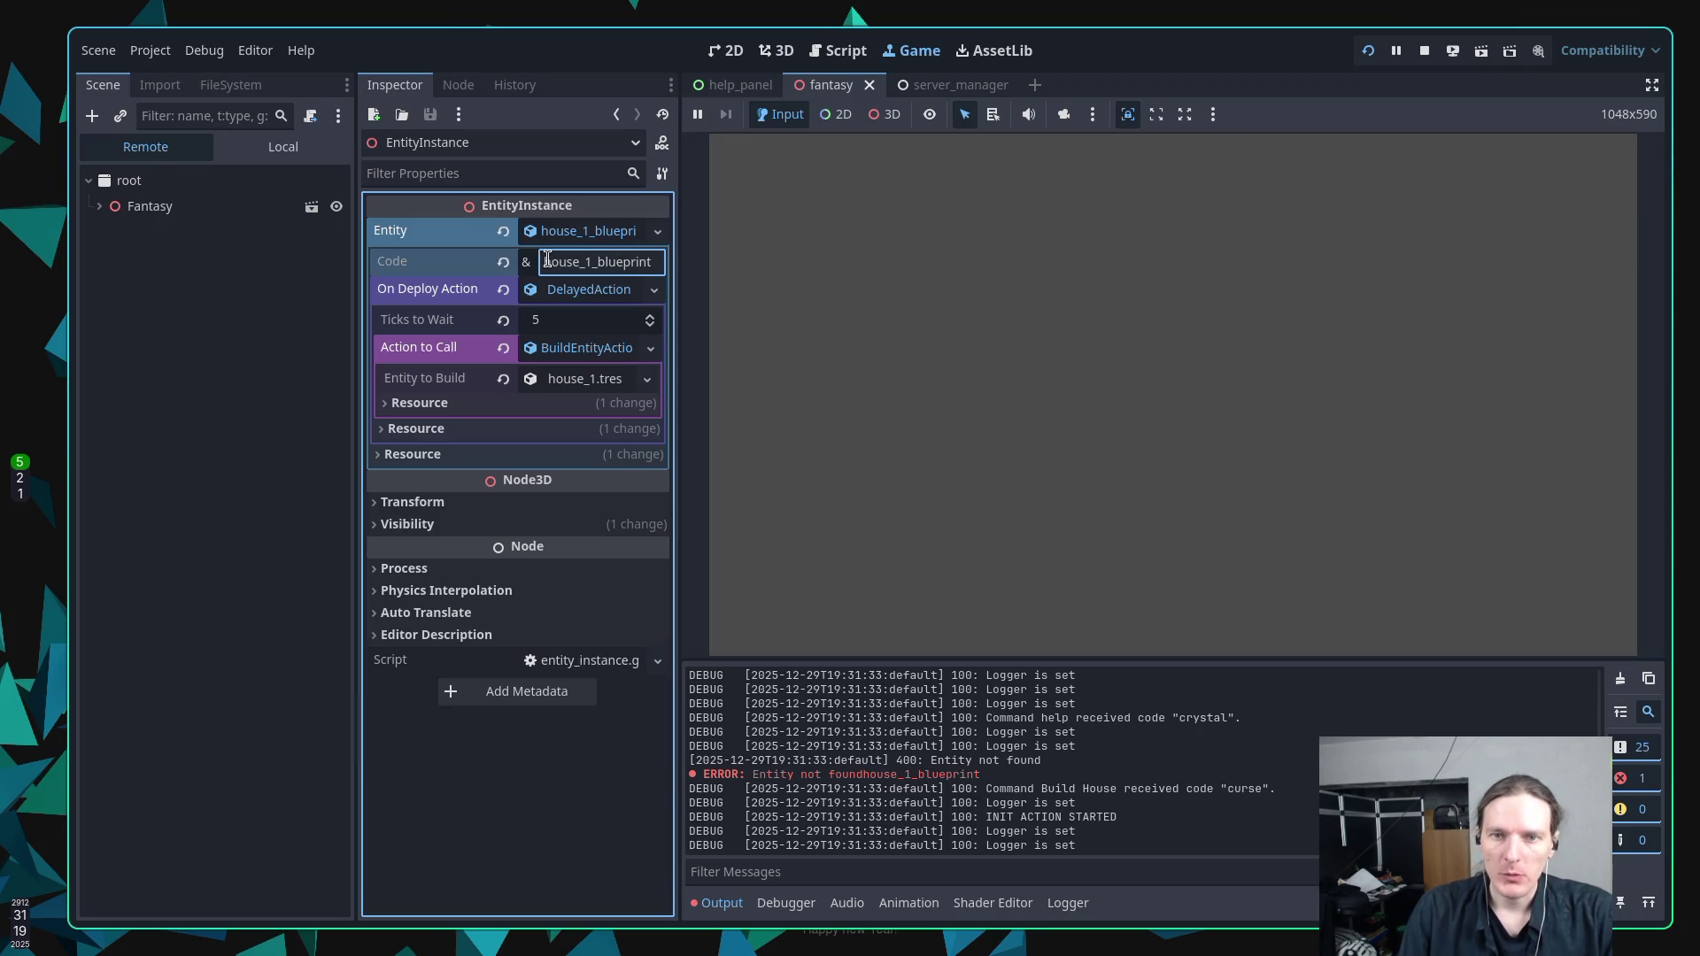
double_click(558, 262)
left_click(576, 262)
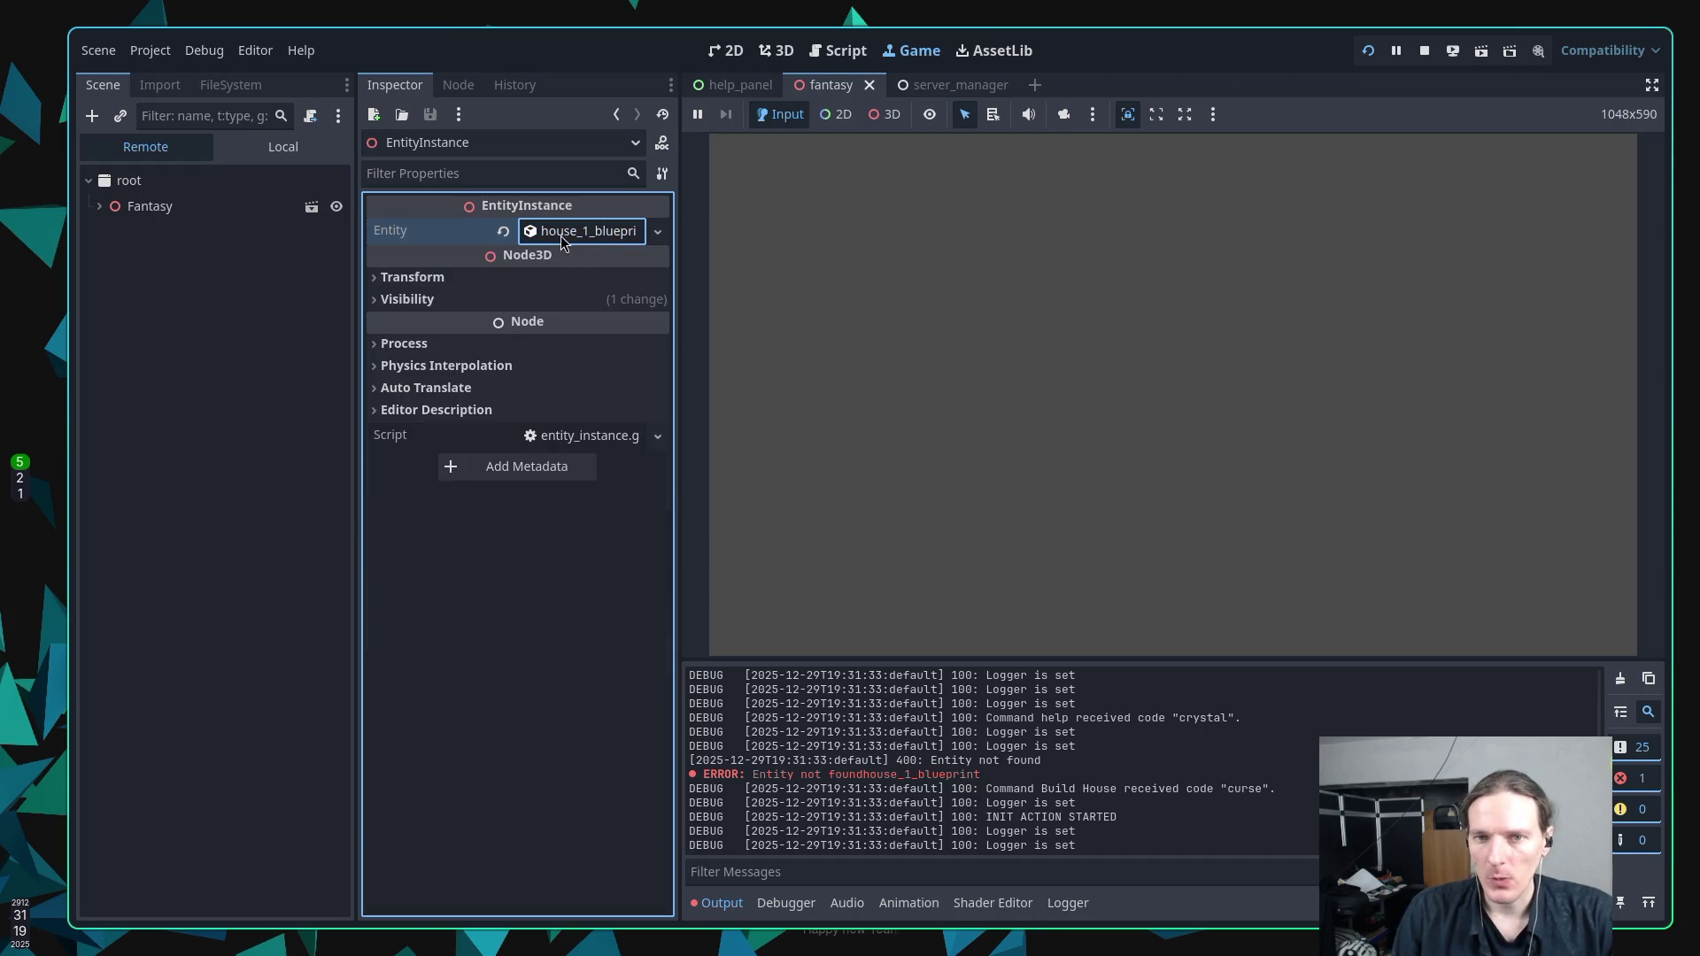
left_click(1425, 52)
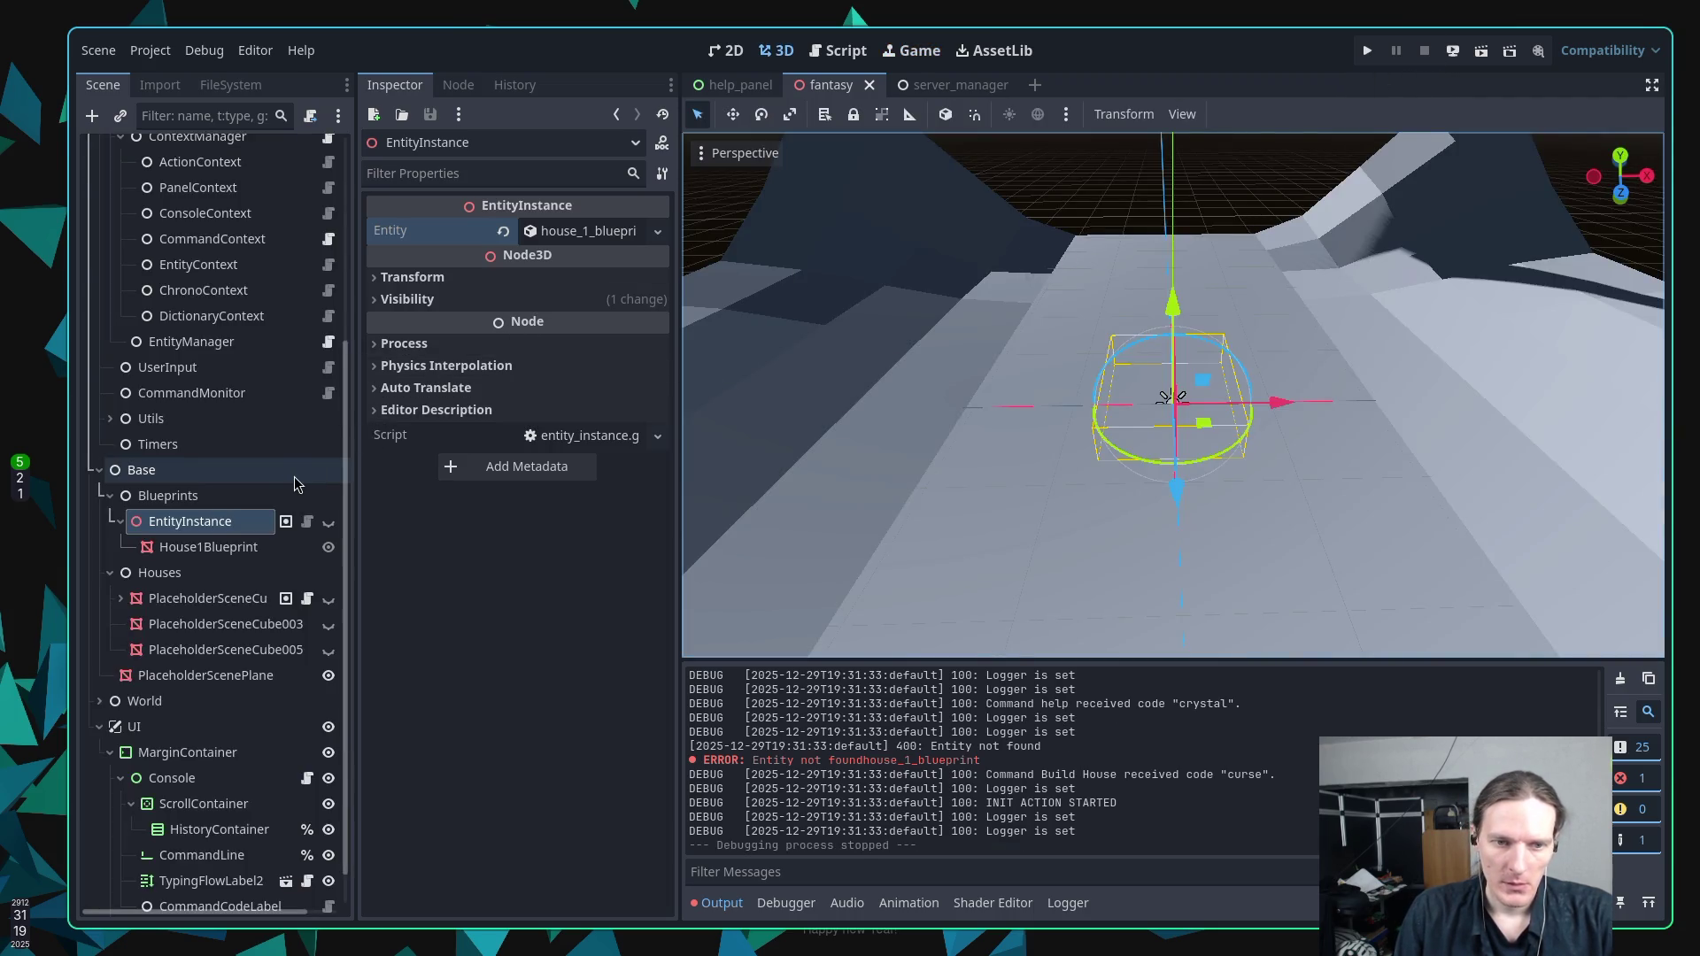
Reselect EntityInstance and dock the FileSystem tab back beside the Scene tab.
left_click(225, 540)
left_click(228, 527)
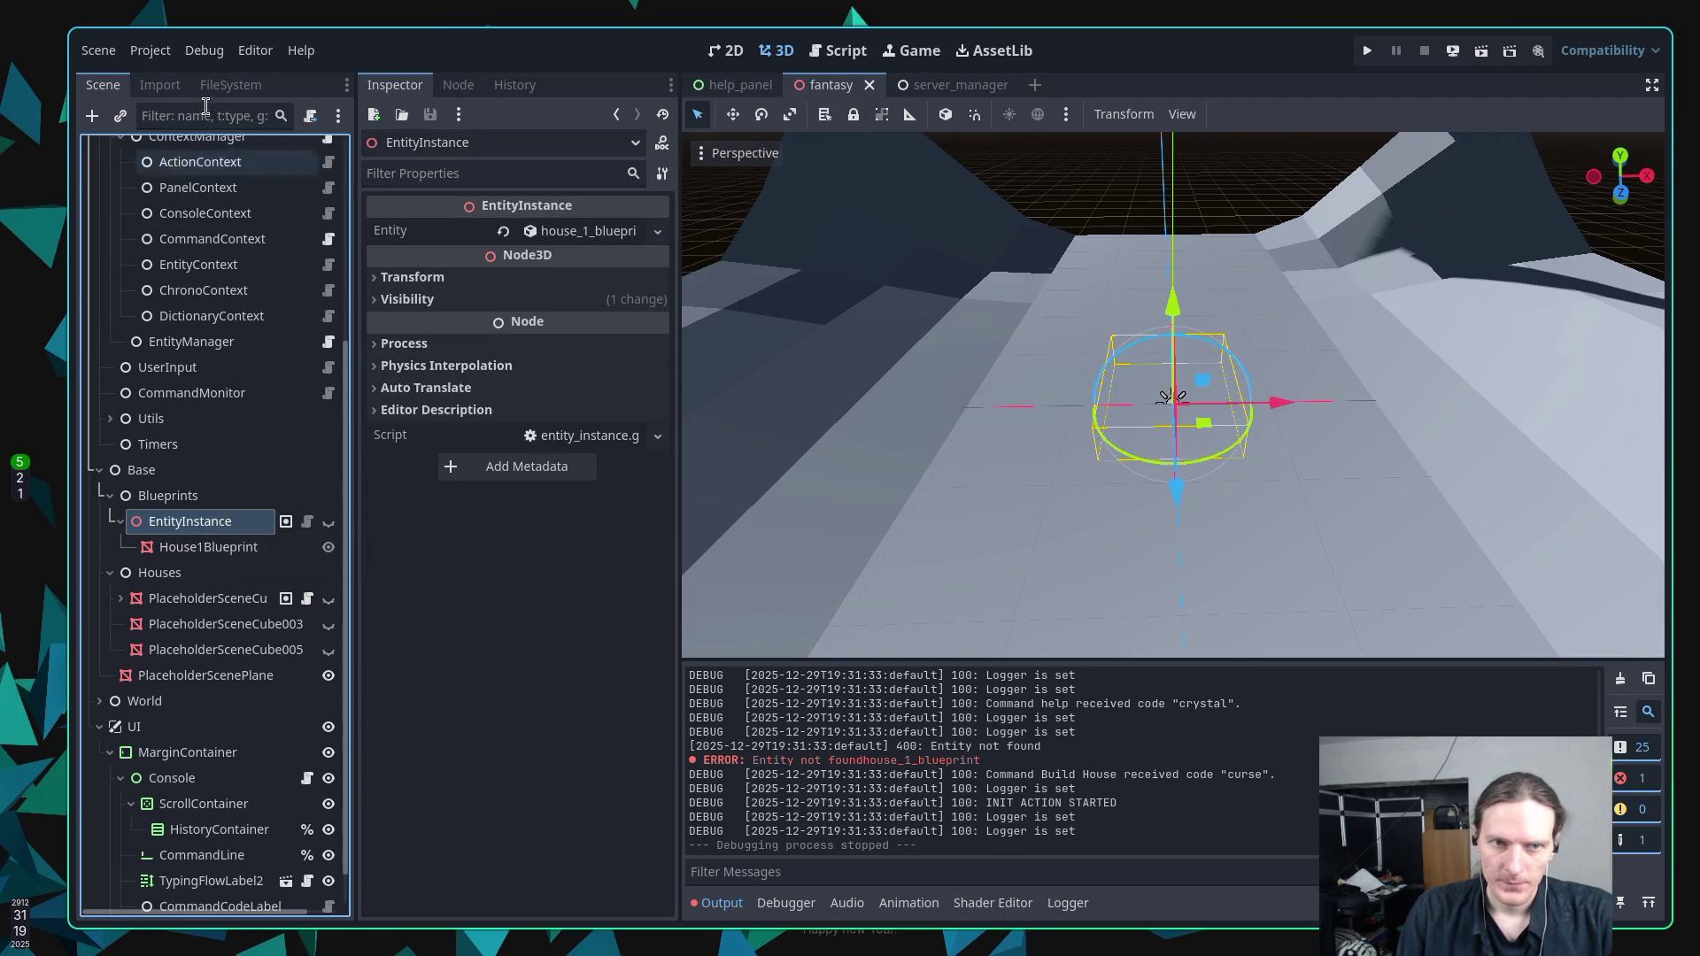
left_click_drag(230, 85, 150, 88)
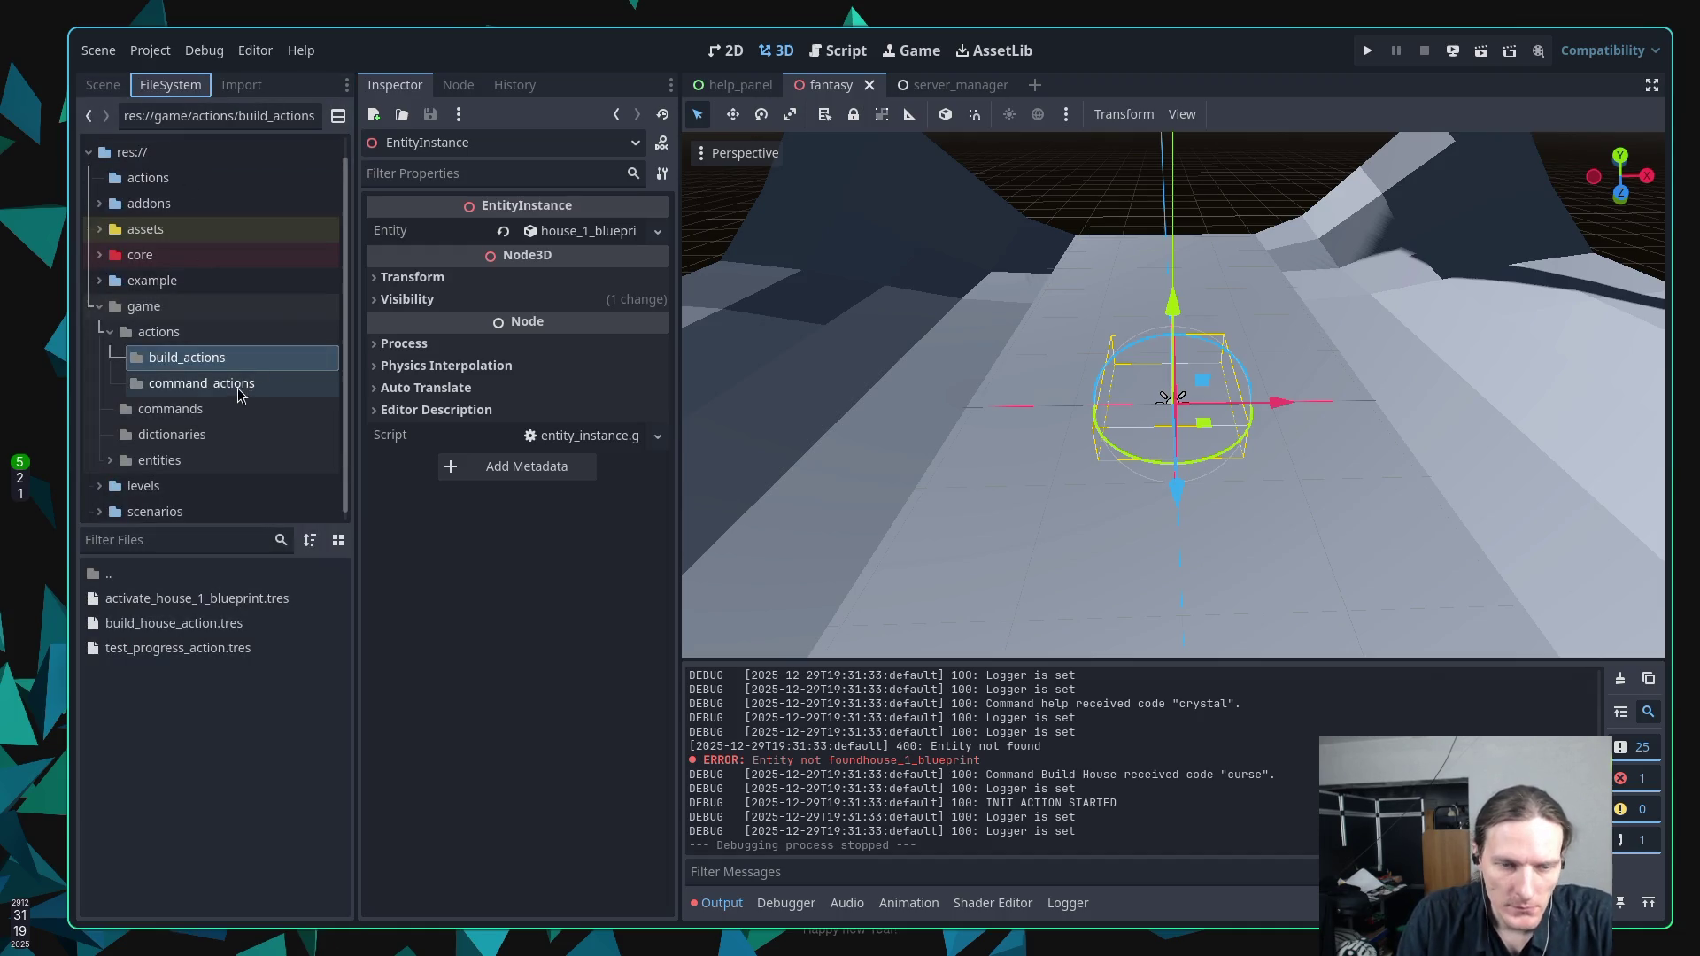
Open activate_house_1_blueprint.tres to inspect its Entity, then view EntityInstance's Entity for comparison.
left_click(181, 602)
double_click(181, 604)
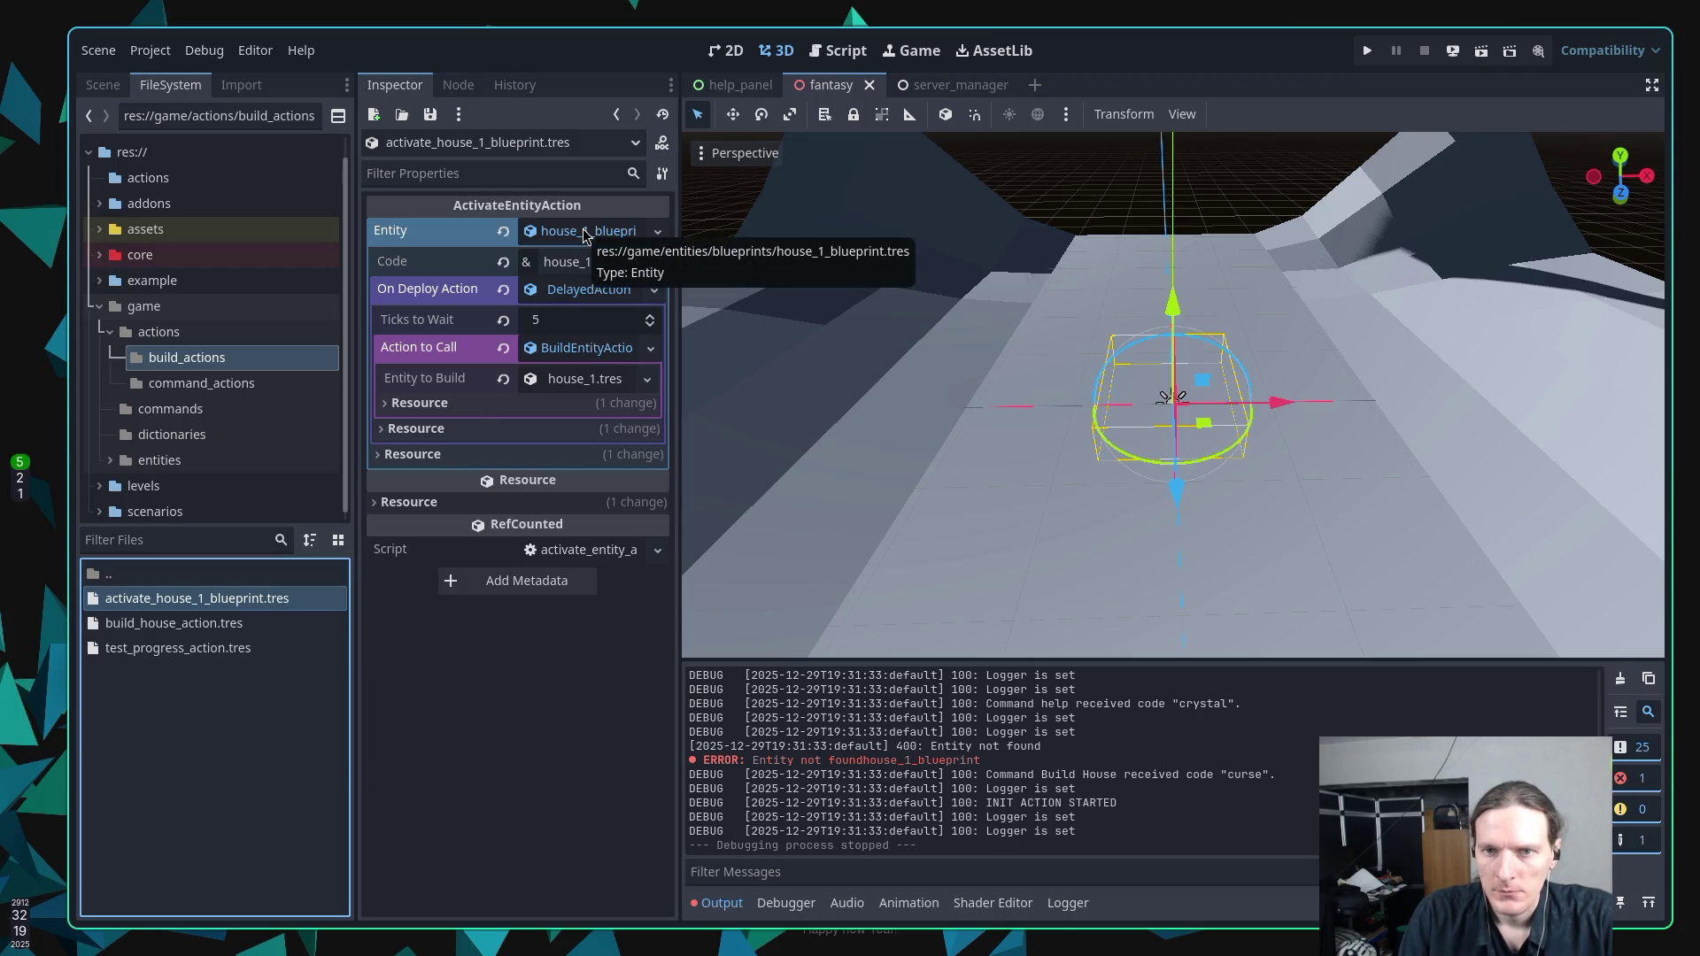
left_click(585, 231)
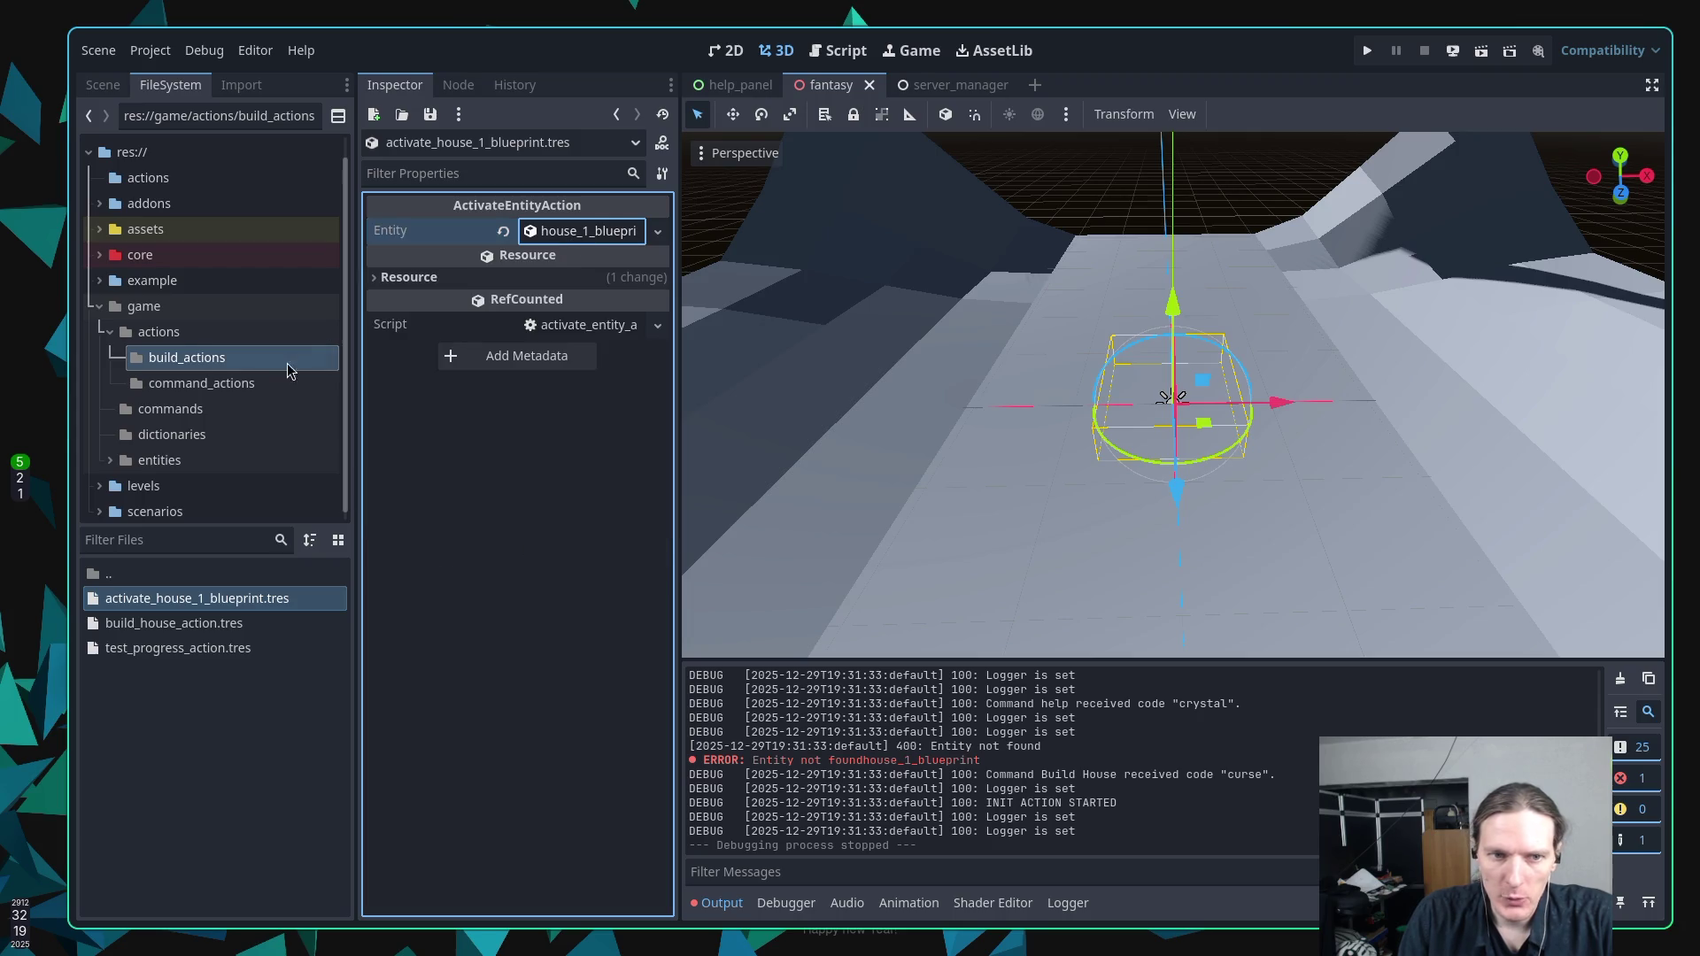
left_click(98, 89)
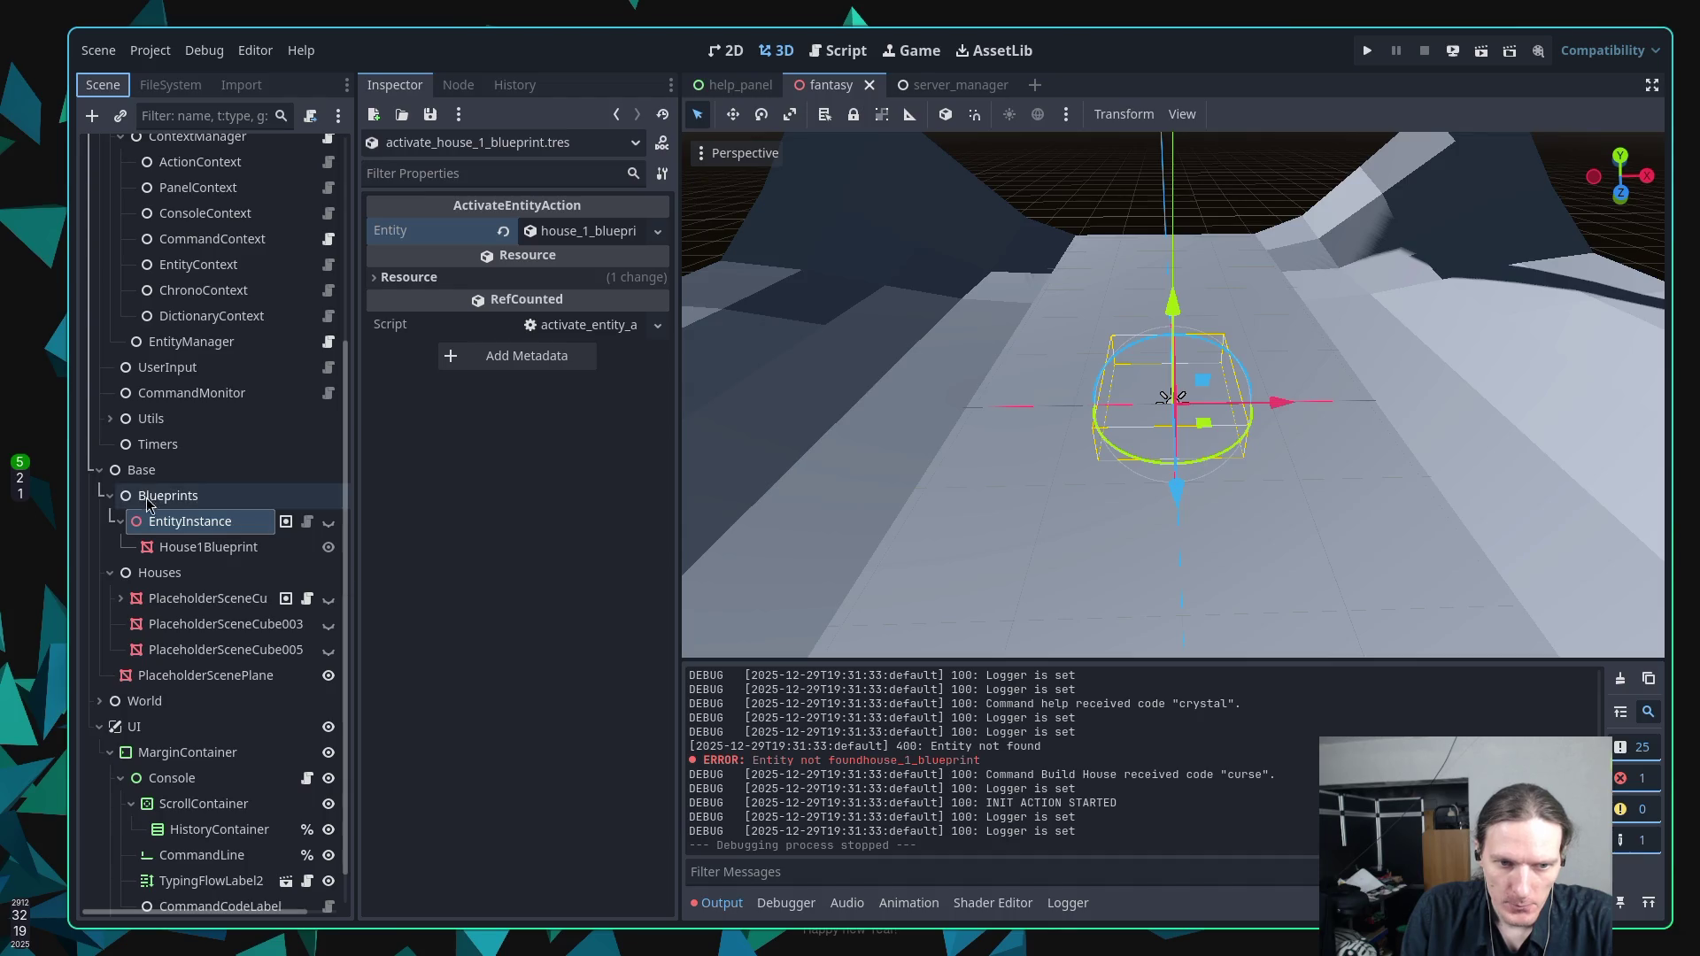
left_click(184, 522)
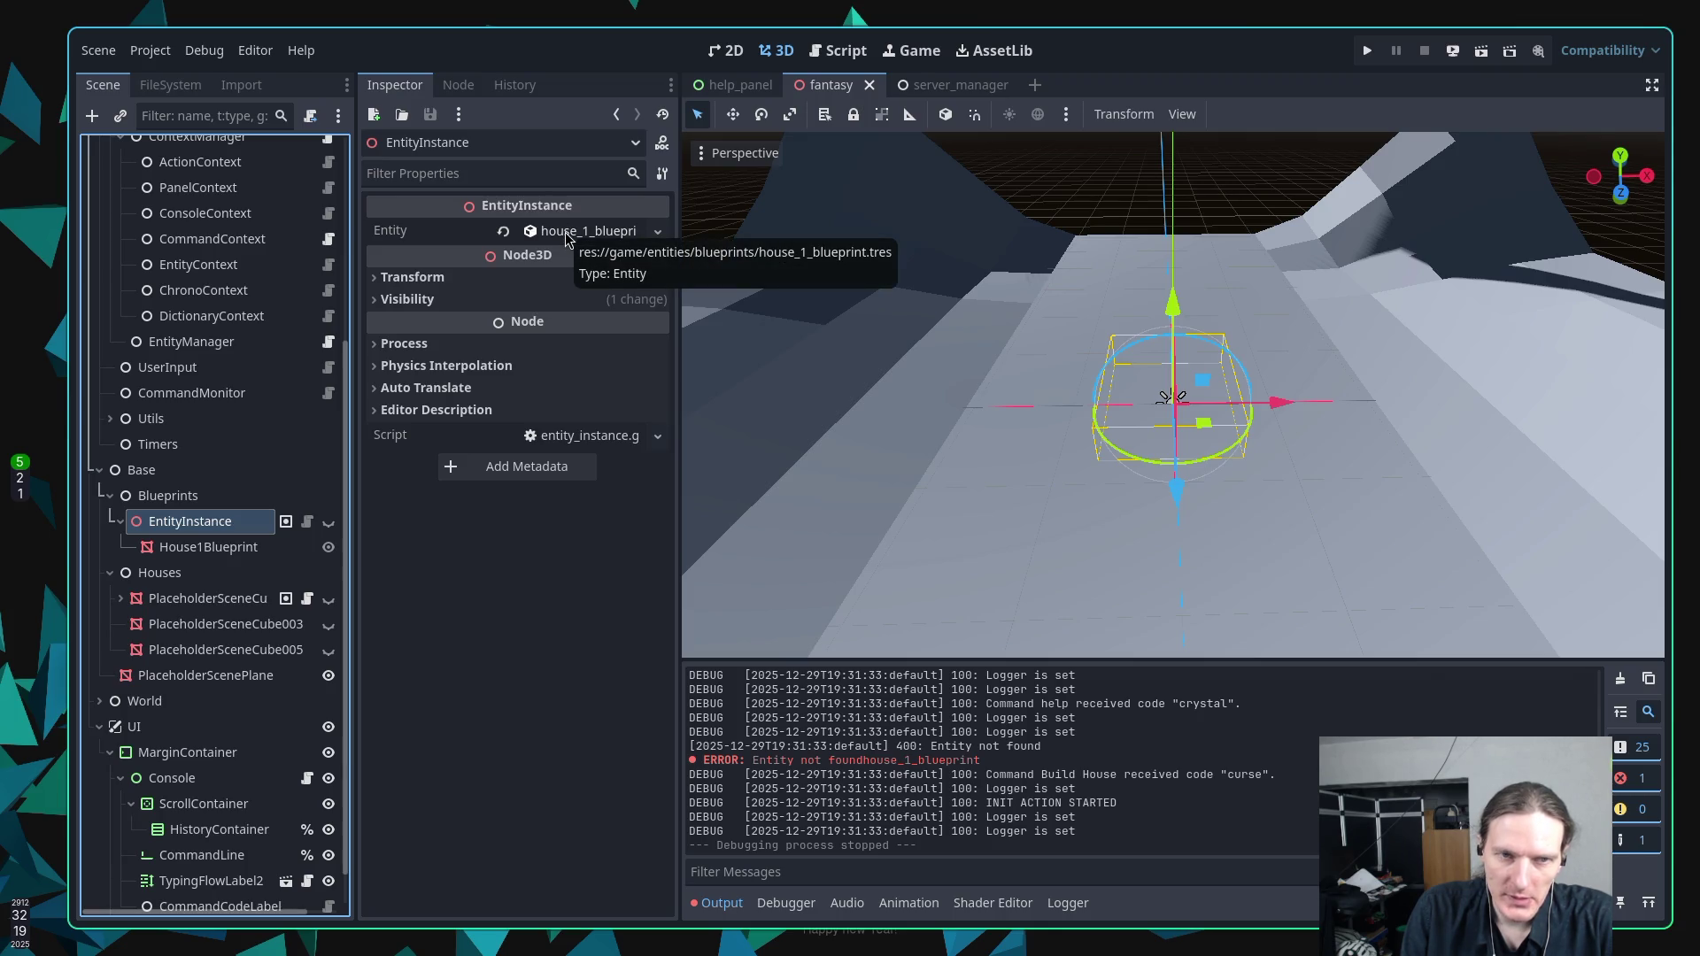
Recheck the activation action's properties, then return to EntityInstance's properties in the scene tree.
left_click(177, 87)
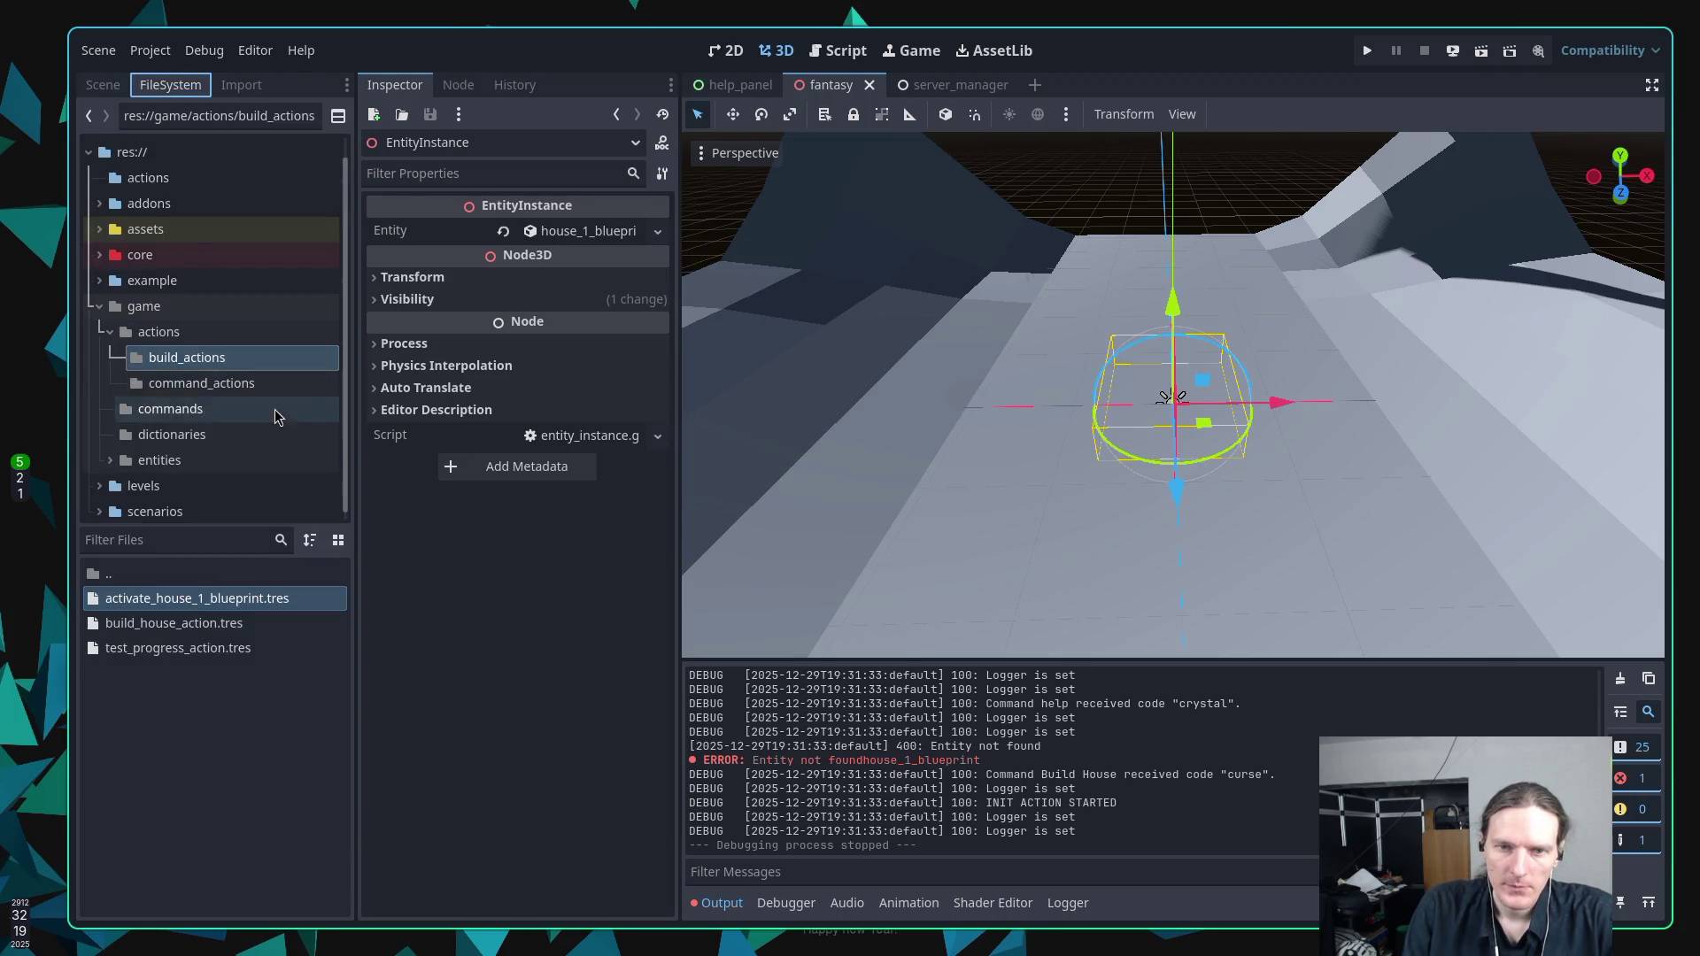
left_click(197, 598)
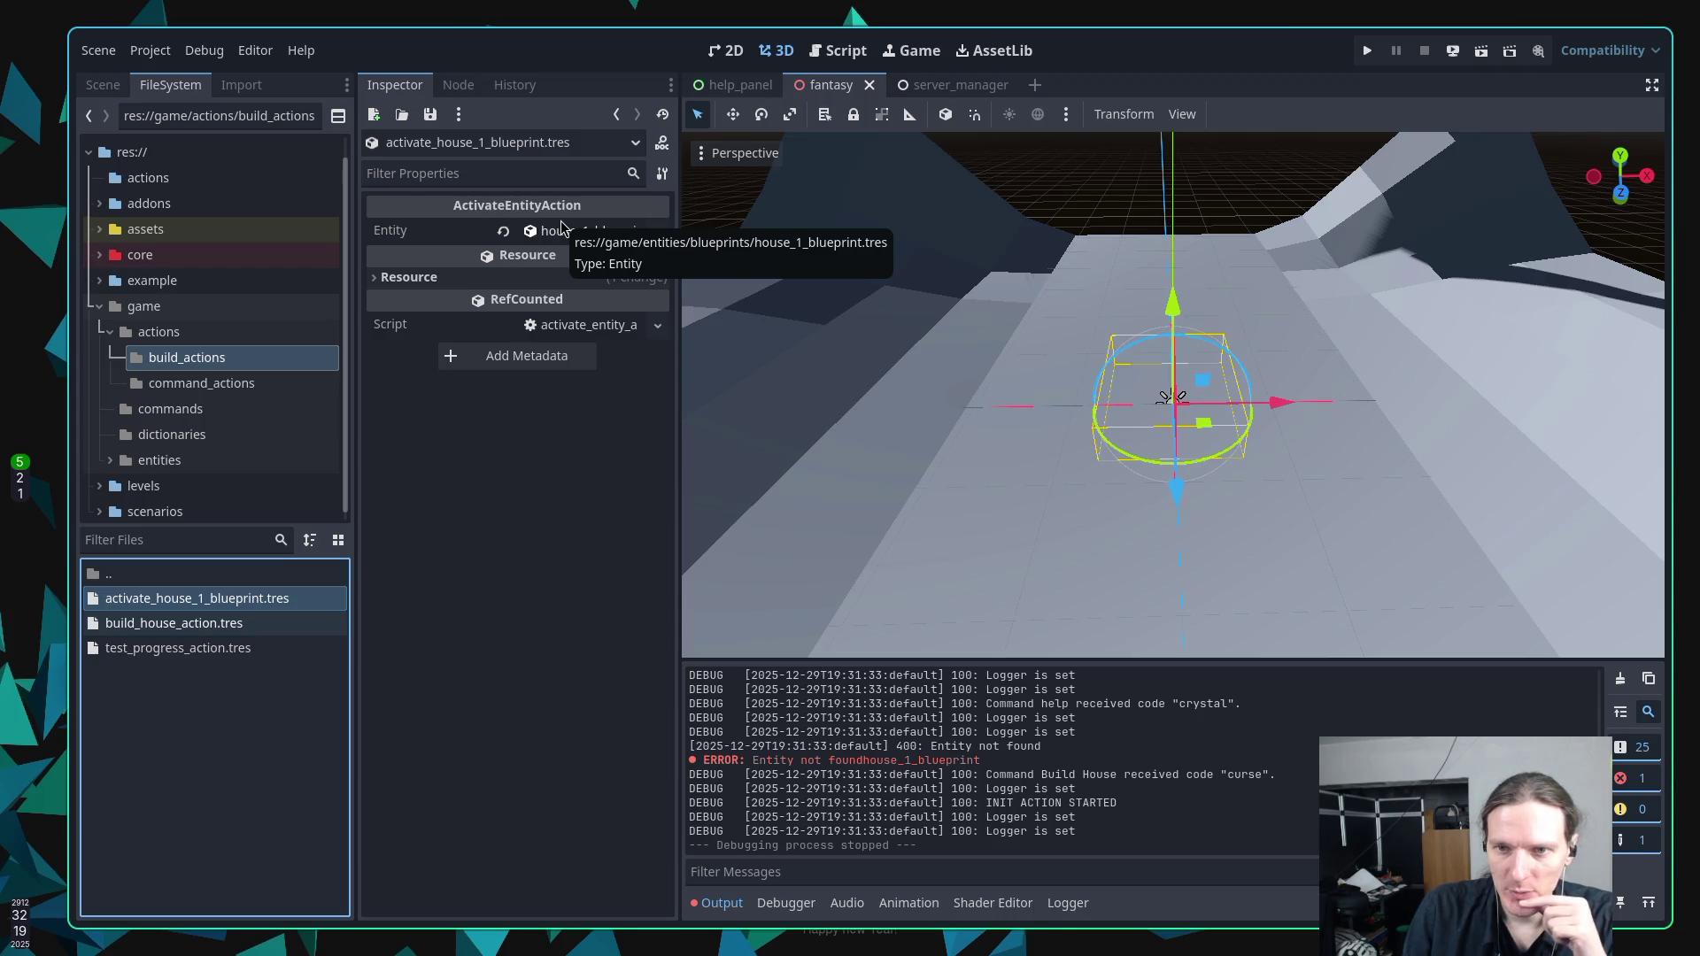
left_click(103, 84)
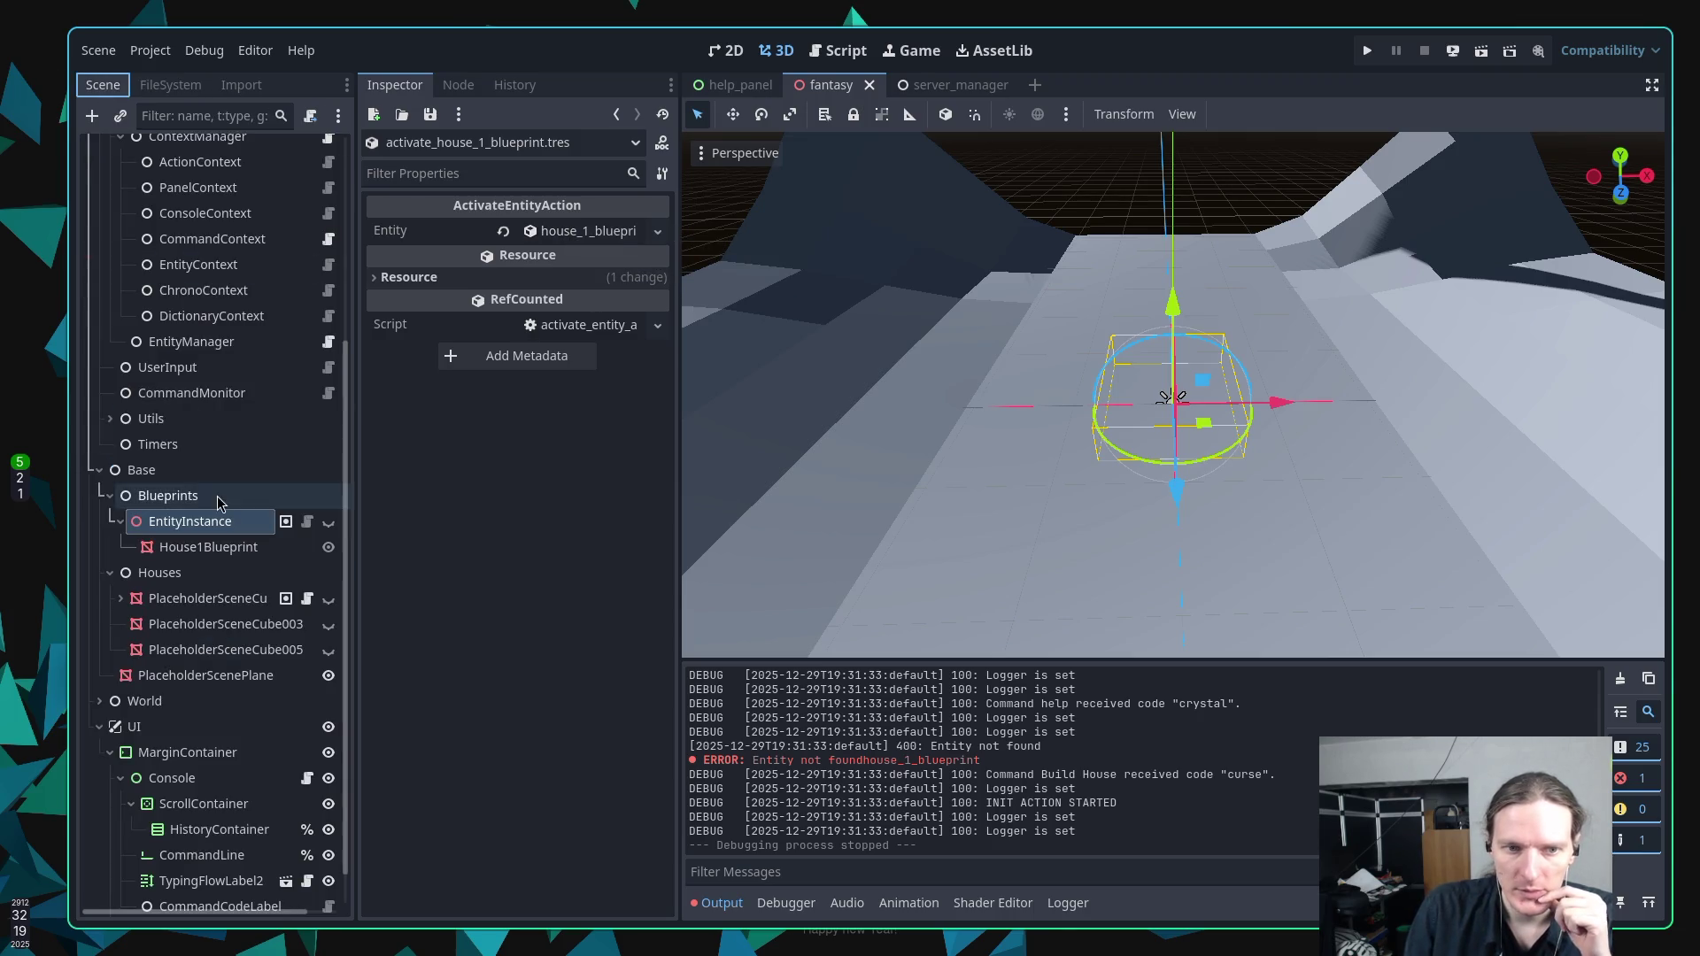
left_click(203, 546)
left_click(190, 525)
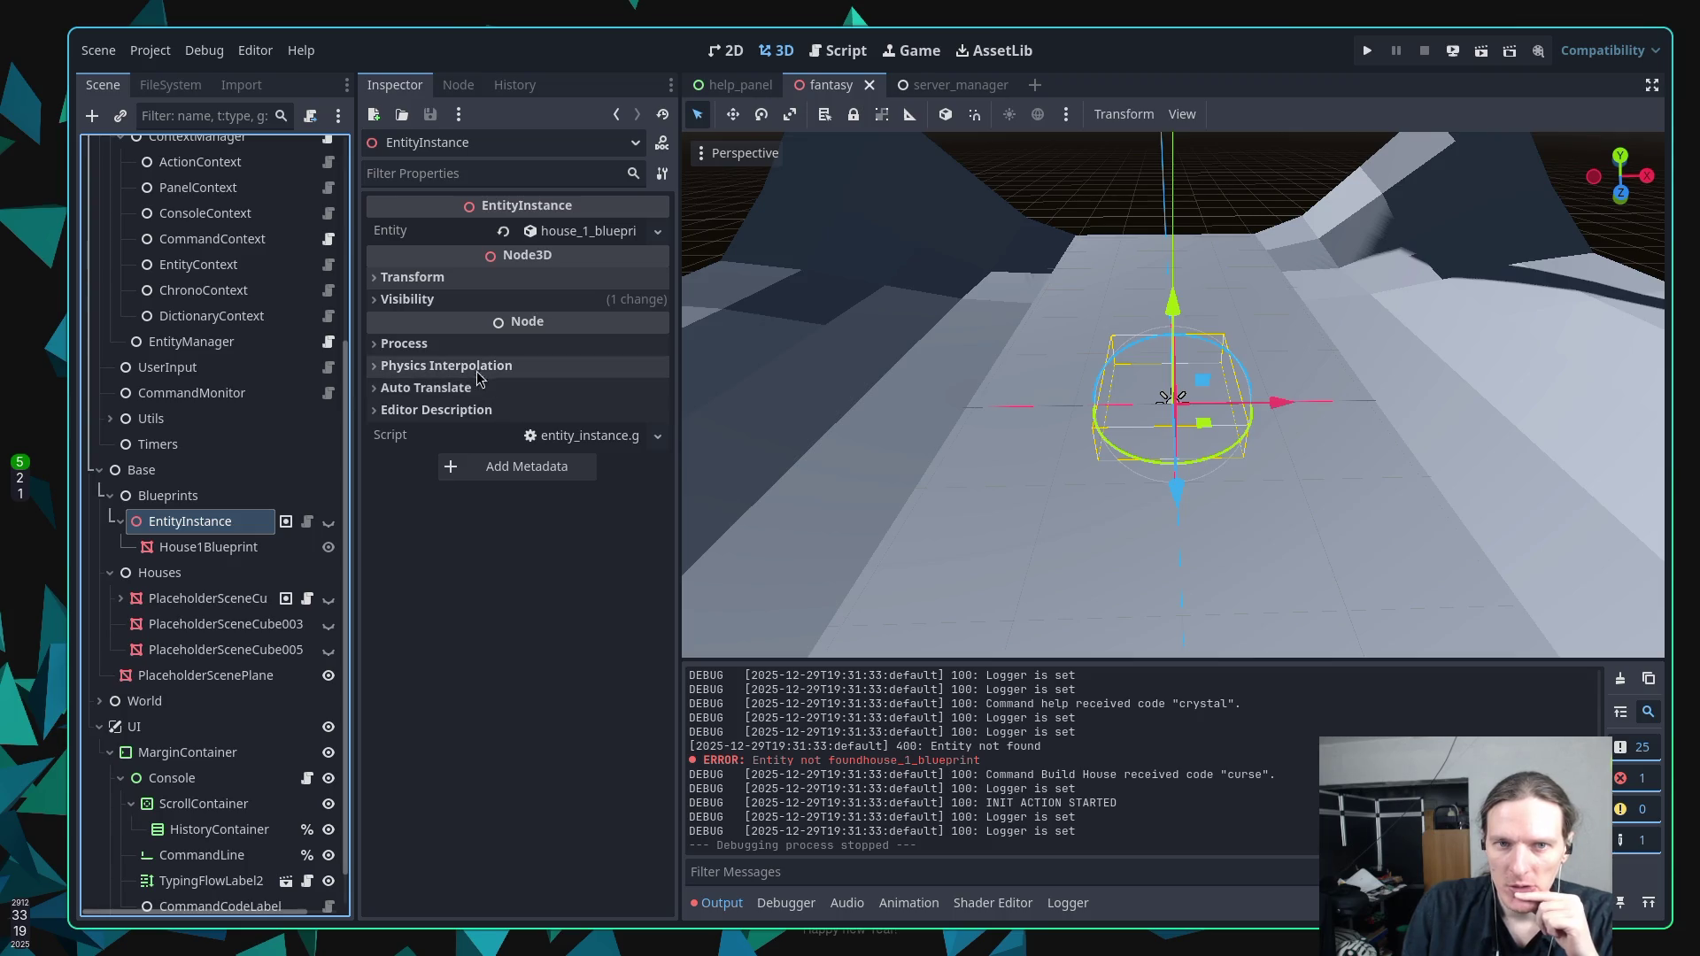
Remove EntityInstance from the 'entity' group and add it back.
left_click(460, 86)
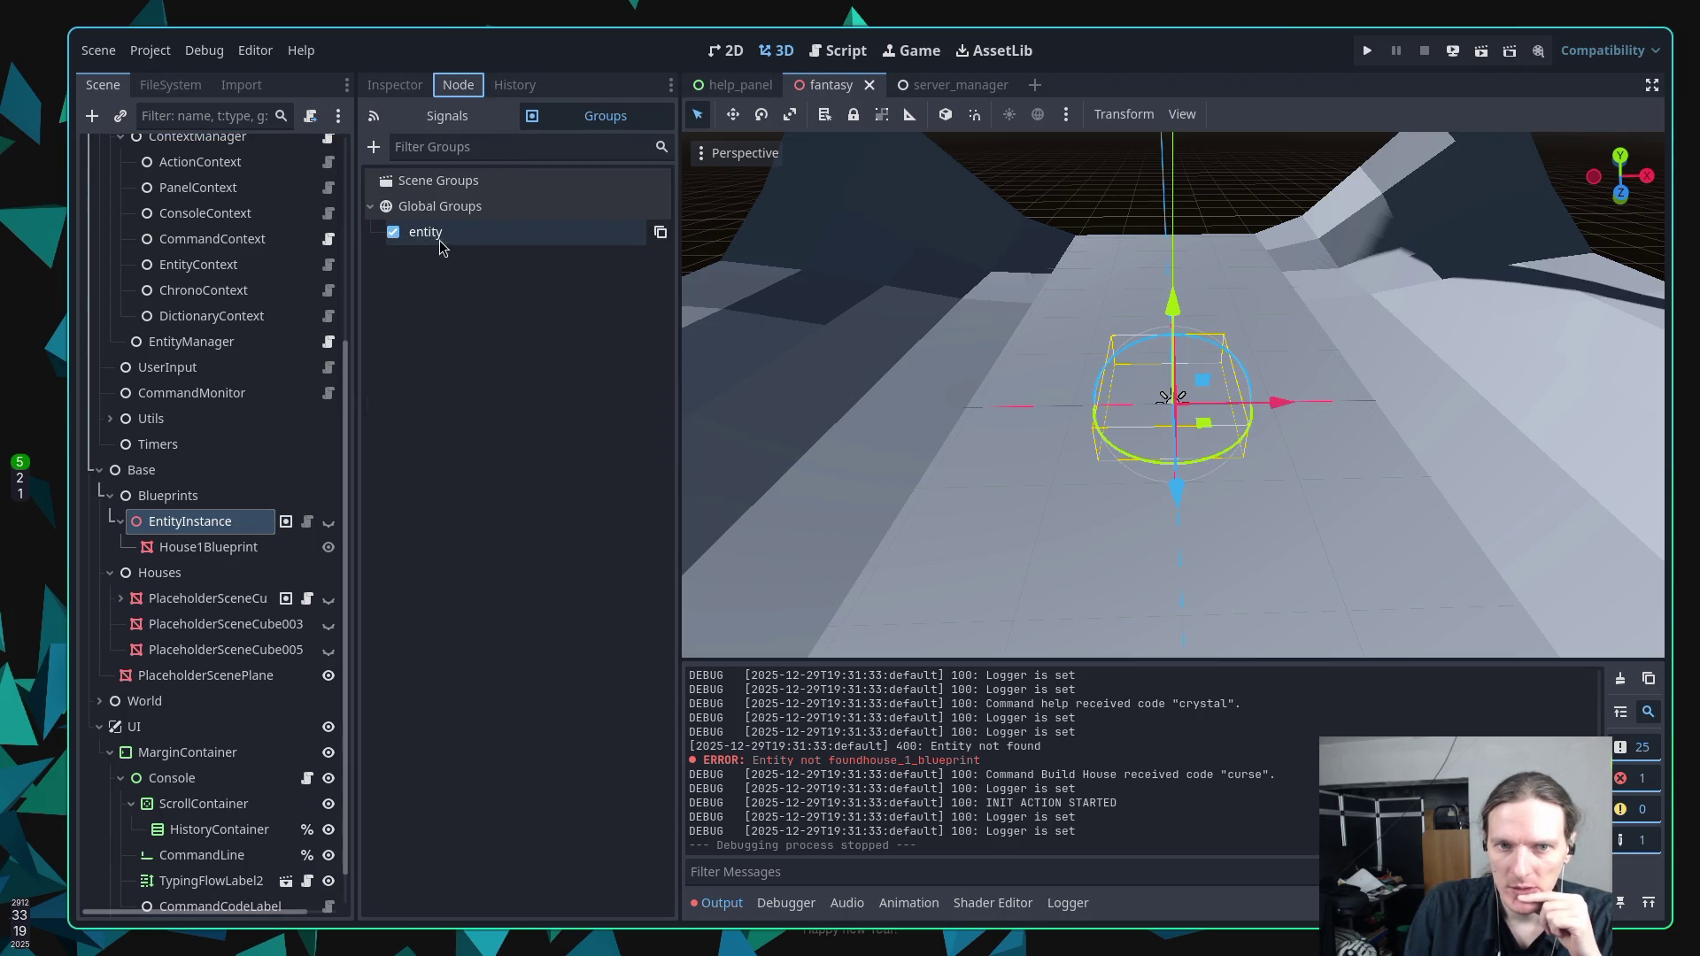
left_click(394, 233)
left_click(394, 235)
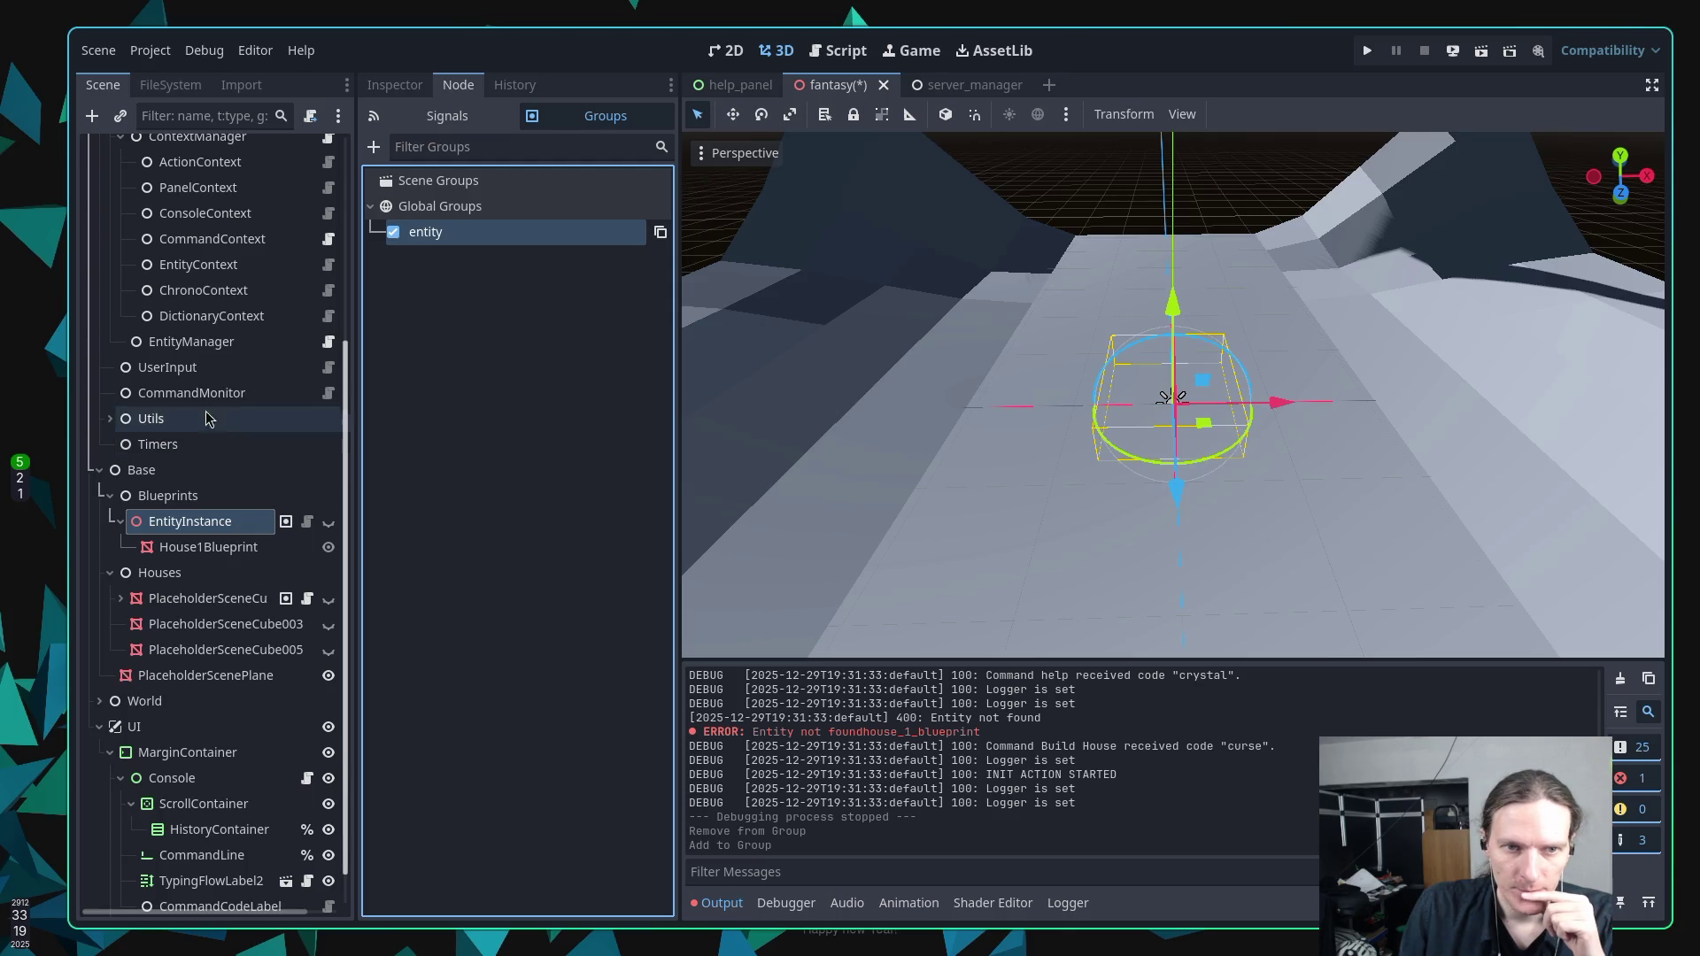
Select the EntityManager node and show its properties in the Inspector.
left_click(211, 270)
left_click(202, 345)
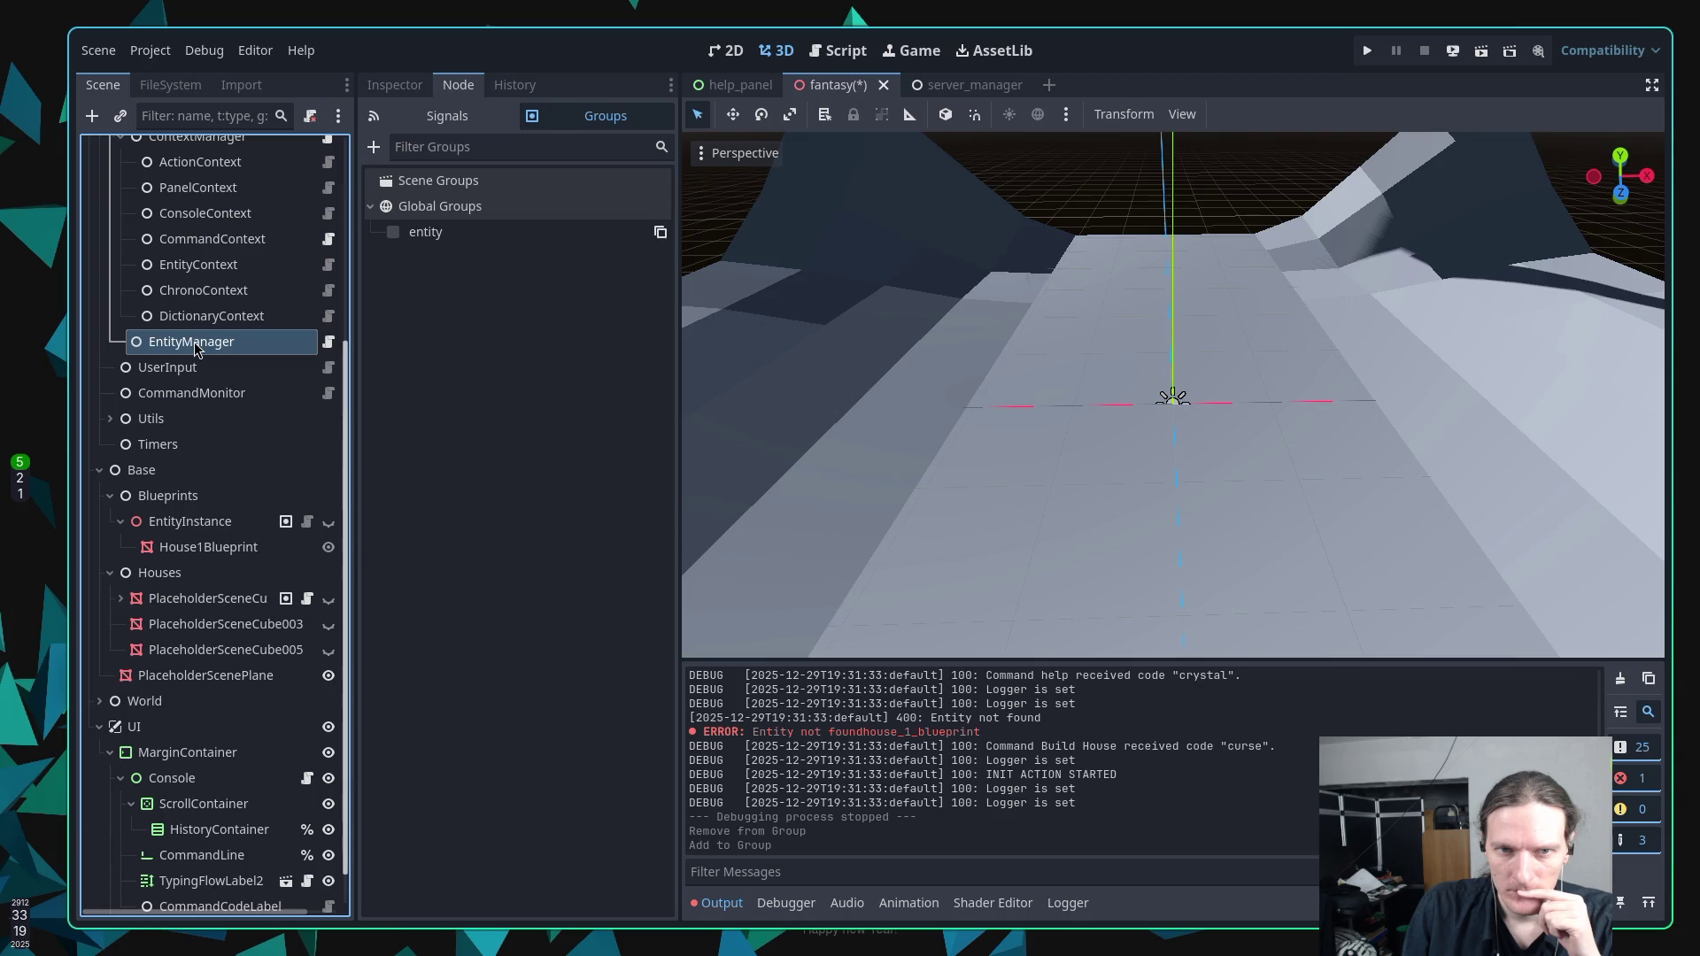
left_click(394, 84)
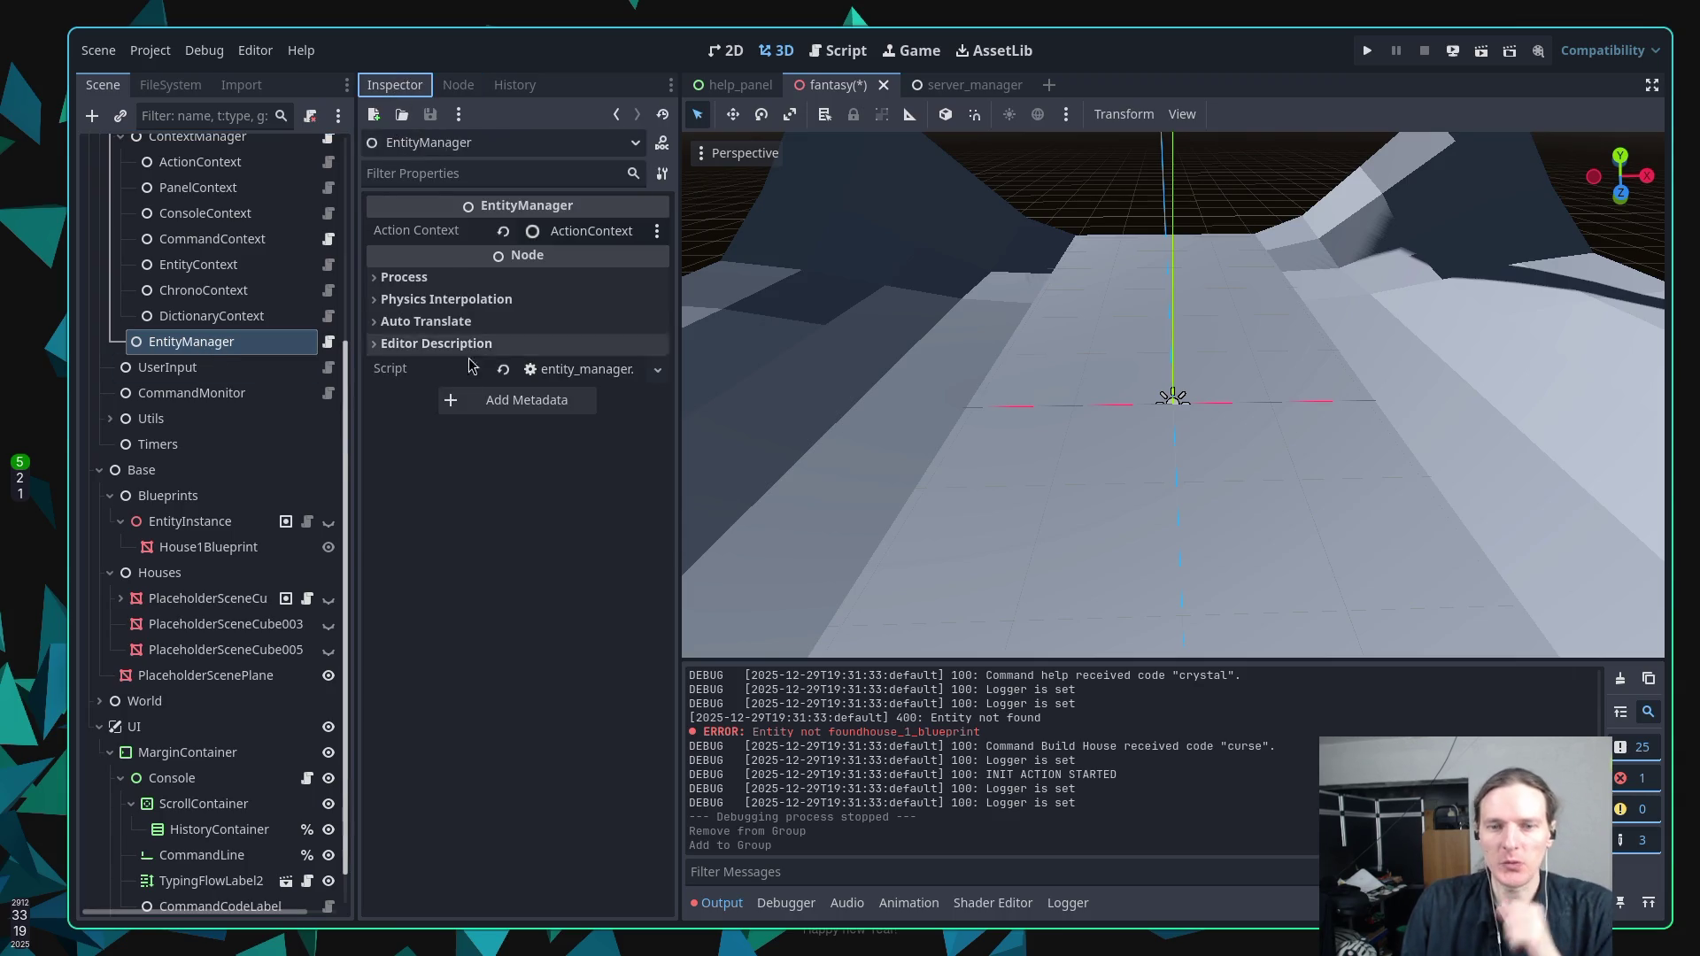
Write entity_manager.gd with :w in Neovim, then return to the Godot editor.
key("alt+Tab")
type("jk:w")
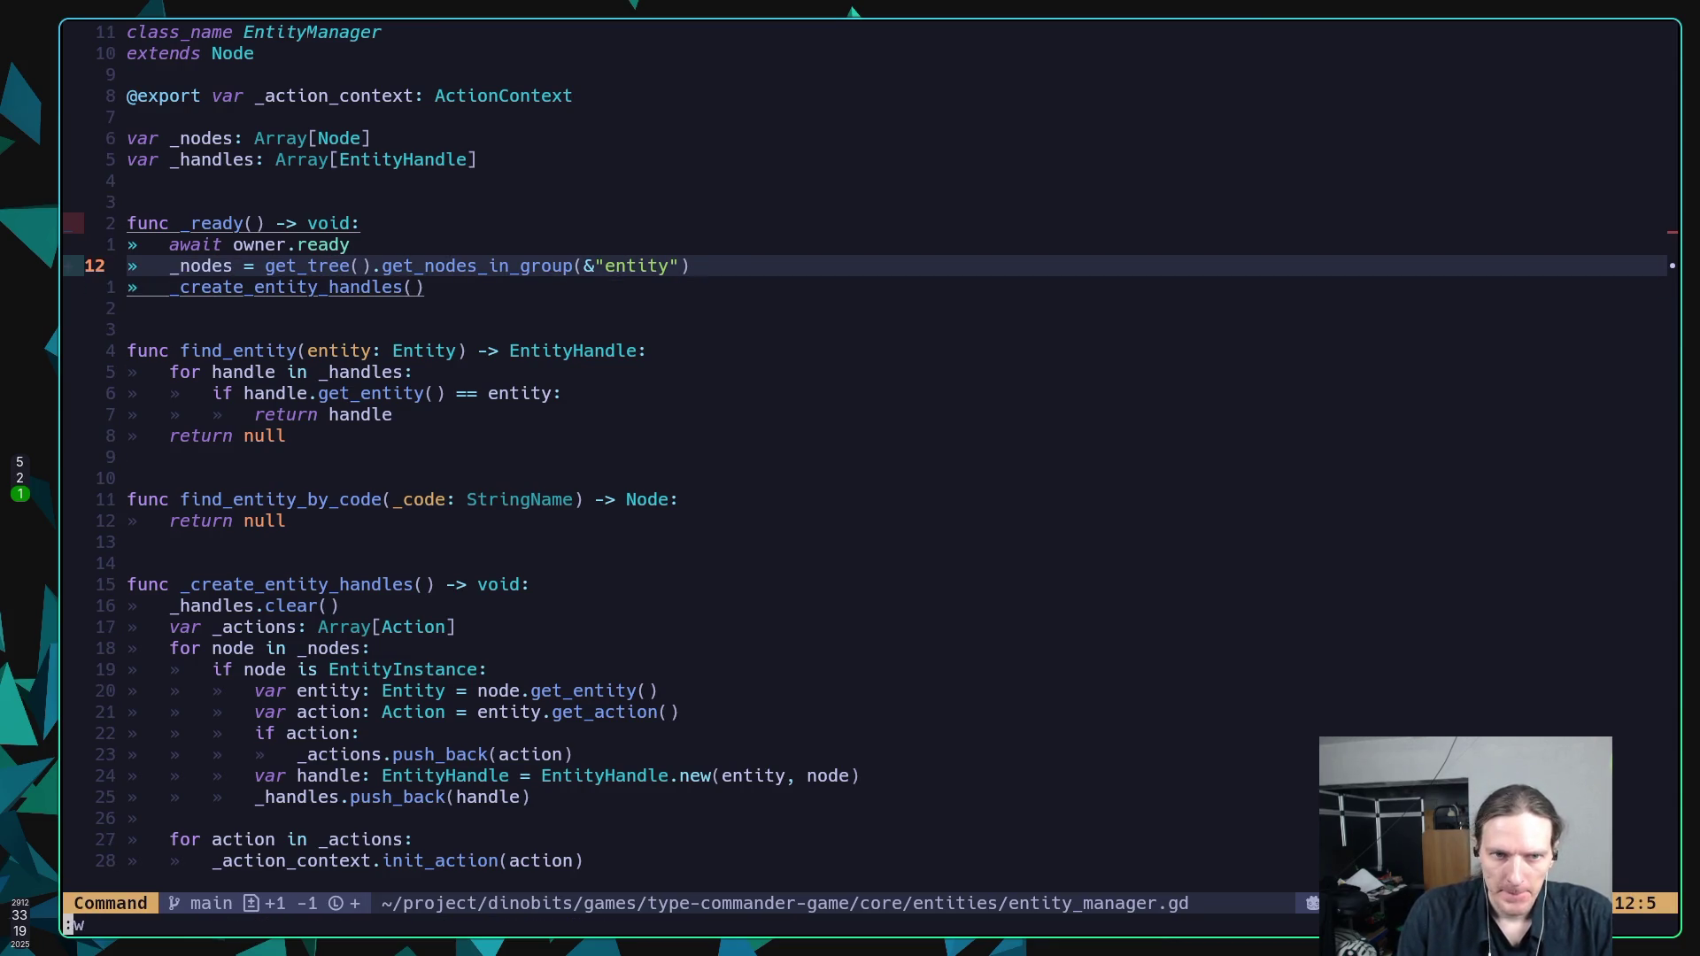
key("Return")
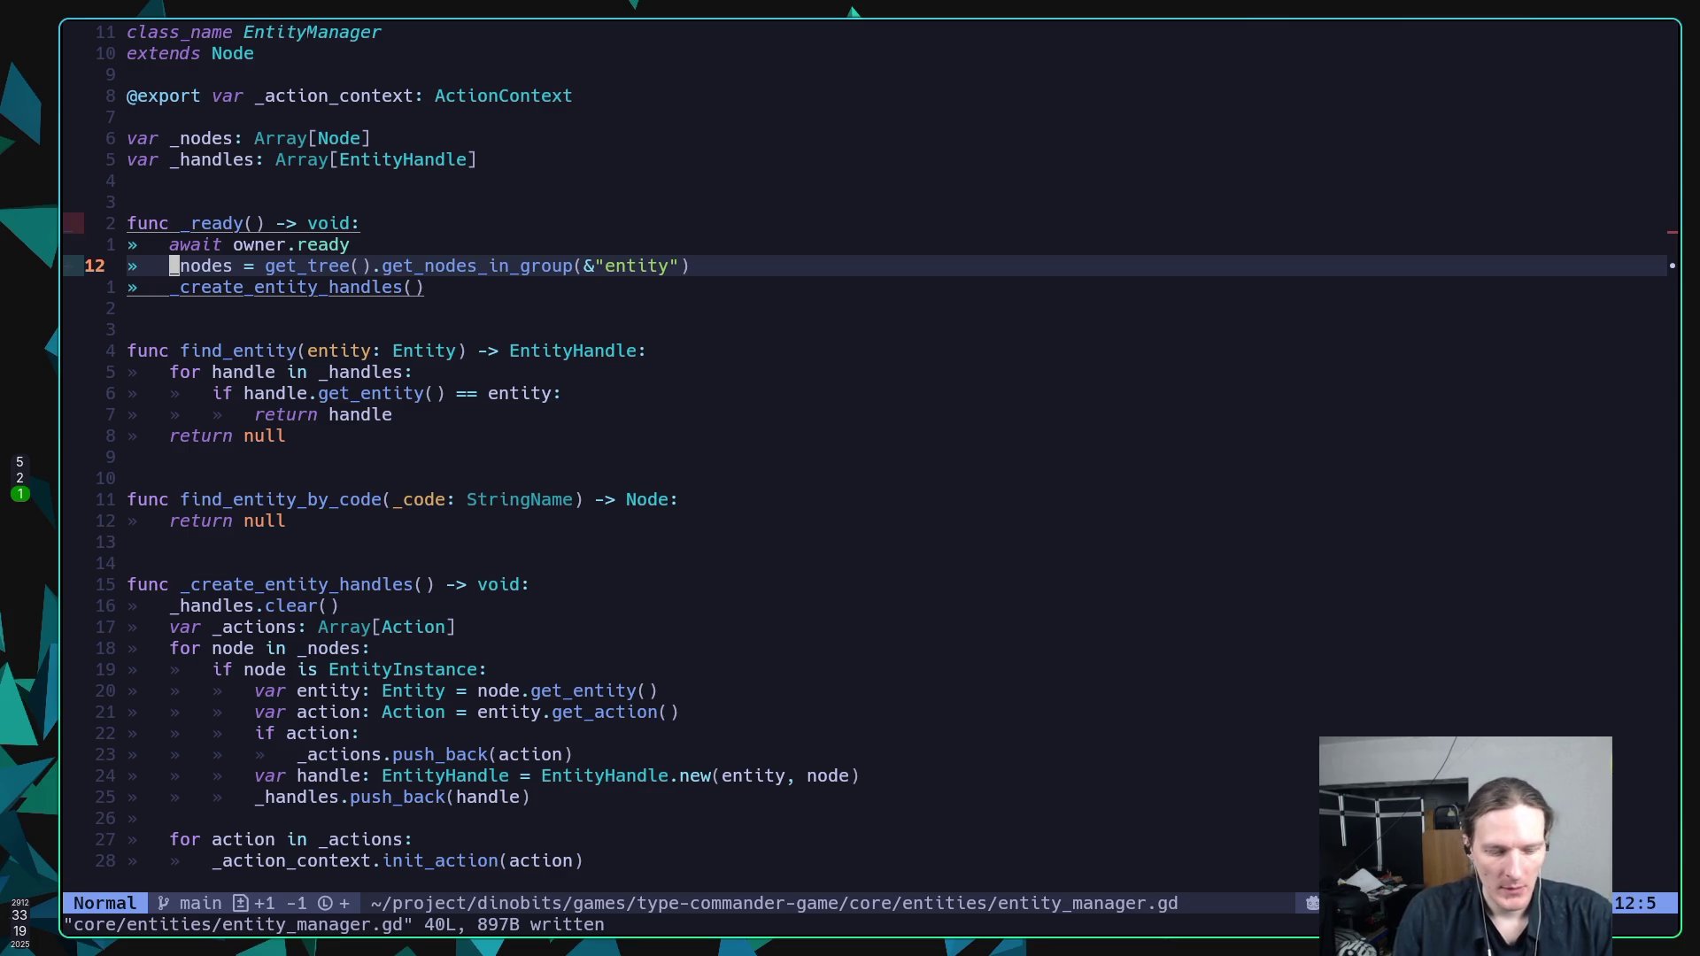
key("alt+Tab")
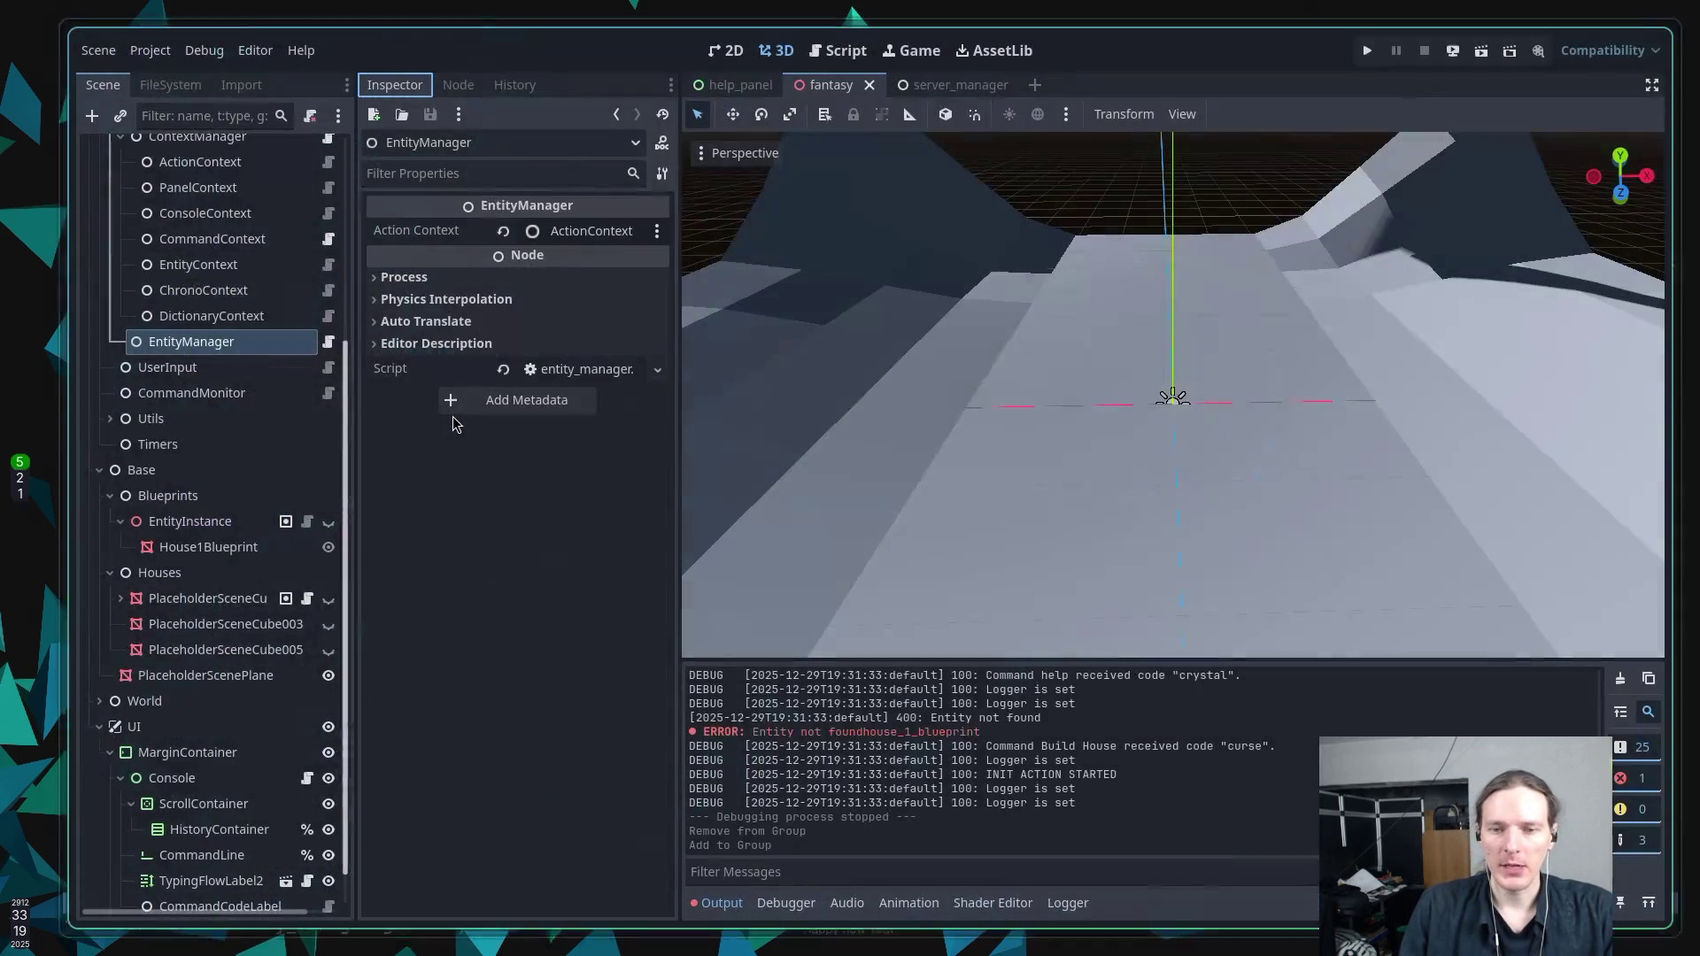
Run the game, inspect the live Fantasy > System > Managers > EntityManager Nodes array, then stop.
key("F5")
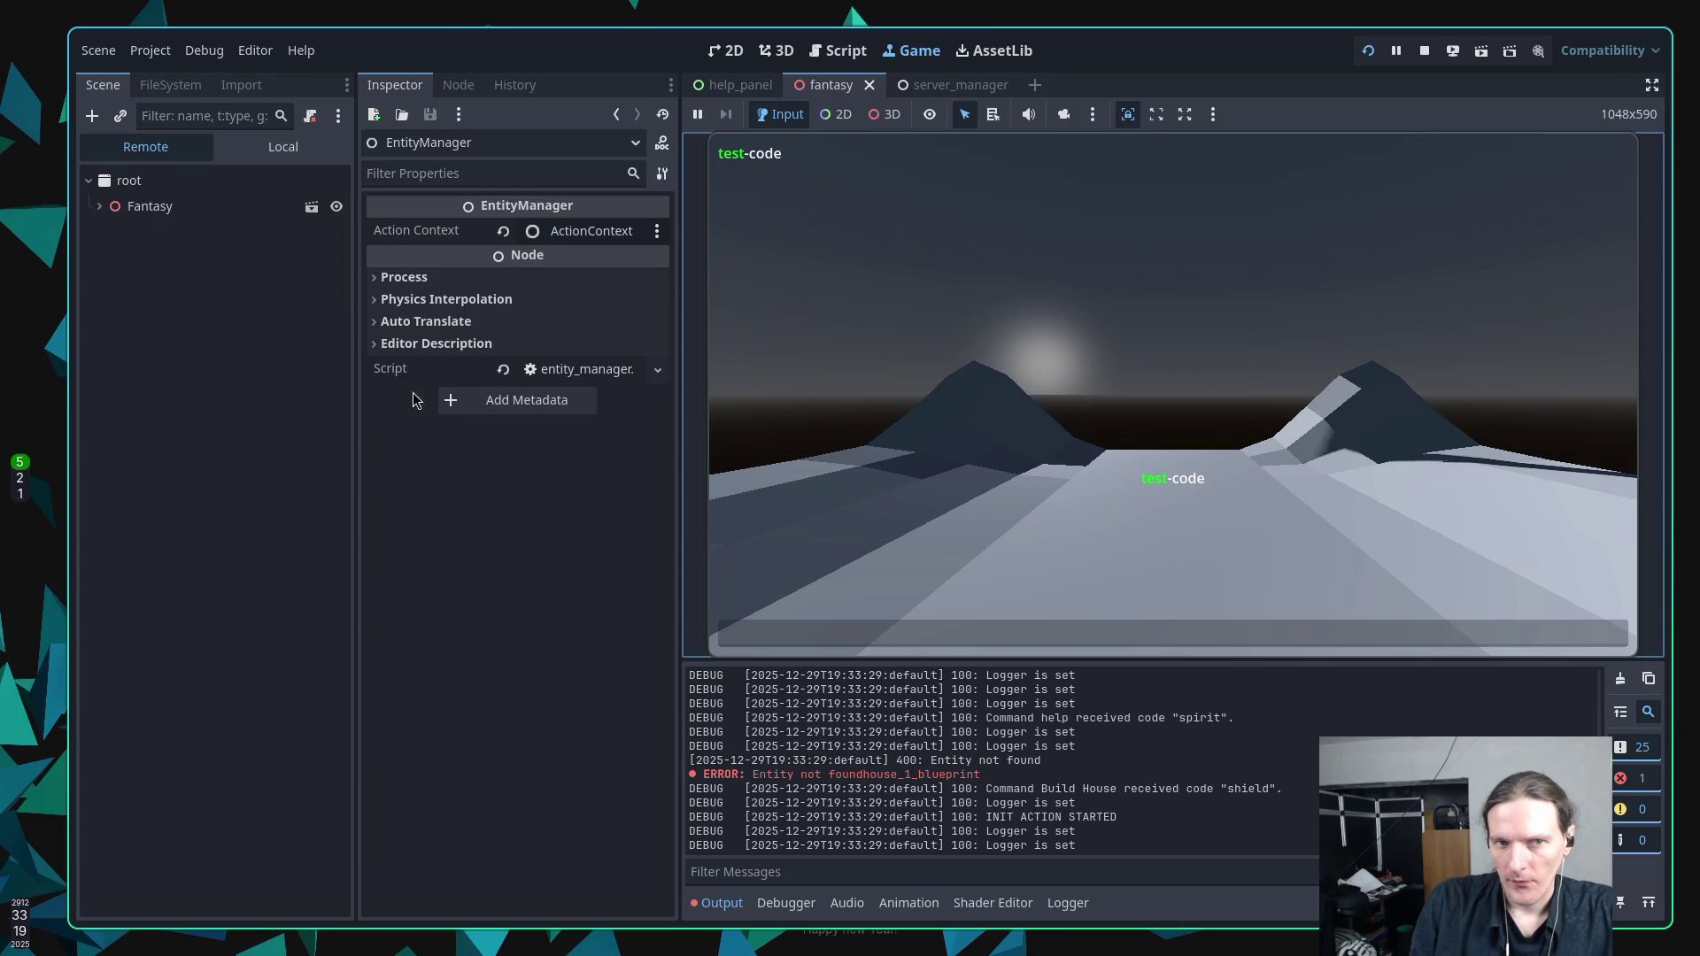
left_click(99, 206)
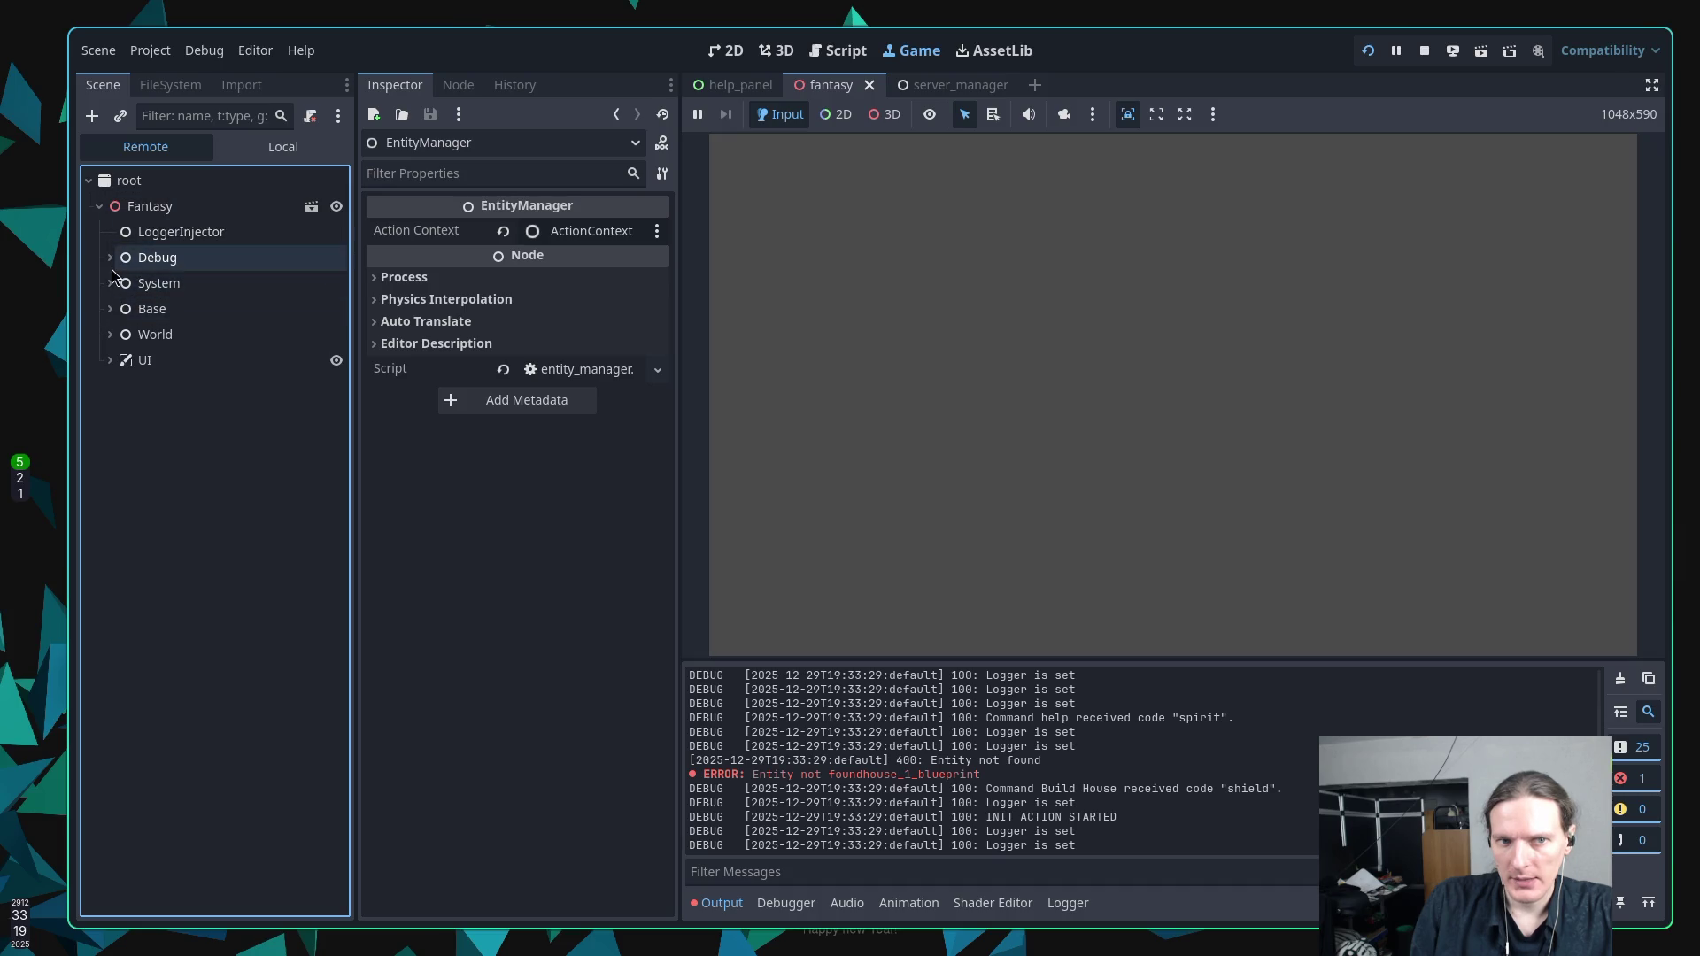
left_click(113, 282)
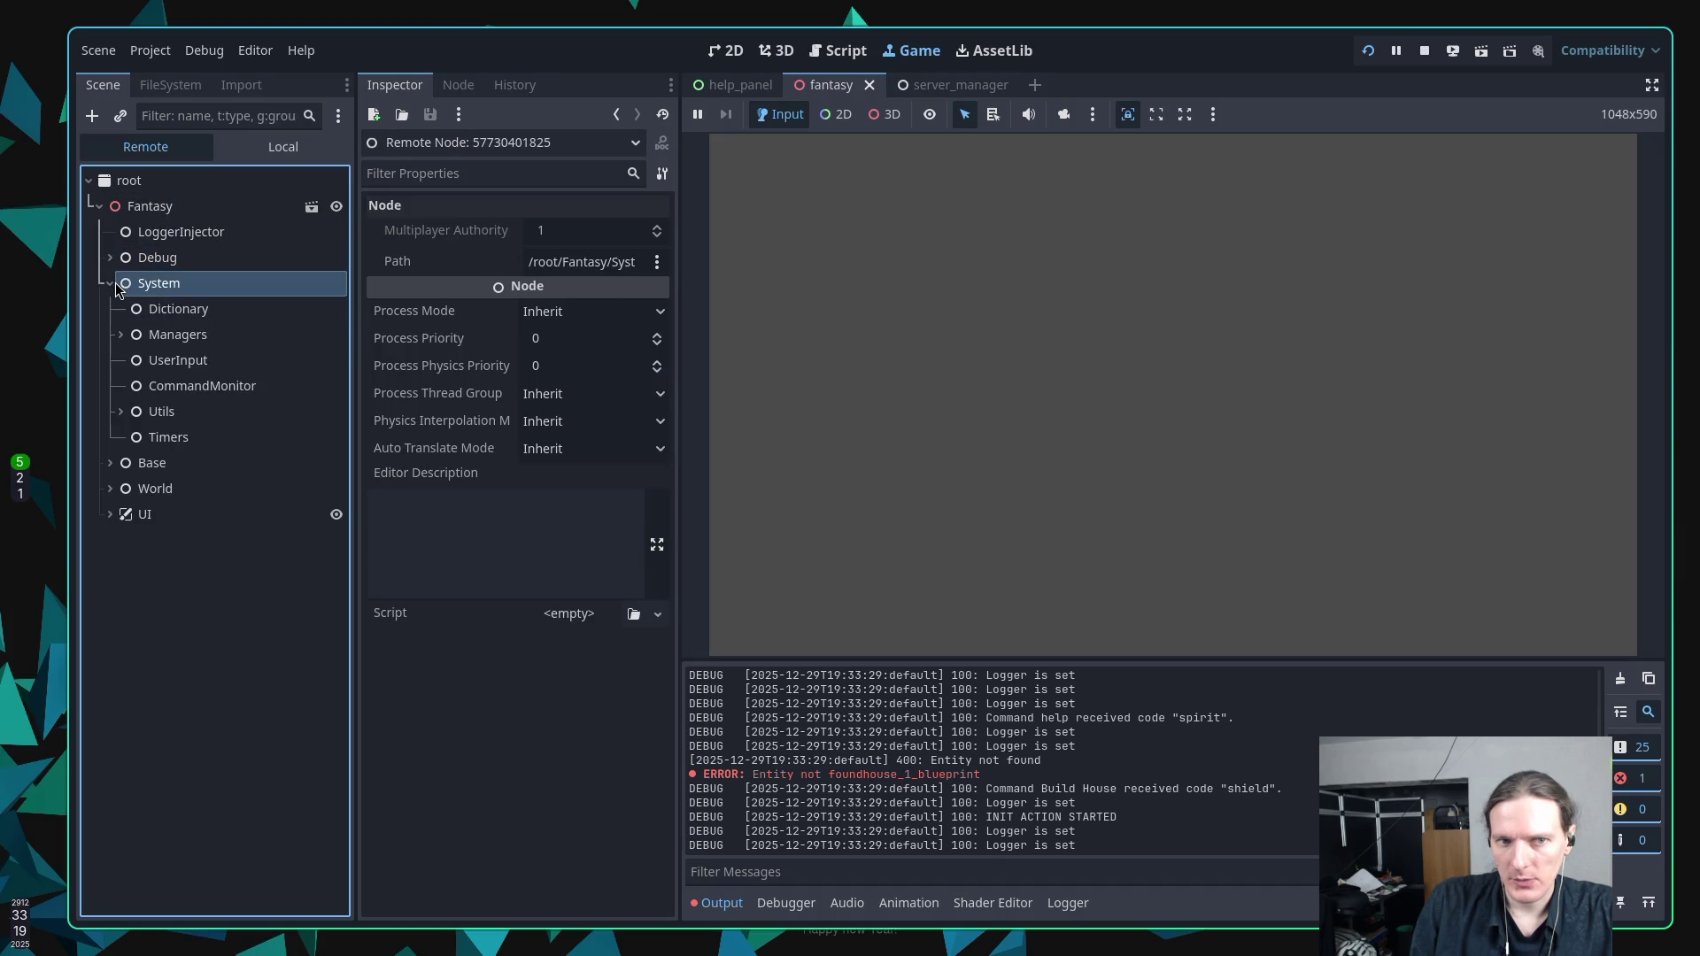
left_click(120, 335)
left_click(188, 464)
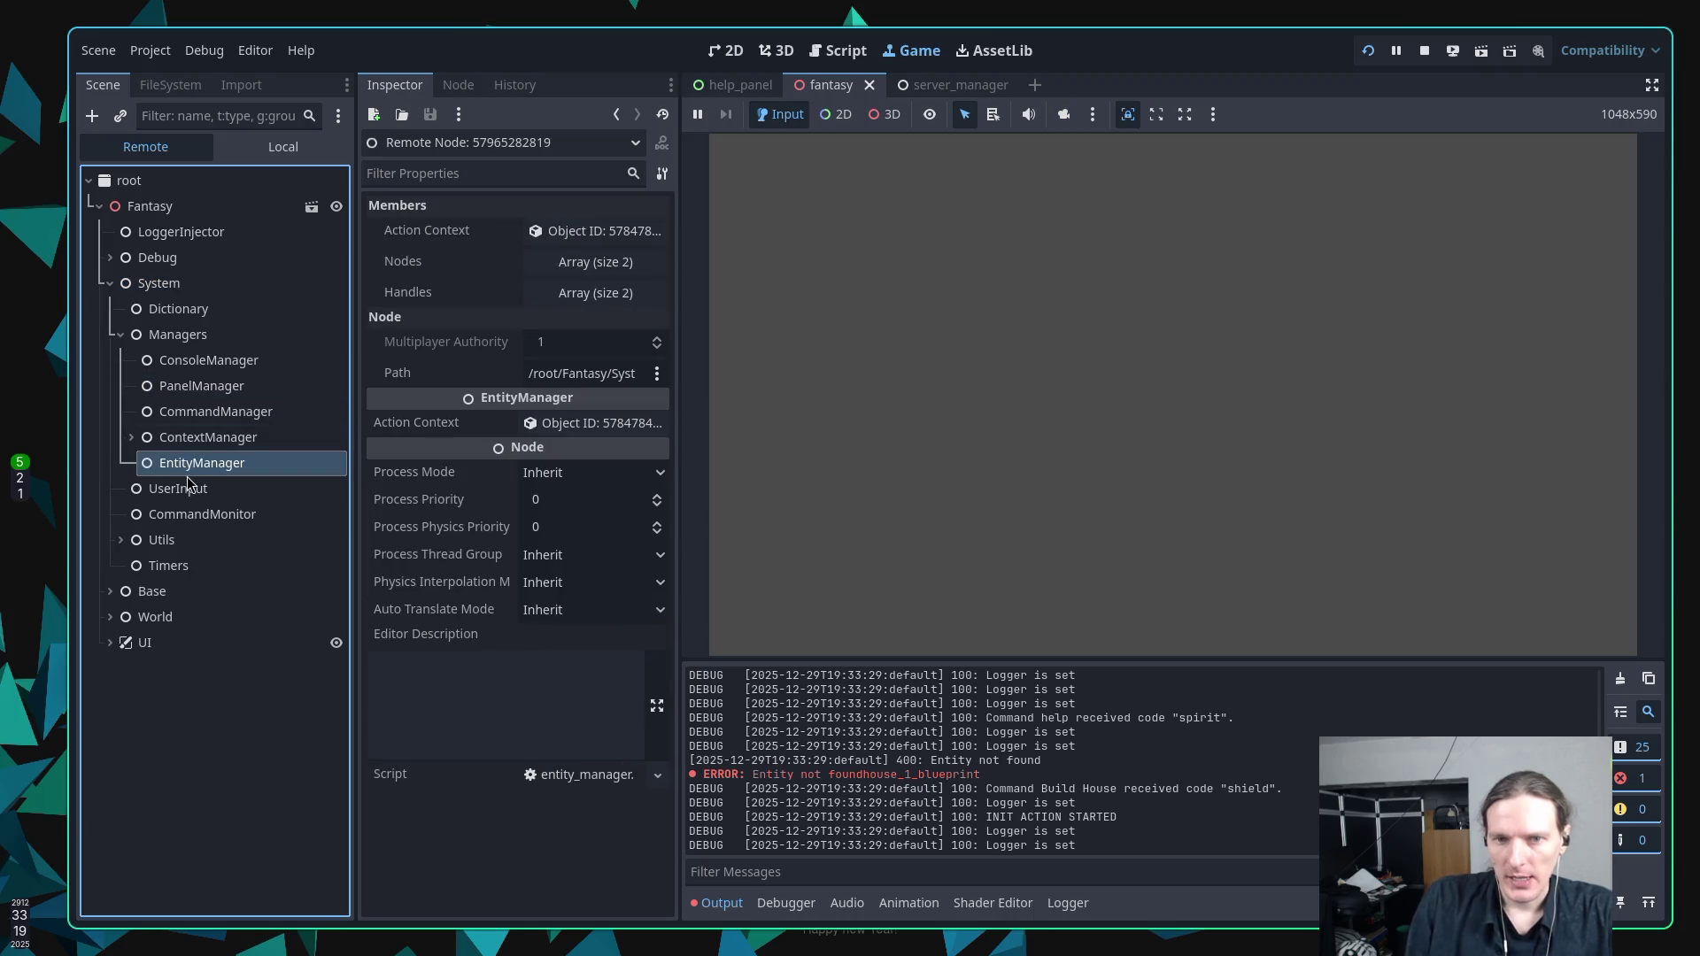
left_click(597, 263)
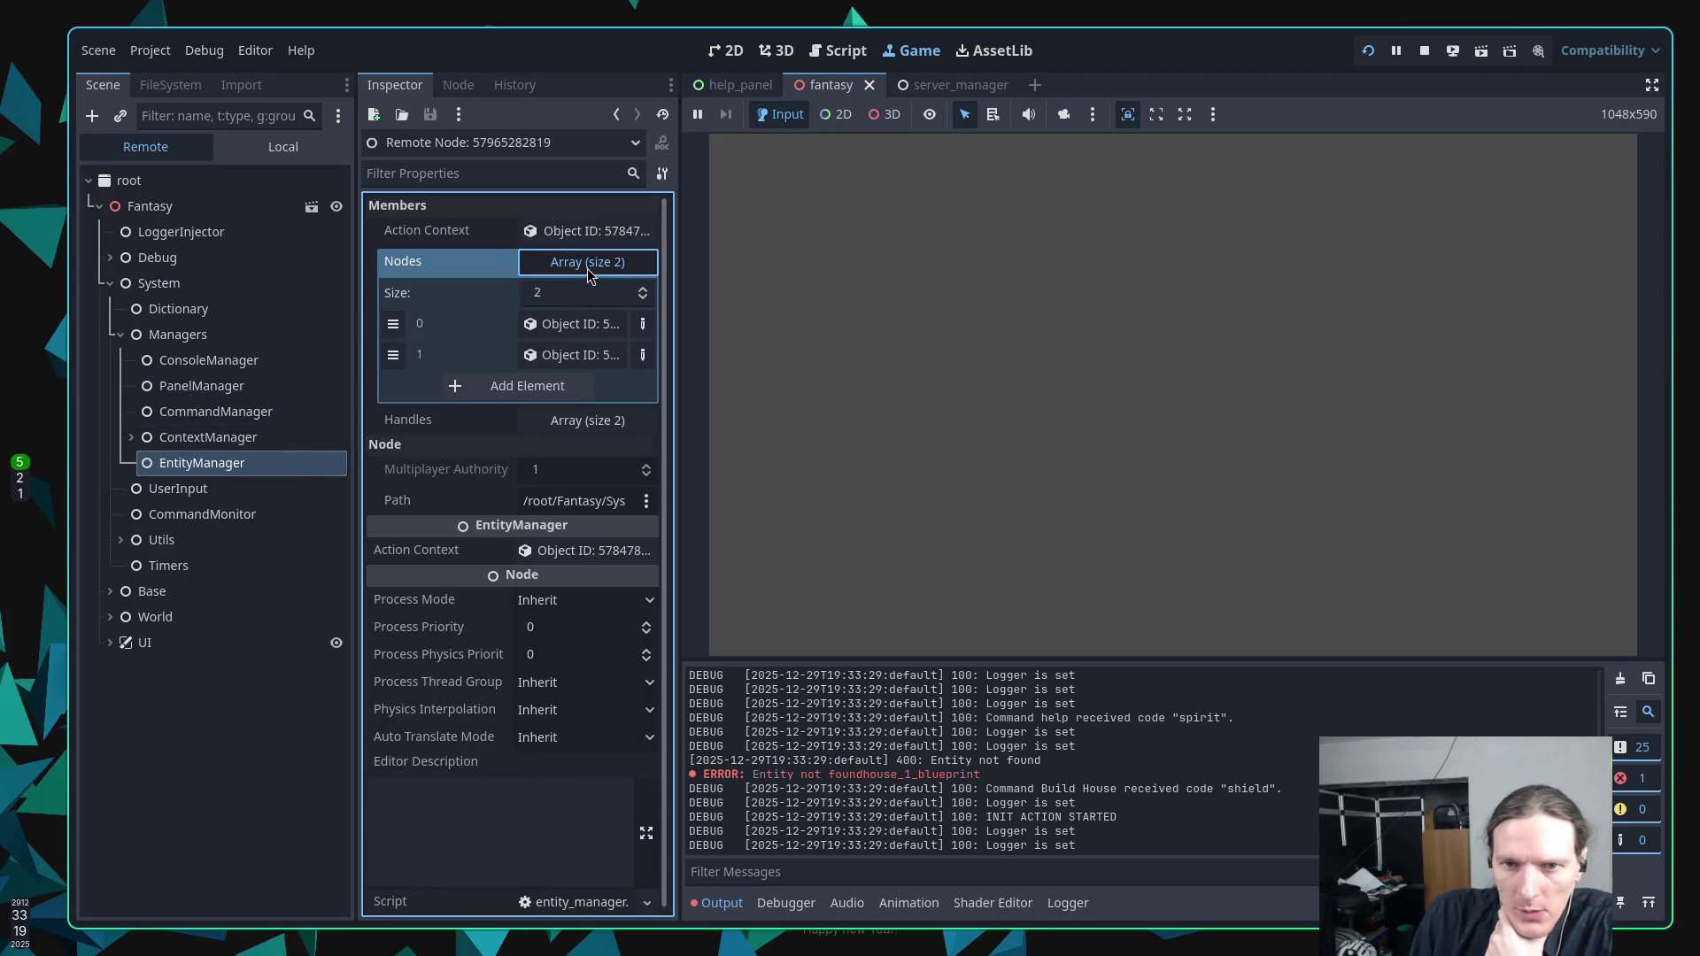
left_click(562, 328)
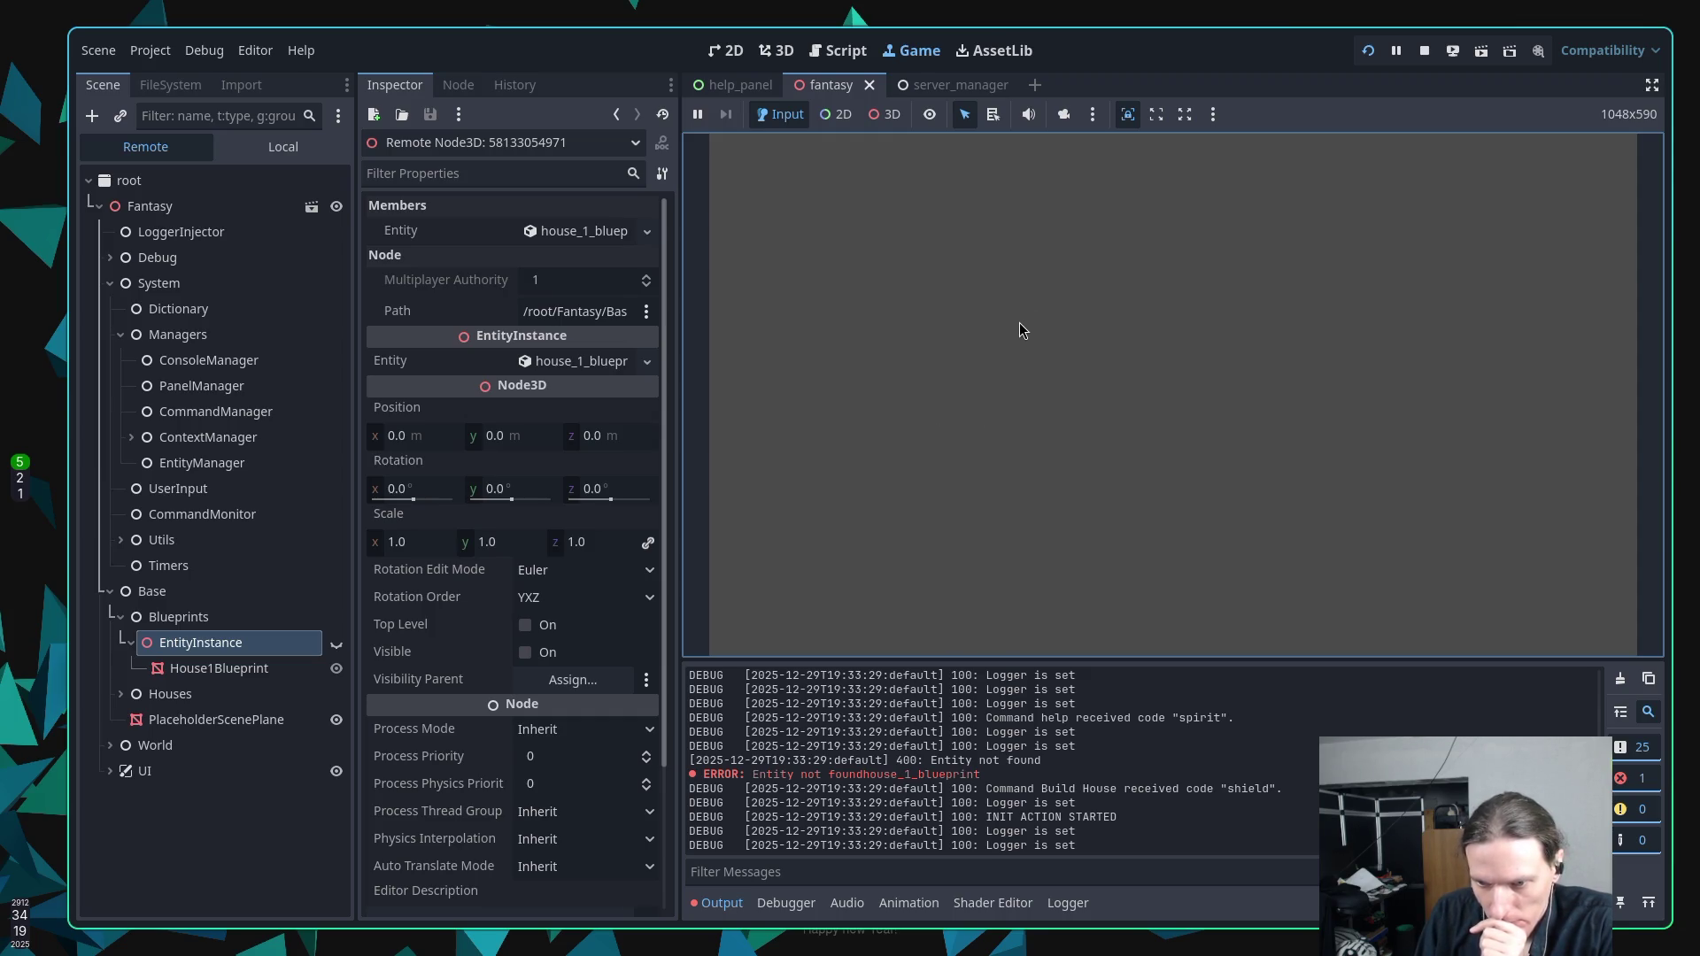
left_click(1424, 51)
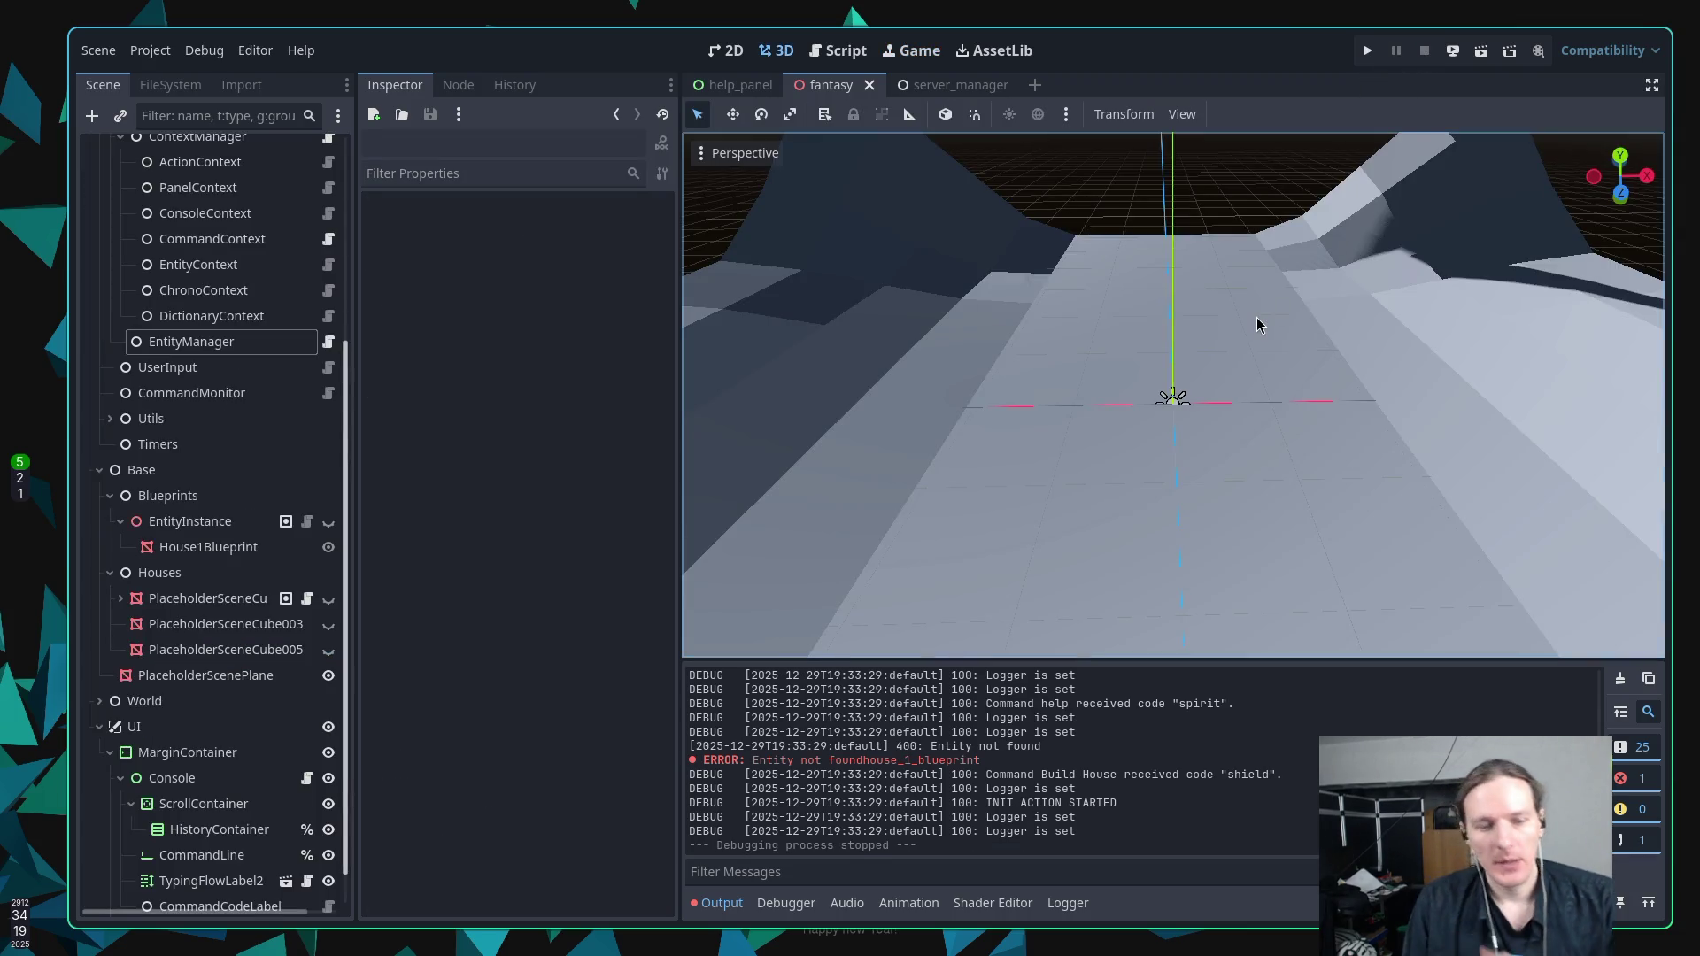
In Neovim, discard a half-typed line started above the _nodes assignment.
key("super+1")
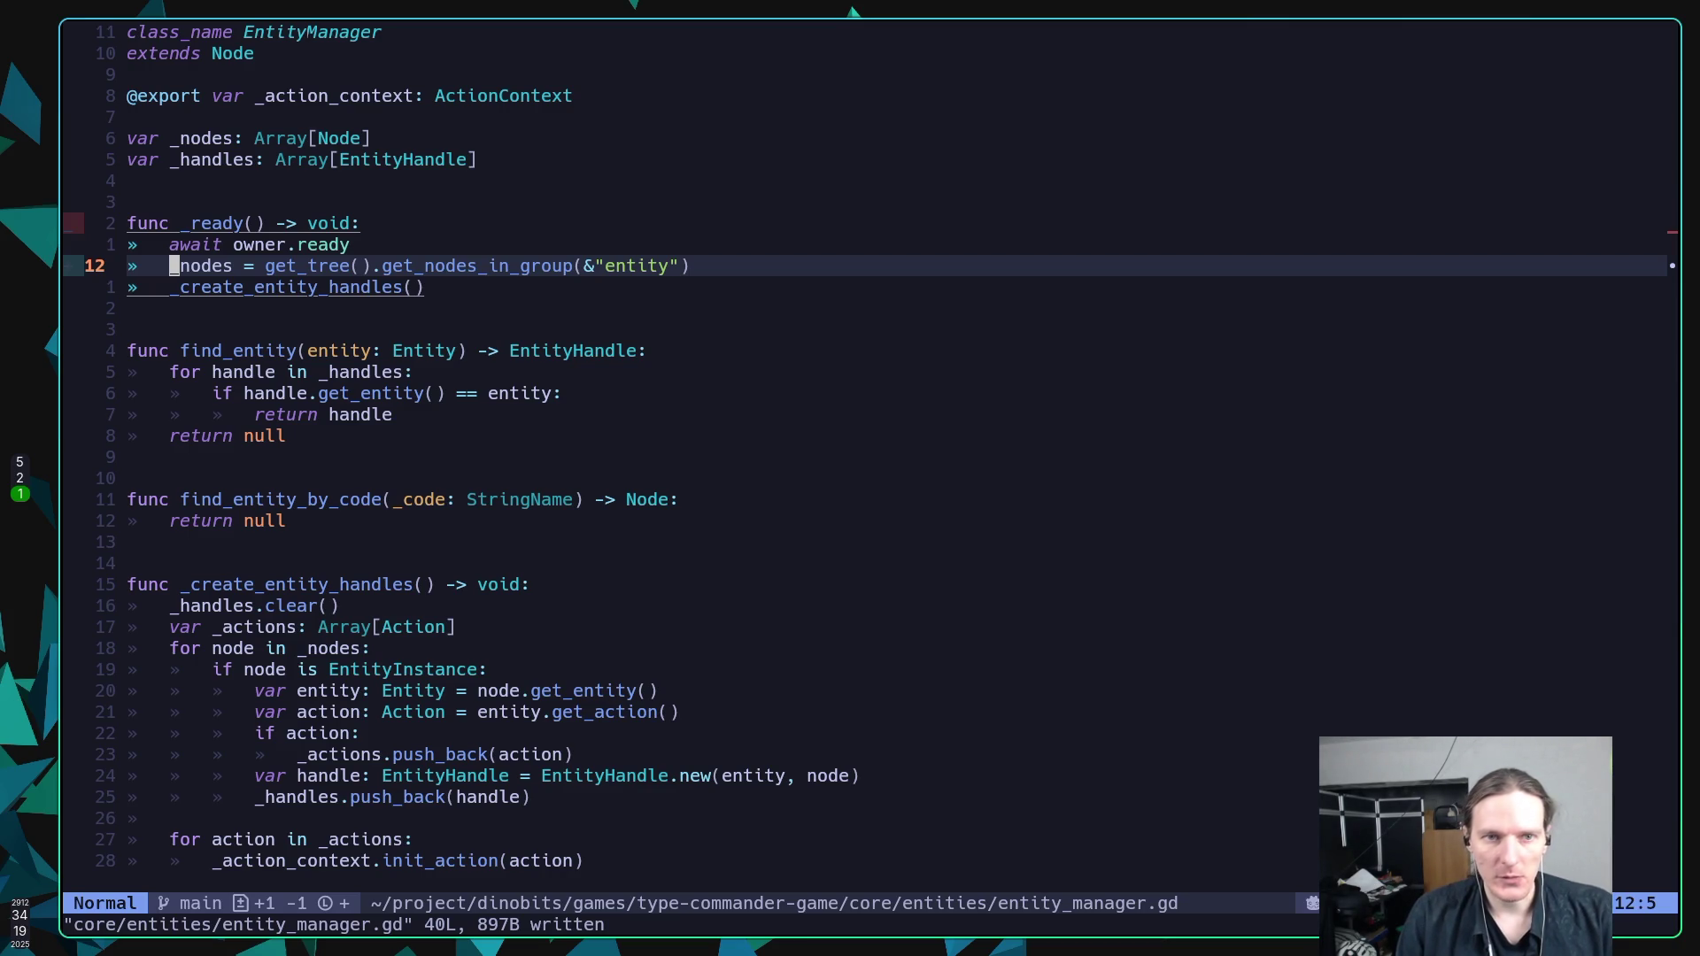
key("O")
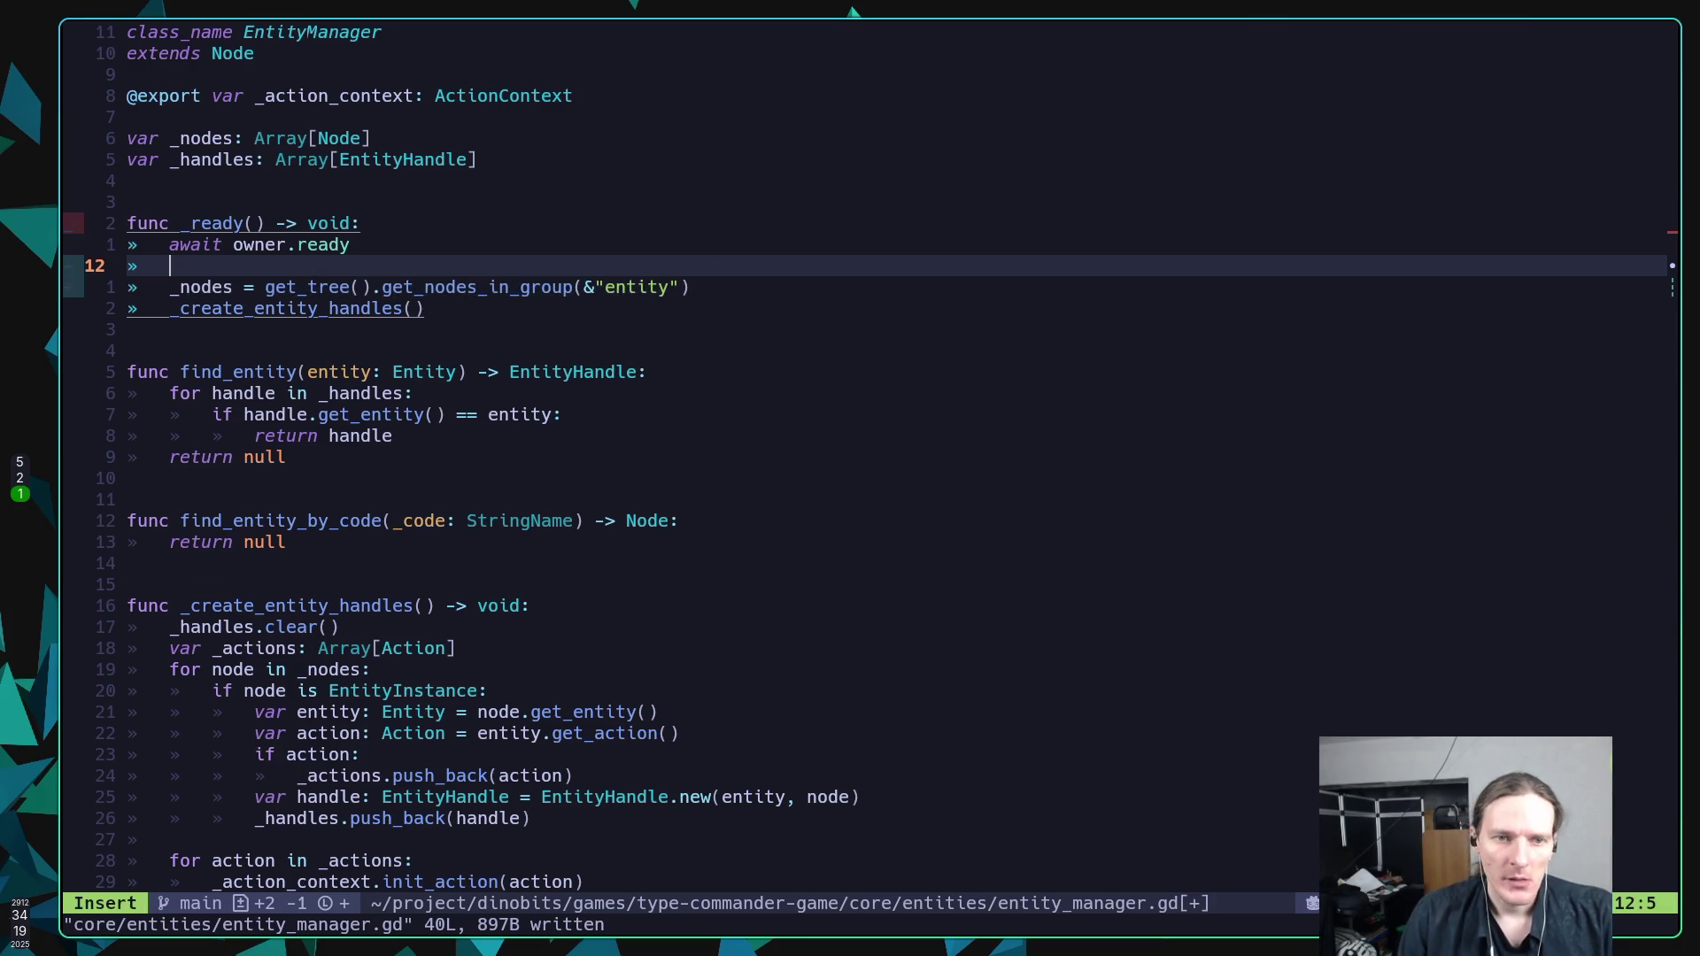
type("_l")
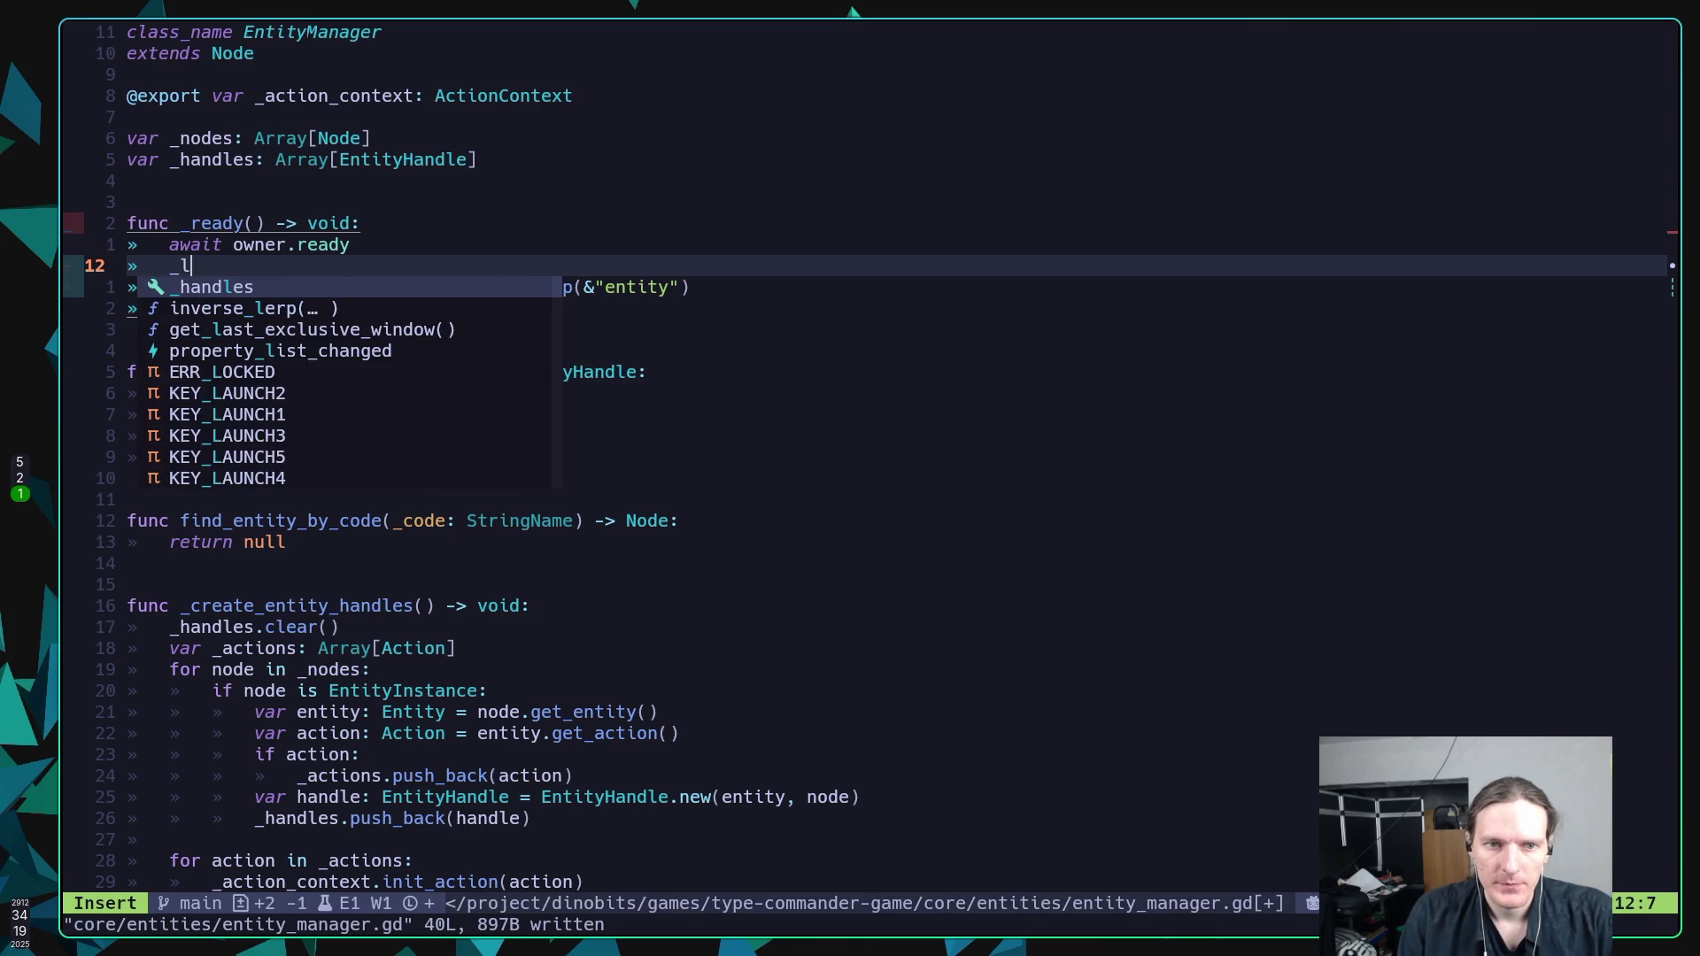
key("BackSpace")
key("BackSpace")
key("BackSpace")
key("Escape")
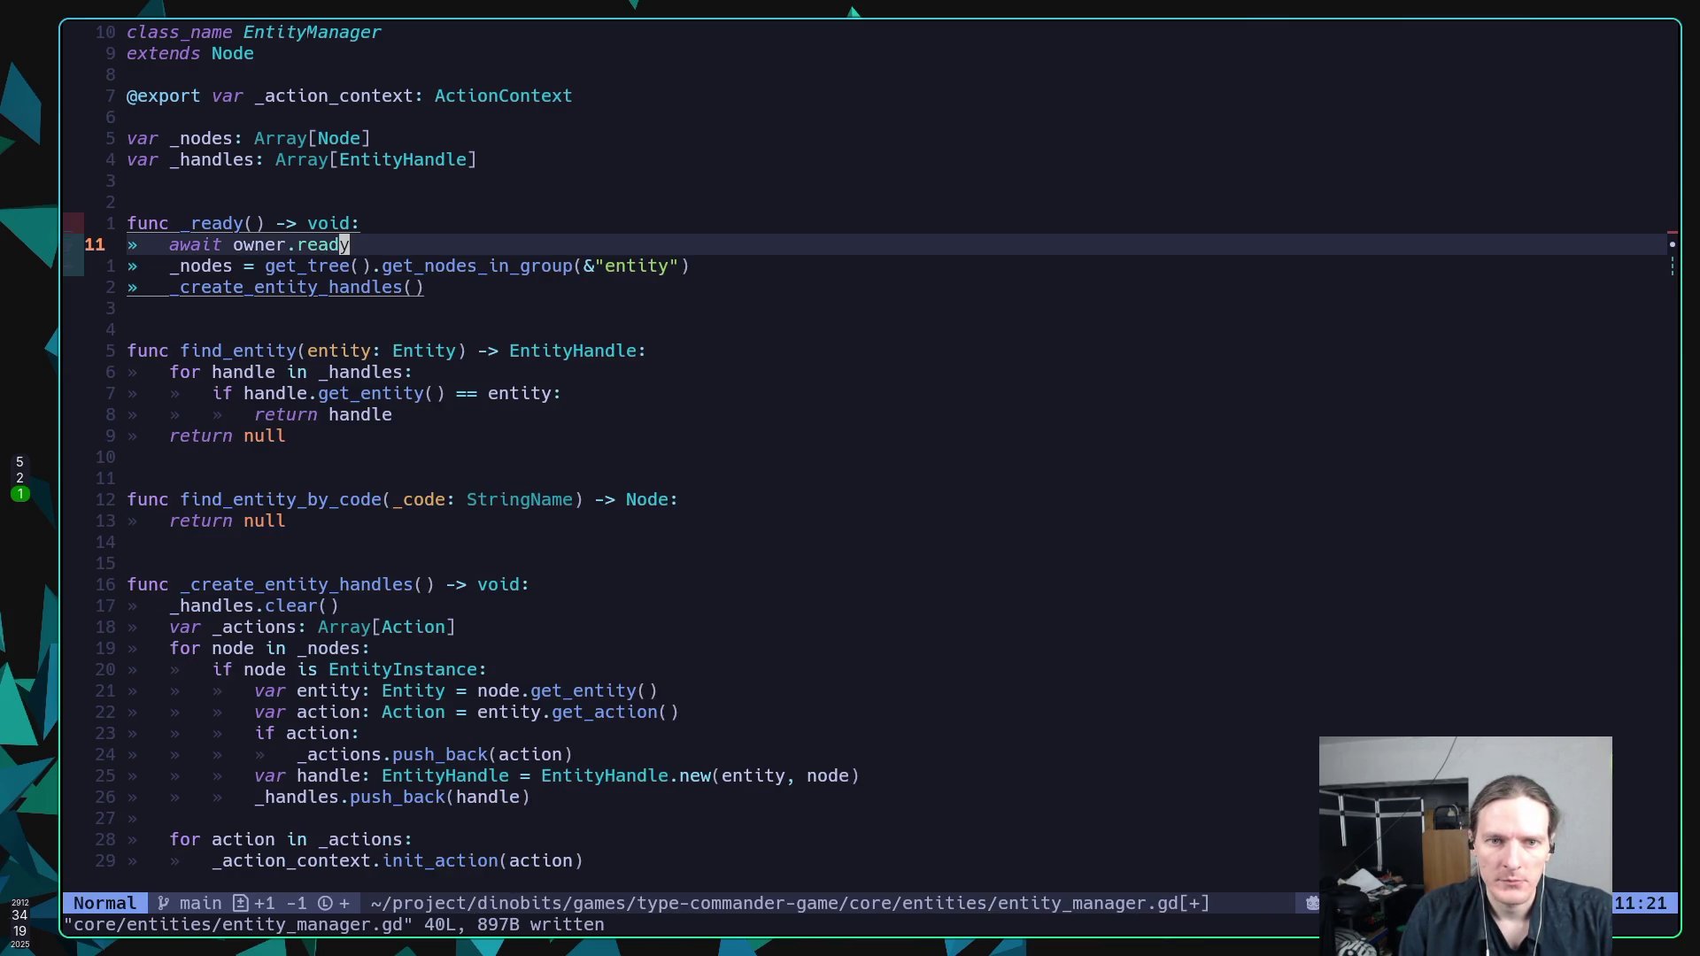
Change the extends line from Node to LoggerAwareNode, save, and open a line below await owner.ready.
key("k")
key("k")
key("k")
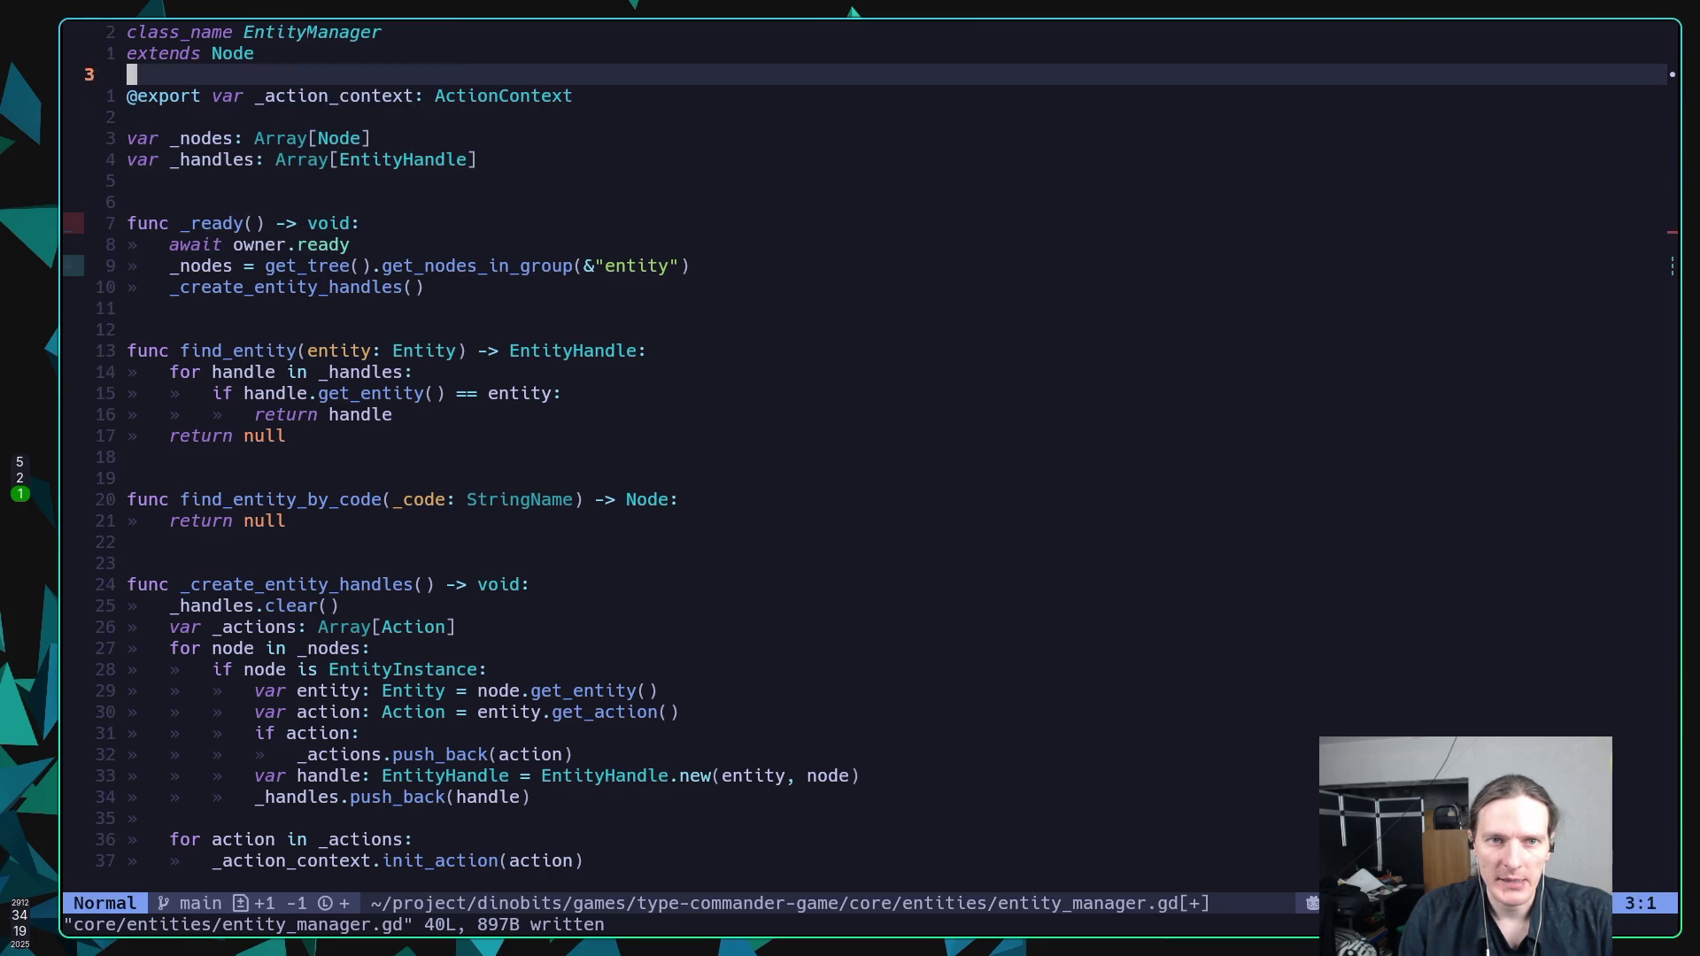
key("b")
type("cw")
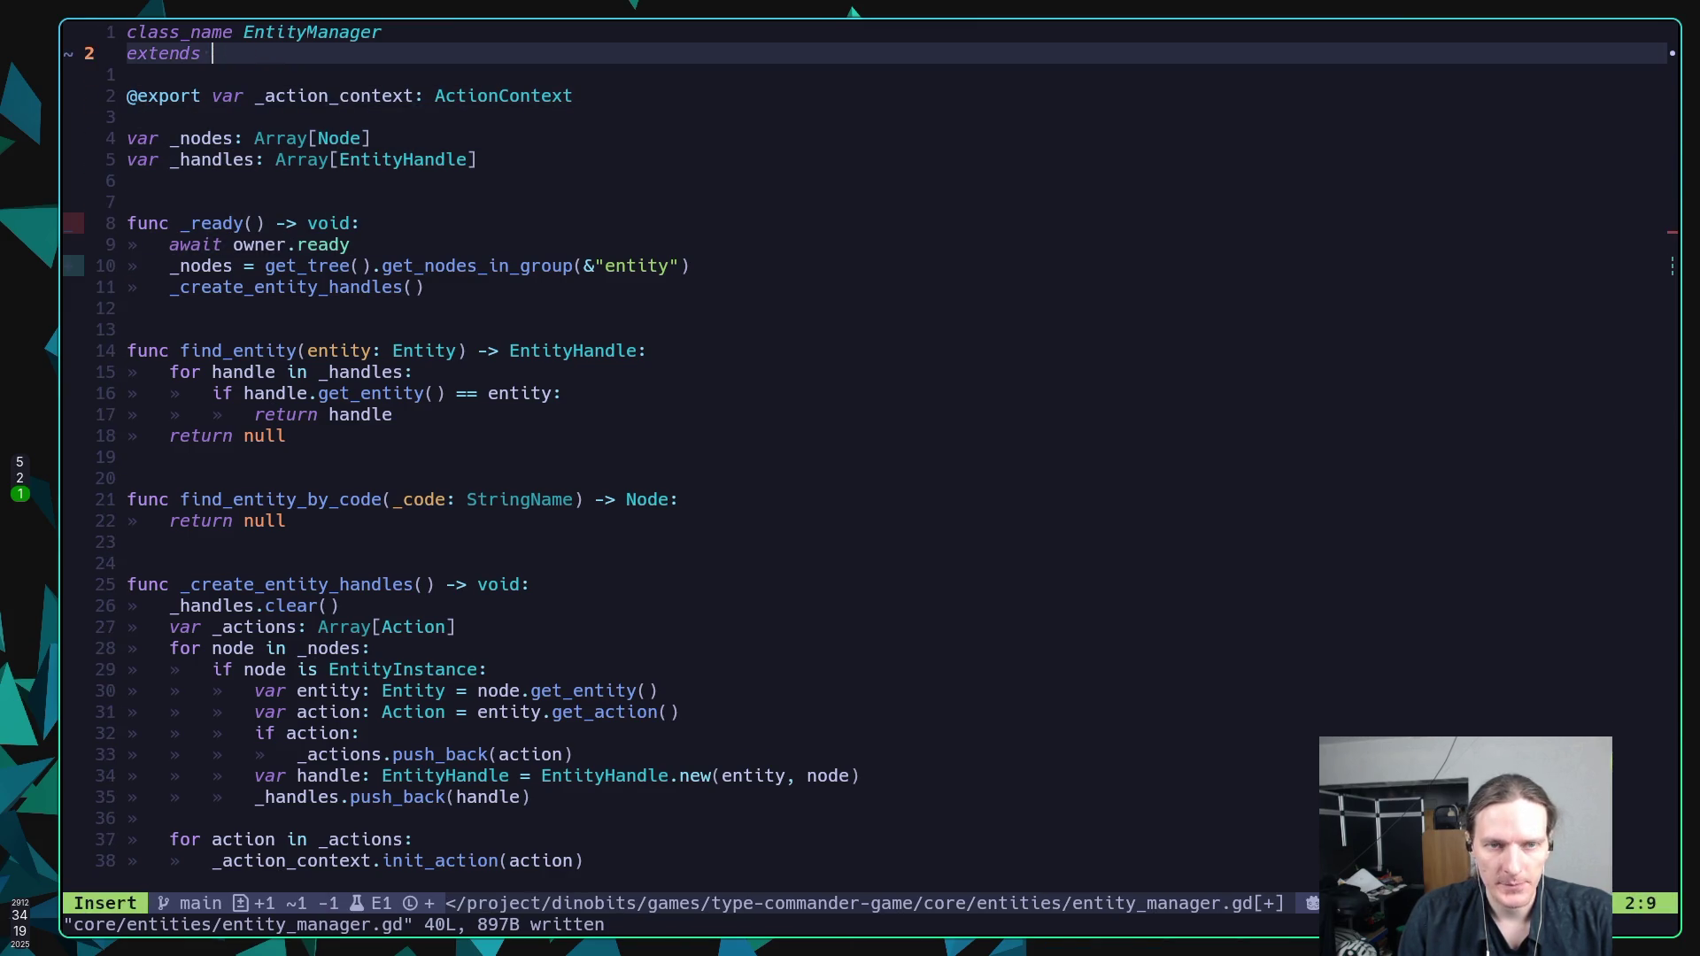
type("Logger")
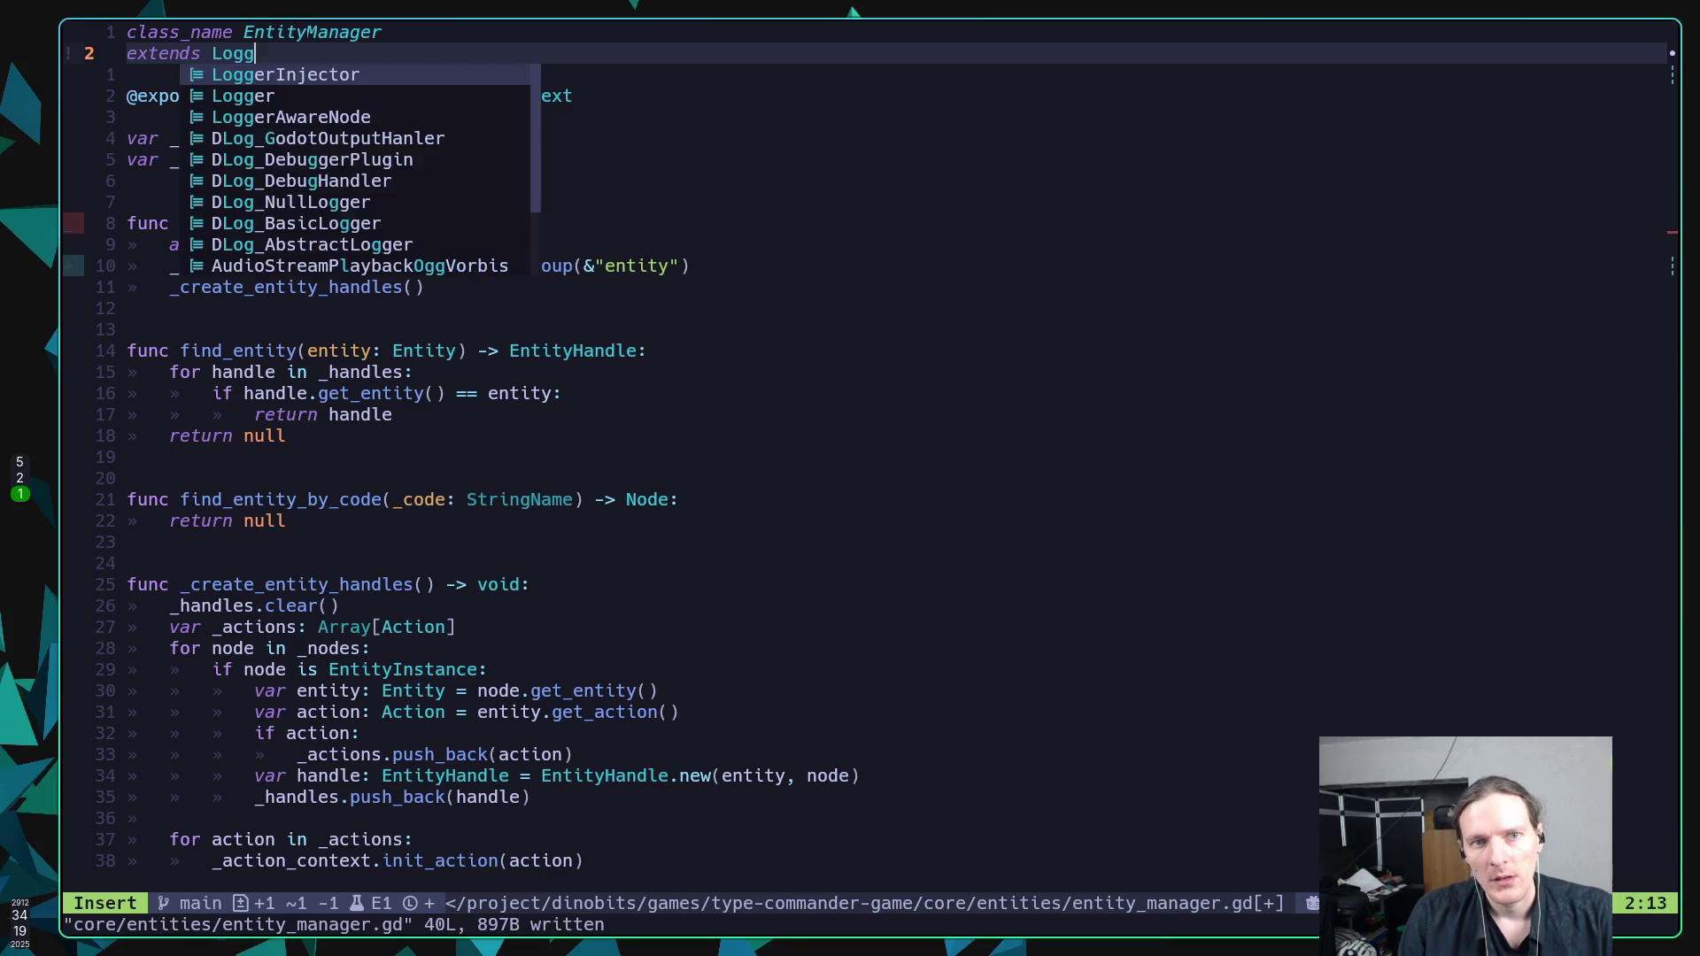
key("ctrl+n")
key("Escape")
type(":w")
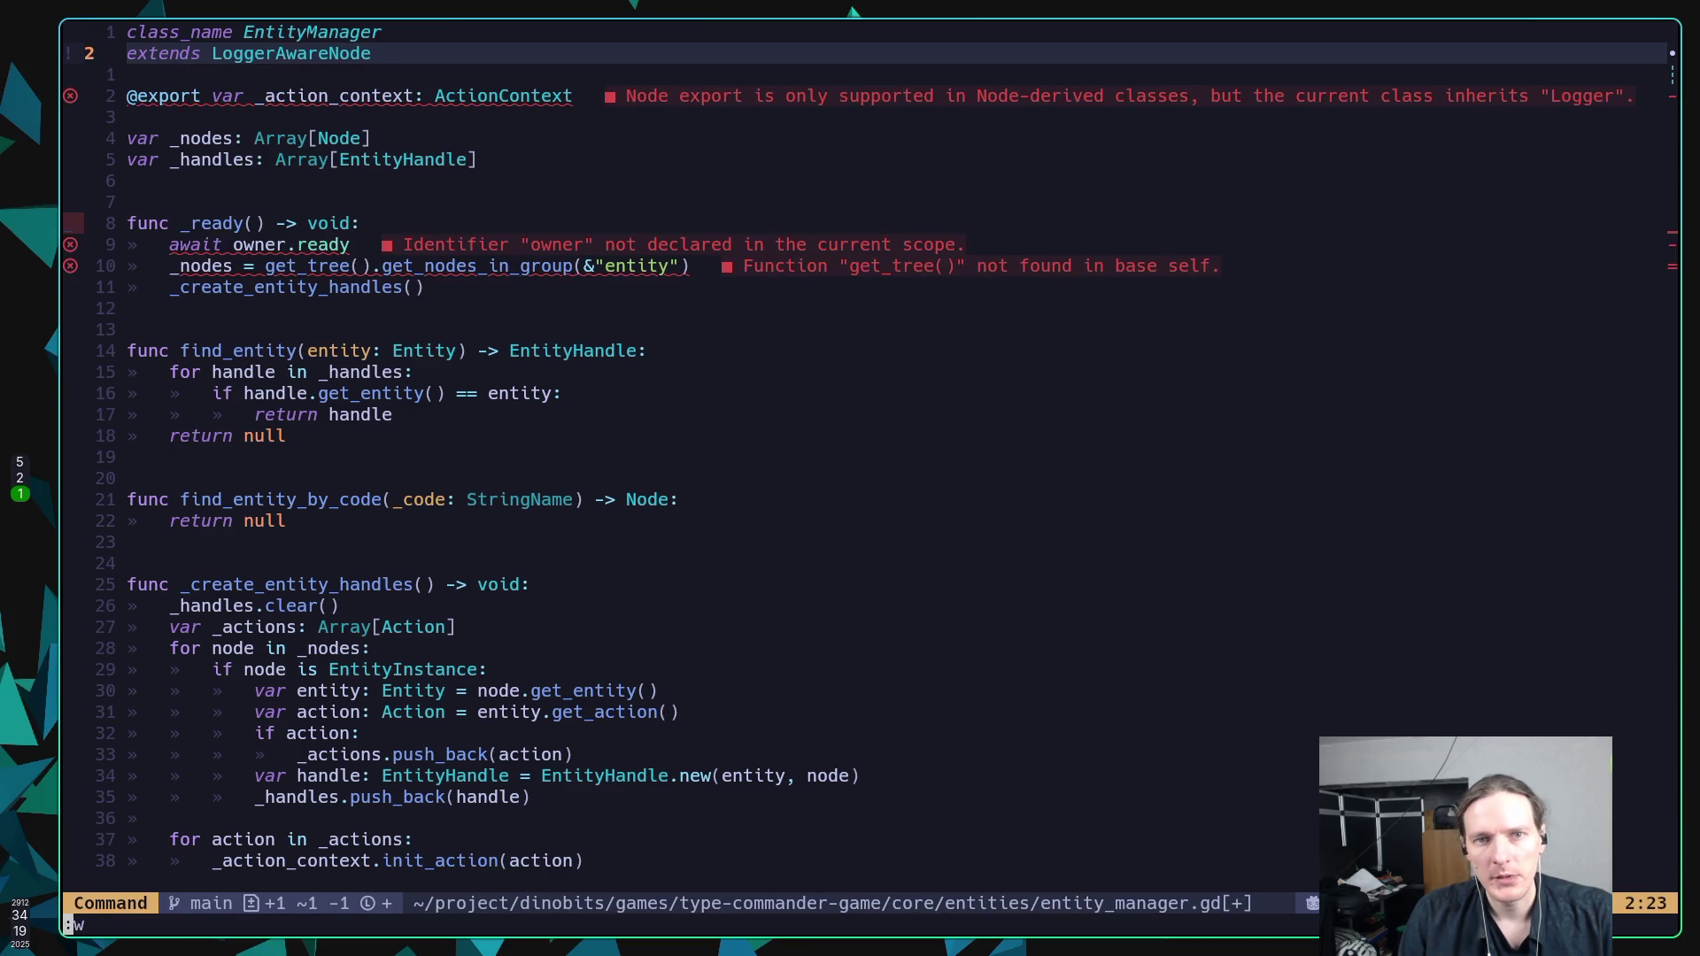
key("Return")
key("j")
key("j")
key("j")
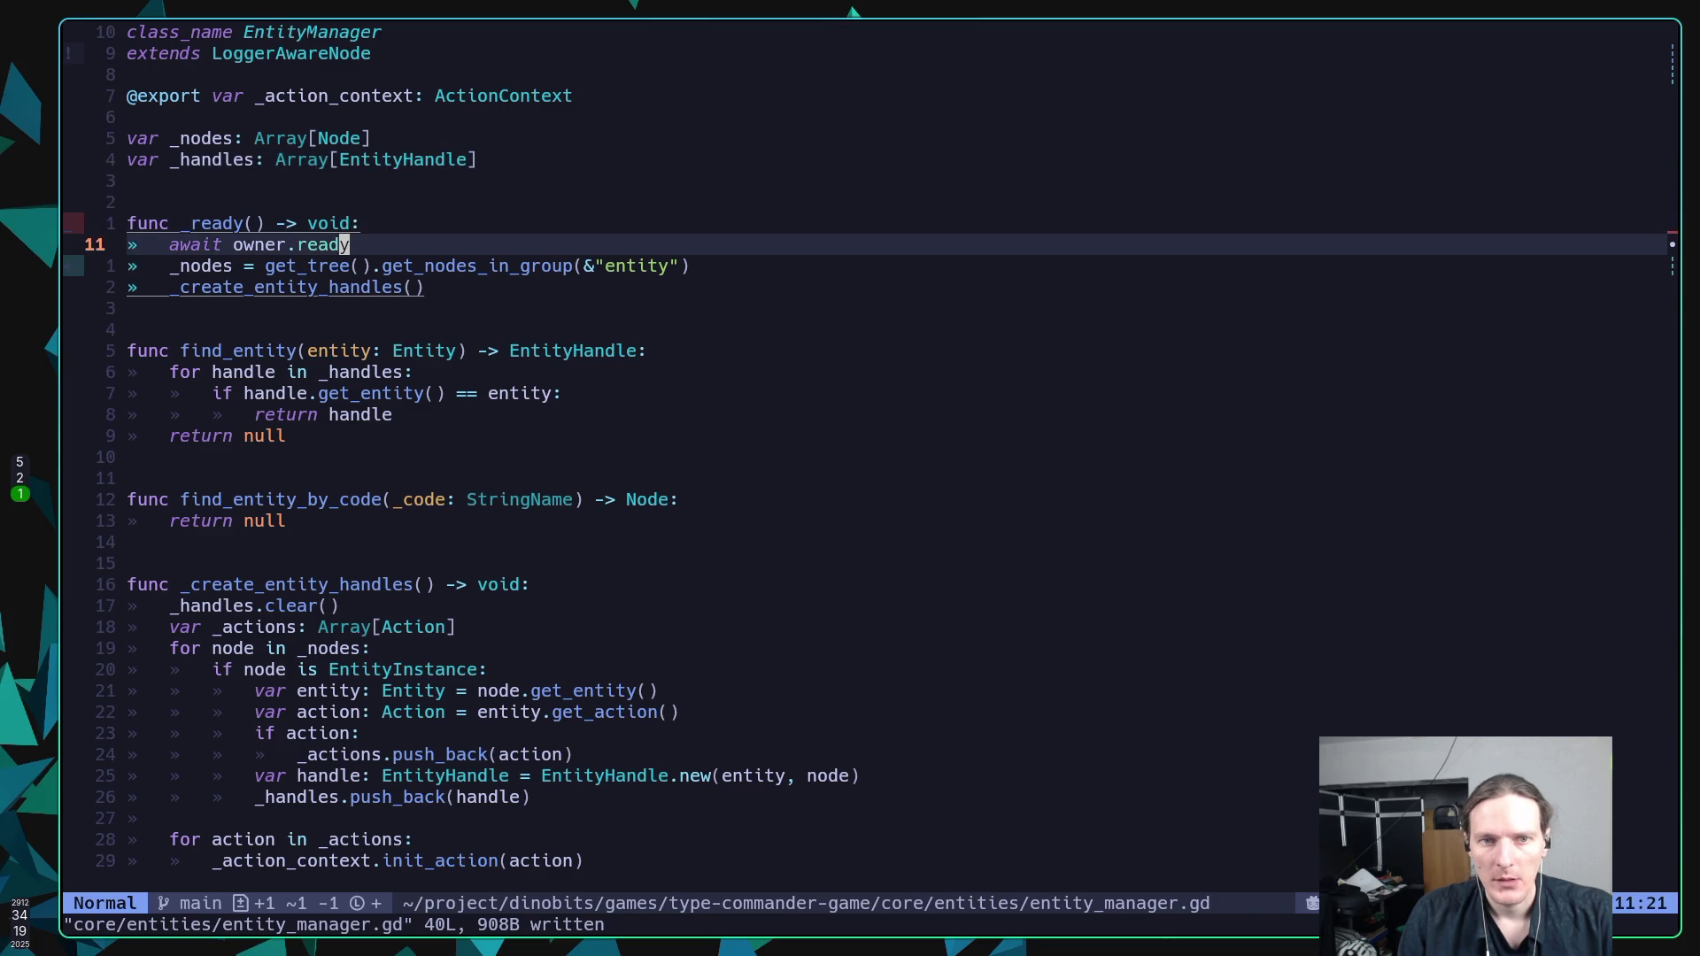
key("o")
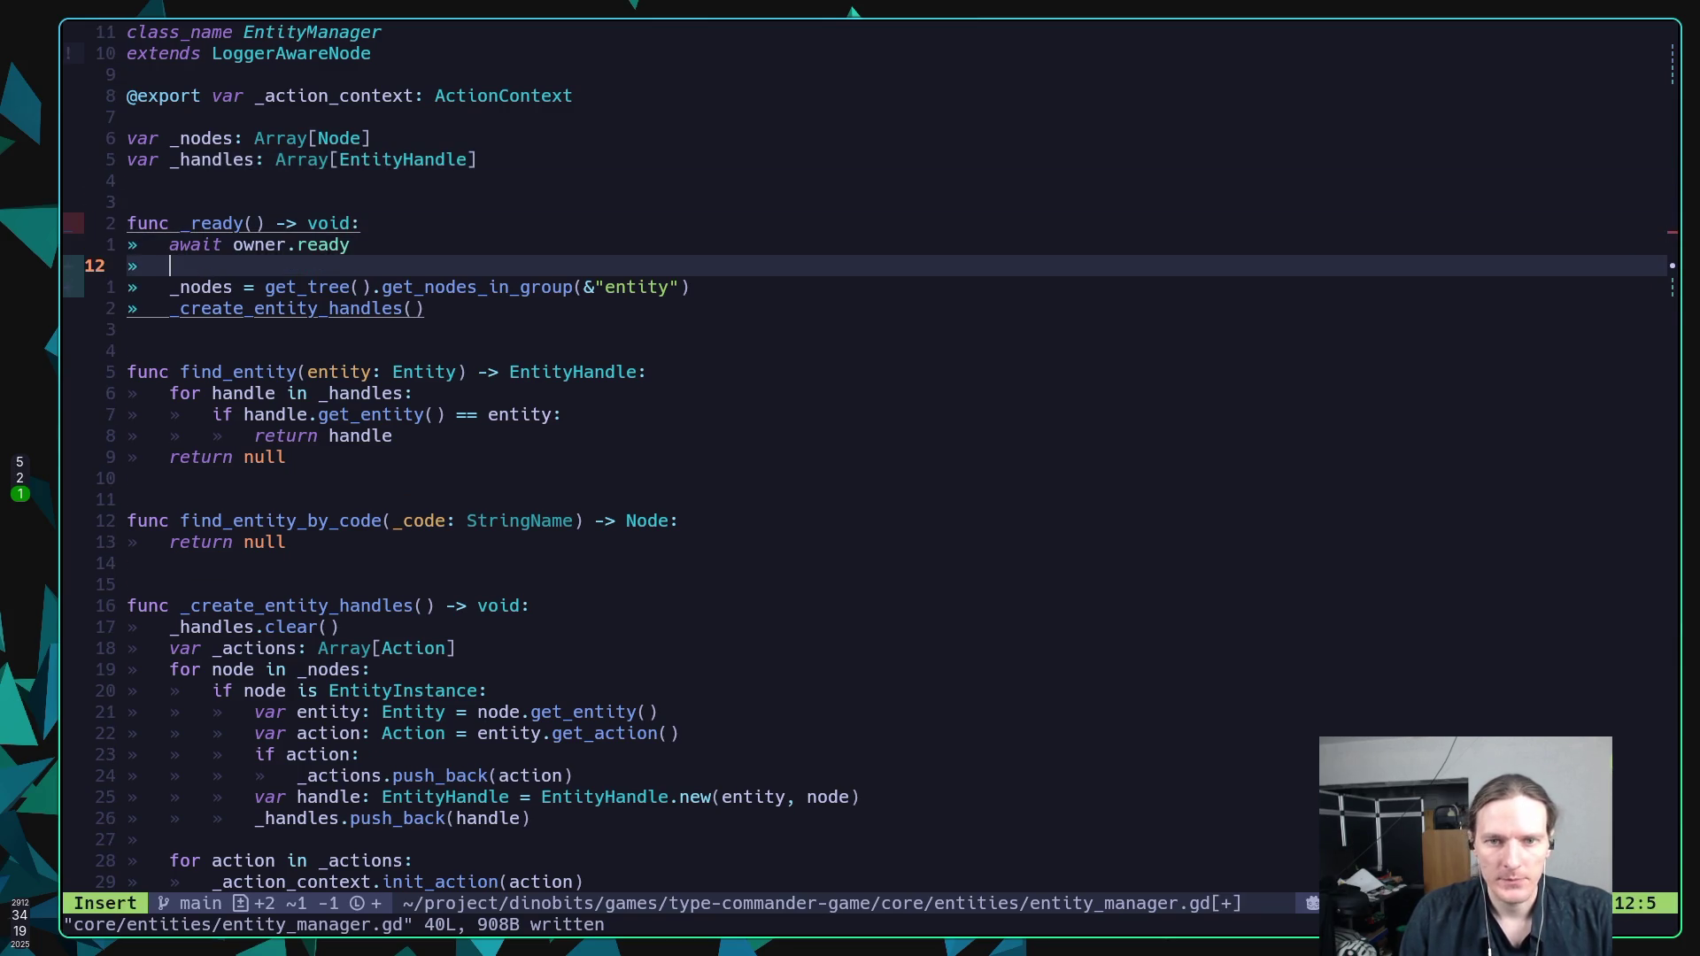
Add a _logger.debug("Building entity list") line and save entity_manager.gd.
type("_logger")
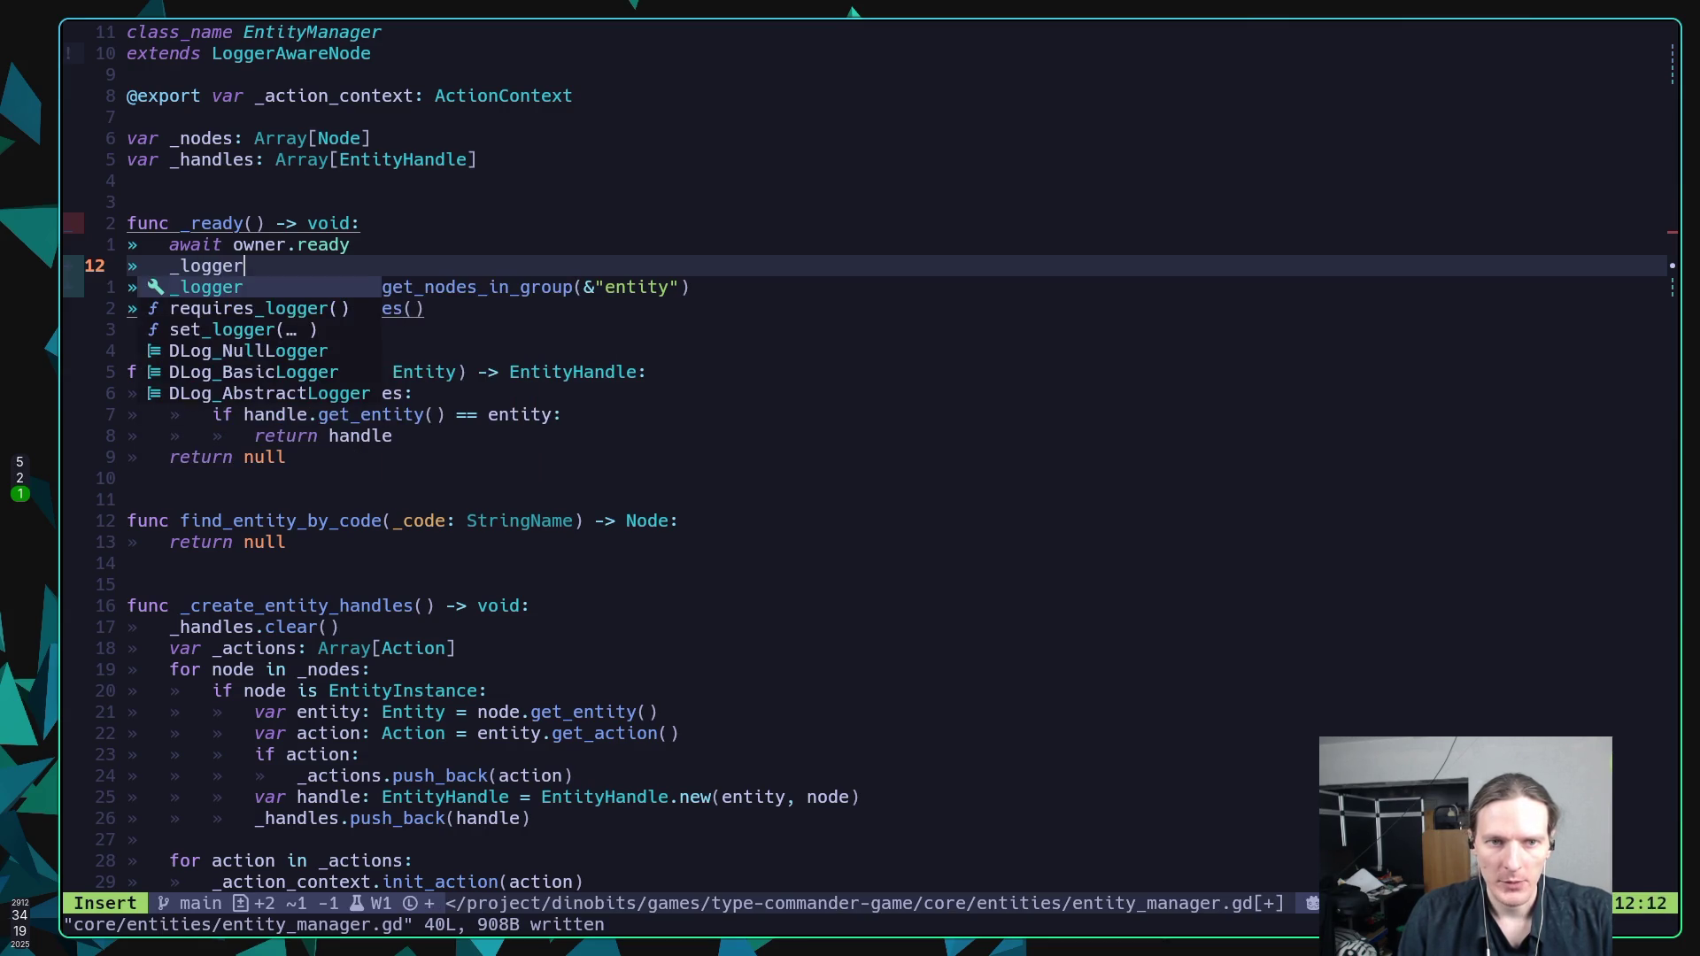
type(".")
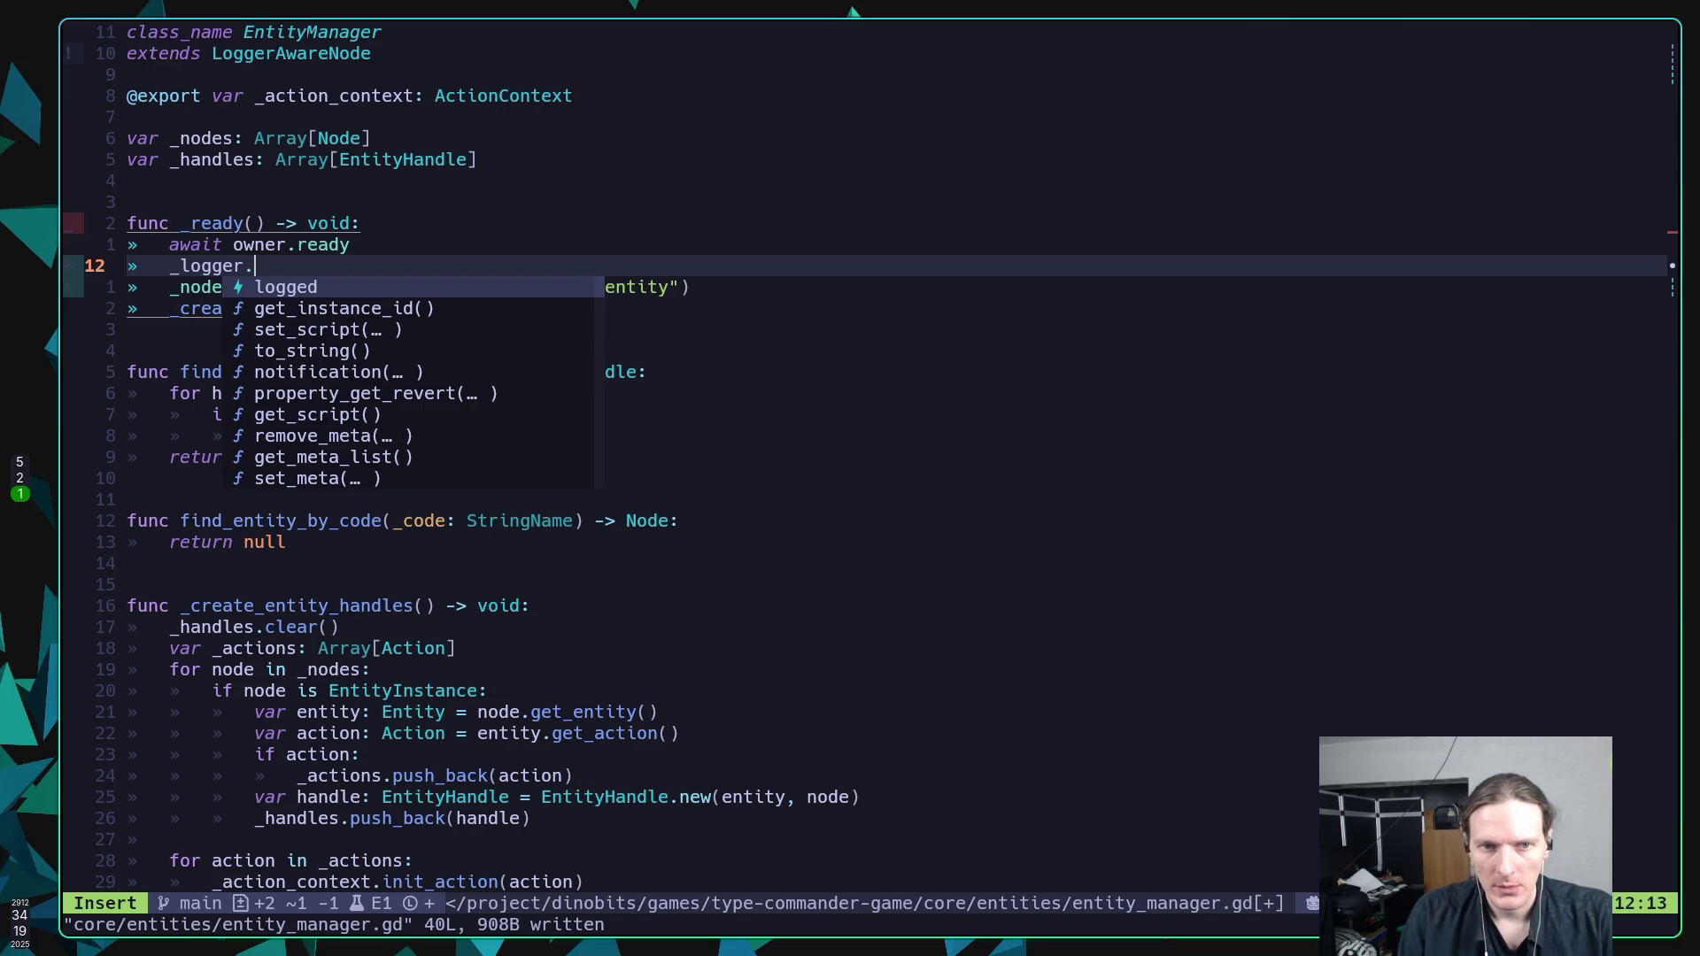
type("de")
key("Tab")
key("Tab")
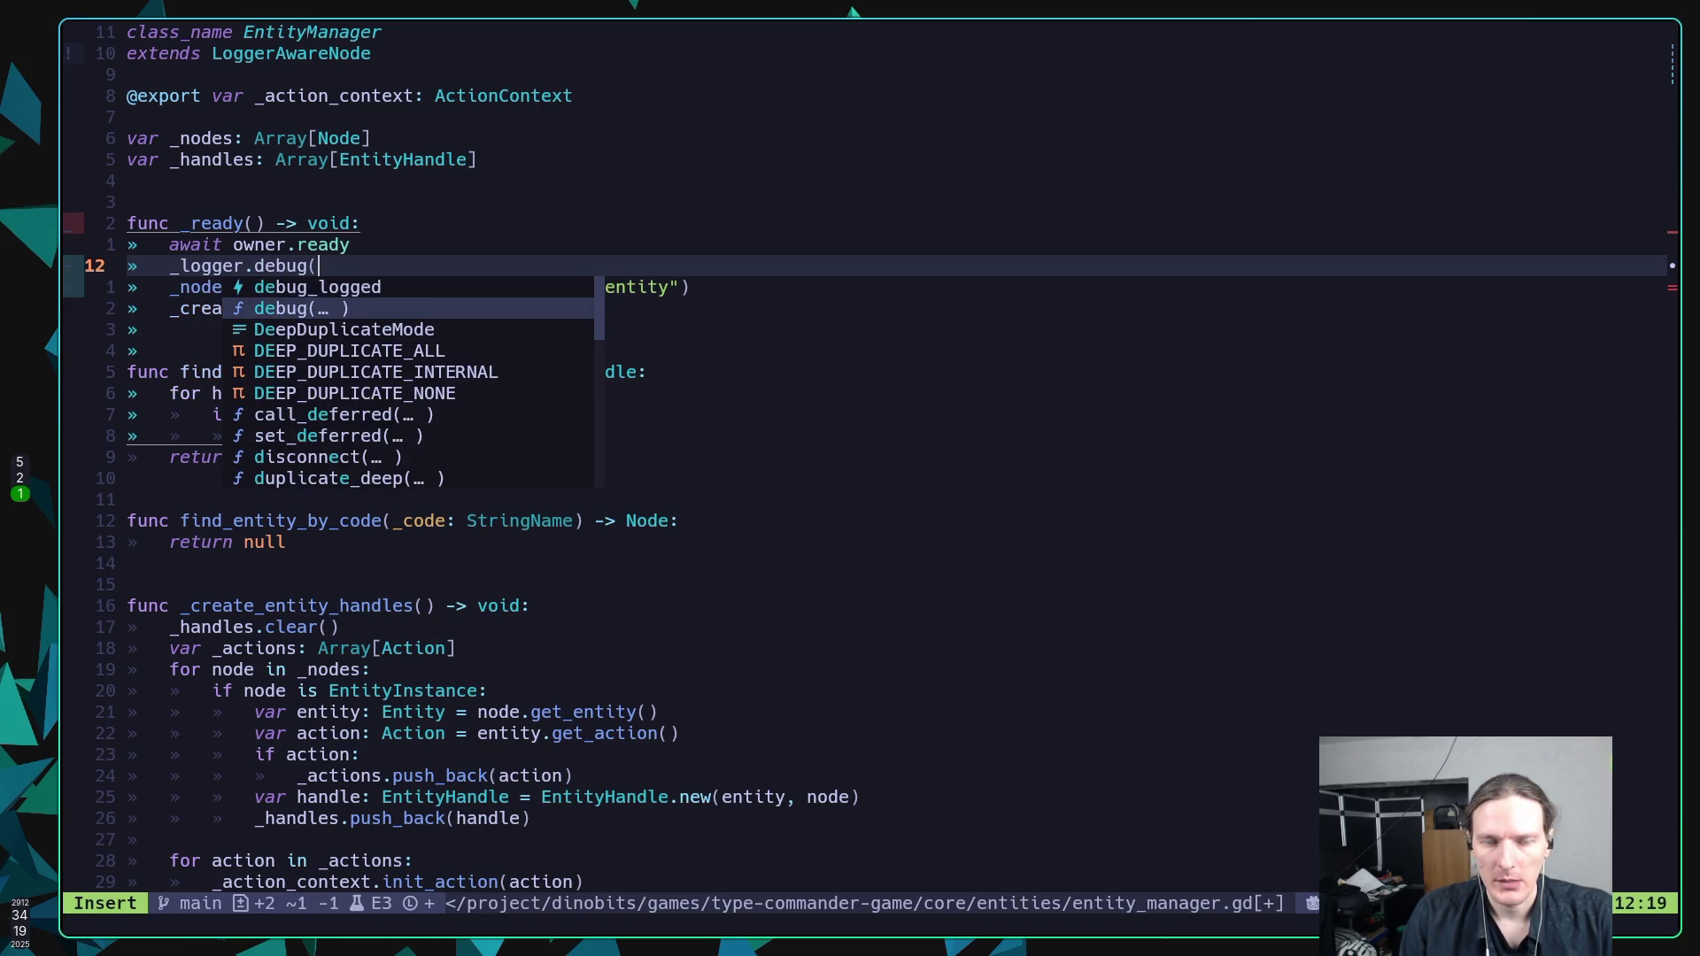
type("\"Sea")
key("BackSpace")
key("BackSpace")
key("BackSpace")
type("Ge")
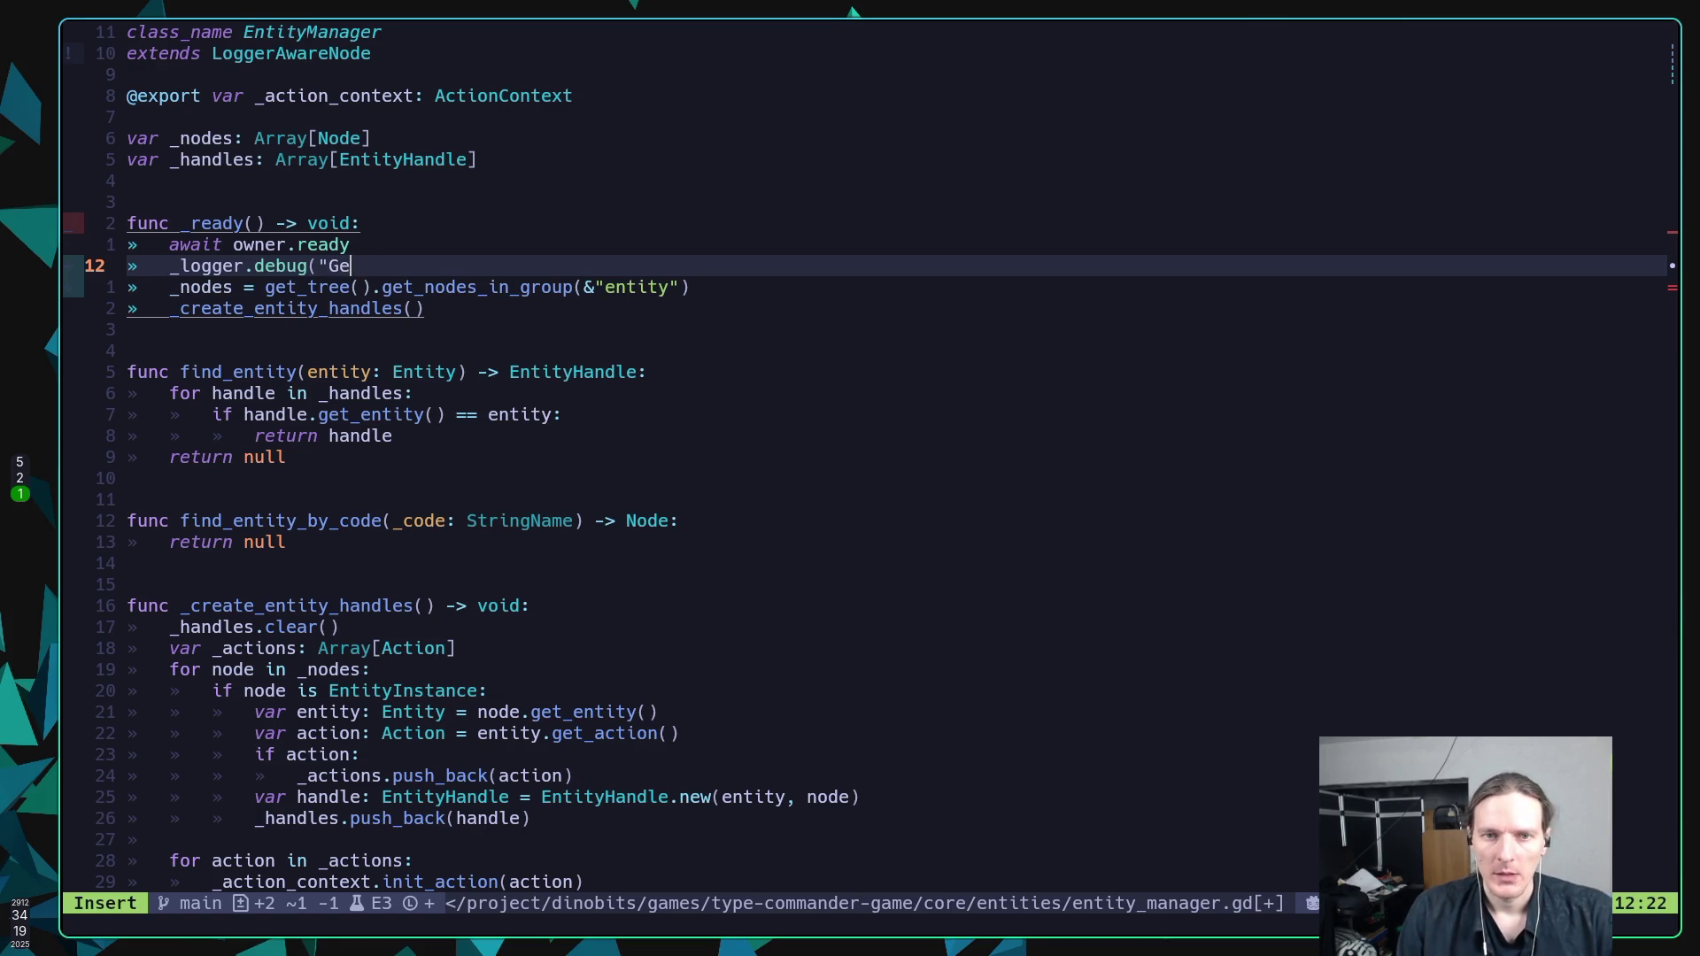
type("tting all the ")
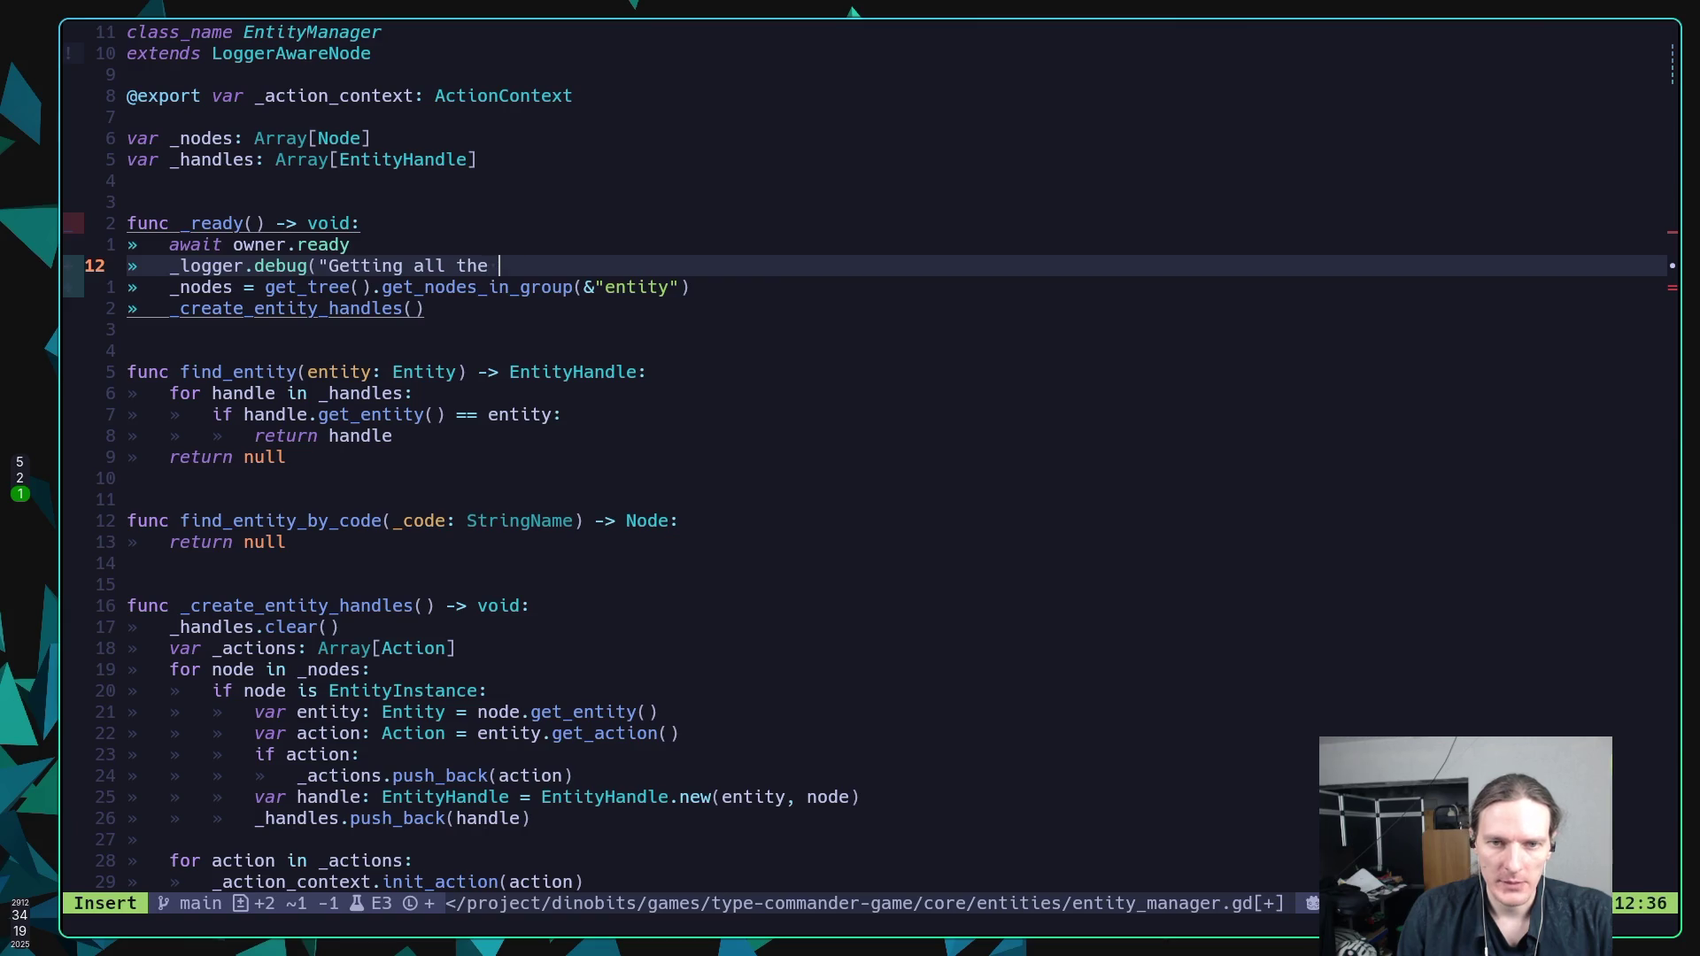
type("entities")
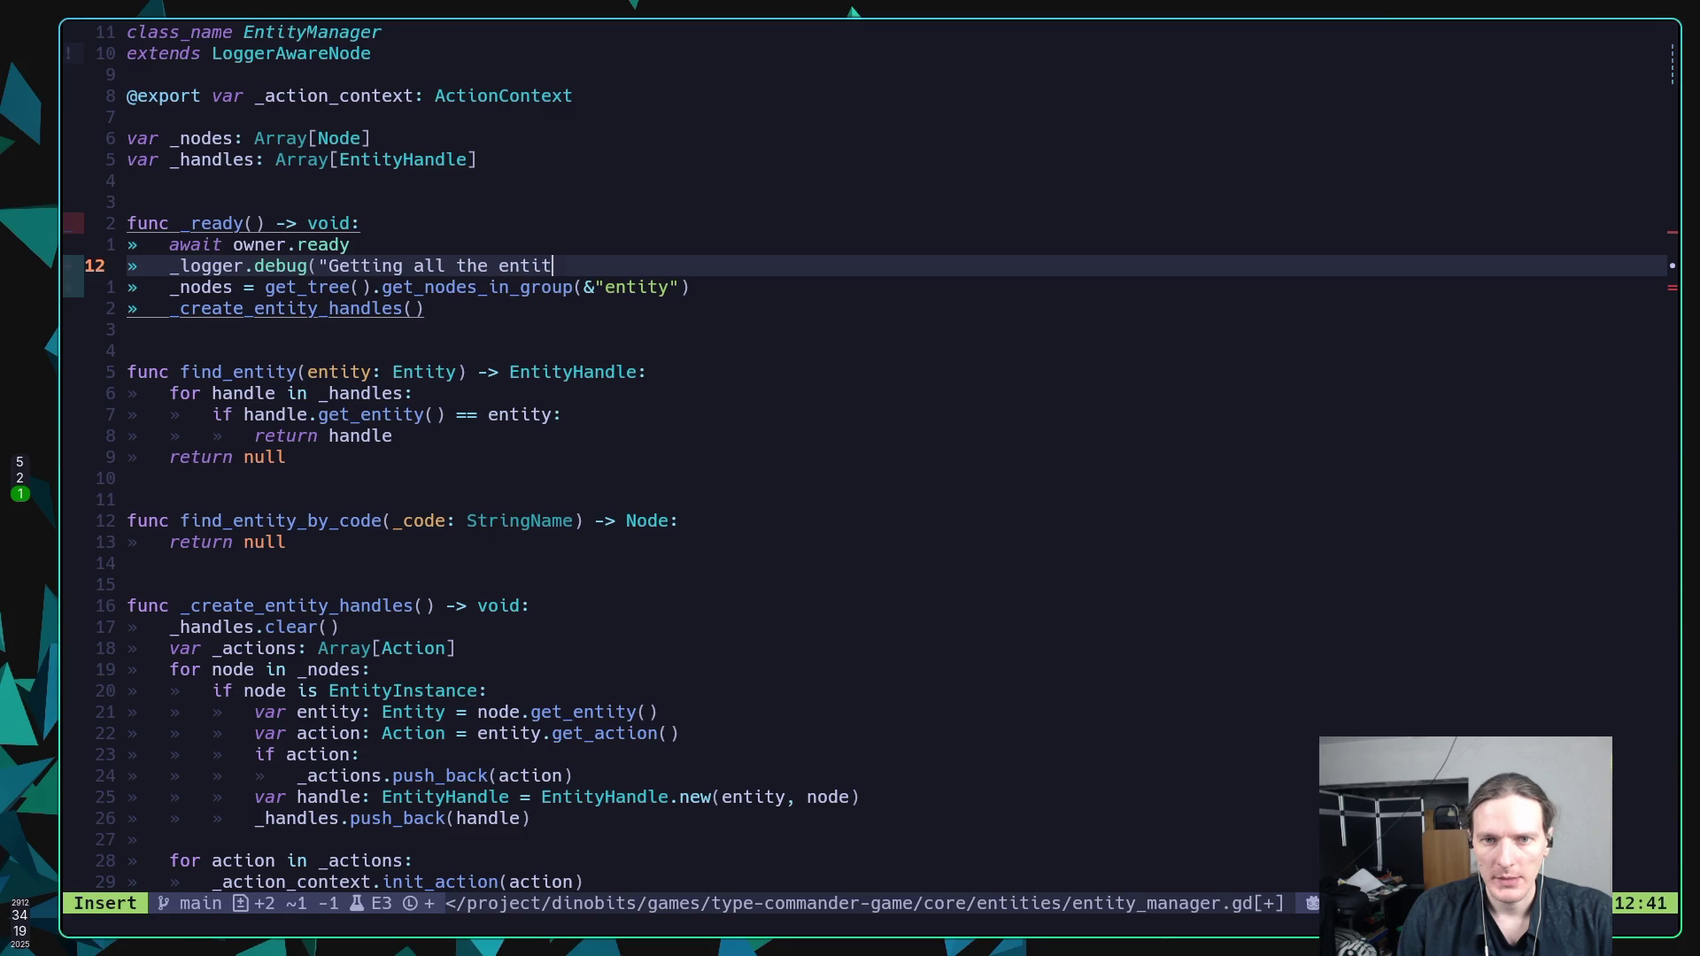
key("ctrl+Left")
key("ctrl+Left")
key("ctrl+Left")
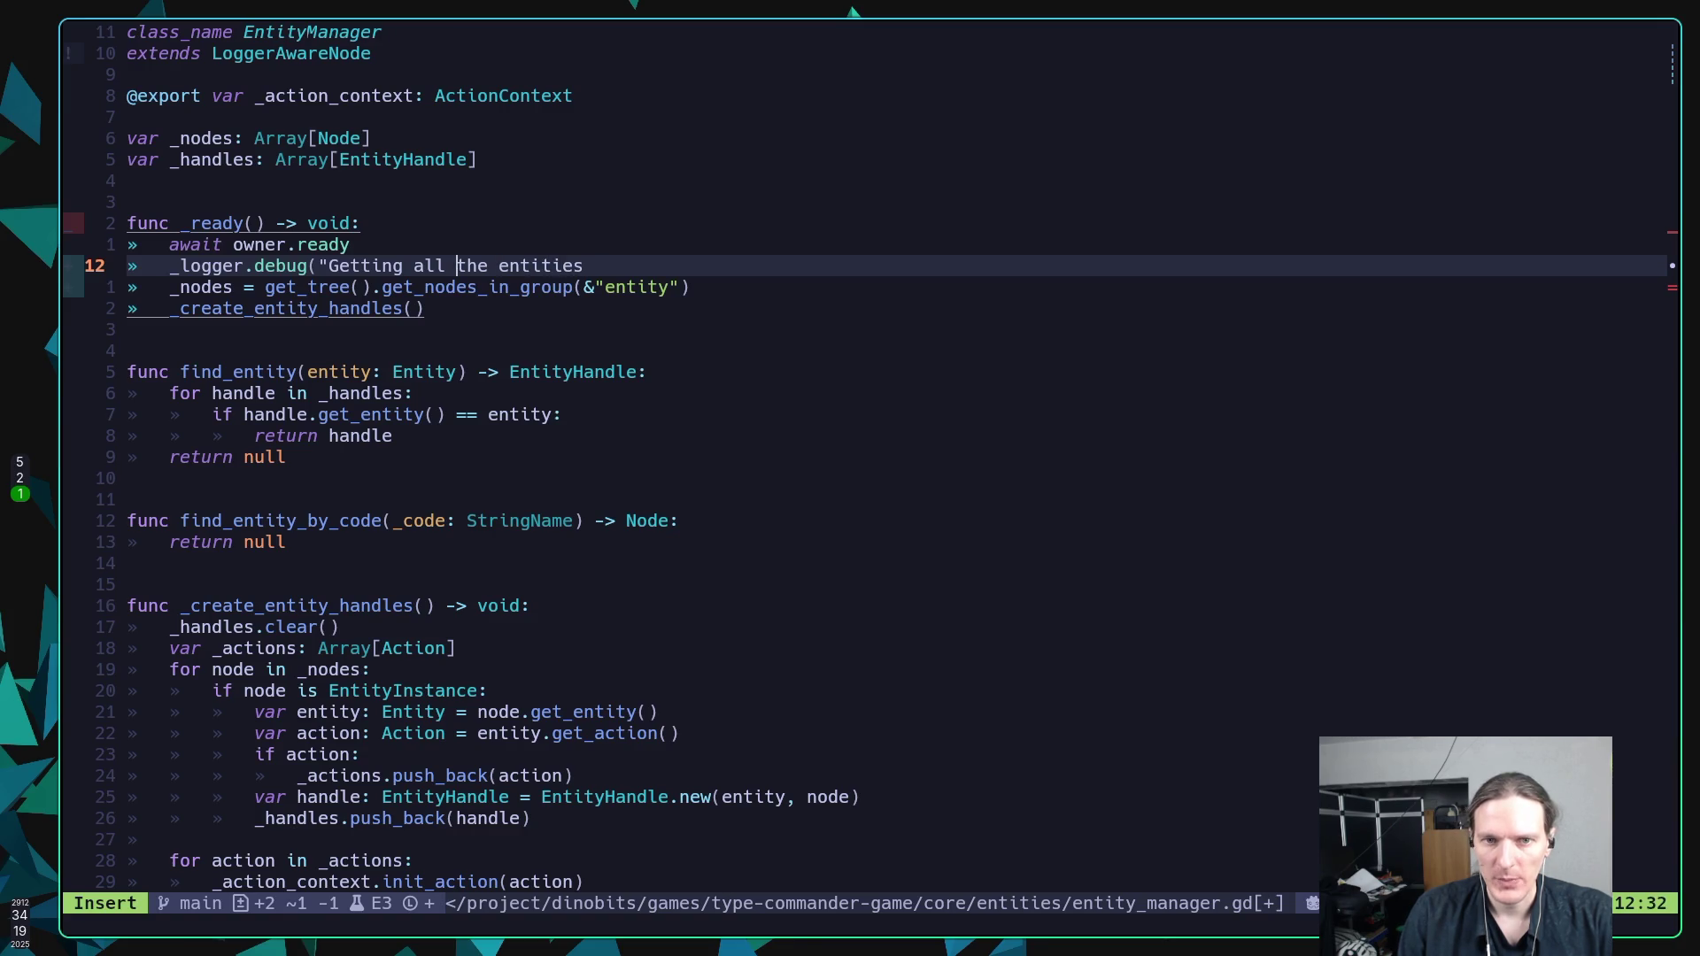
key("Delete")
key("Delete")
key("Delete")
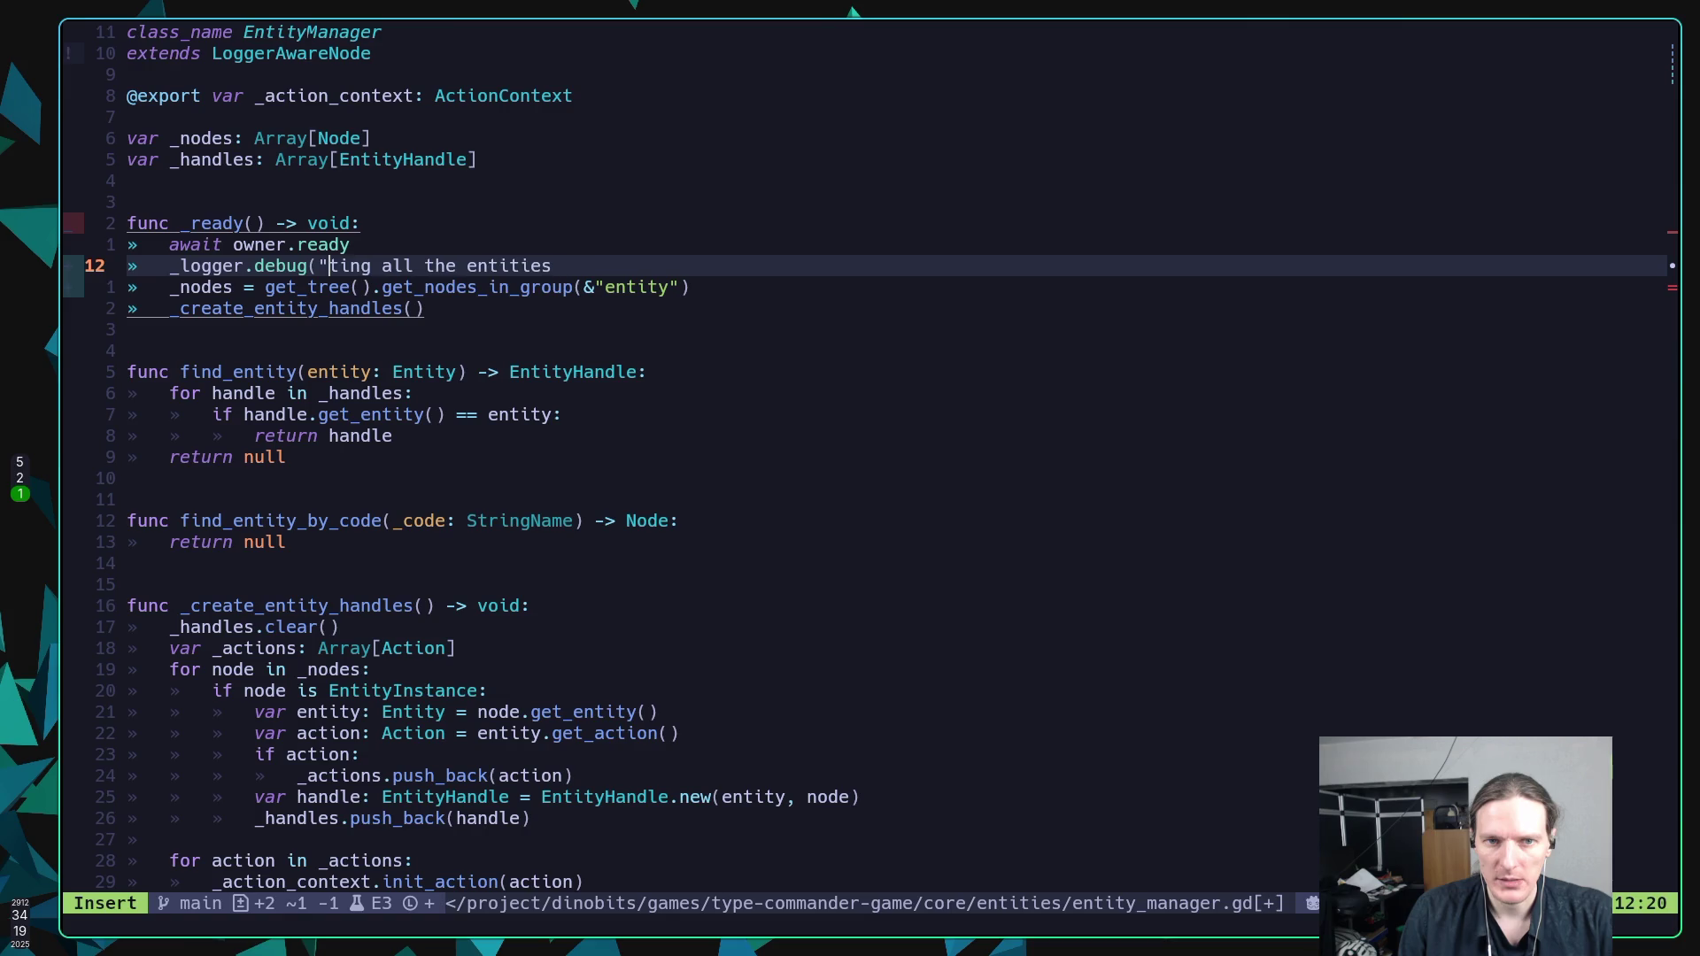
type("Building")
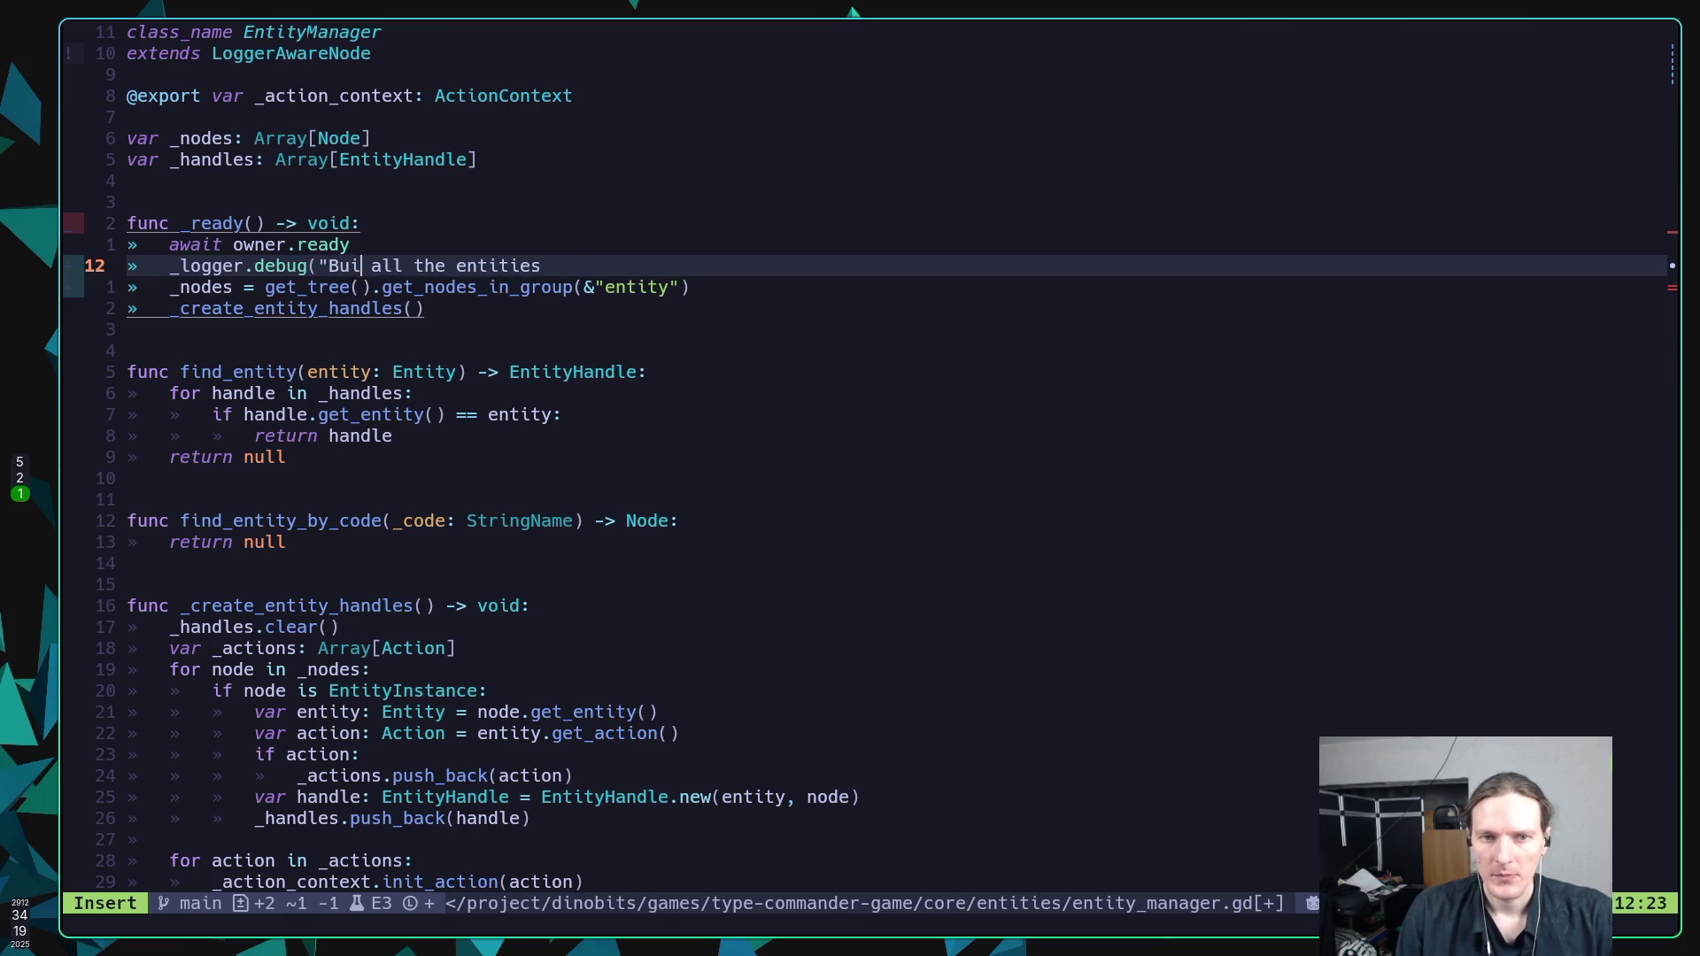
key("Right")
key("Delete")
key("Delete")
key("Delete")
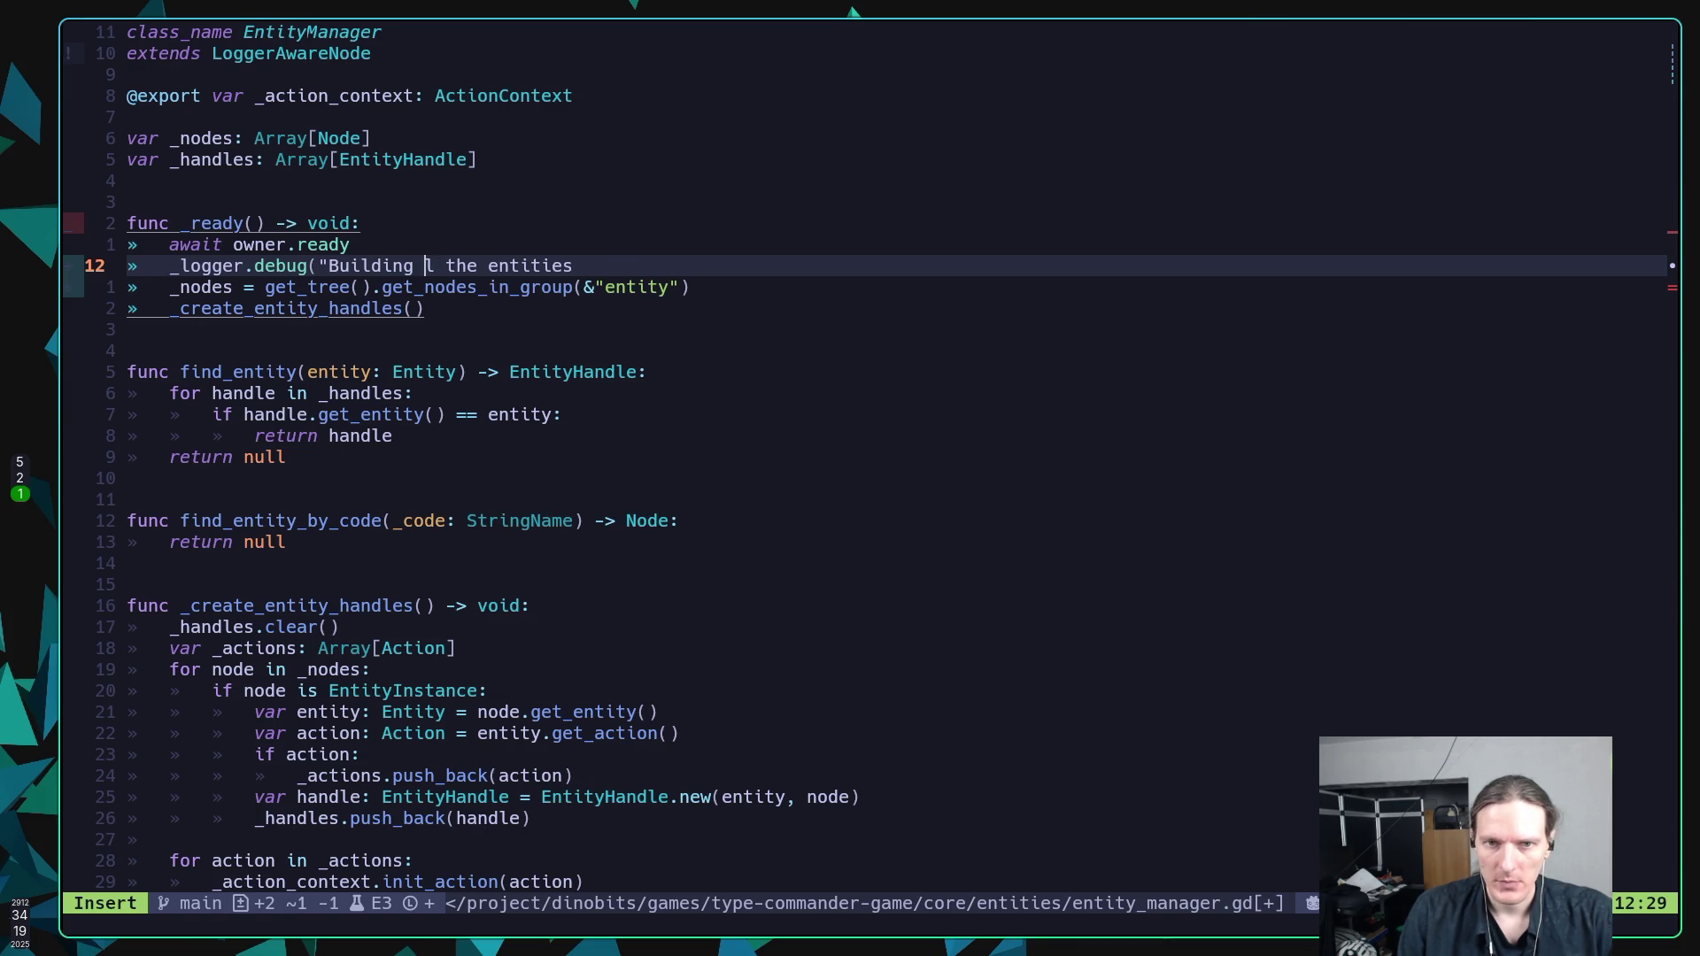
key("End")
key("BackSpace")
key("BackSpace")
key("BackSpace")
type("y list\")")
key("Escape")
type(":w")
key("Return")
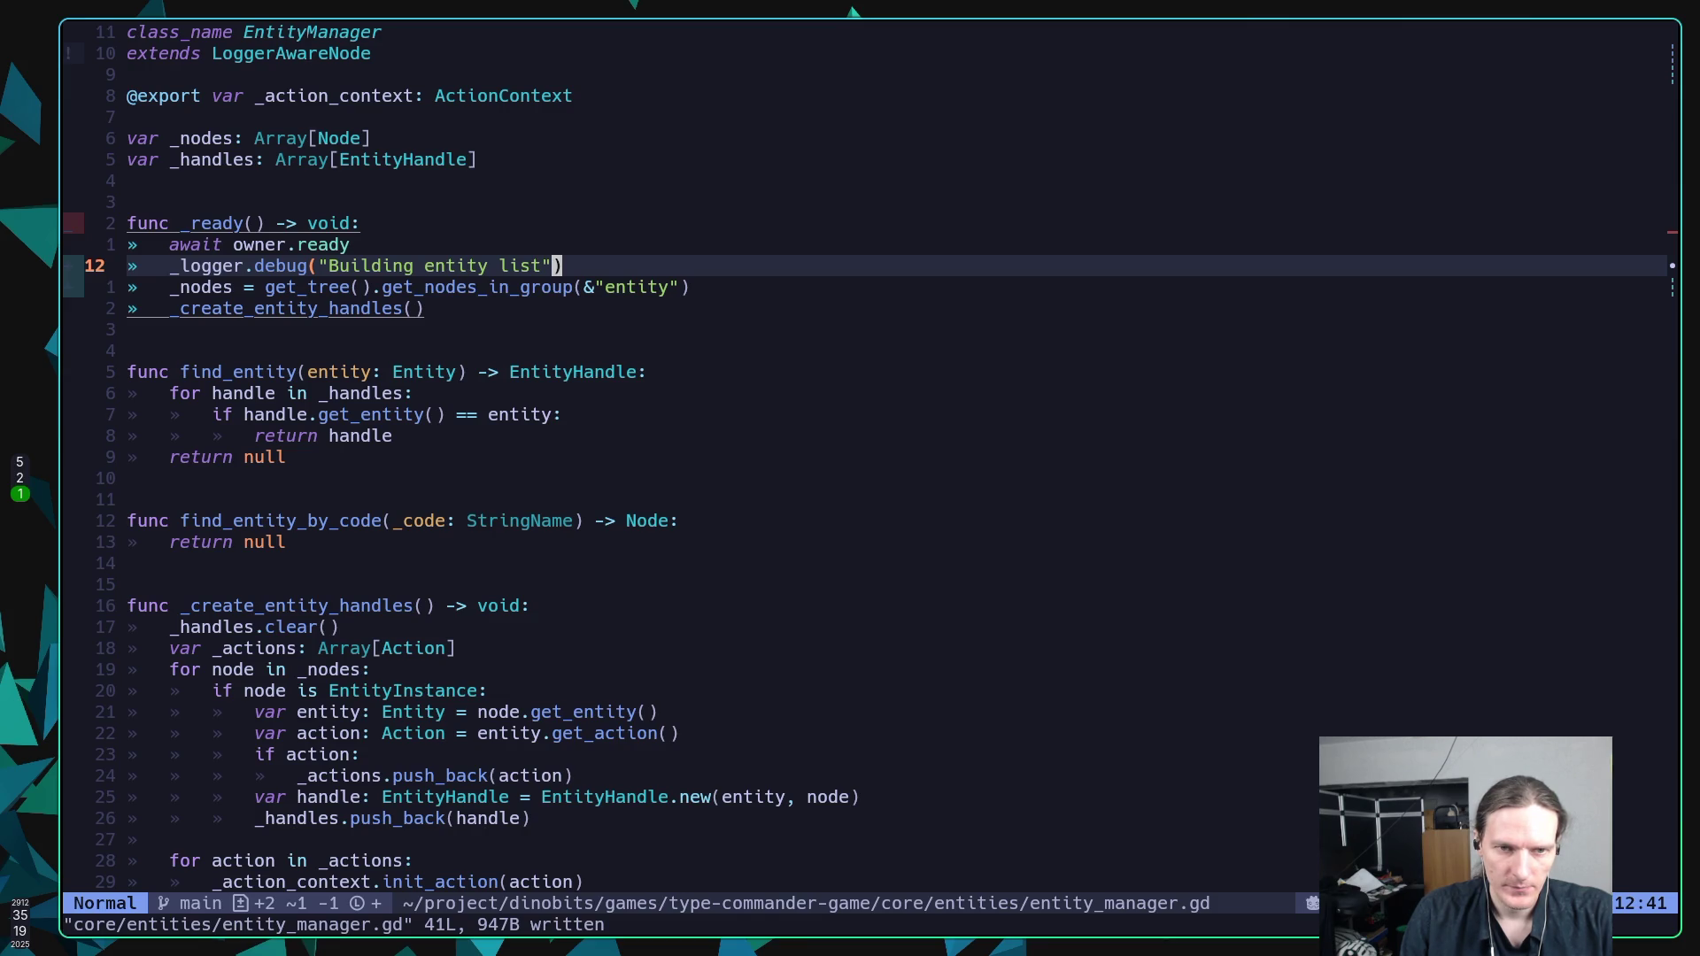
Below the nodes assignment, log "Found {count} entities" with count _nodes.size(), then save.
key("j")
key("o")
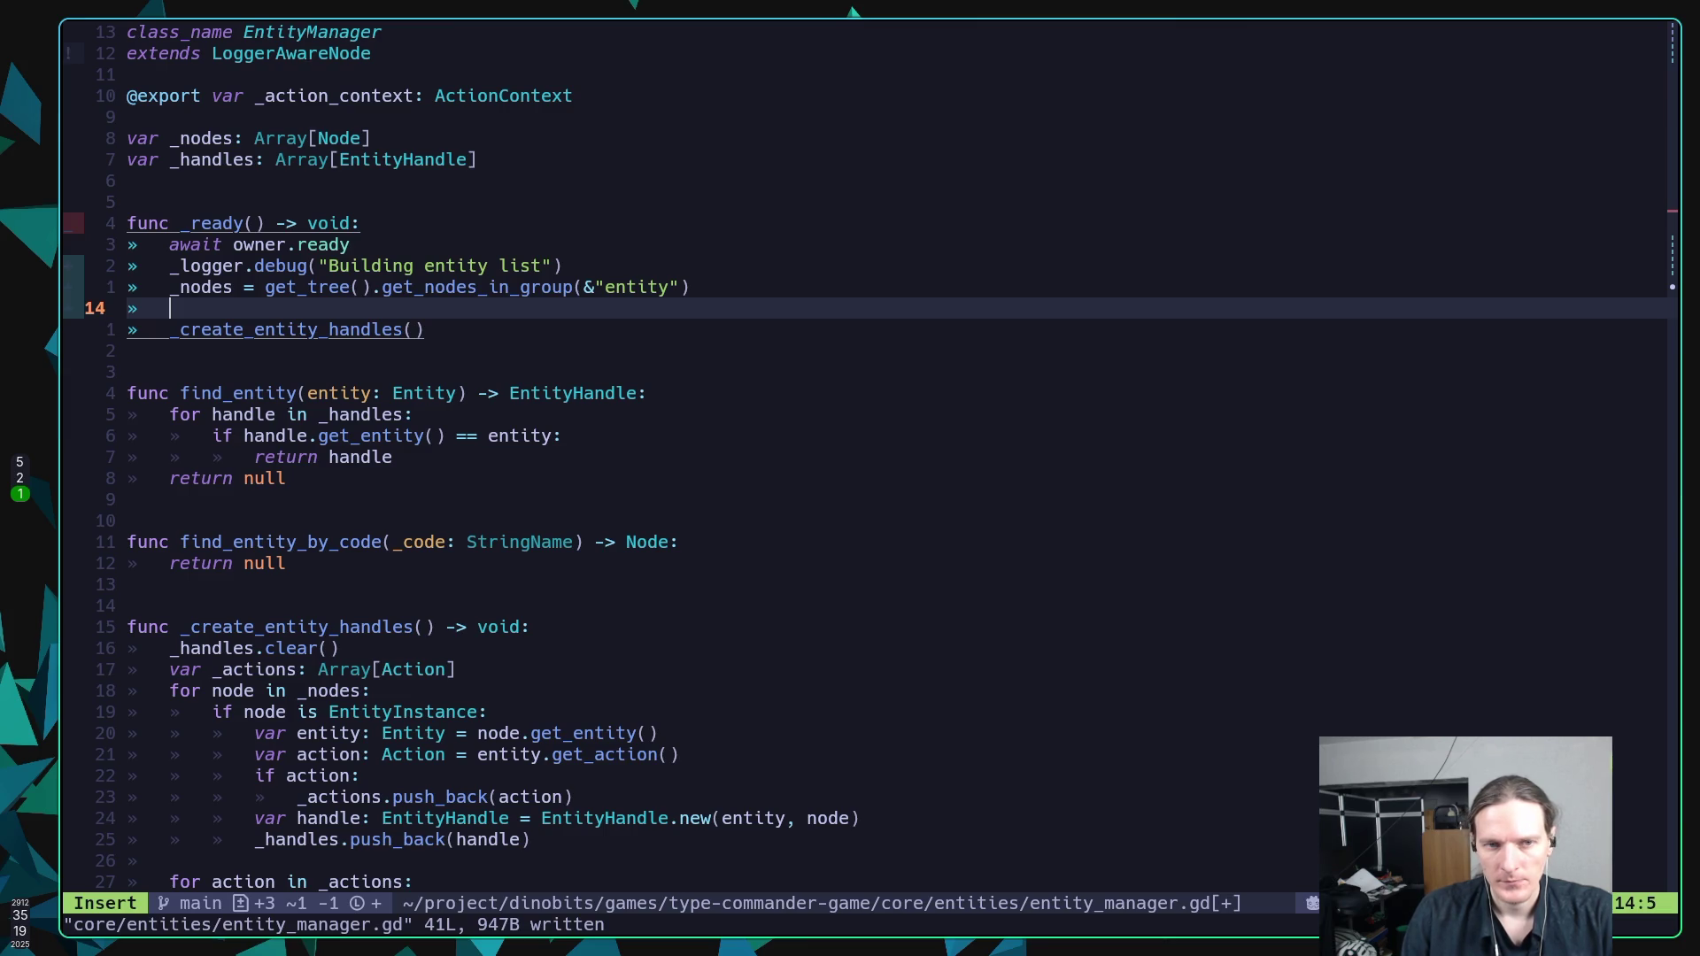
type("_logger.d")
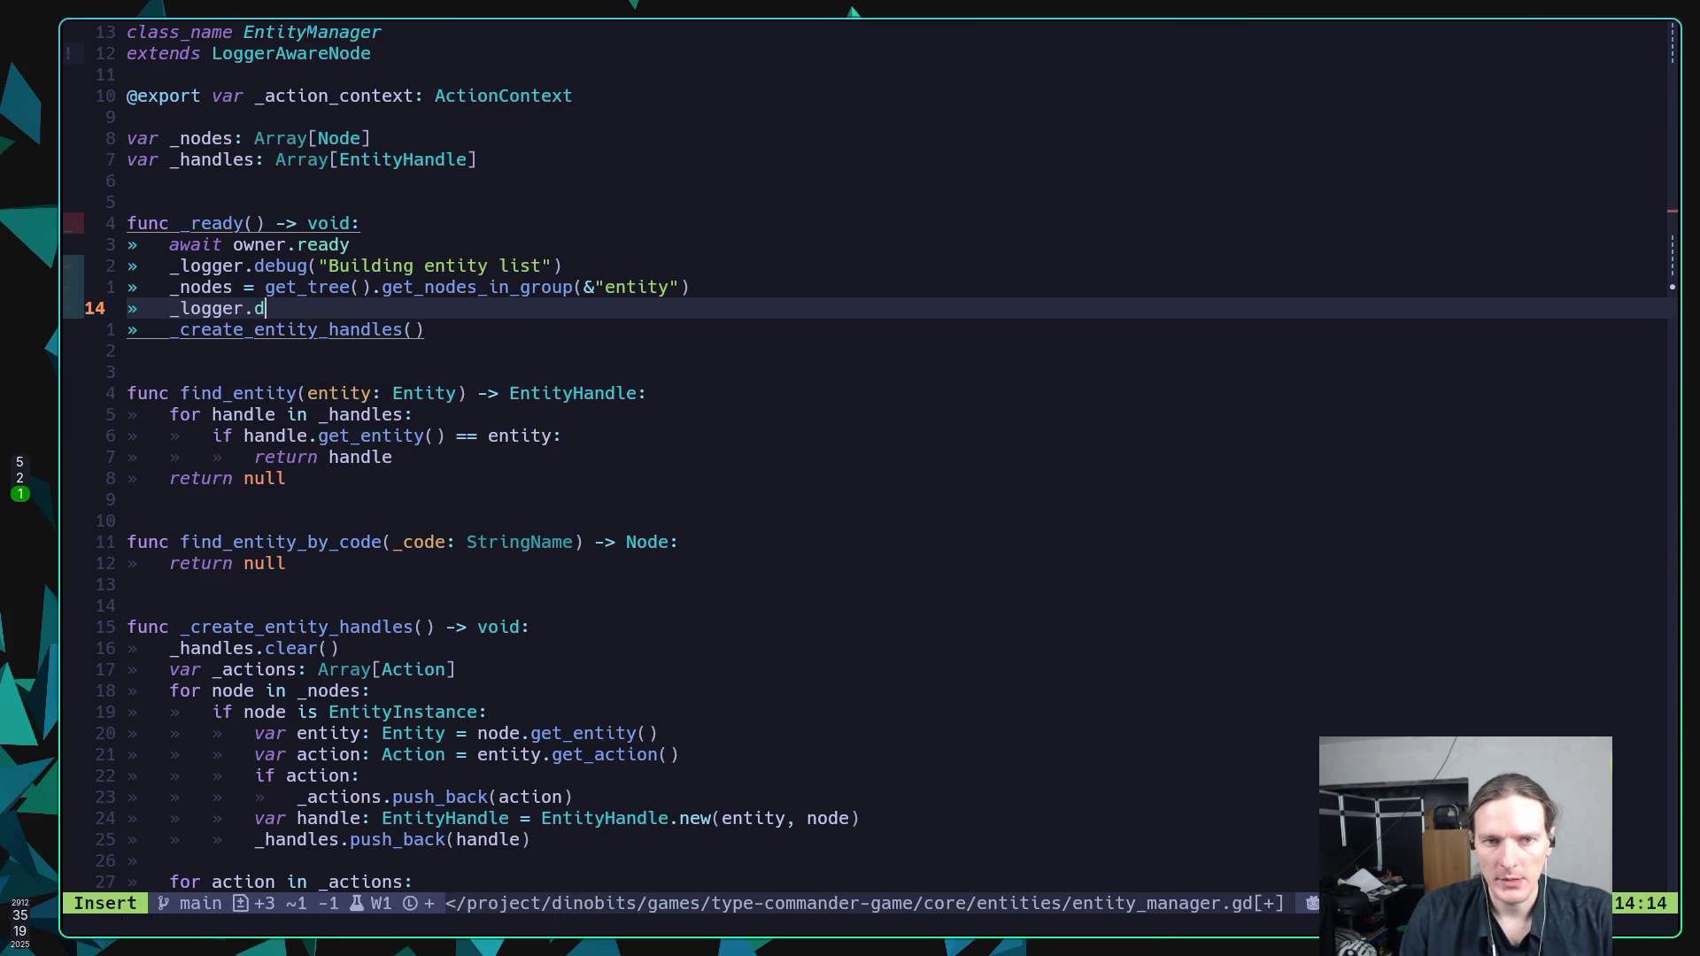
type("ebug(")
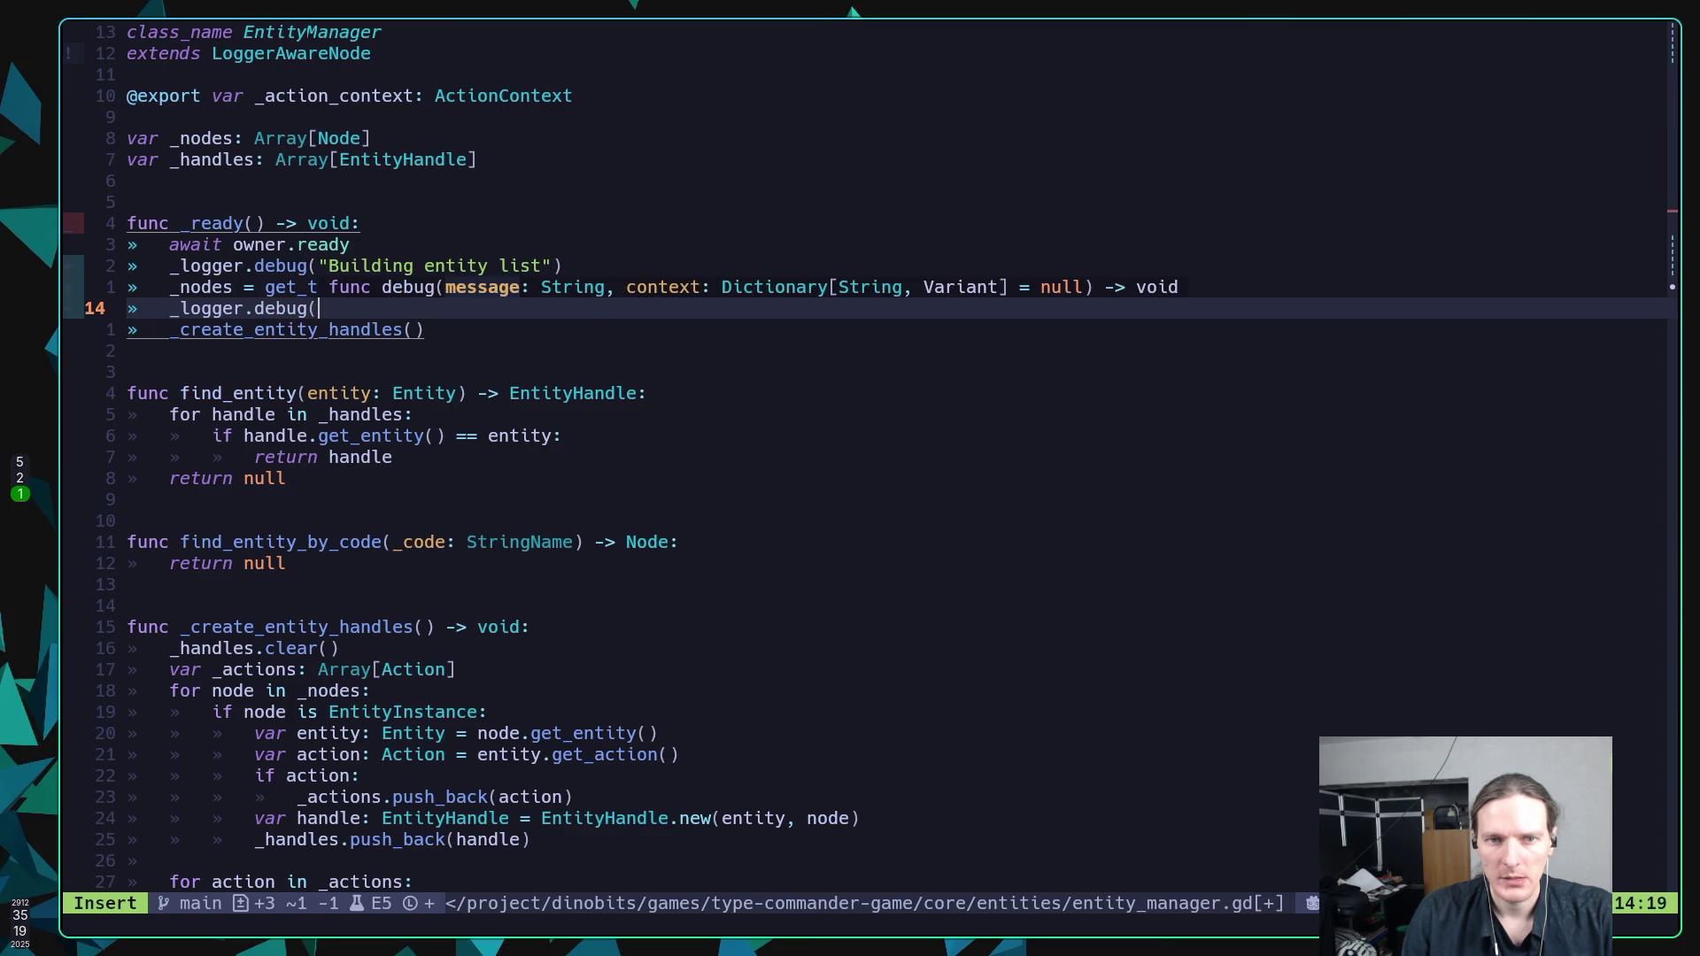
type("\"Found {")
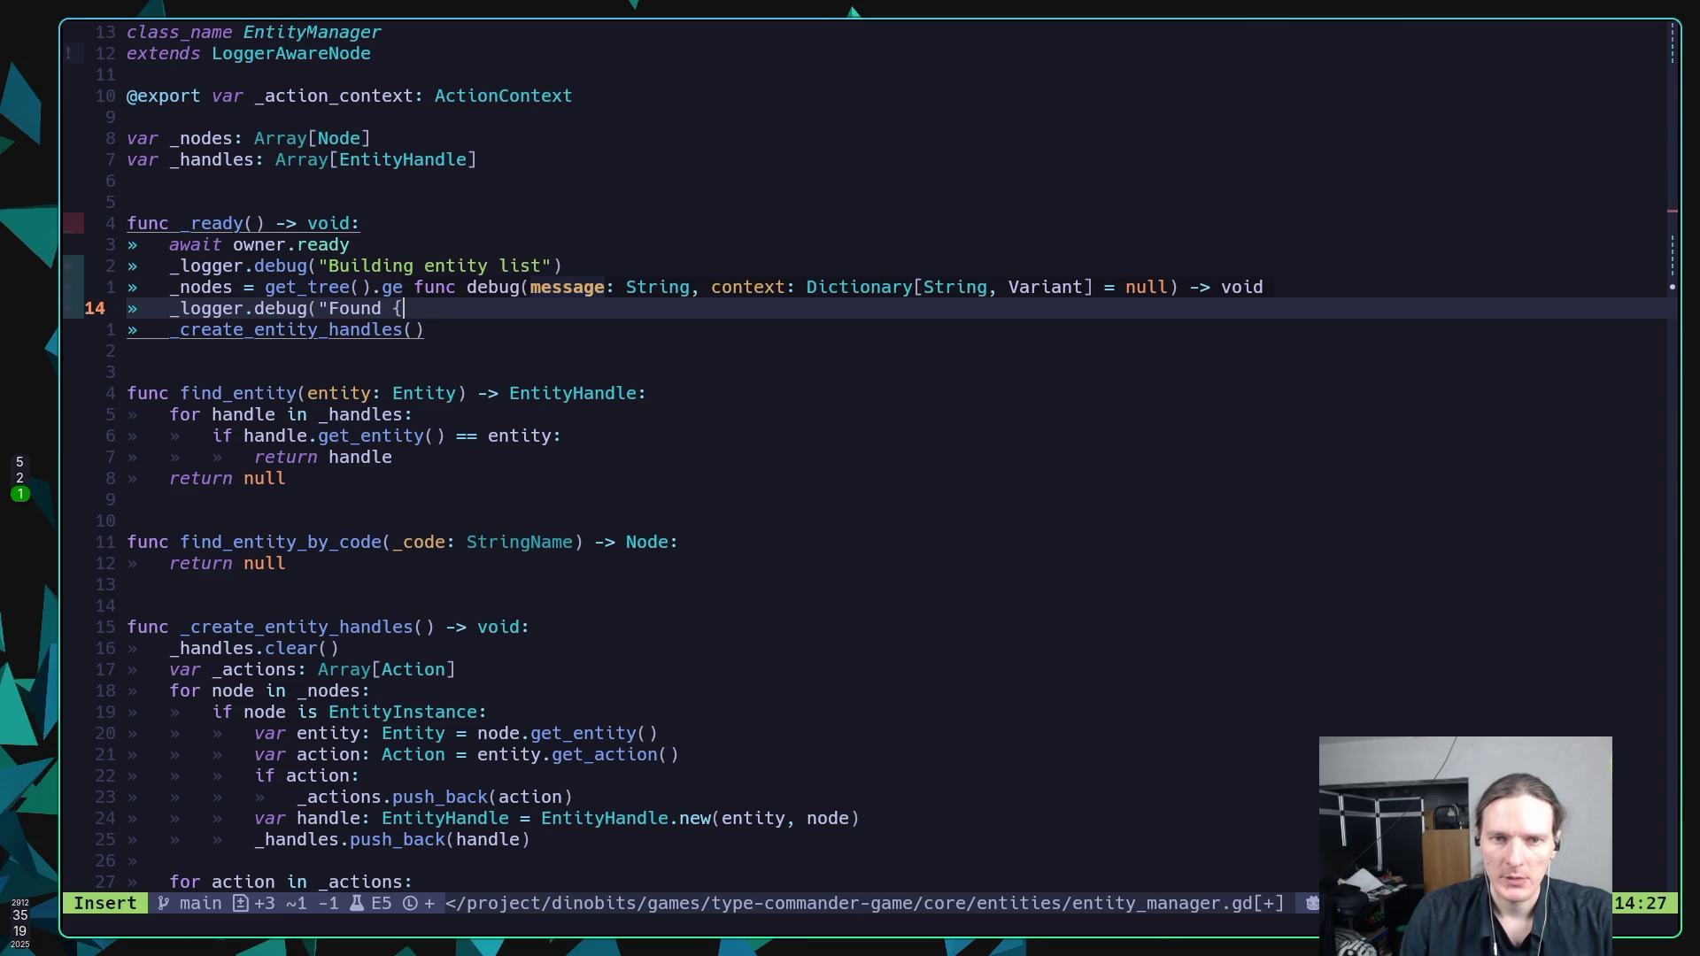
type("count")
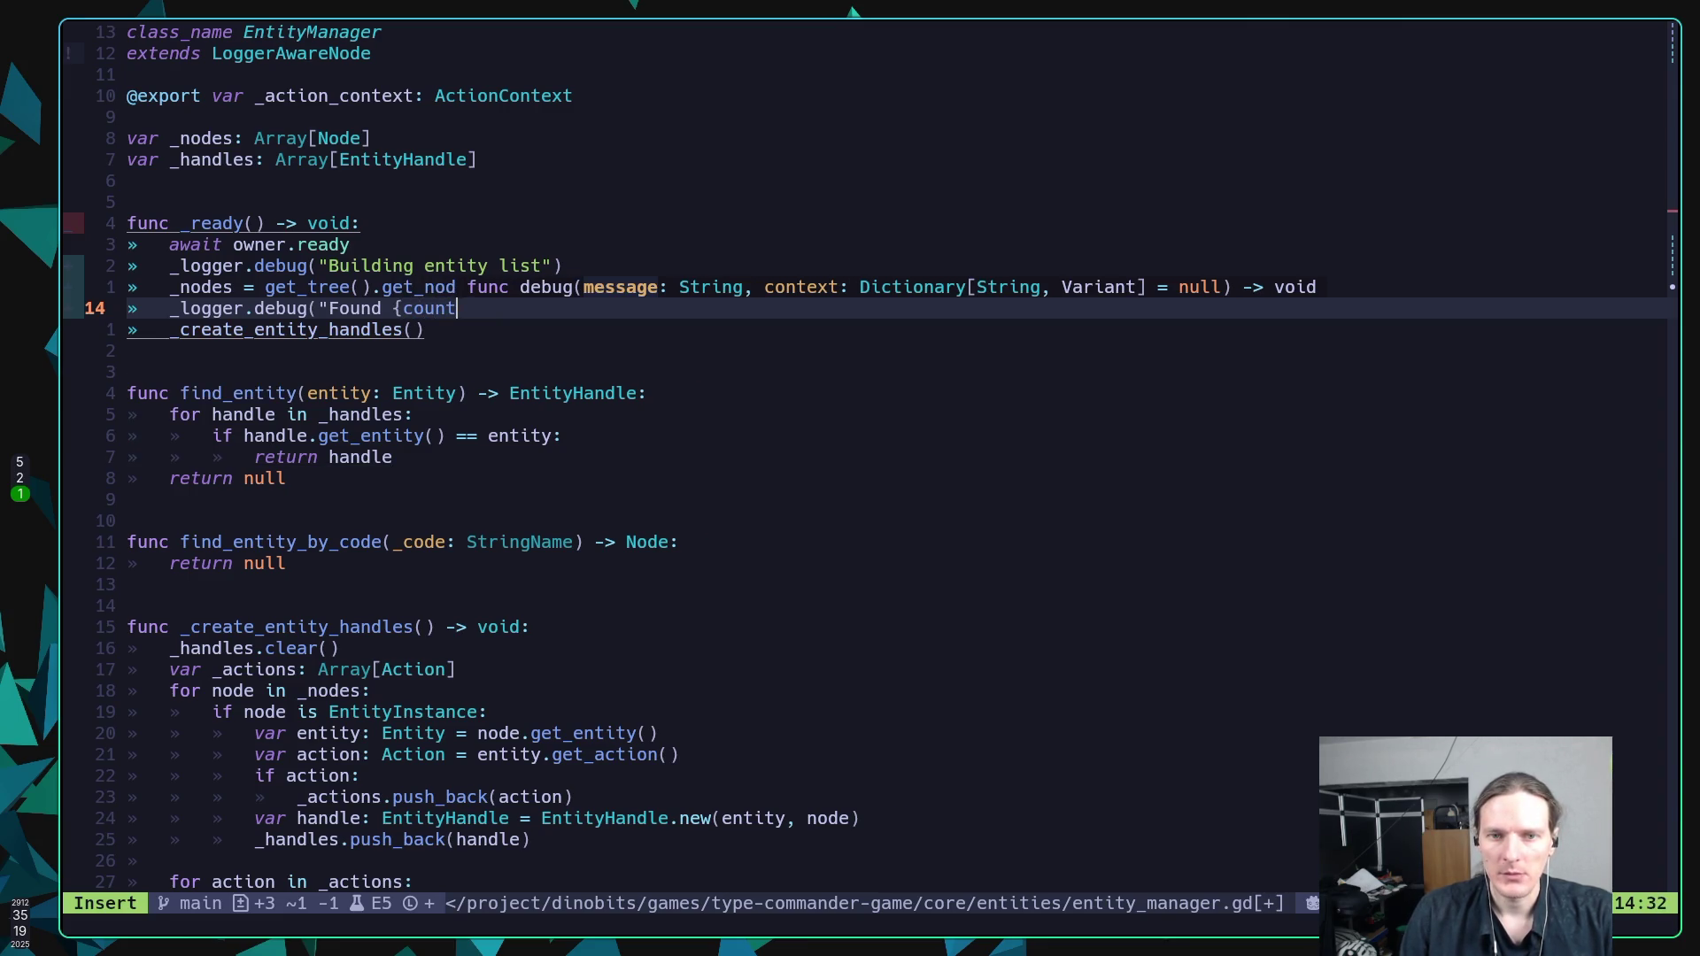
type("} ")
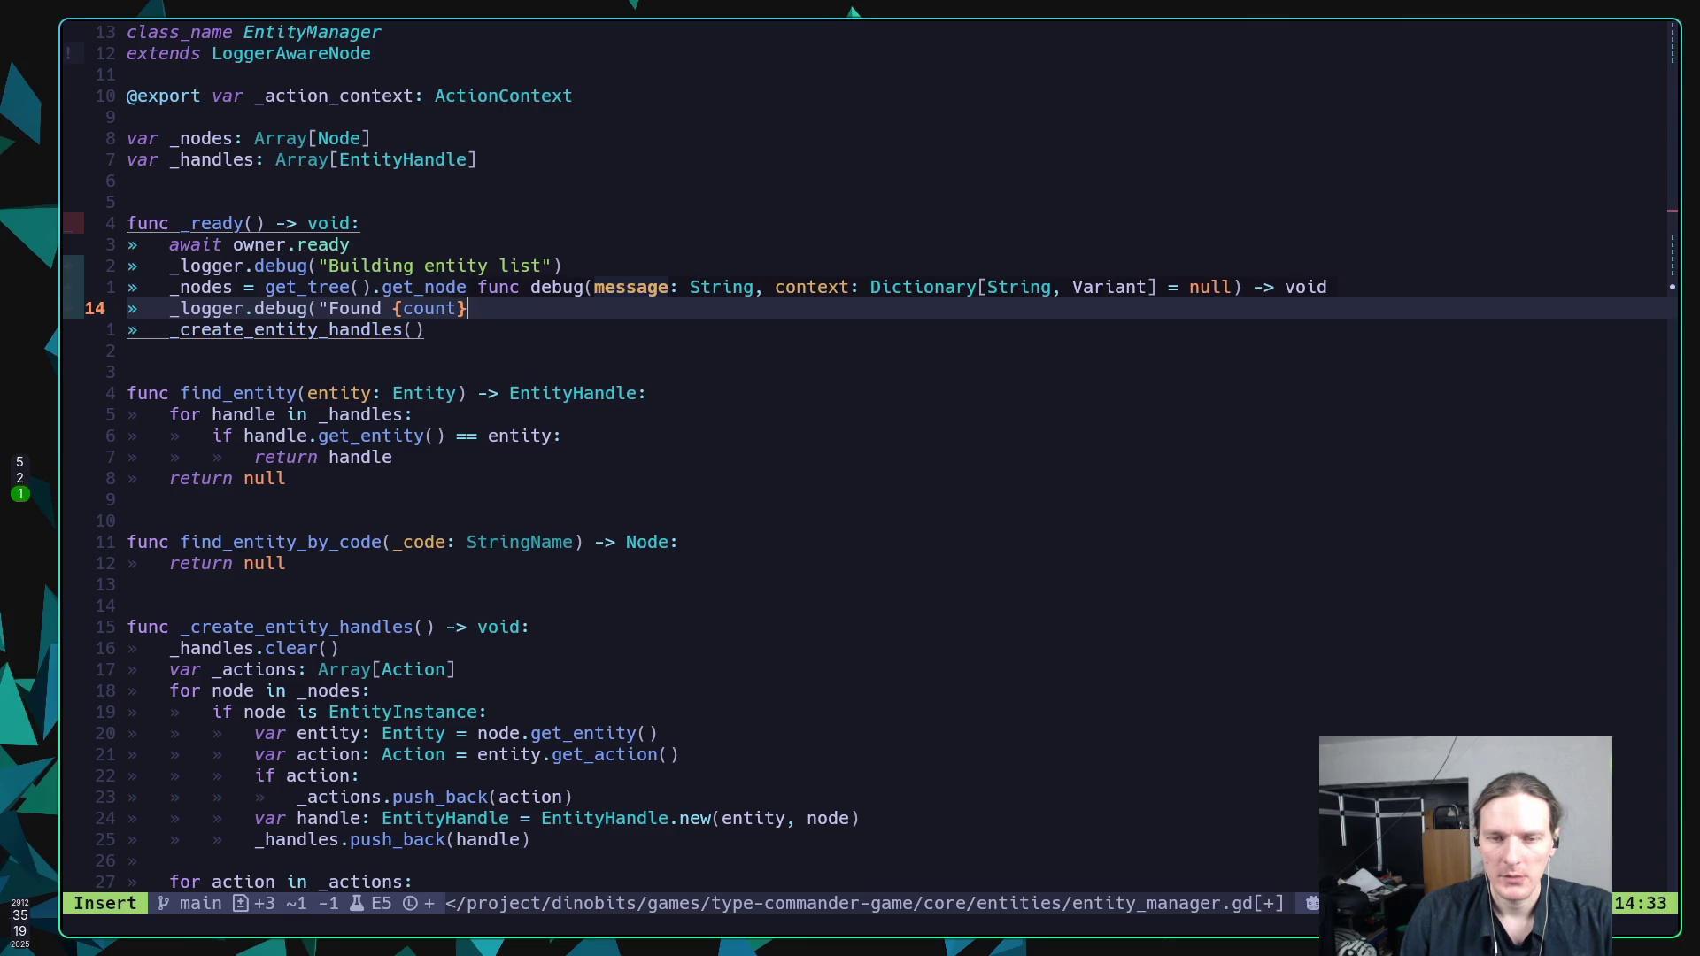
type("e")
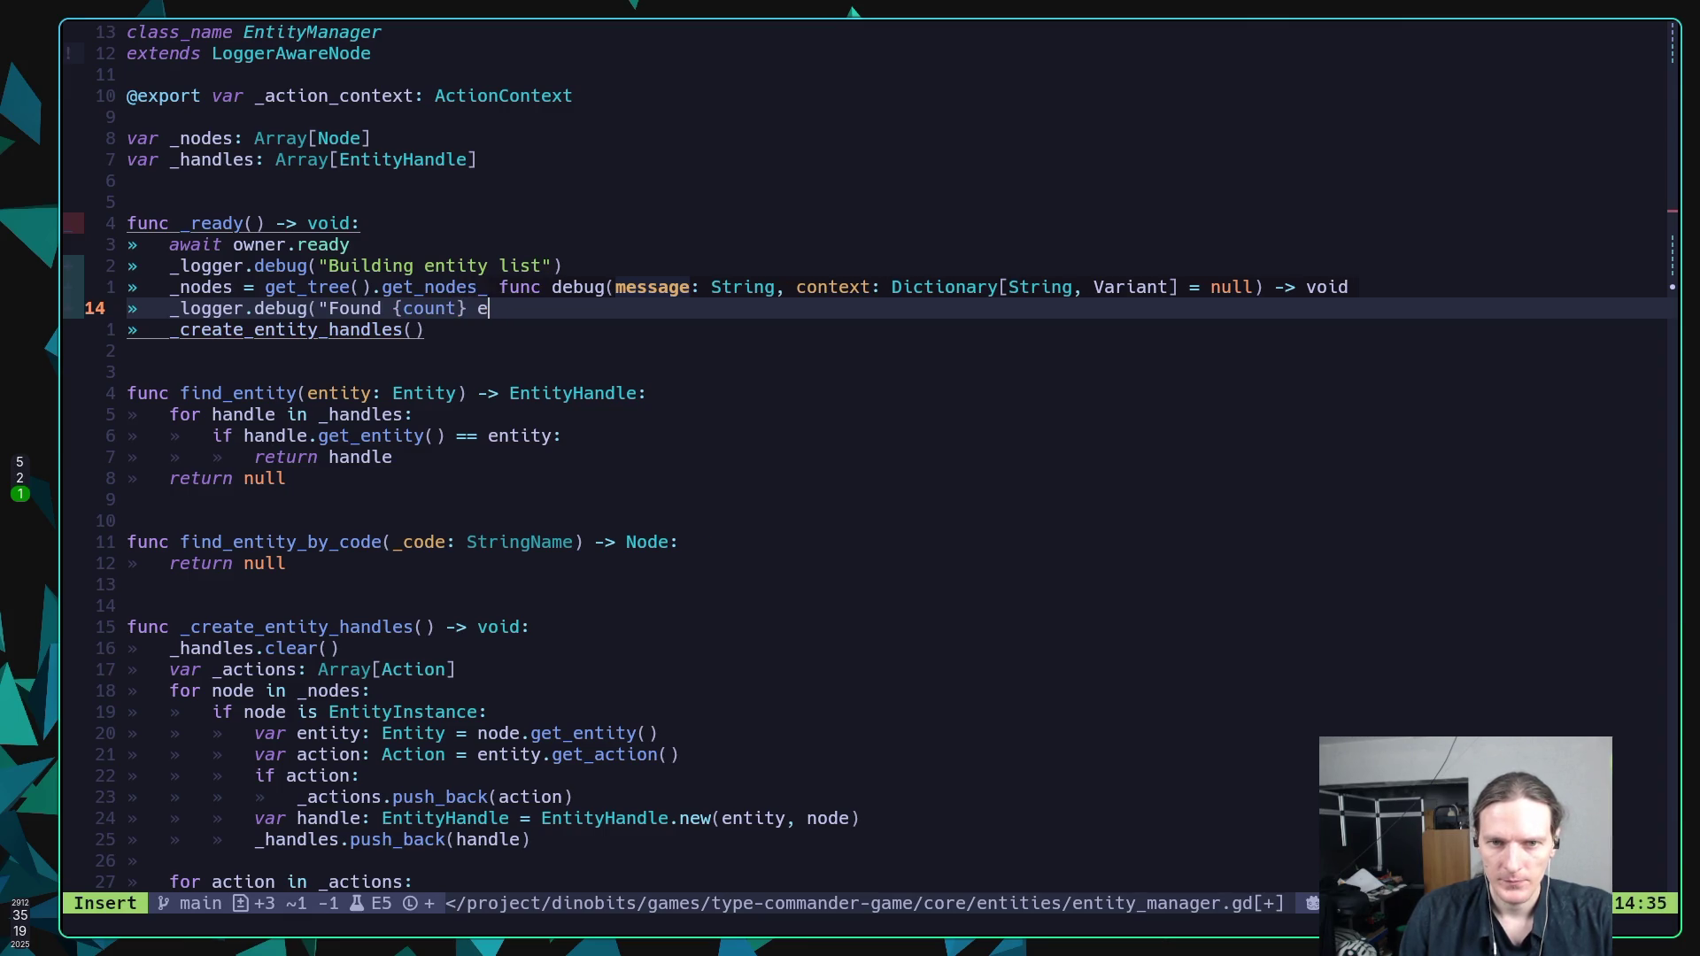
type("ntities\", ")
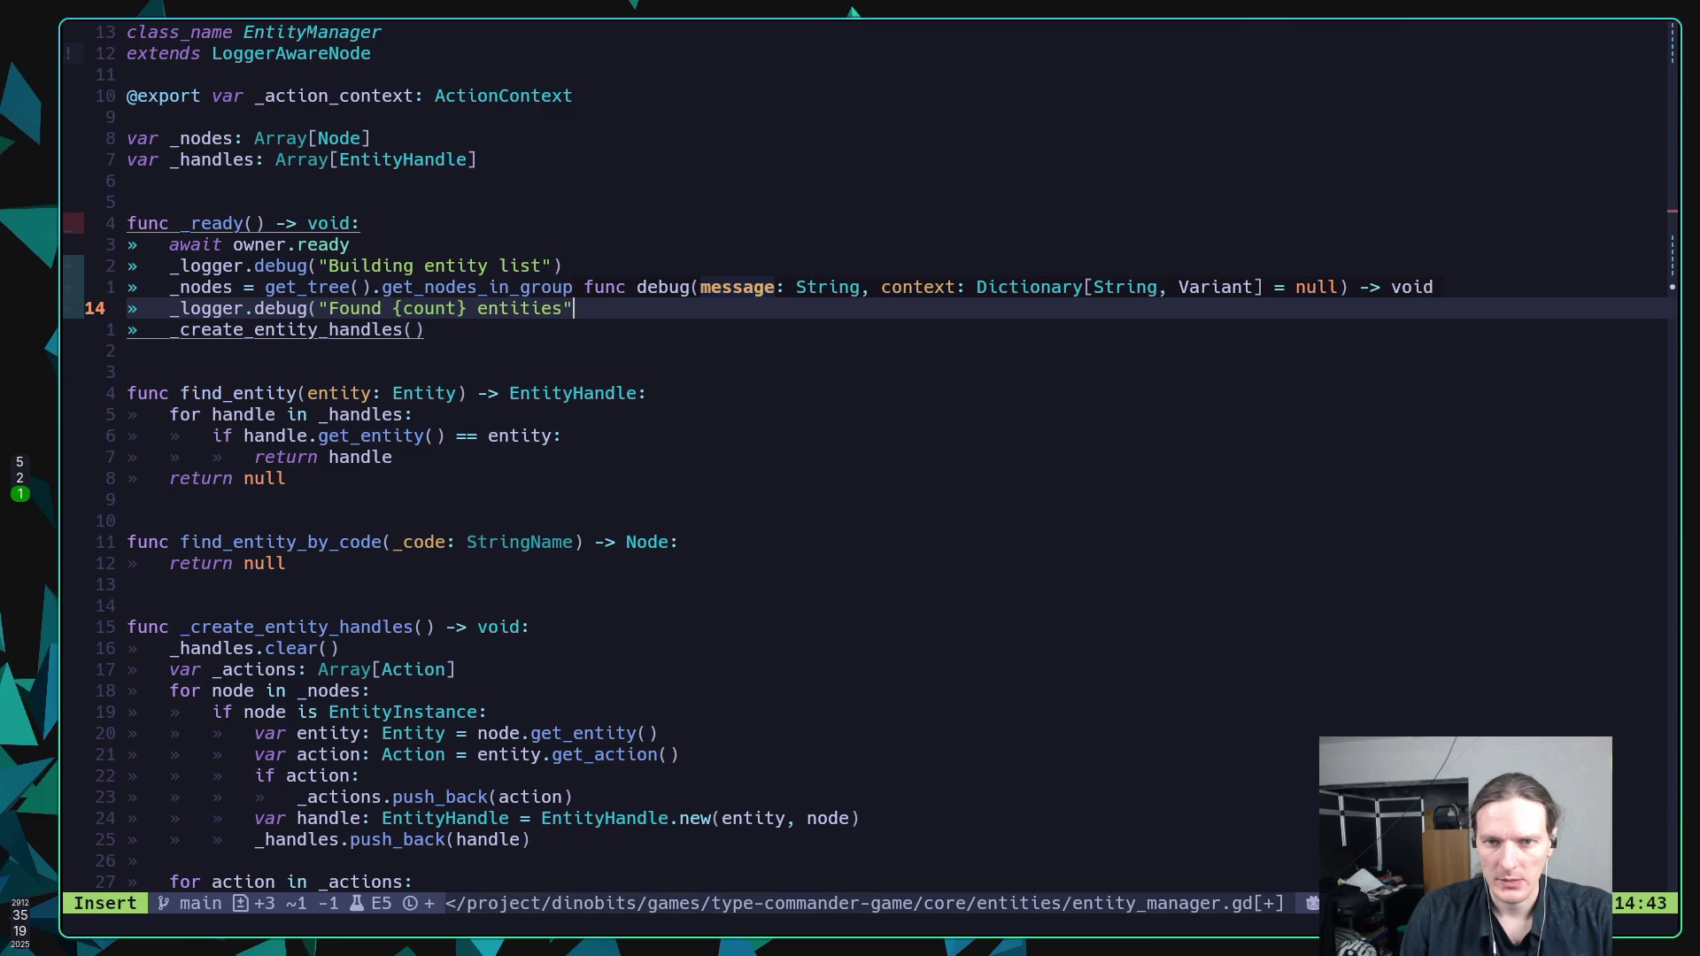
type("{c")
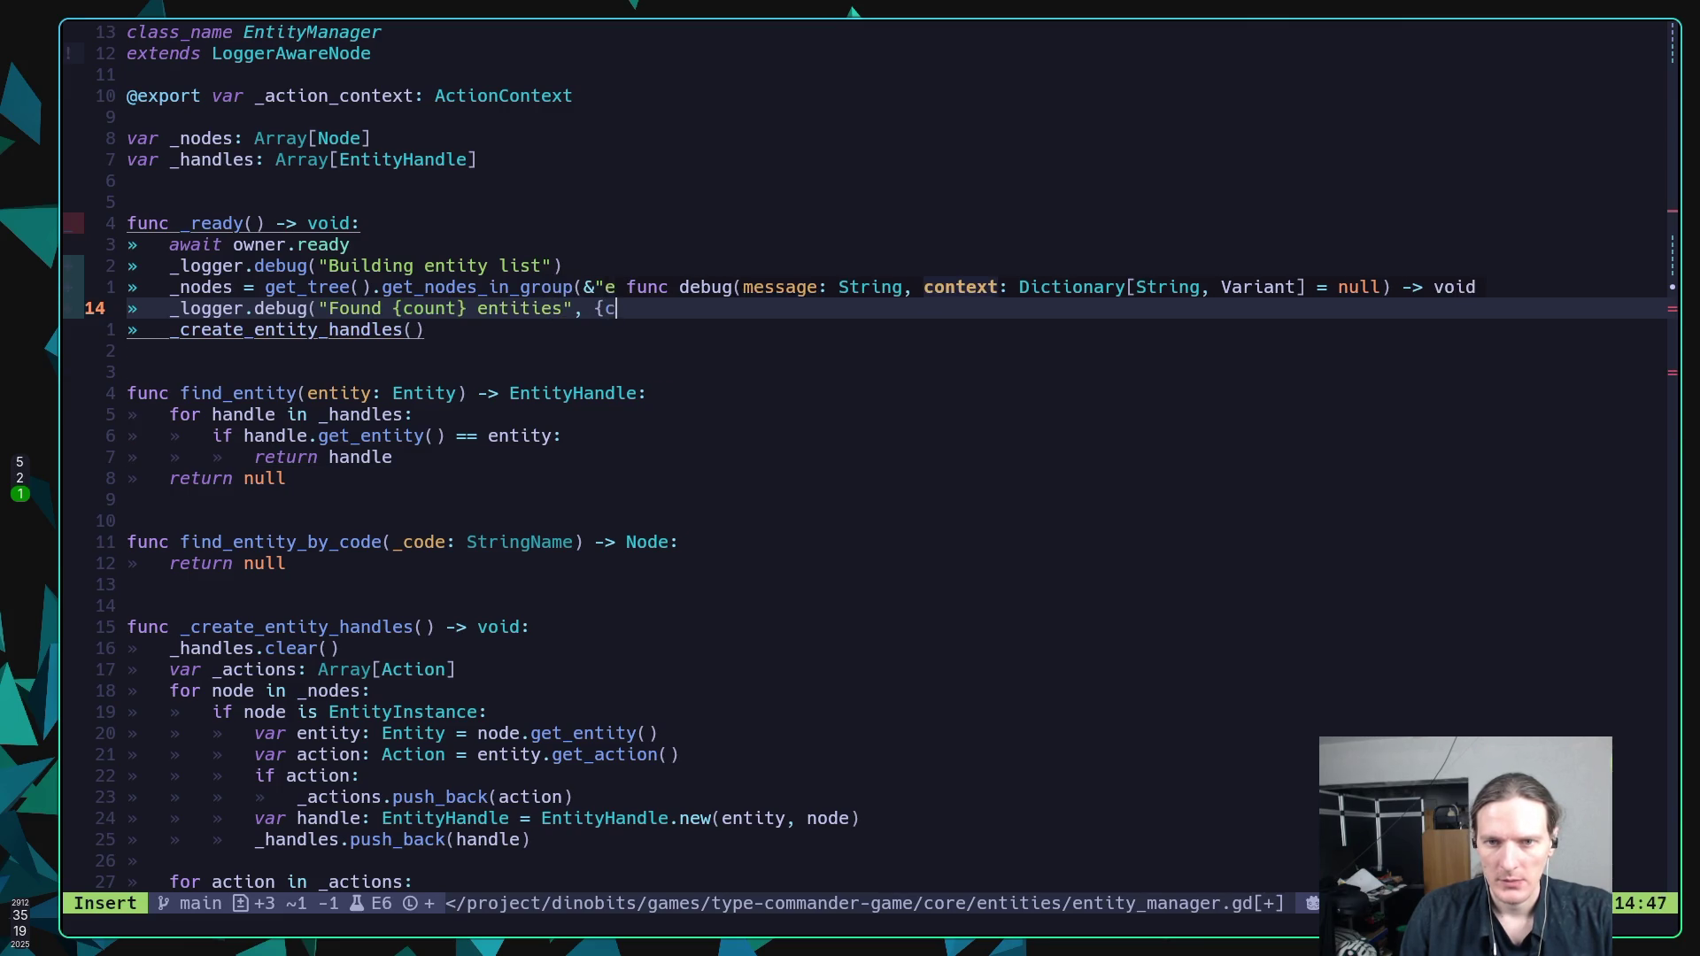
key("BackSpace")
type("\"cou")
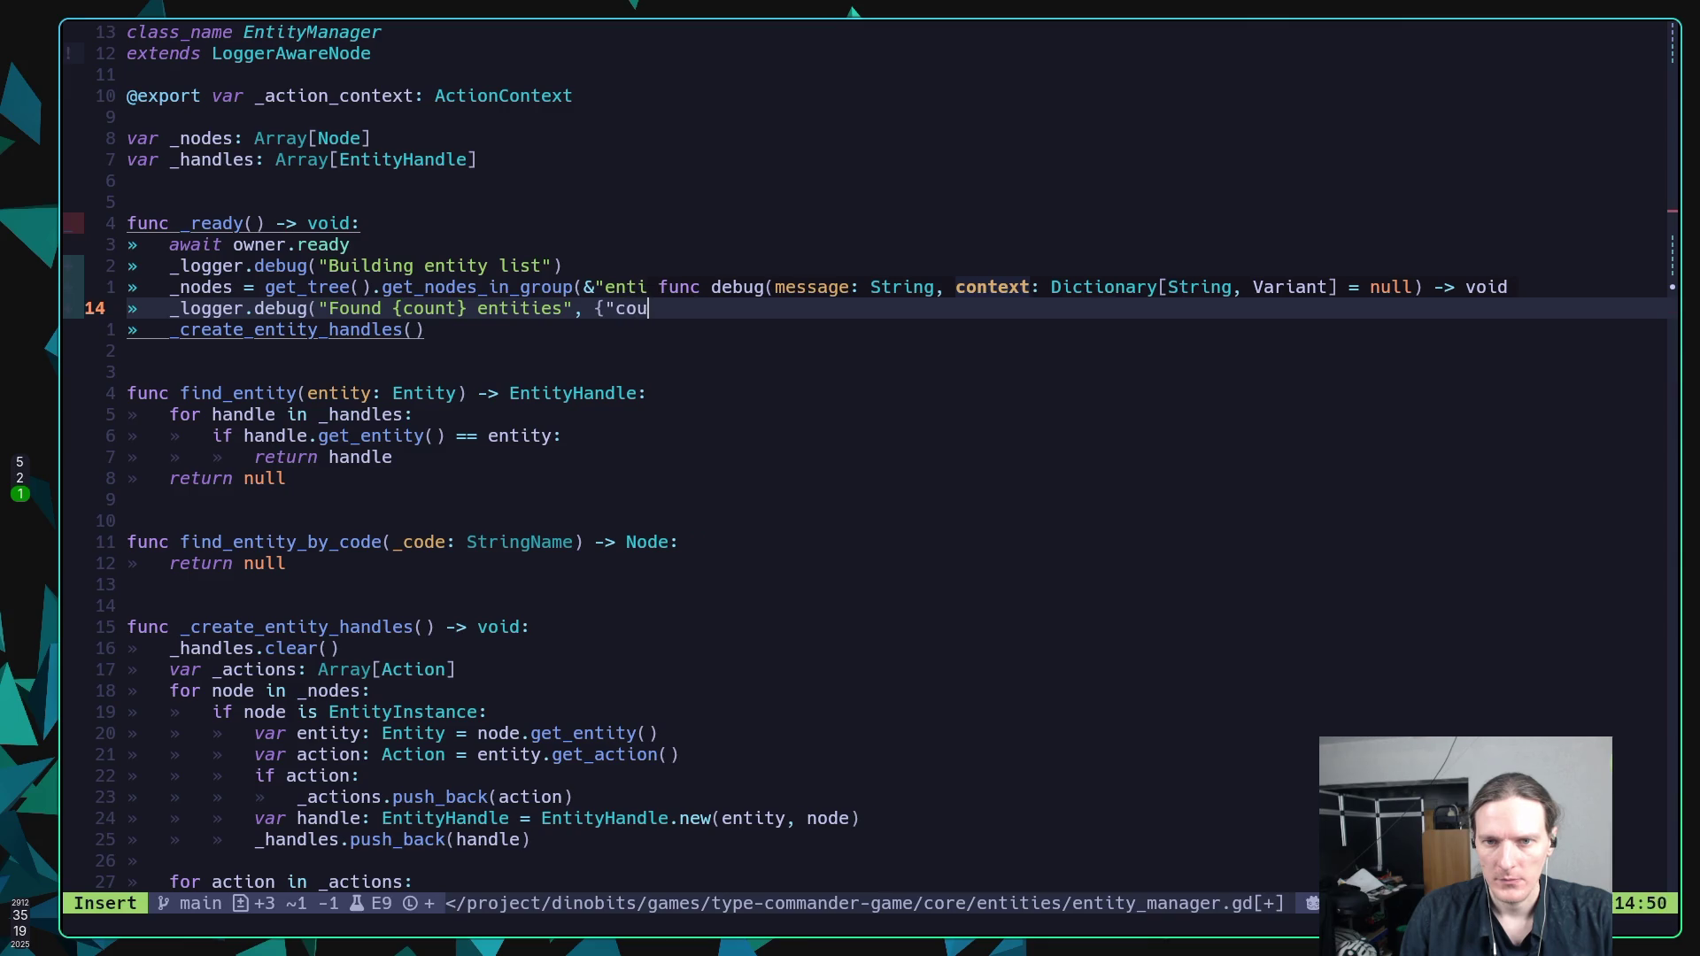
type("nt\": ")
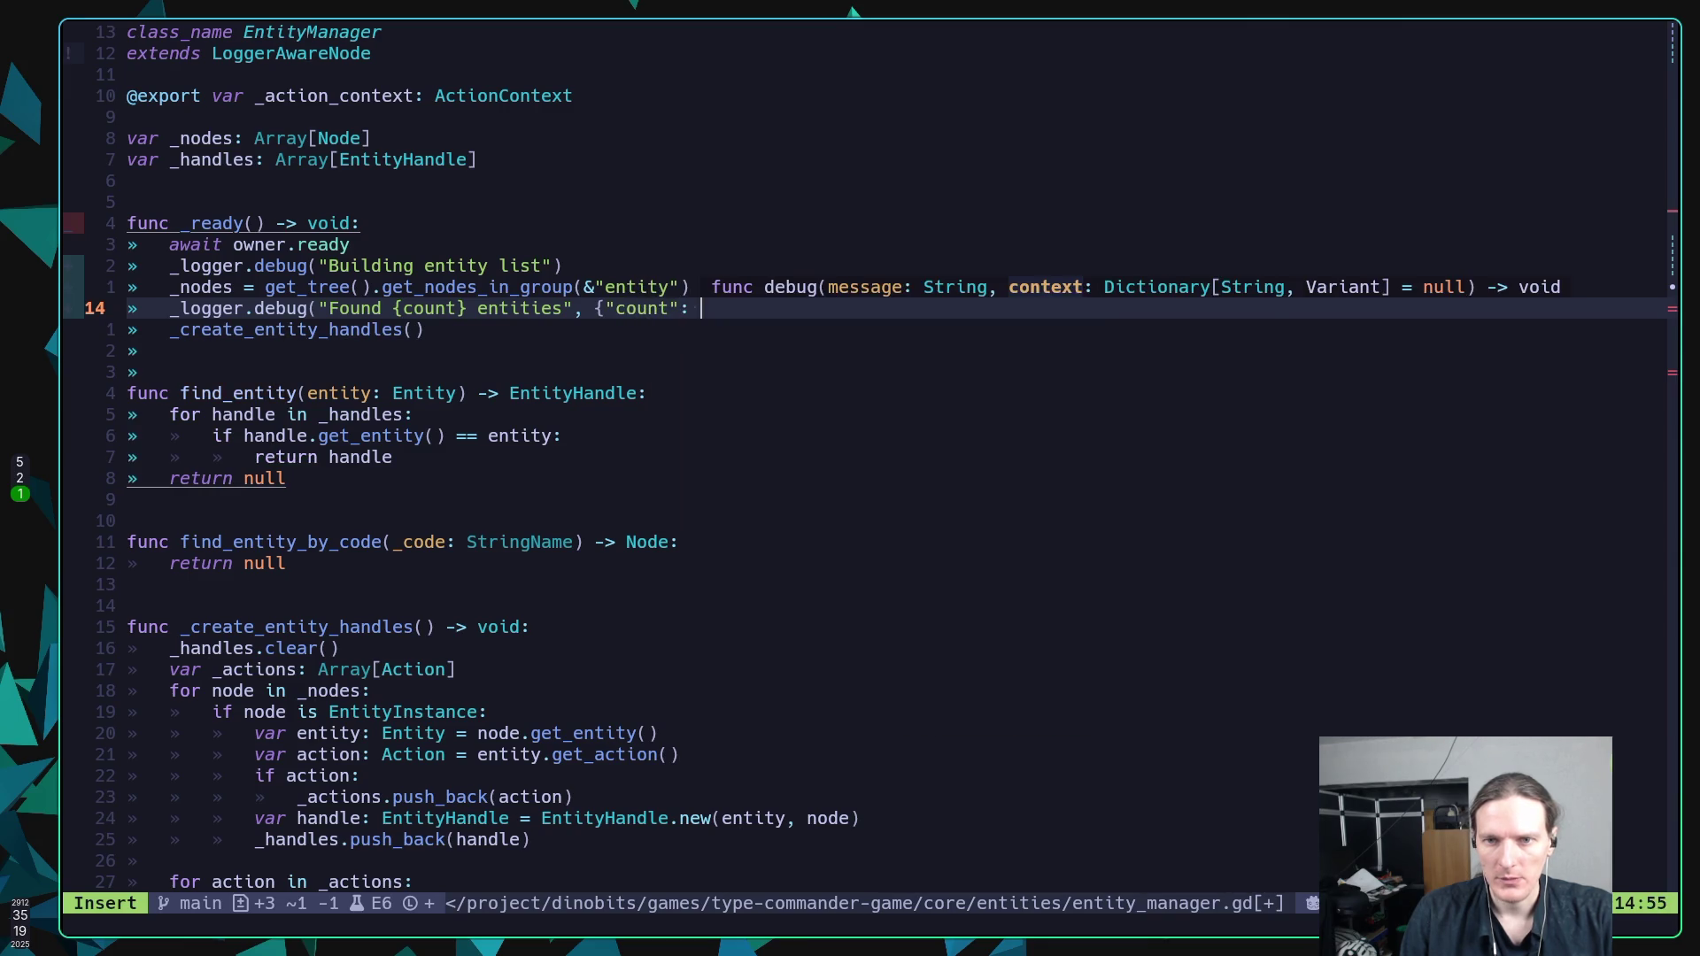
type("_")
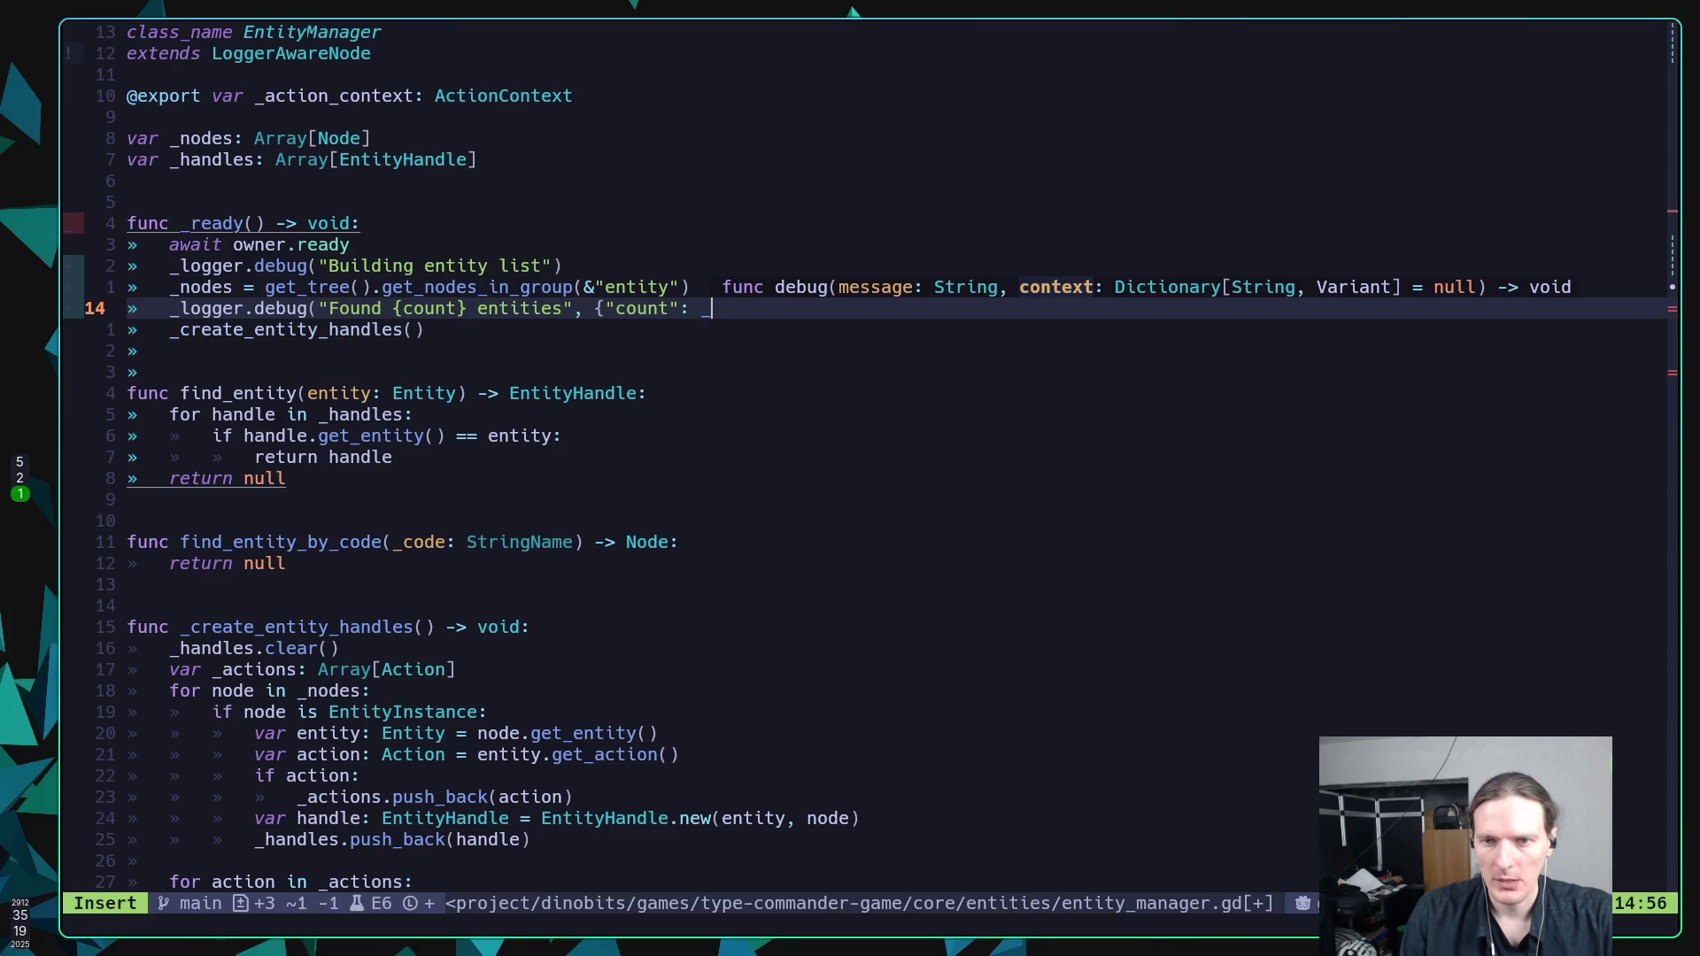
key("ctrl+n")
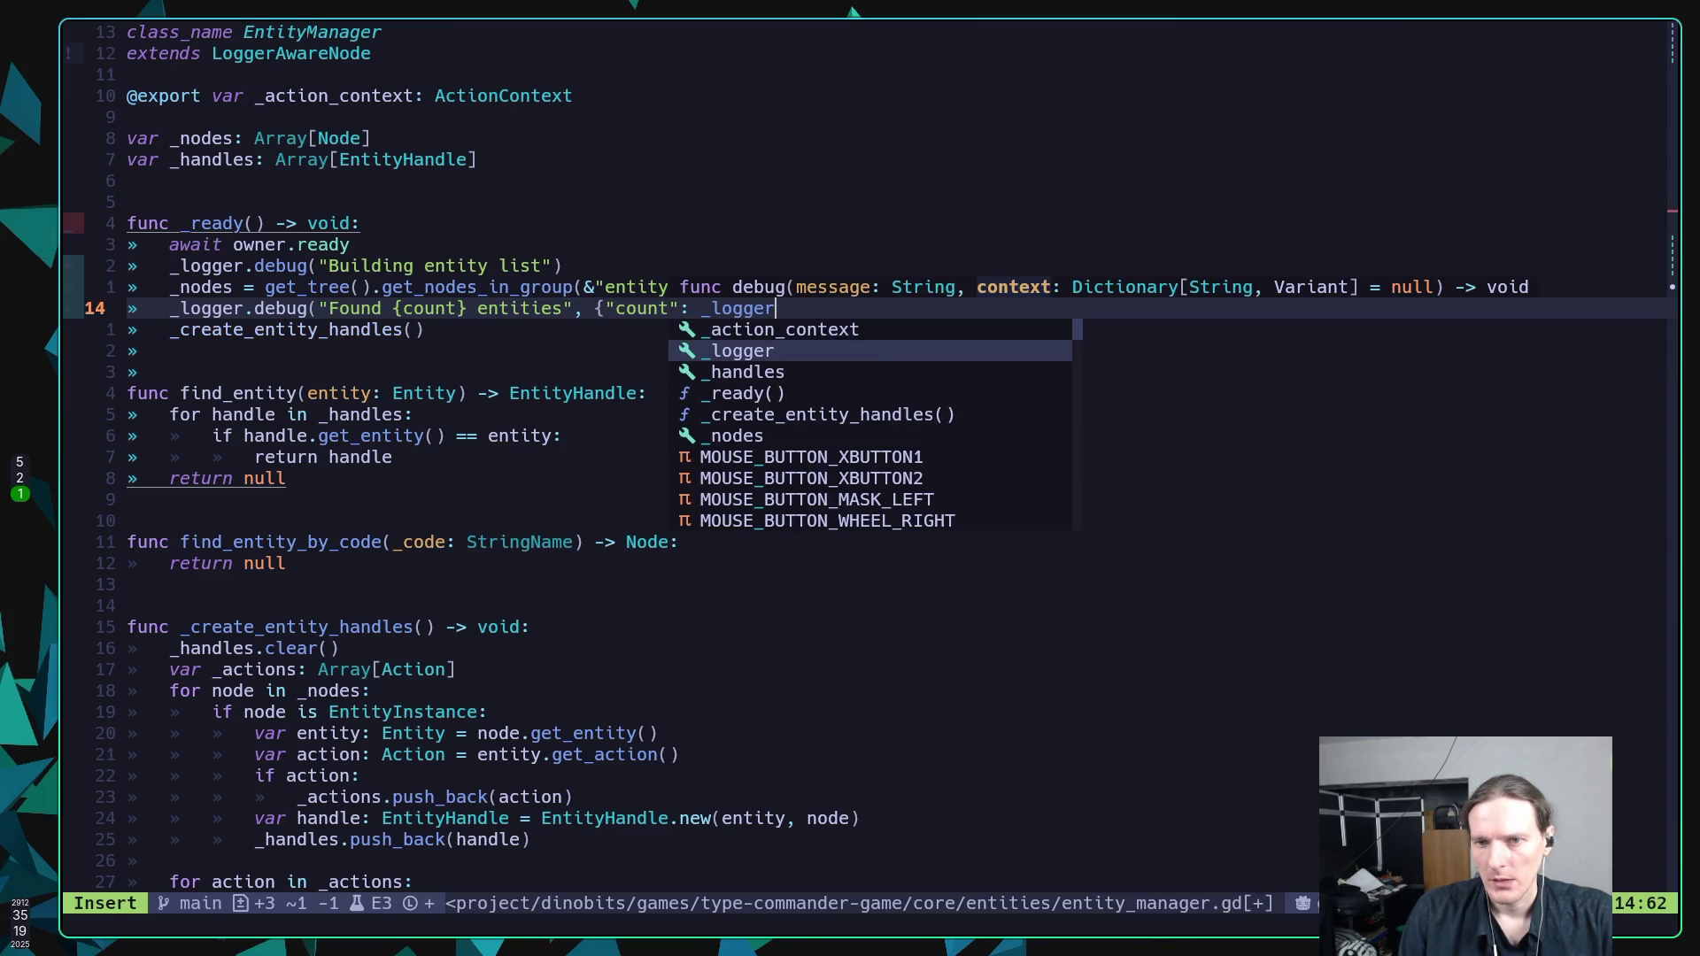
key("BackSpace")
key("BackSpace")
key("BackSpace")
type("node")
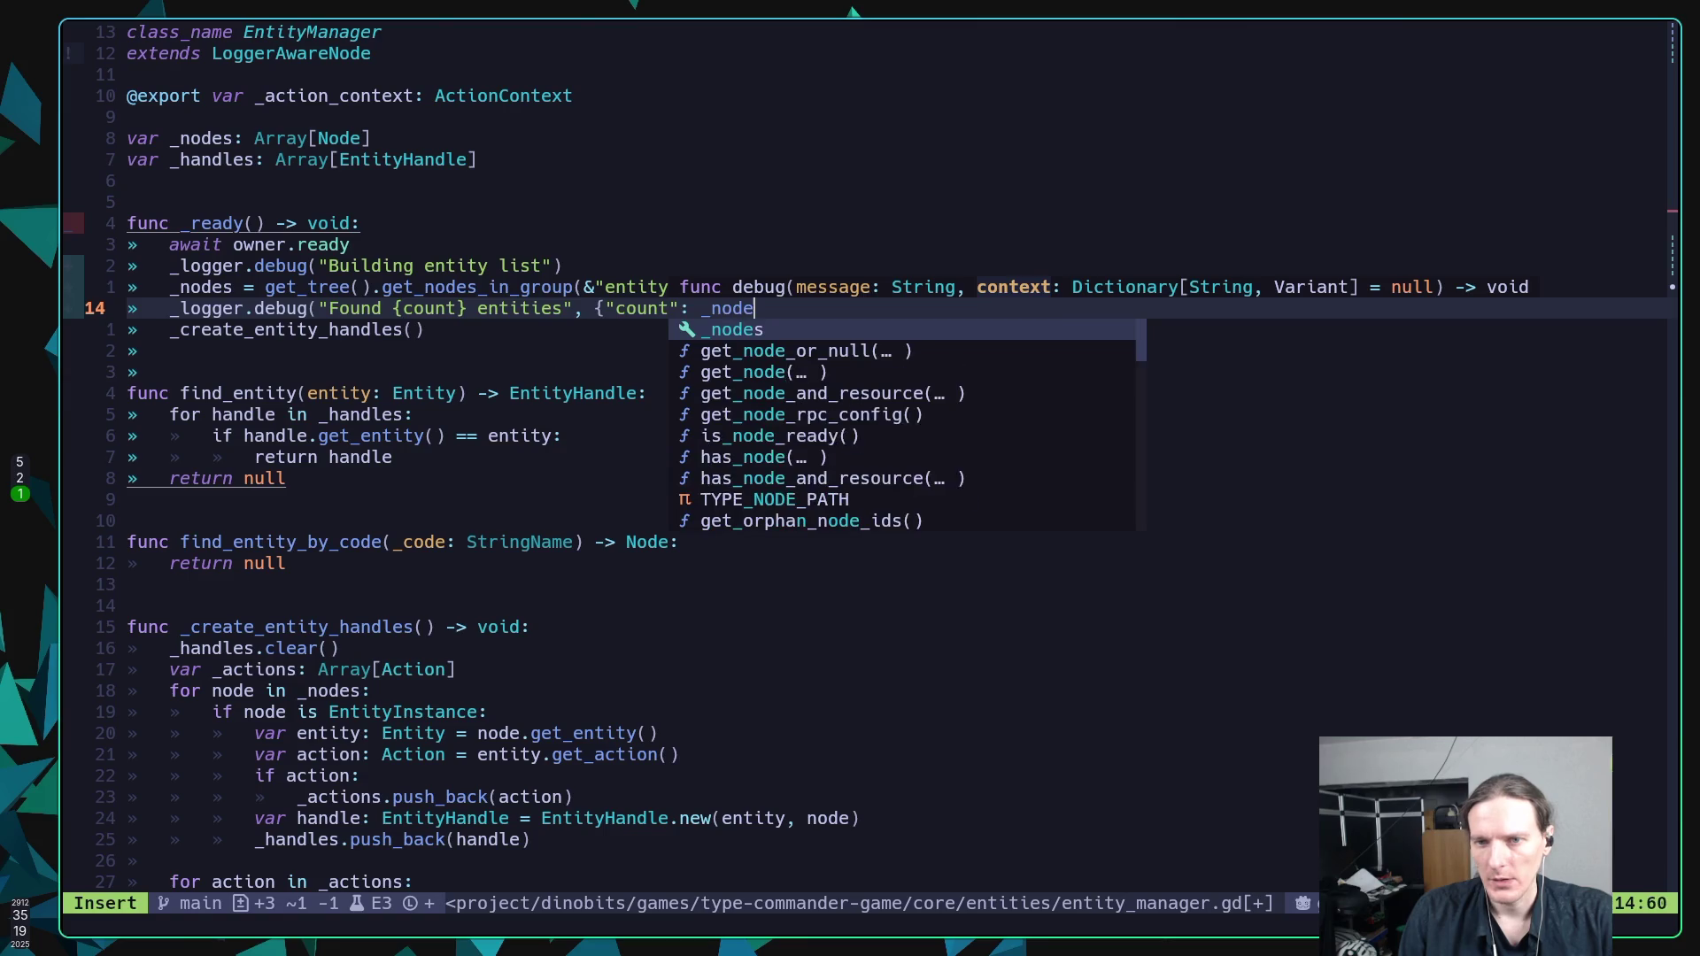
type("s")
type(".")
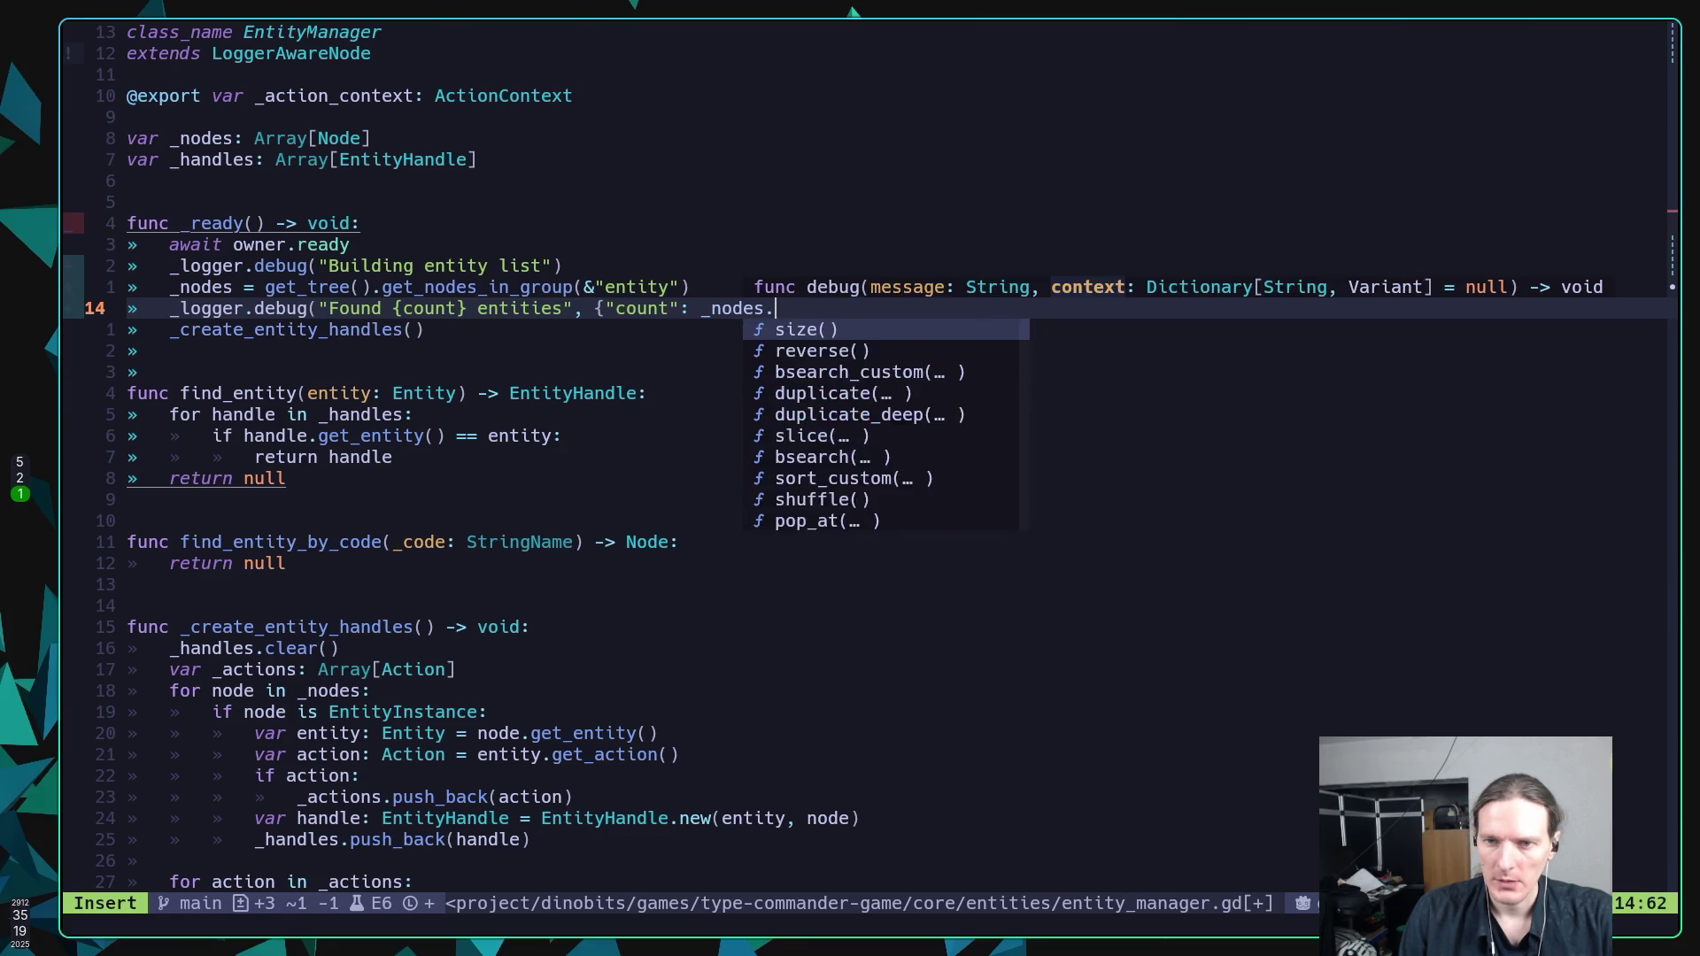
type("size()})")
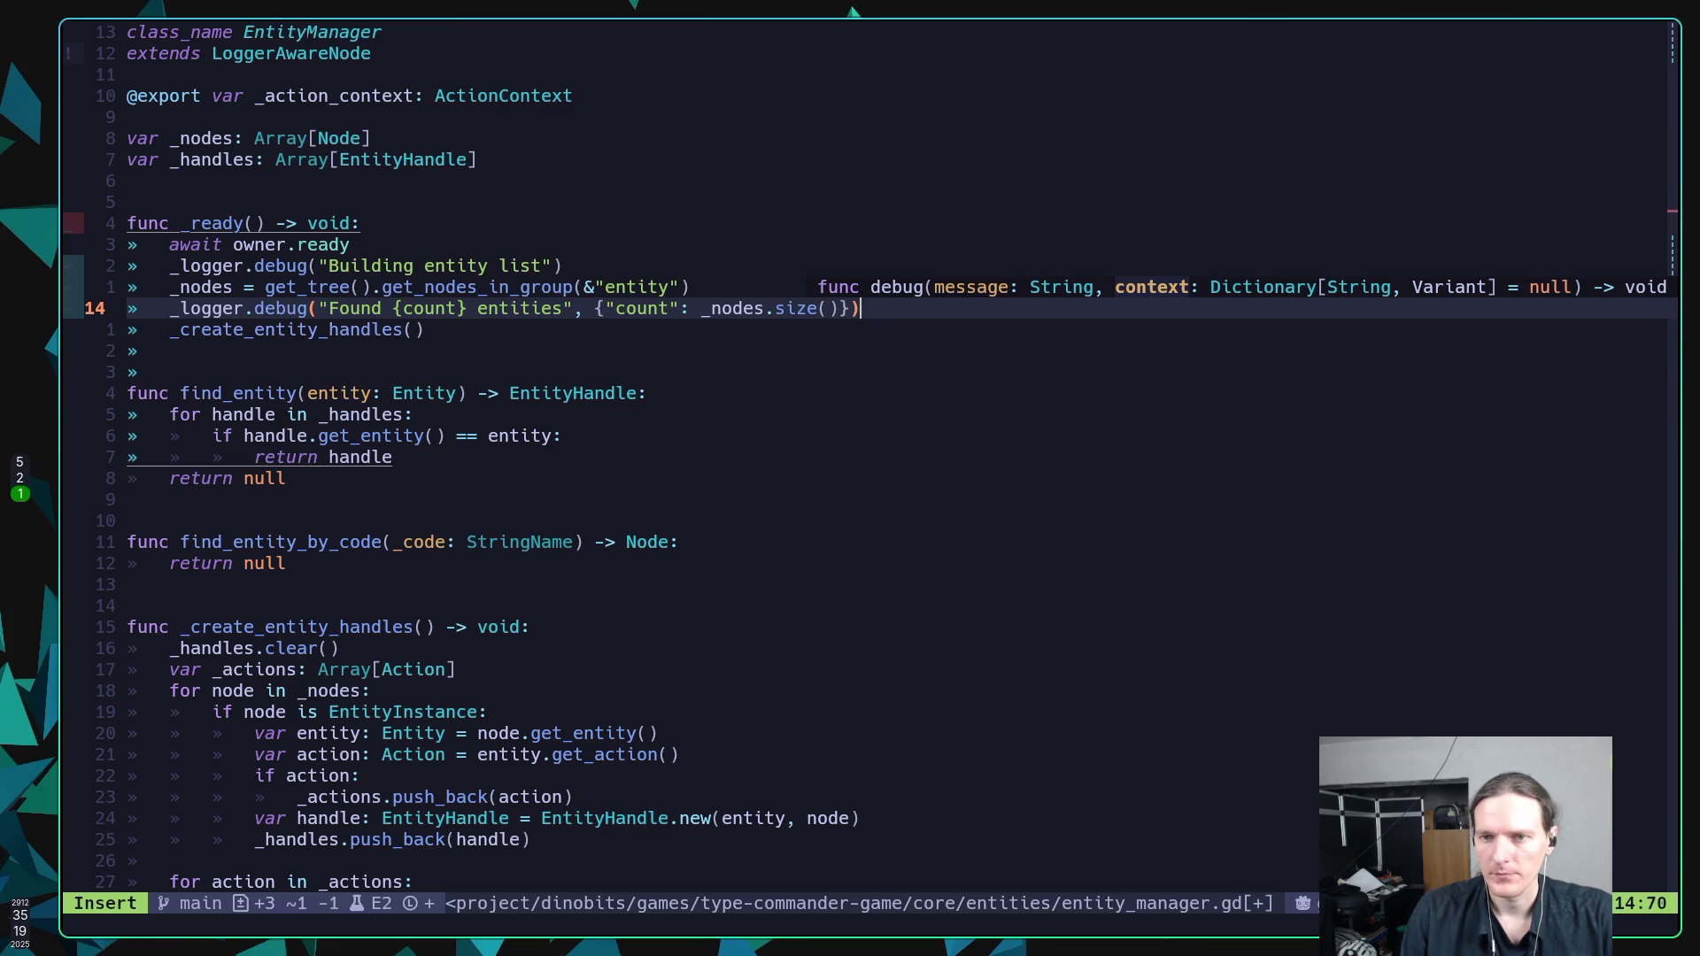
key("Escape")
type(":w")
key("Return")
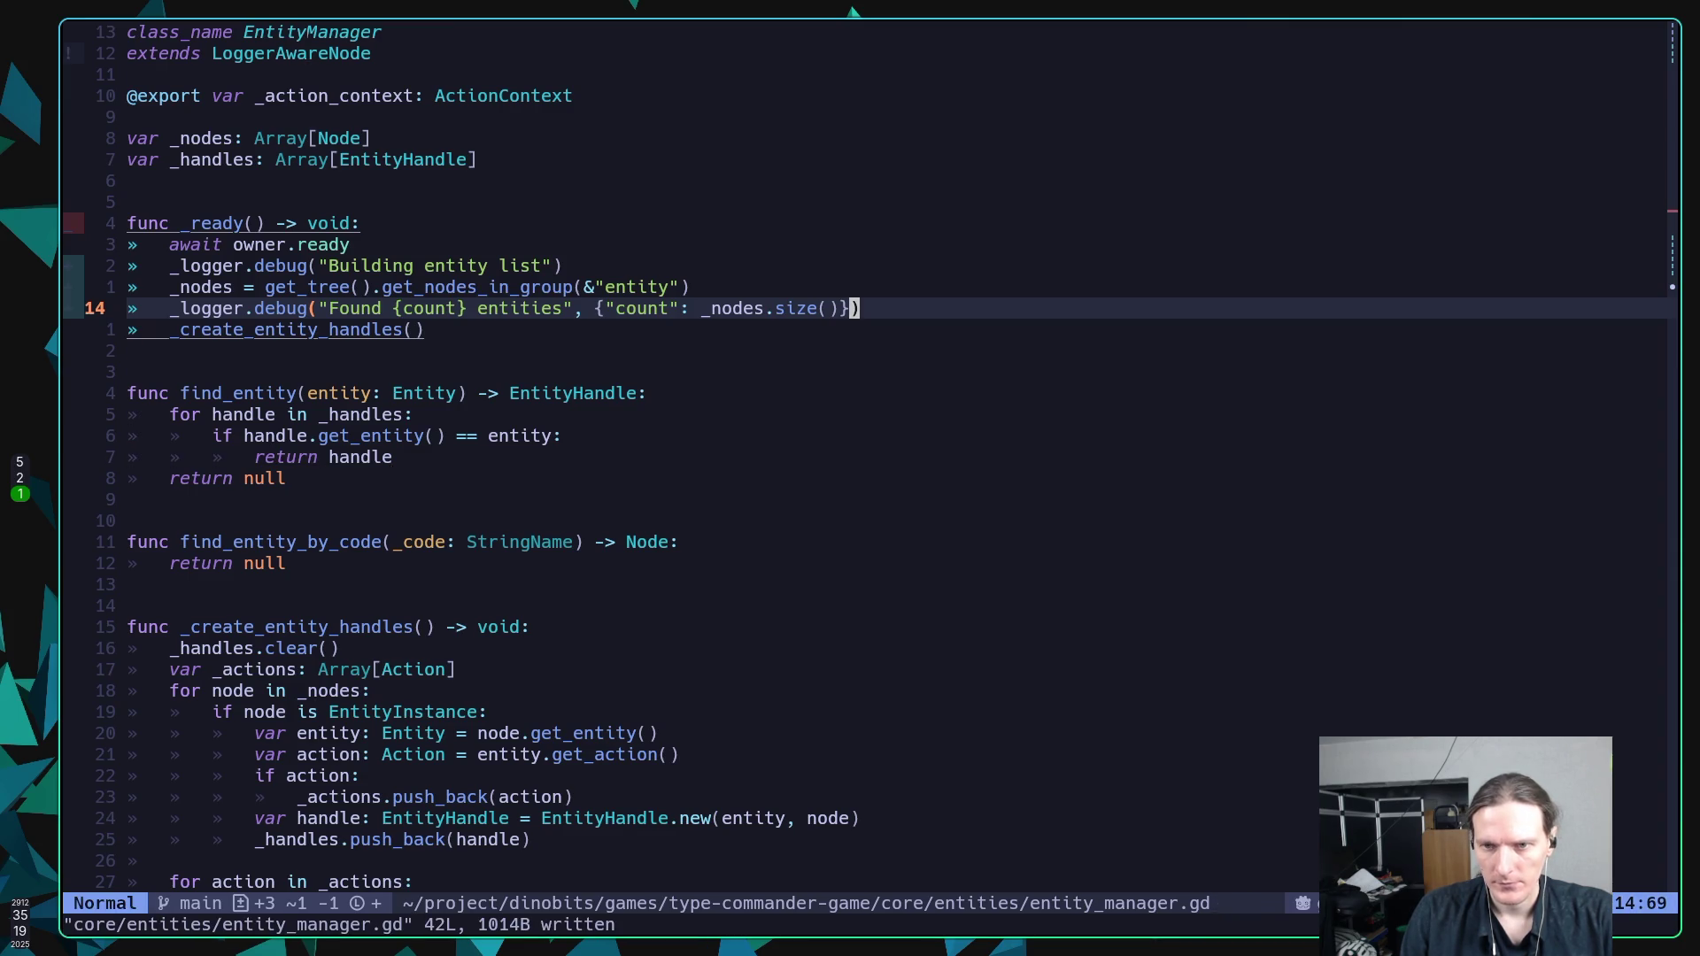
Save entity_manager.gd again and rerun the game in Godot with F5.
key("j")
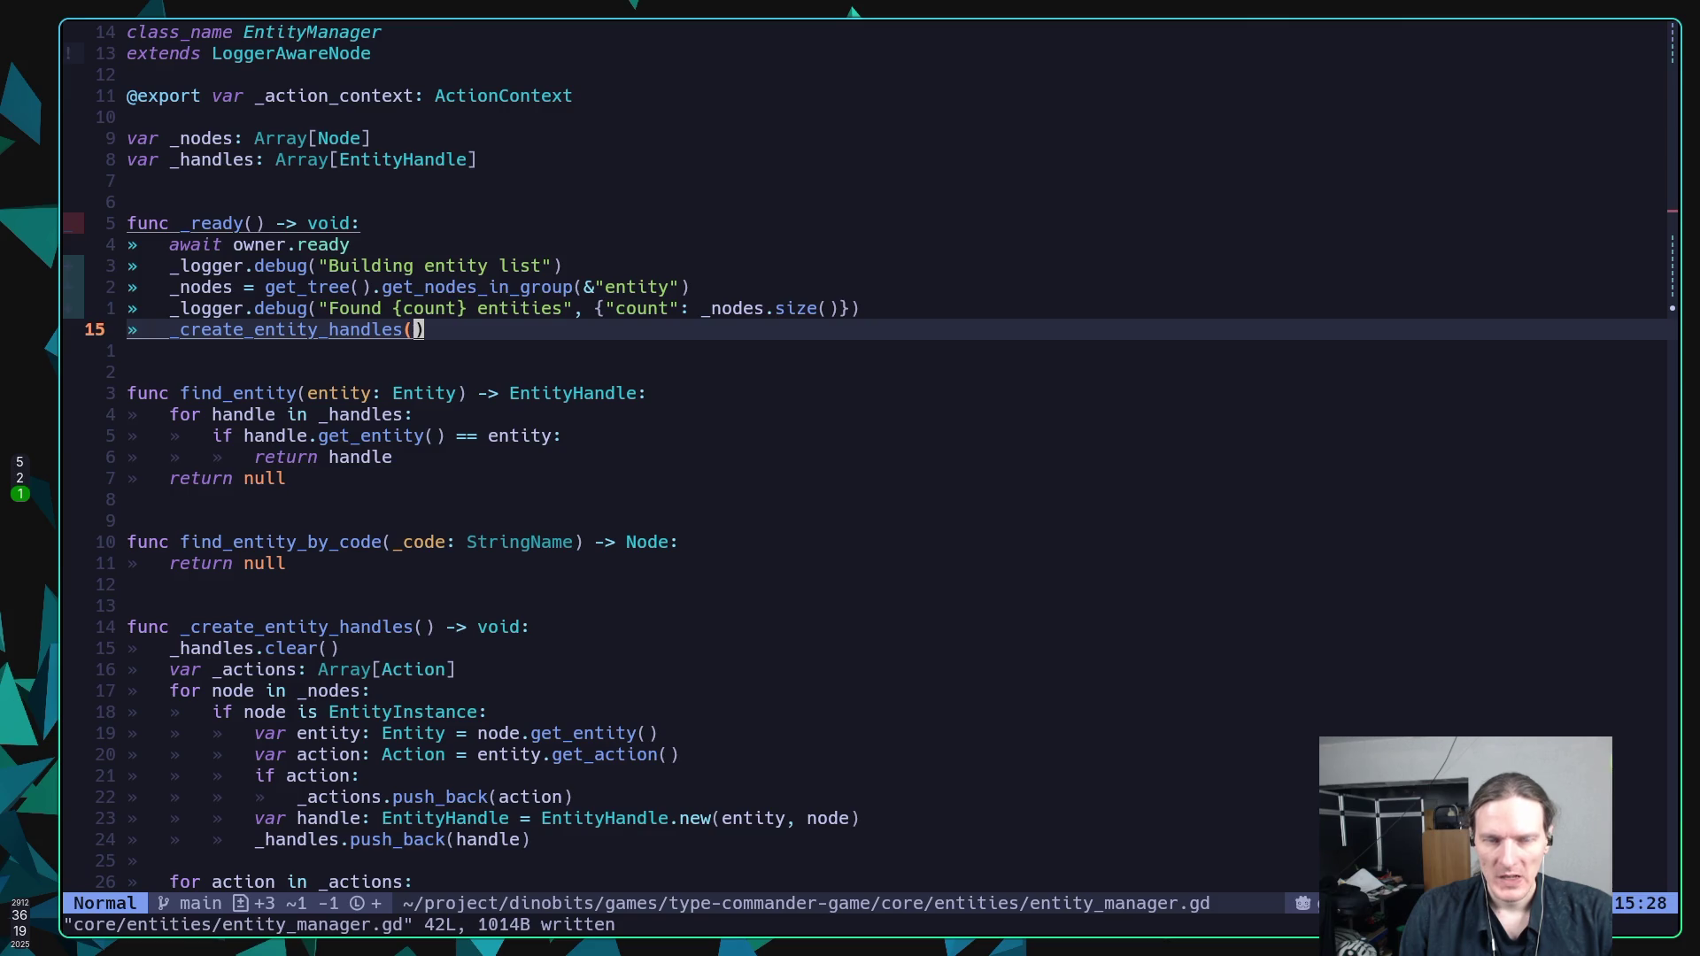
type(":w")
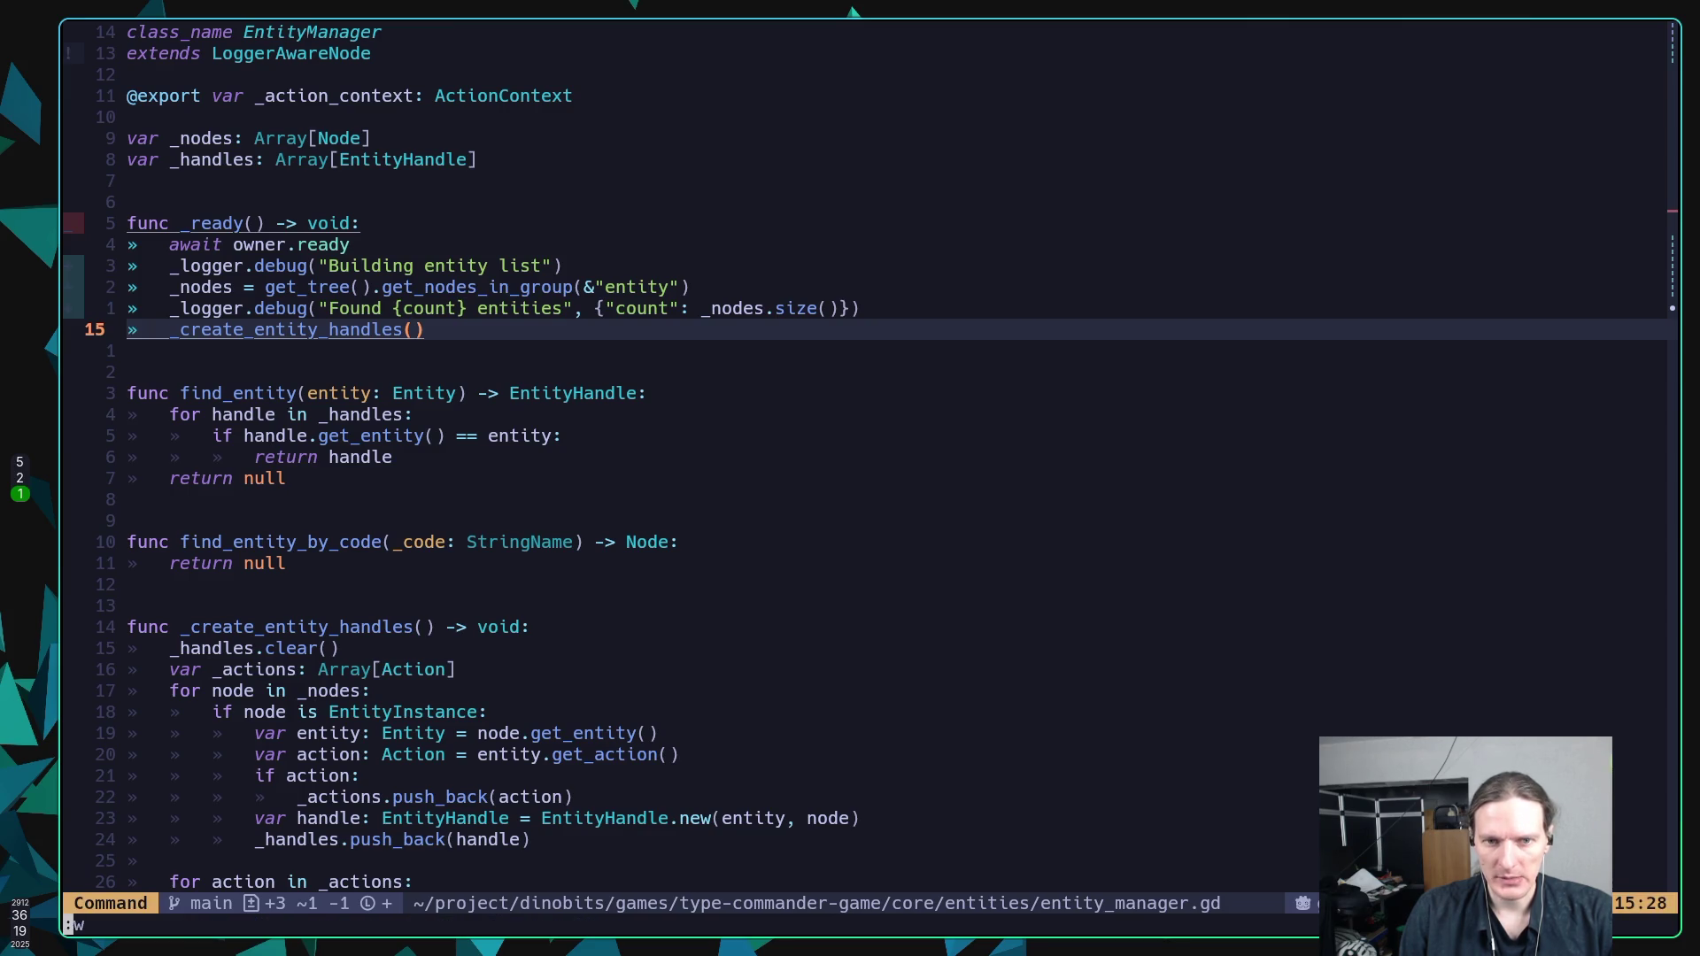
key("Return")
key("alt+Tab")
key("F5")
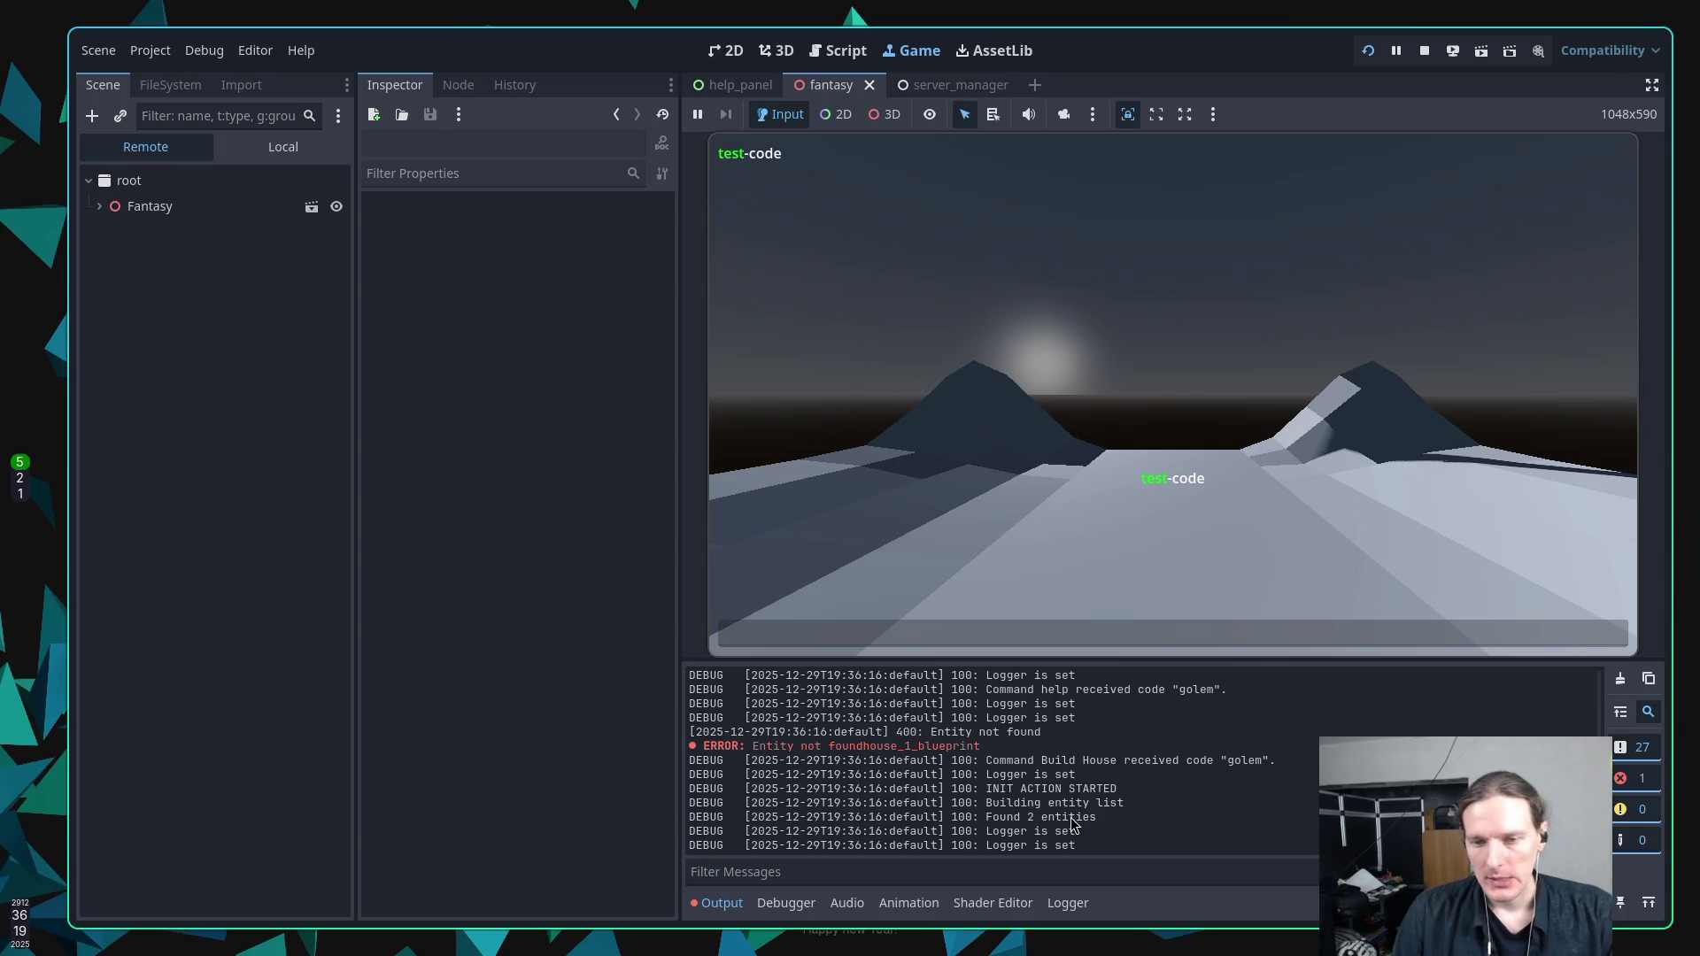
Stop the running game and return to entity_manager.gd in Neovim.
left_click(1423, 52)
key("super+1")
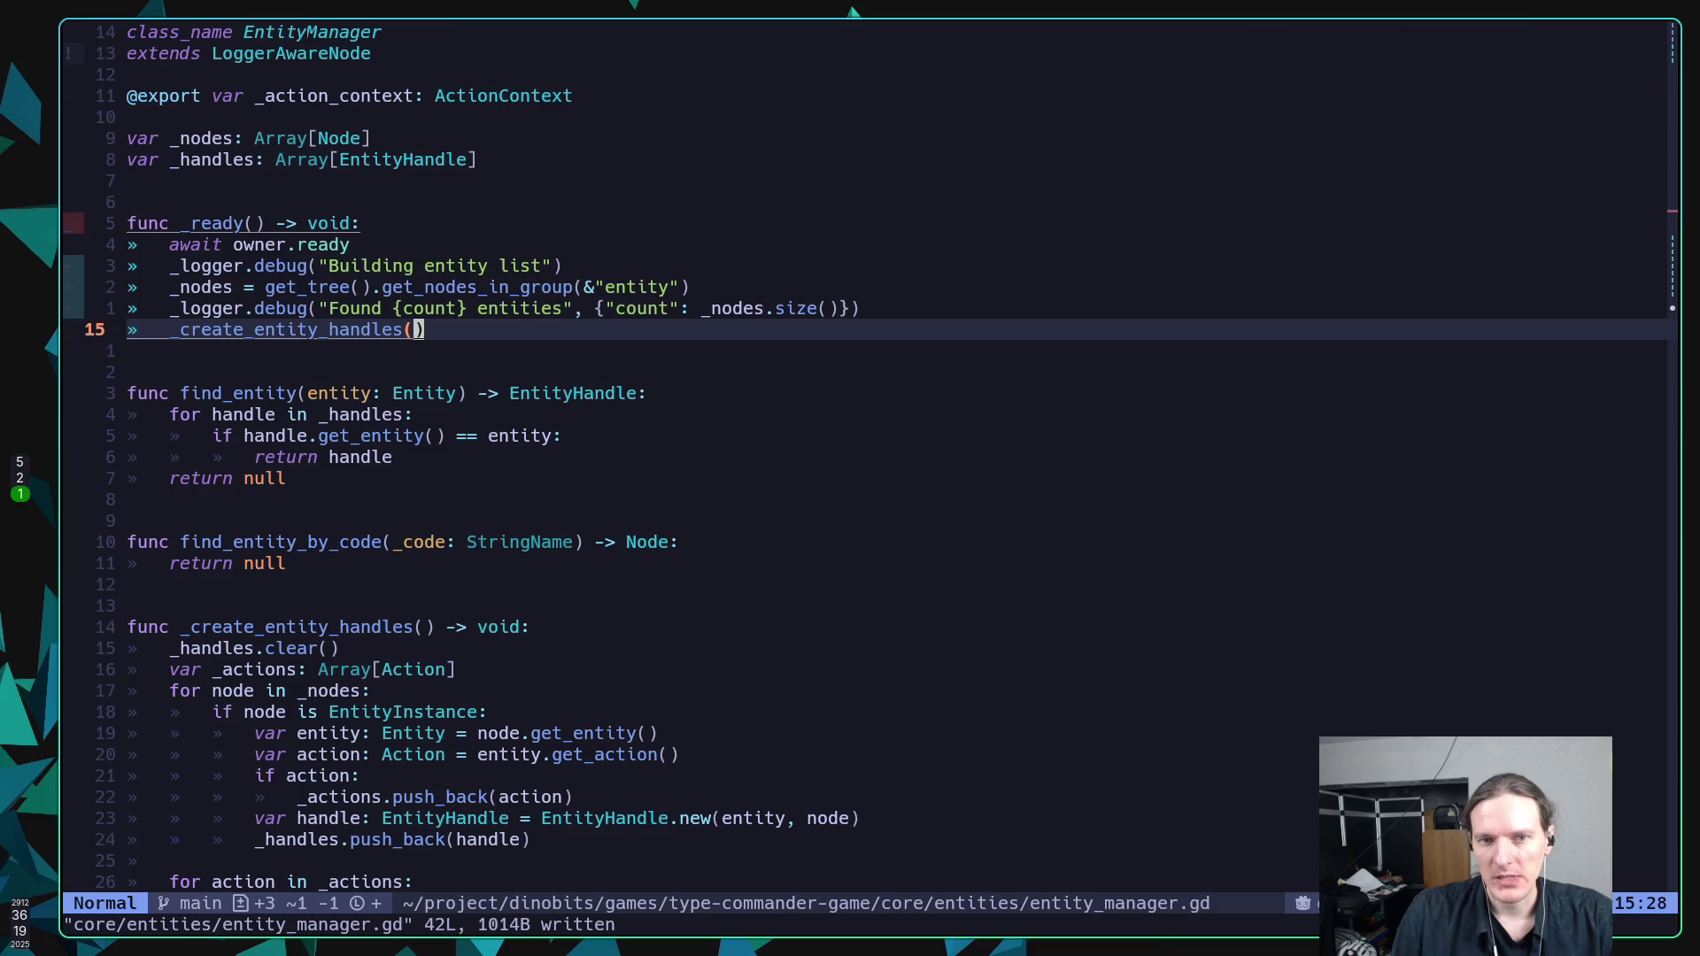
Review the await owner.ready, get_nodes_in_group and Found entities lines in _ready, then switch to Godot.
key("k")
key("dollar")
key("k")
key("j")
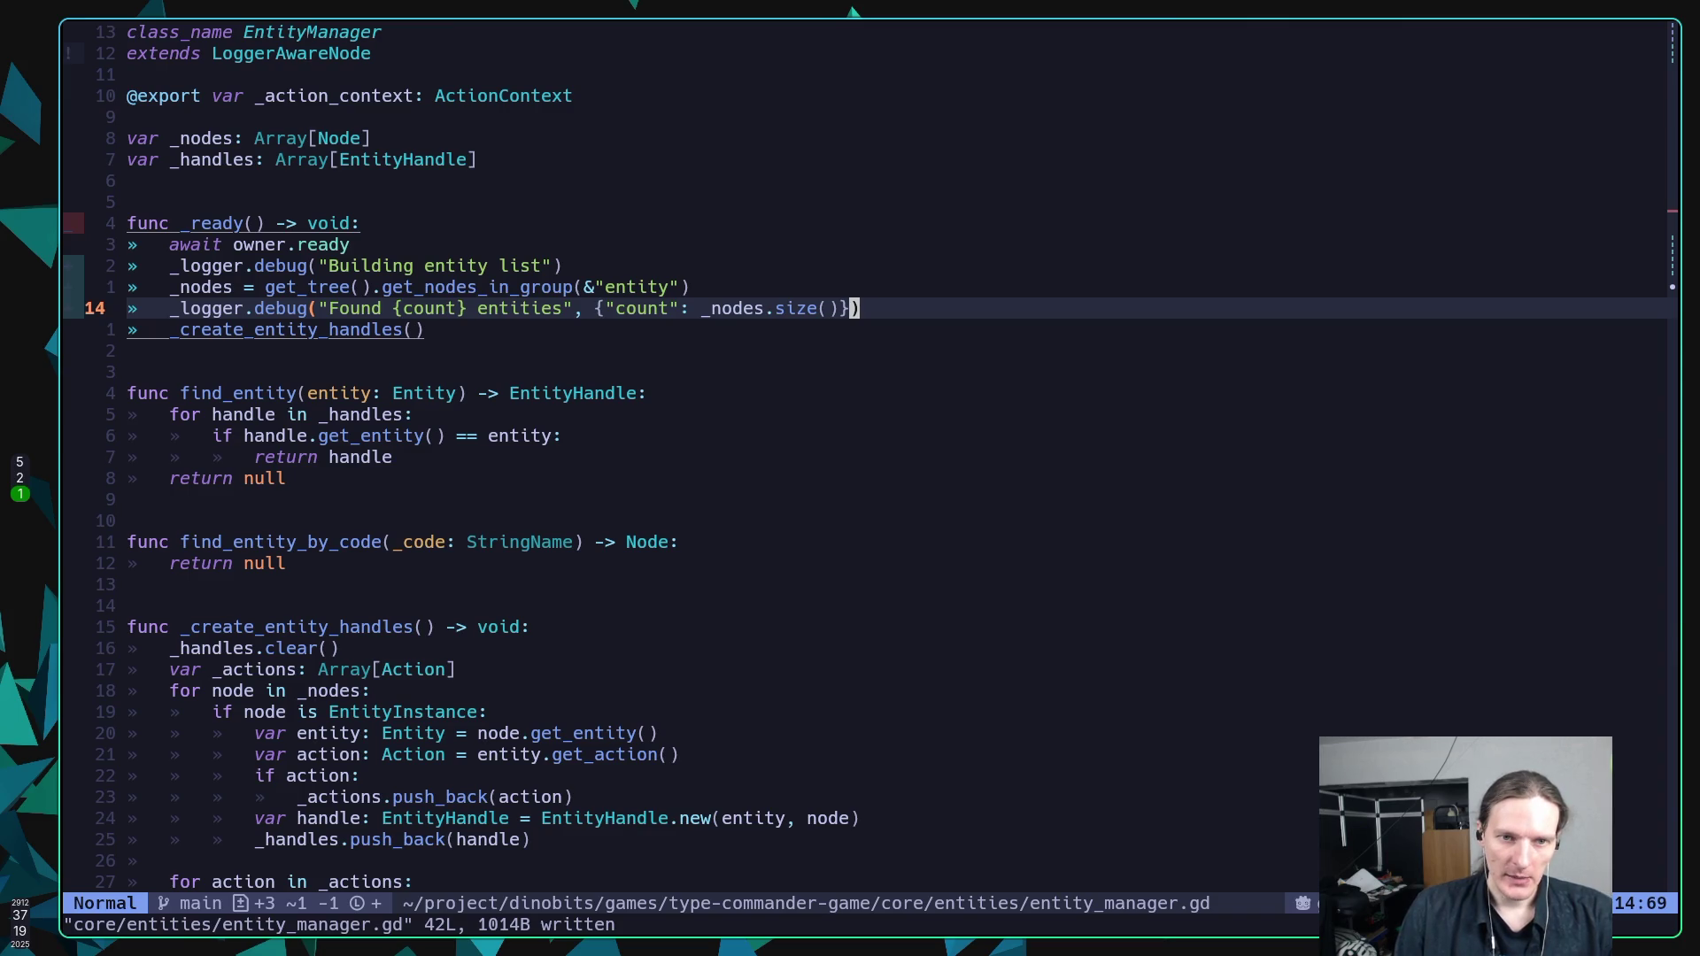
key("k")
key("k")
key("k")
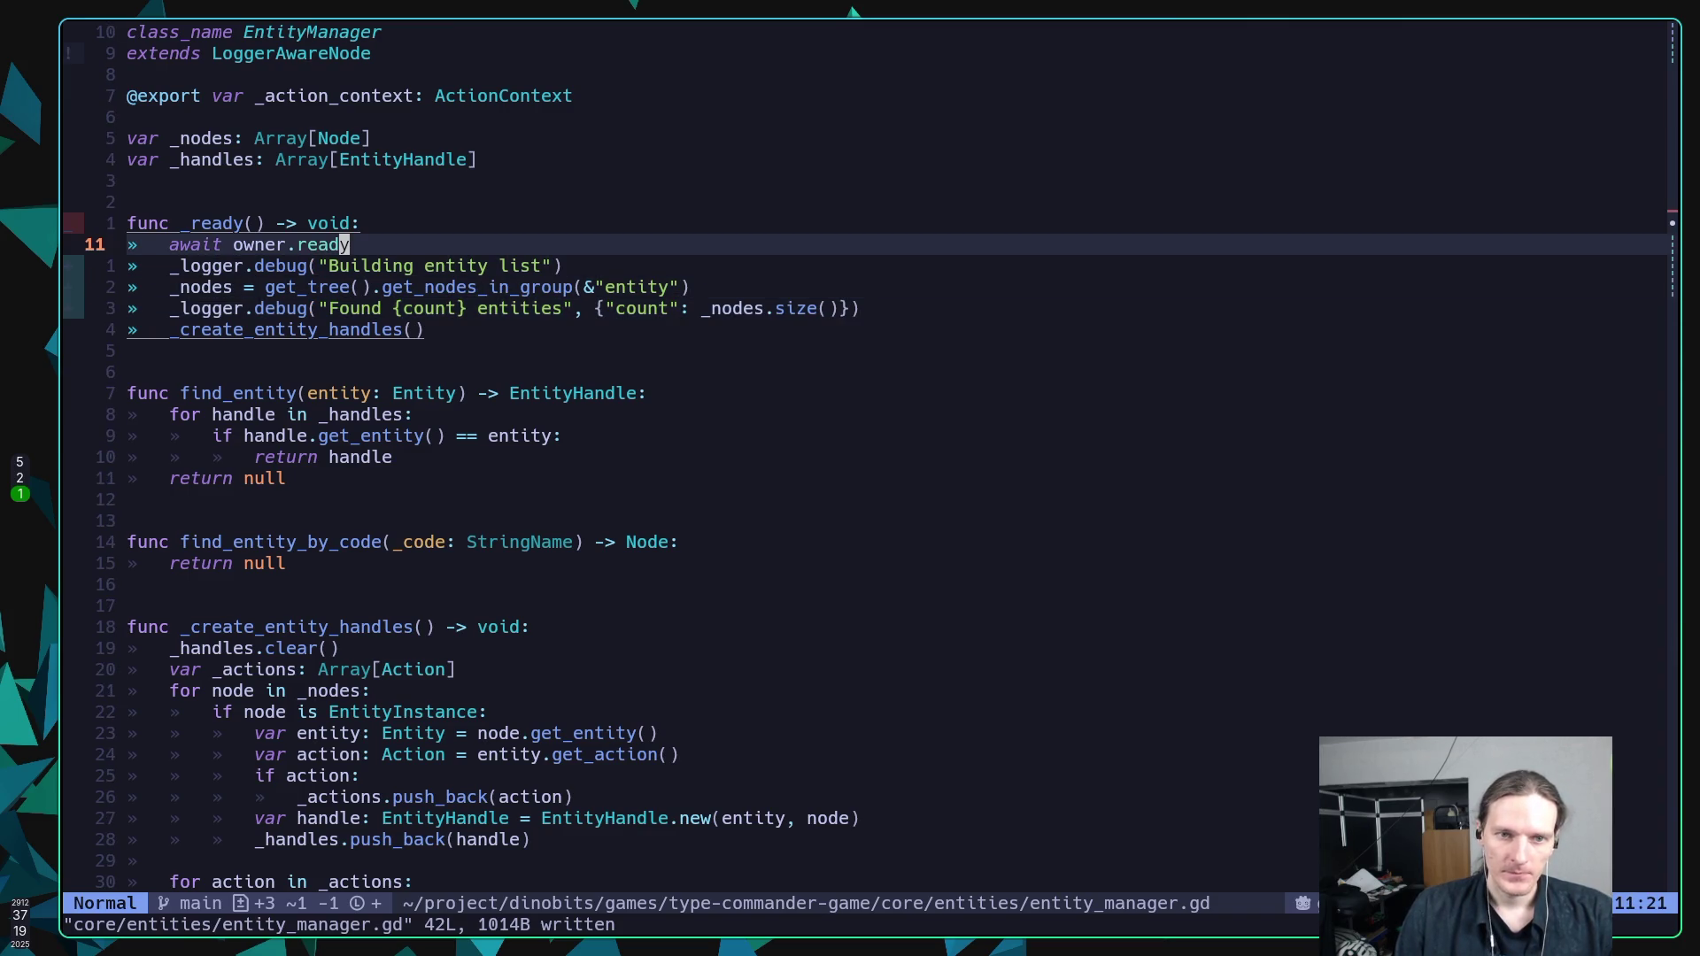
key("j")
key("j")
key("k")
key("k")
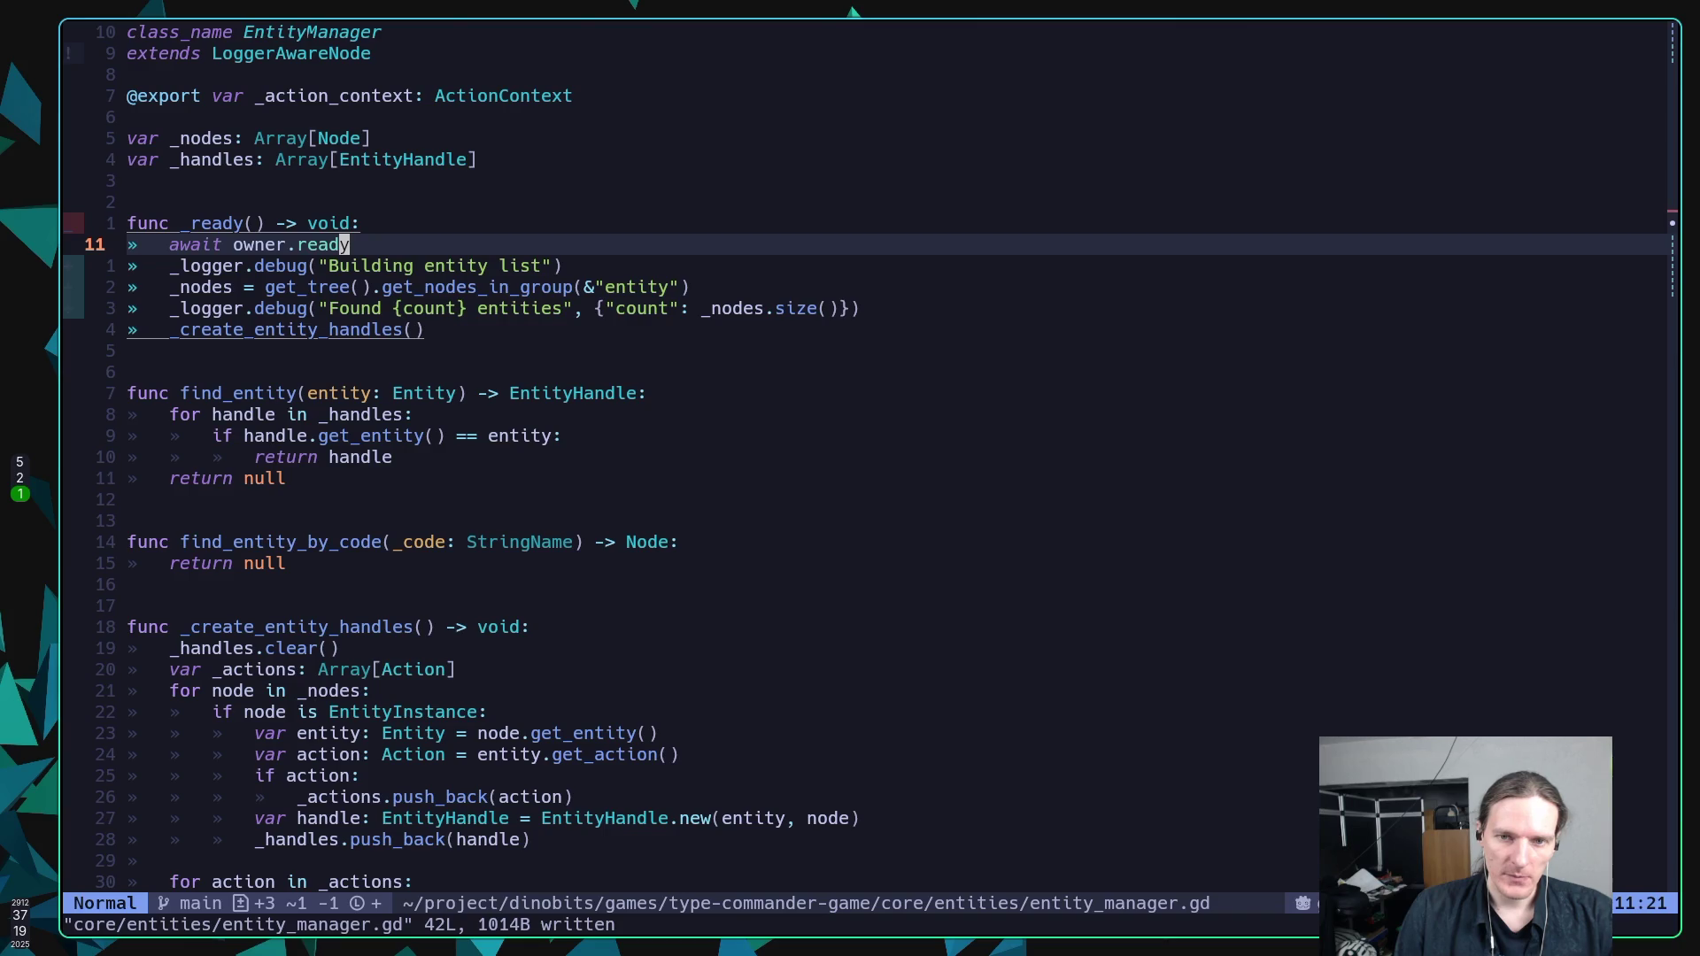
key("super+5")
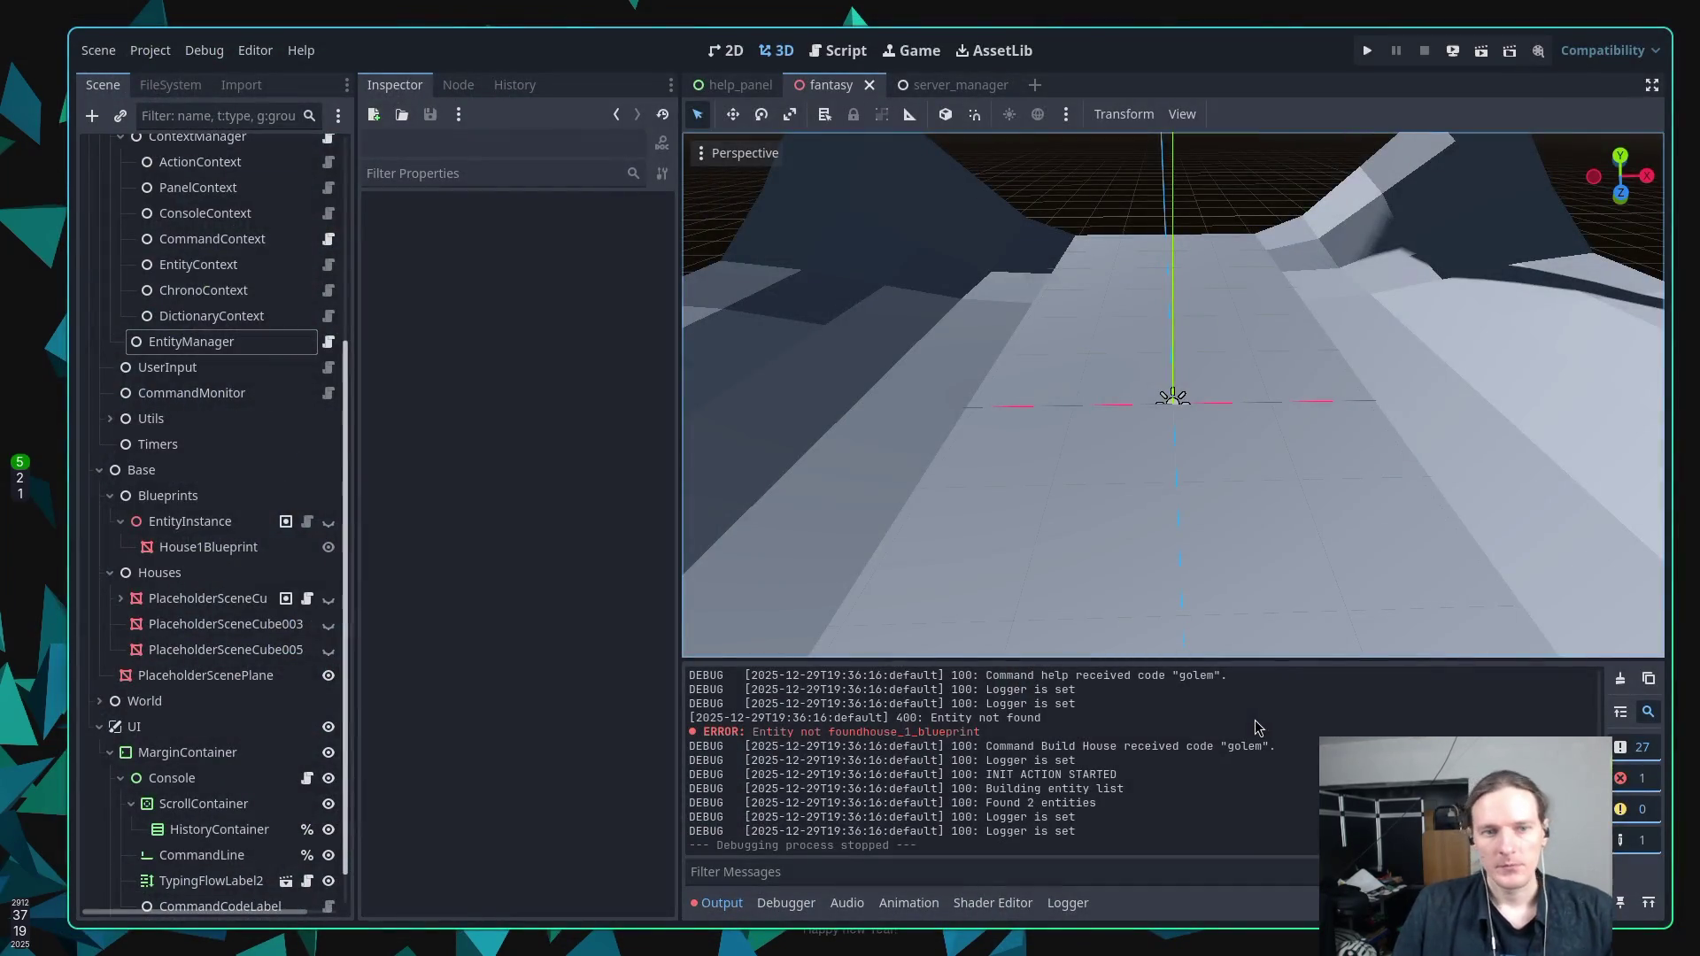
Select the Fantasy root node to view Init Action init_action.tres and its Actions, then return to Neovim.
scroll(232, 433, "up", 5)
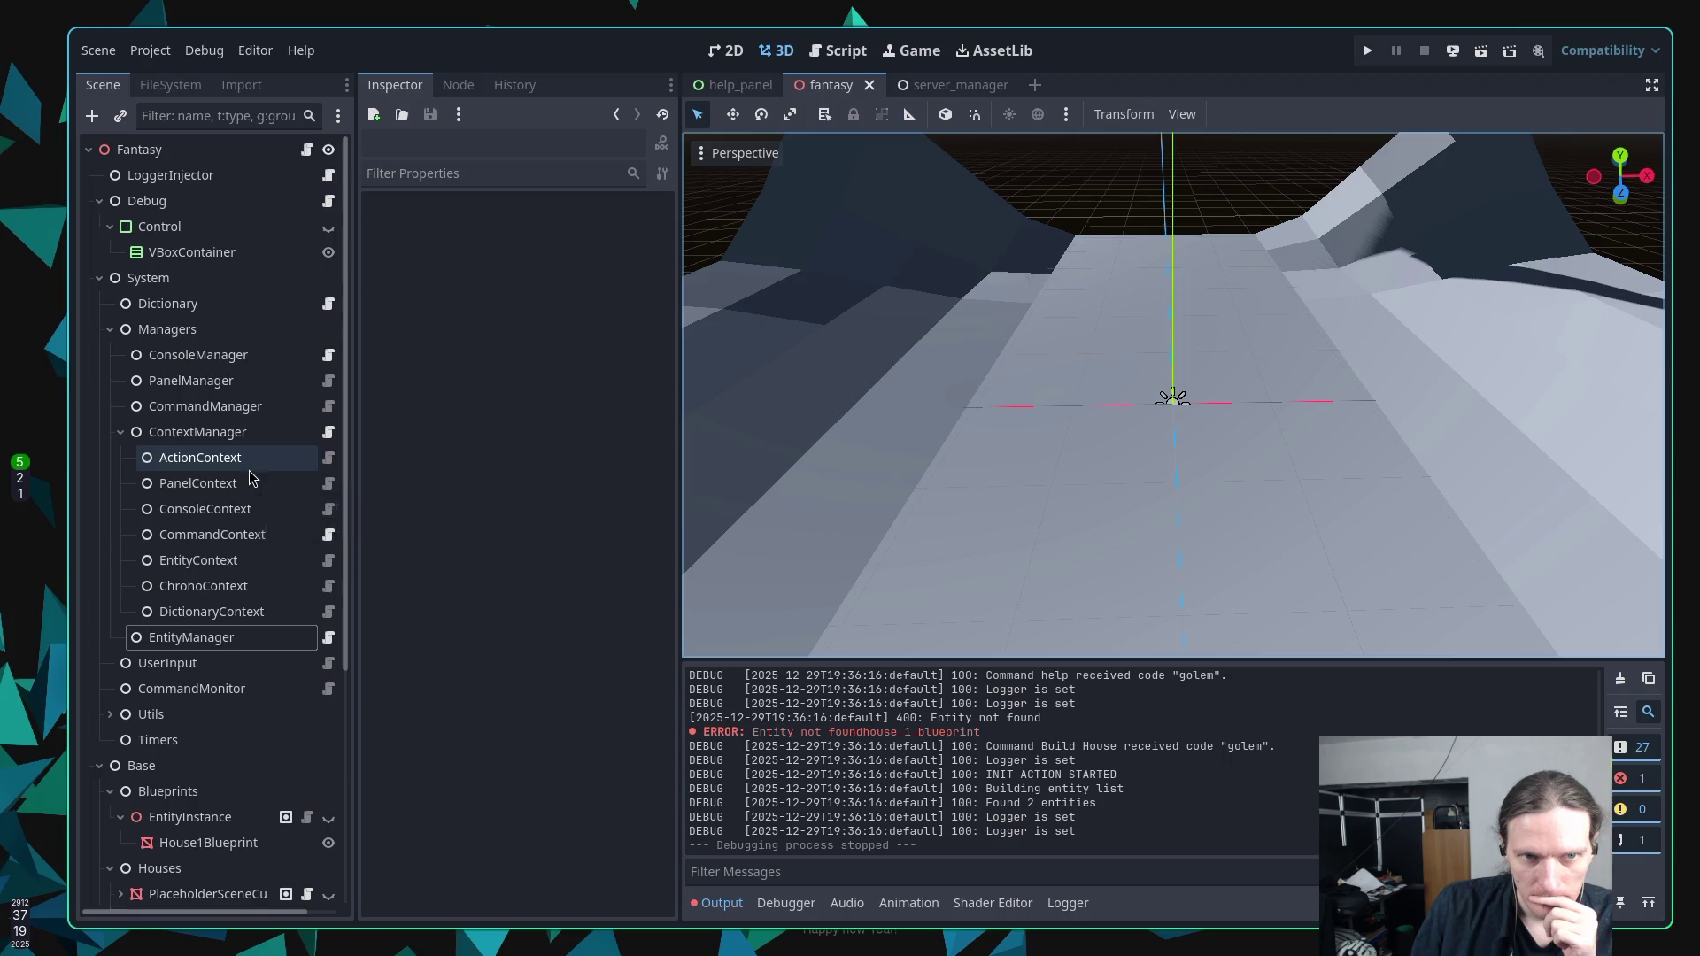
left_click(228, 158)
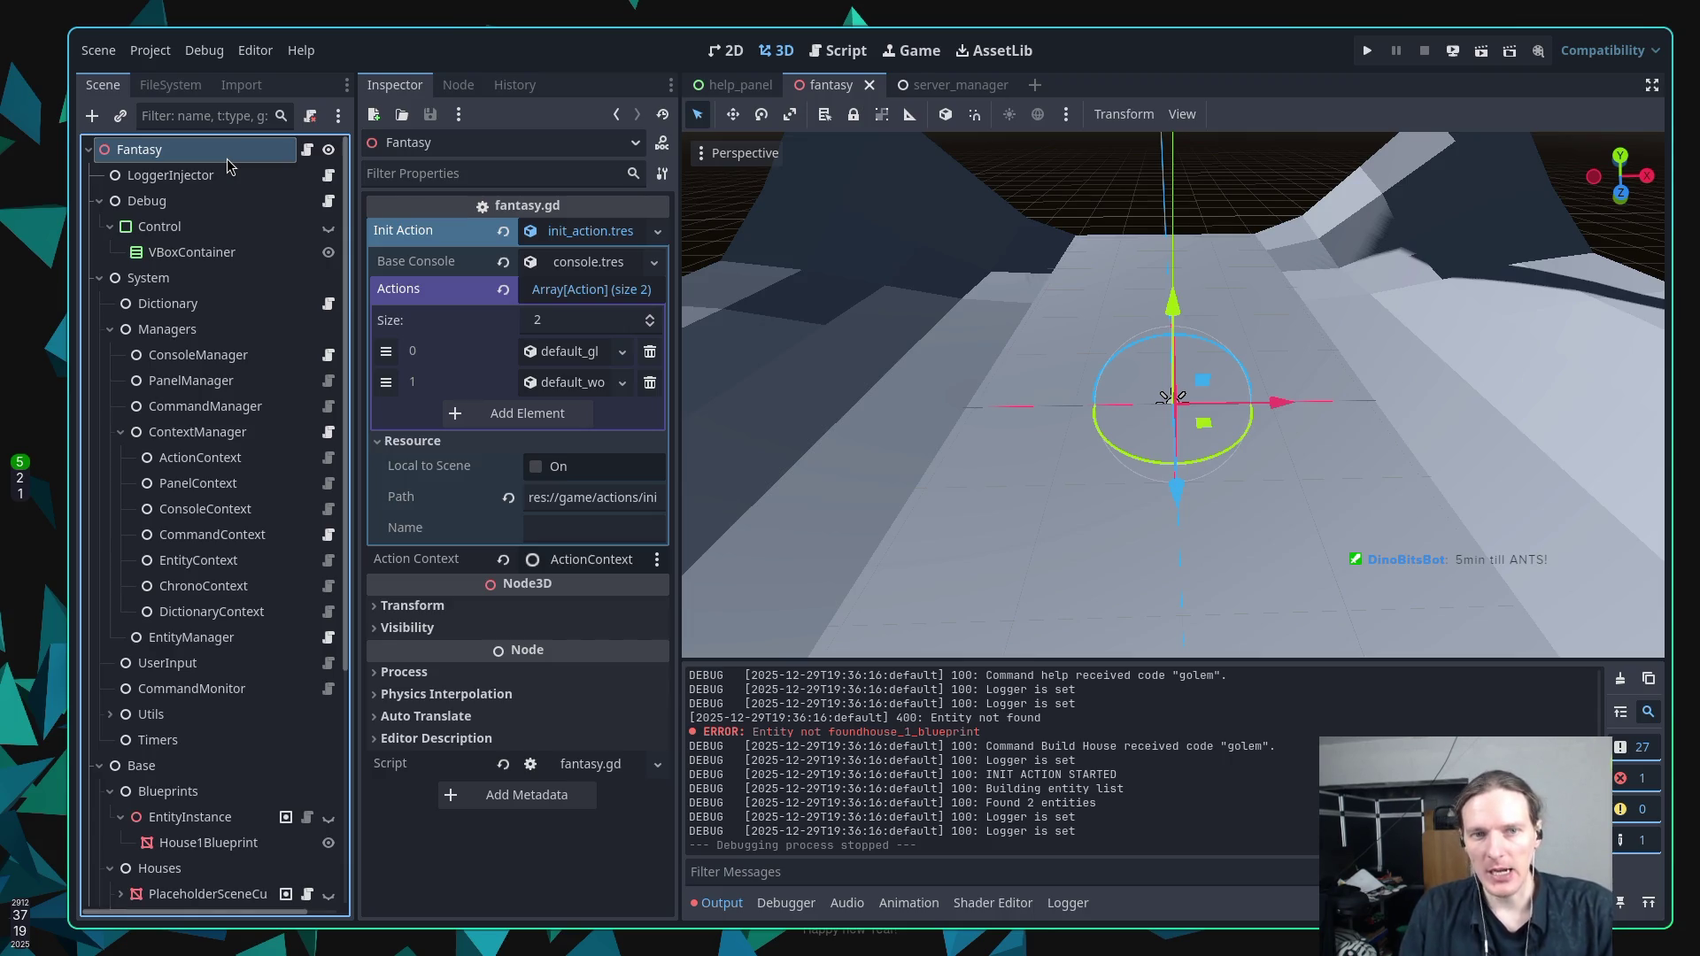
key("alt+Tab")
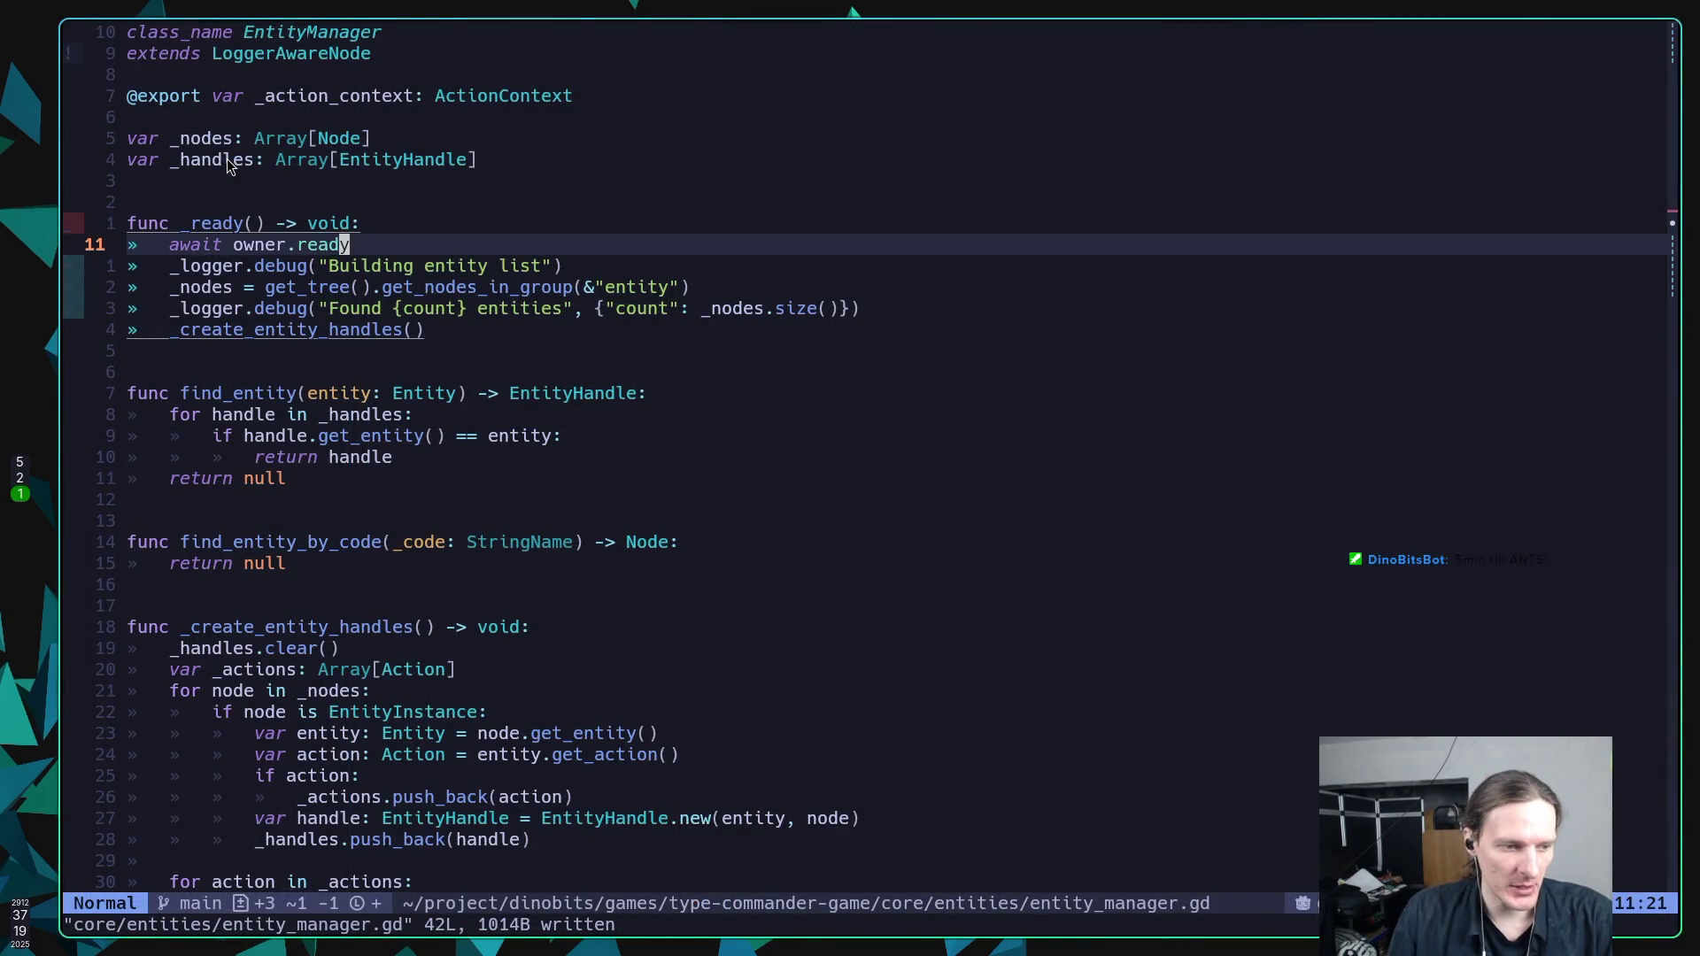
Find and open fantasy.gd by searching 'fans', then go to the init_action call in _ready.
key("space")
key("f")
key("f")
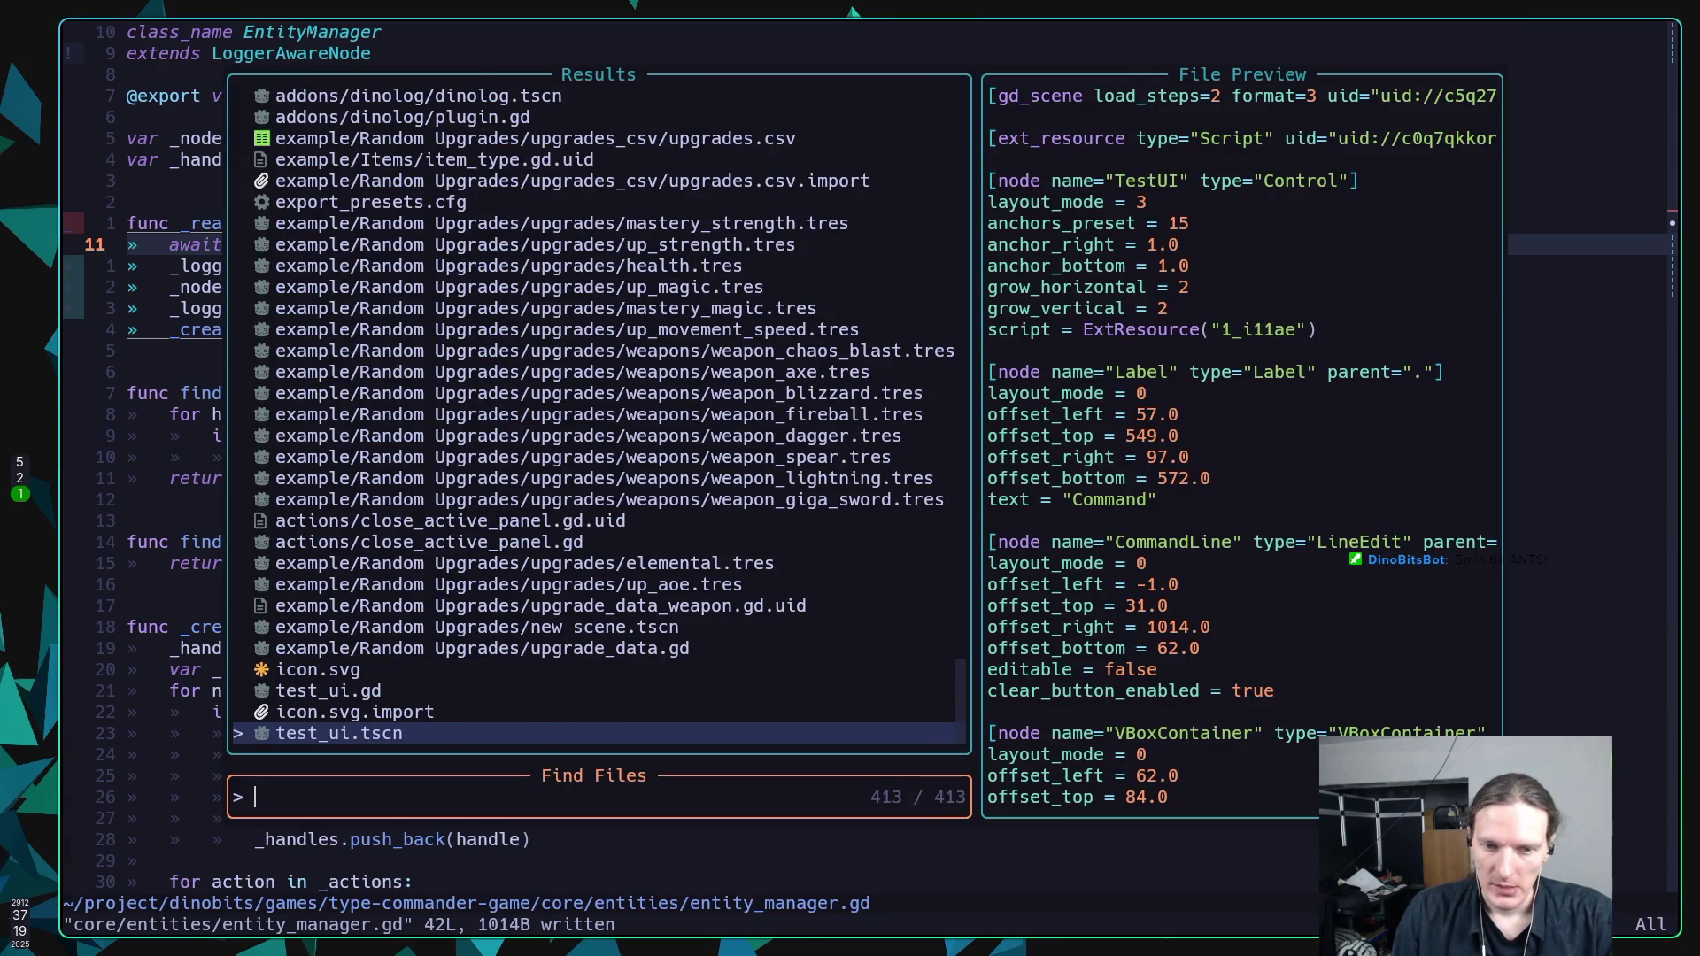
type("fans")
key("Return")
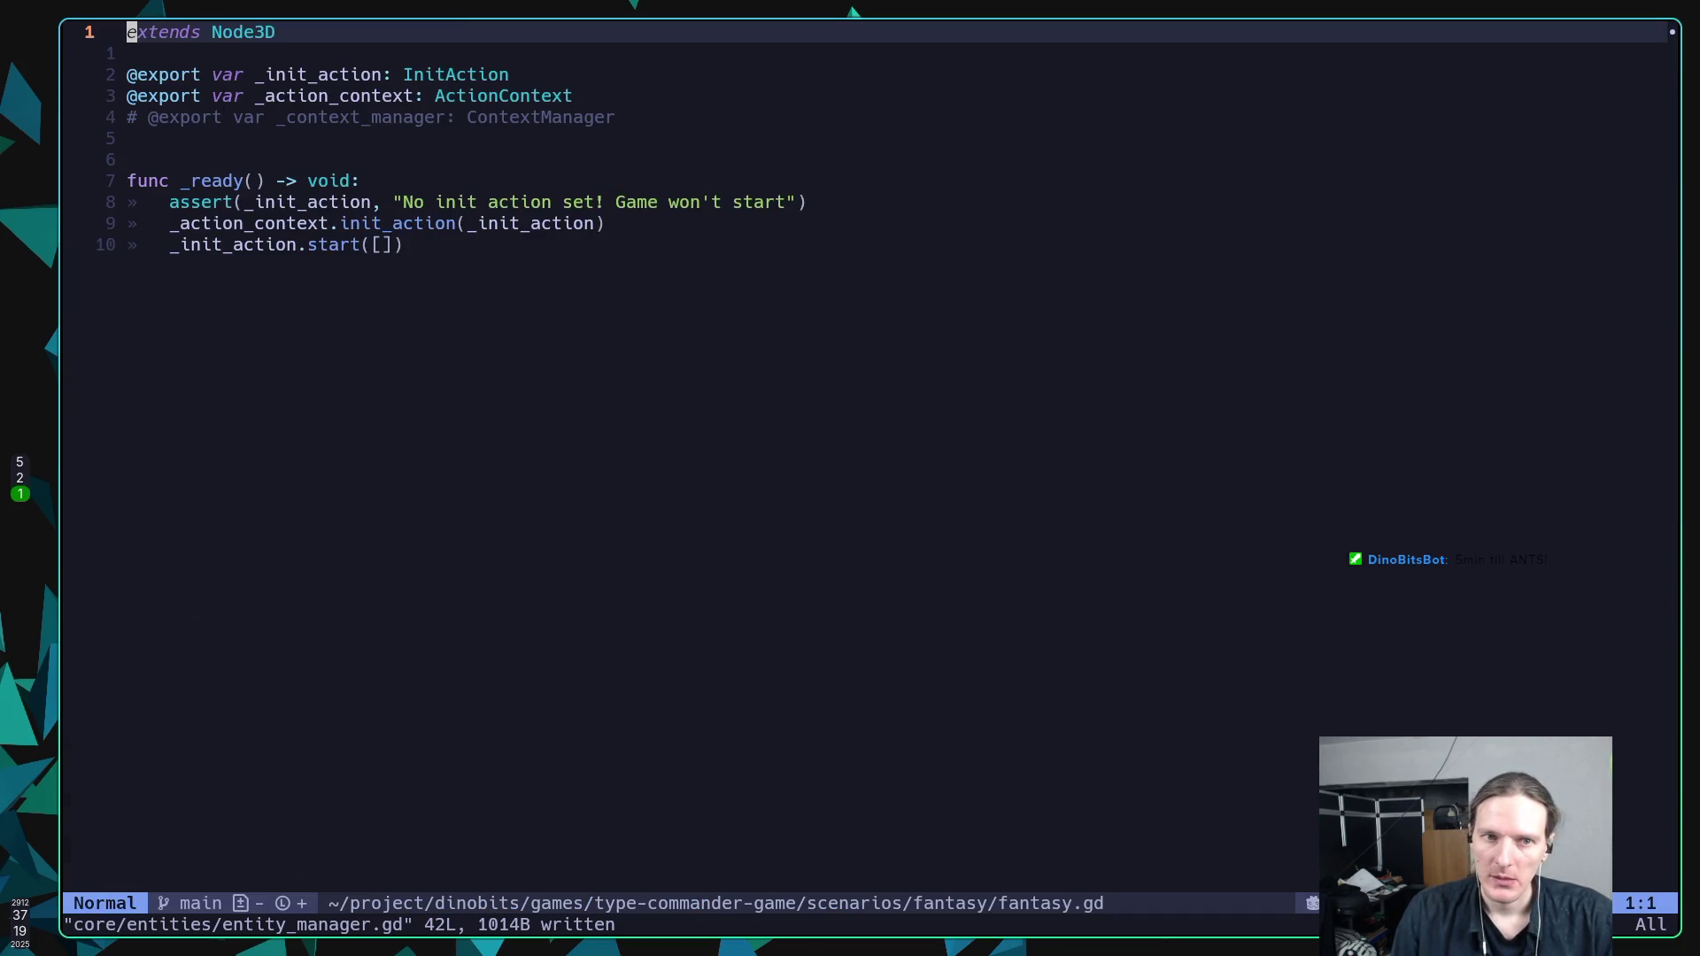
key("j")
key("j")
key("j")
key("j")
key("G")
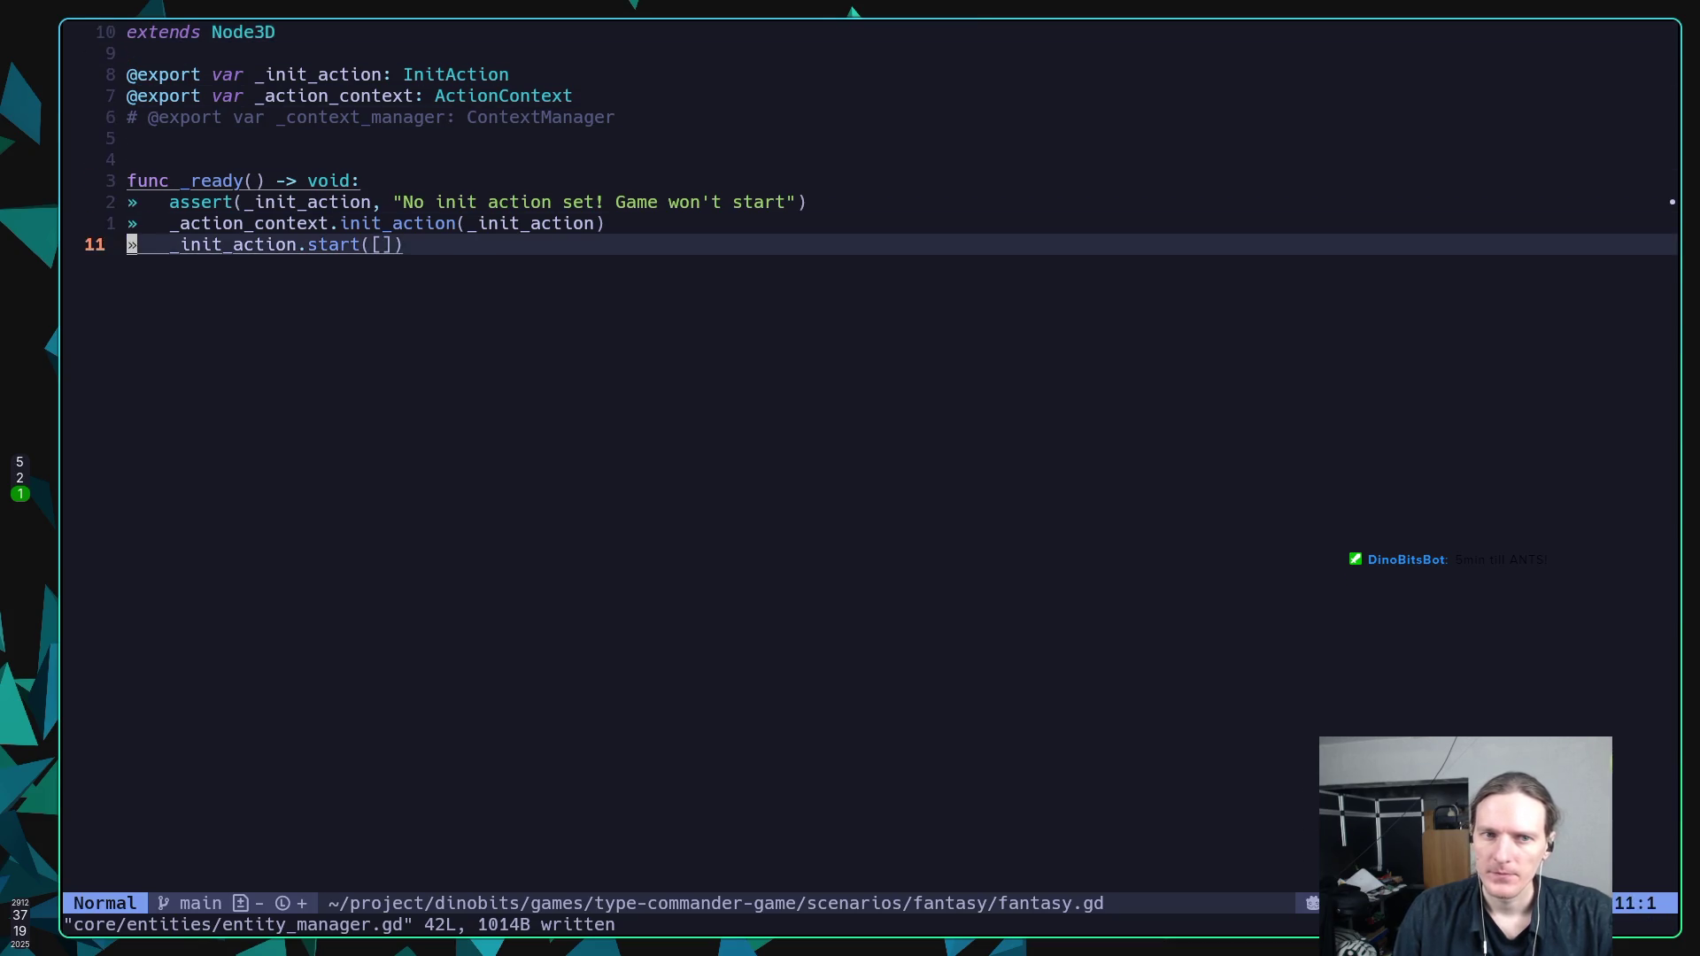
key("k")
key("k")
key("w")
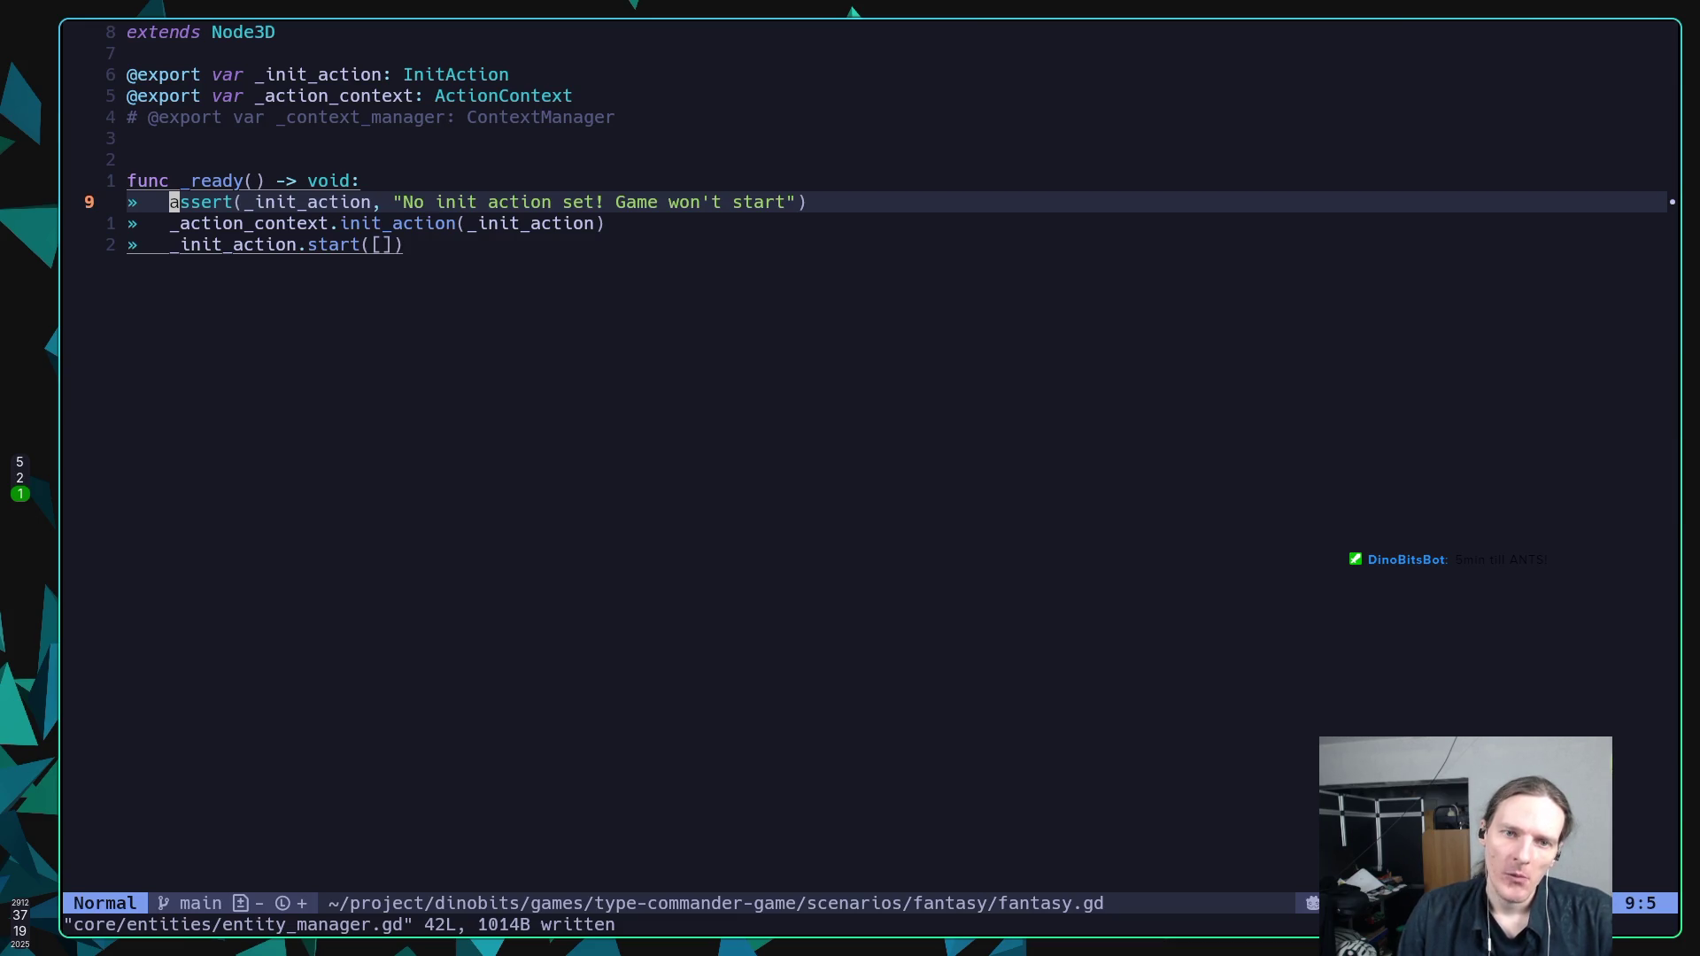
left_click(174, 224)
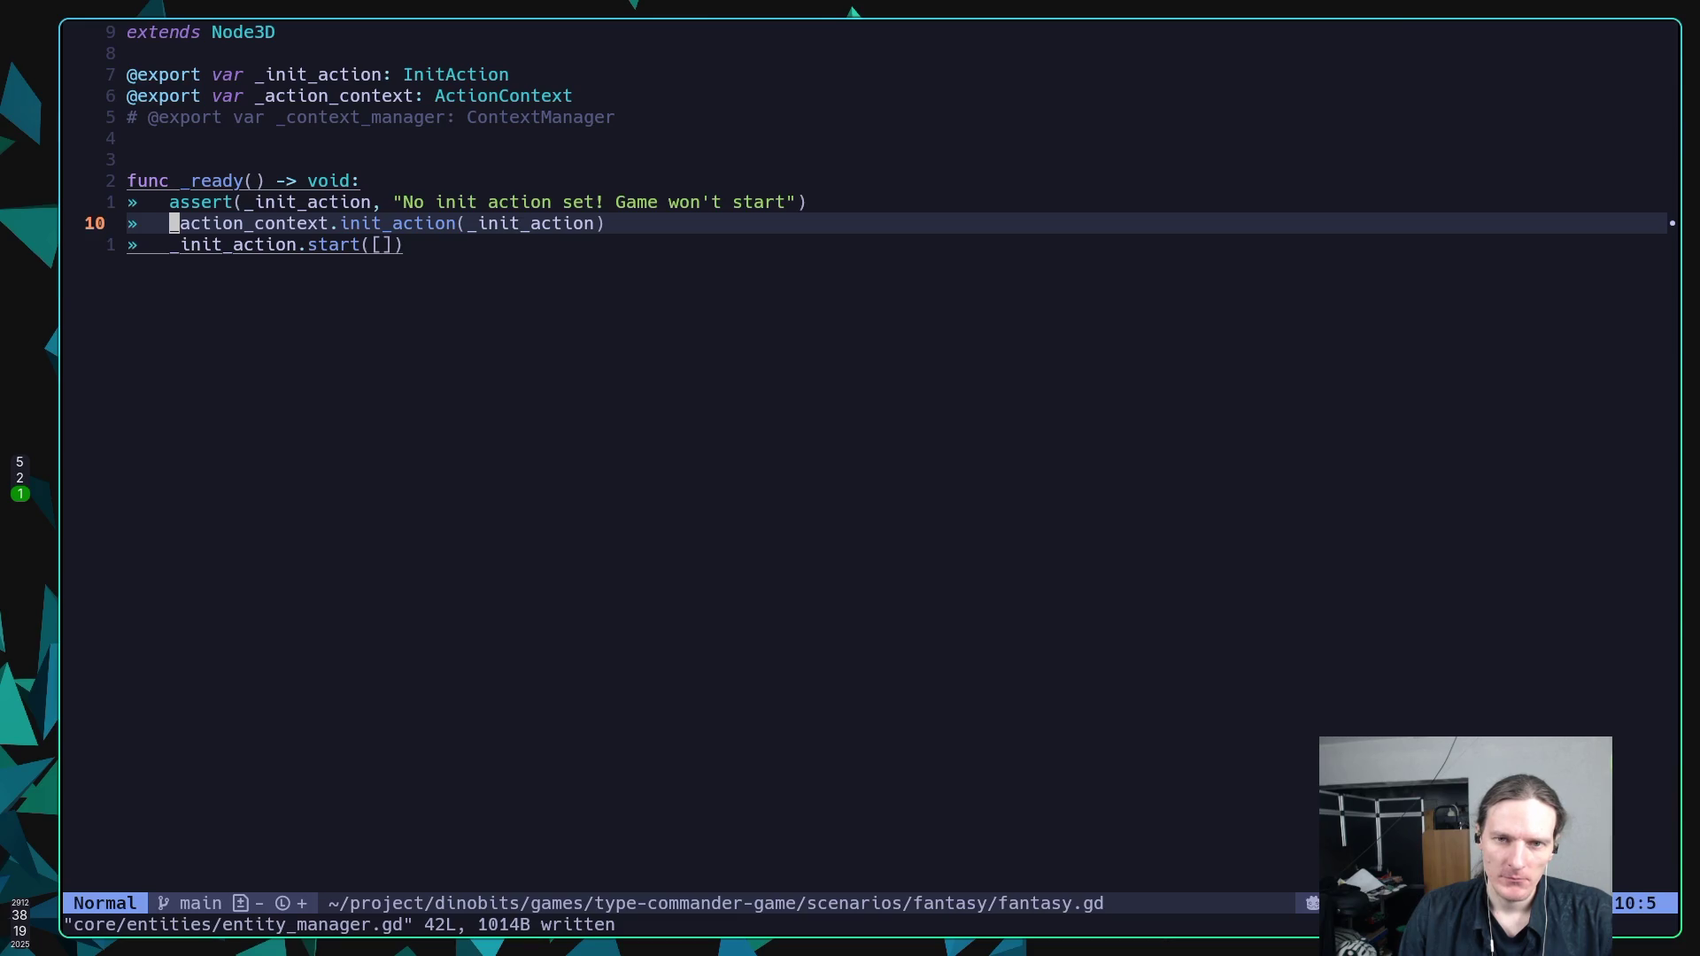
Insert _logger.debug("Initializing action!") above the init_action call and save fantasy.gd.
type("O")
type("-")
key("BackSpace")
type("_l")
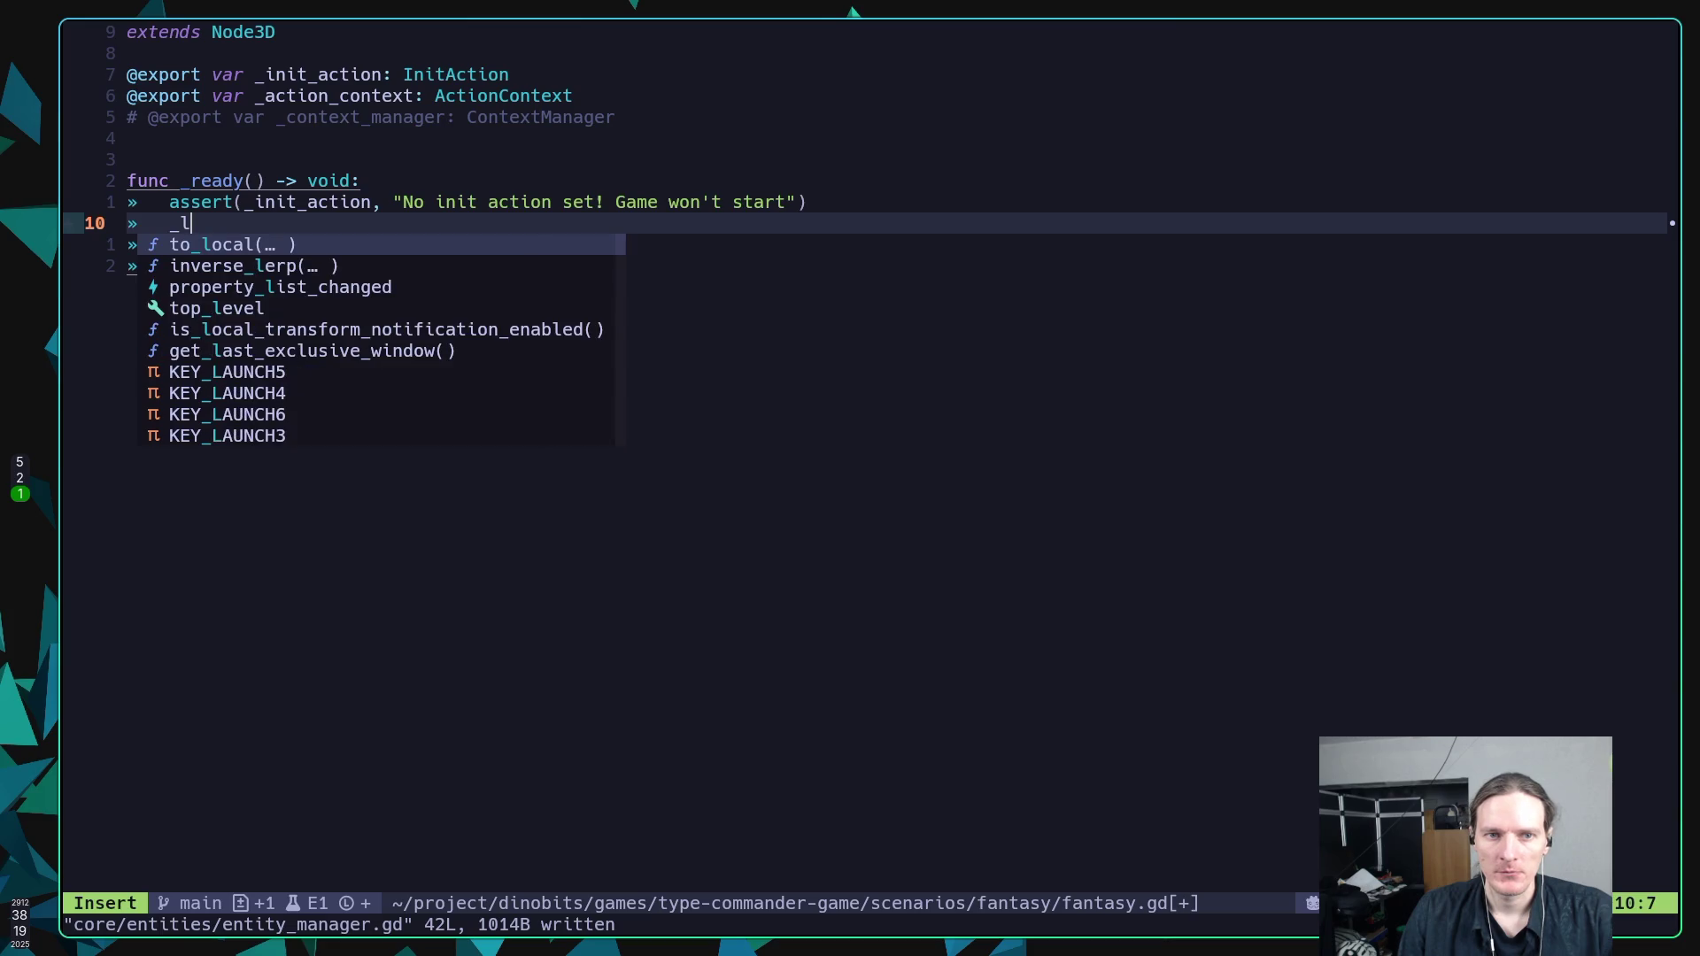
type("ogger")
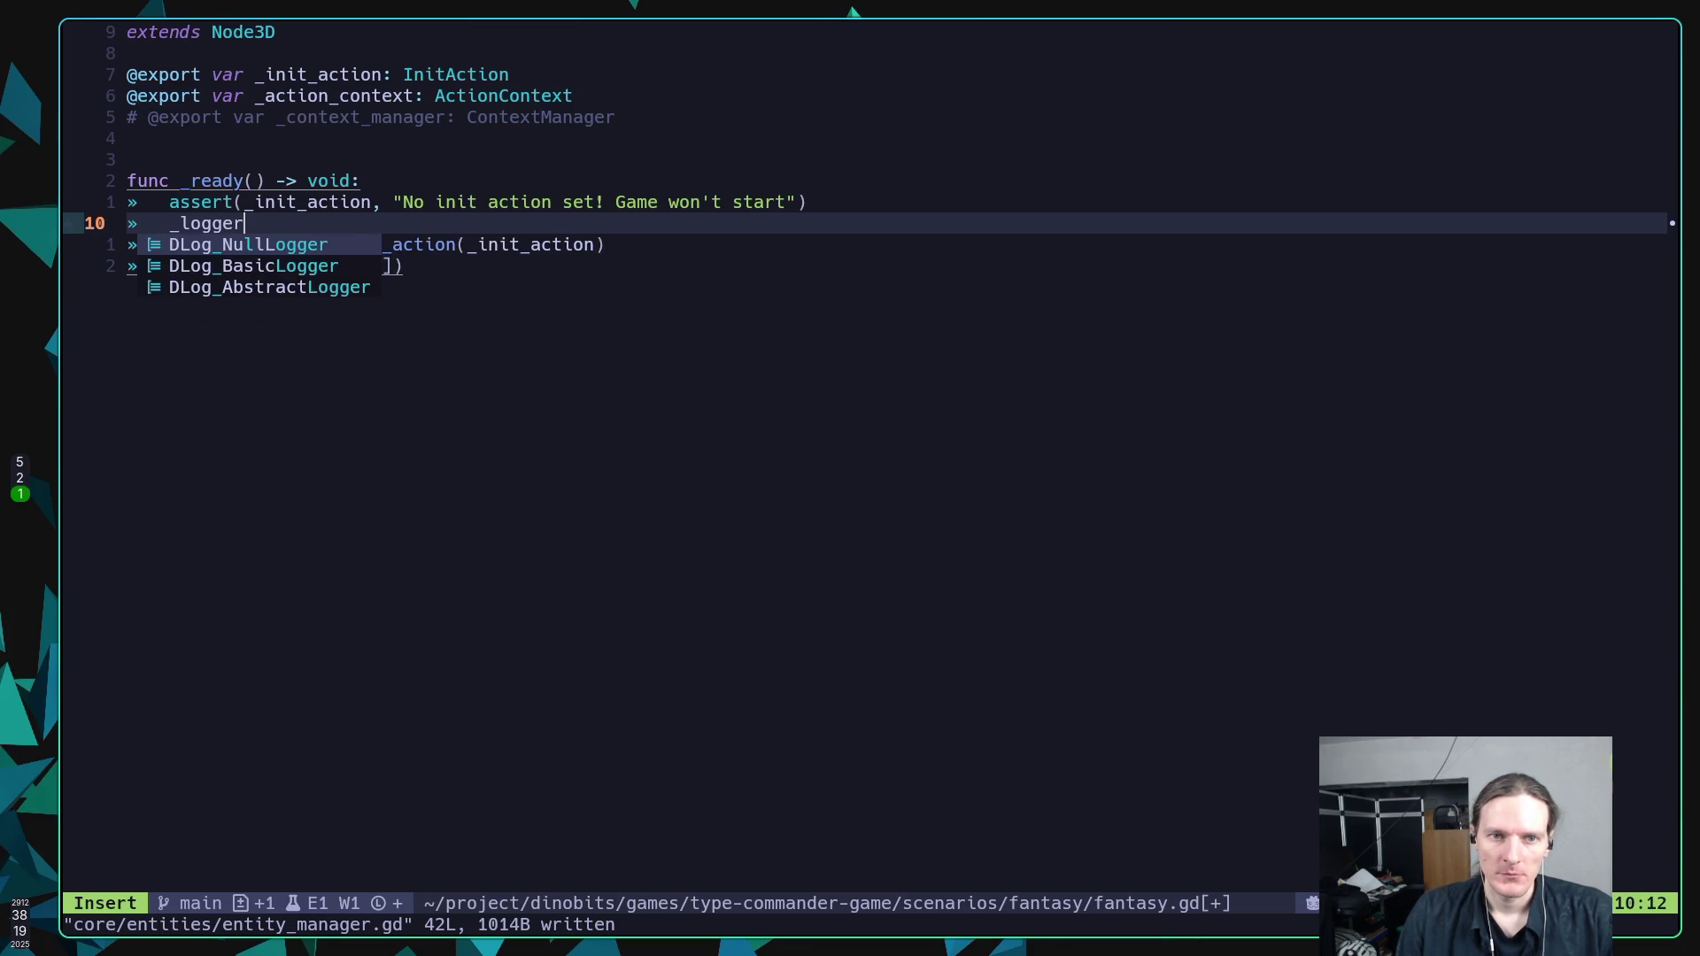
type(".debgu")
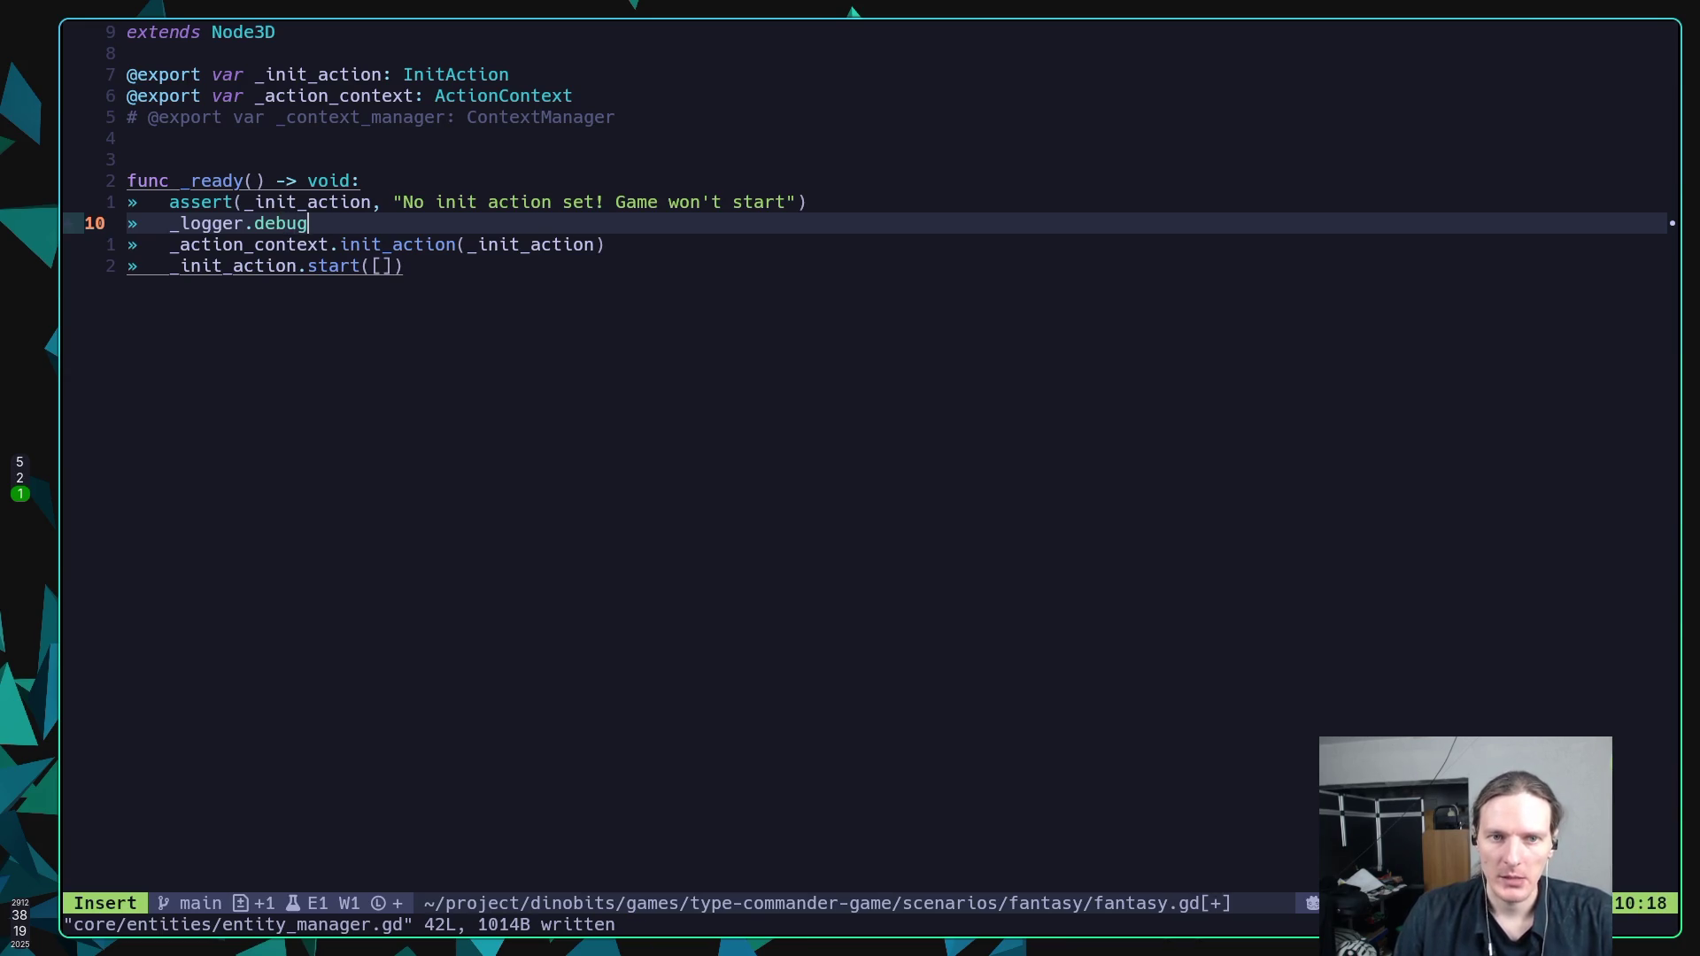
key("BackSpace")
key("BackSpace")
type("ug(\"Star")
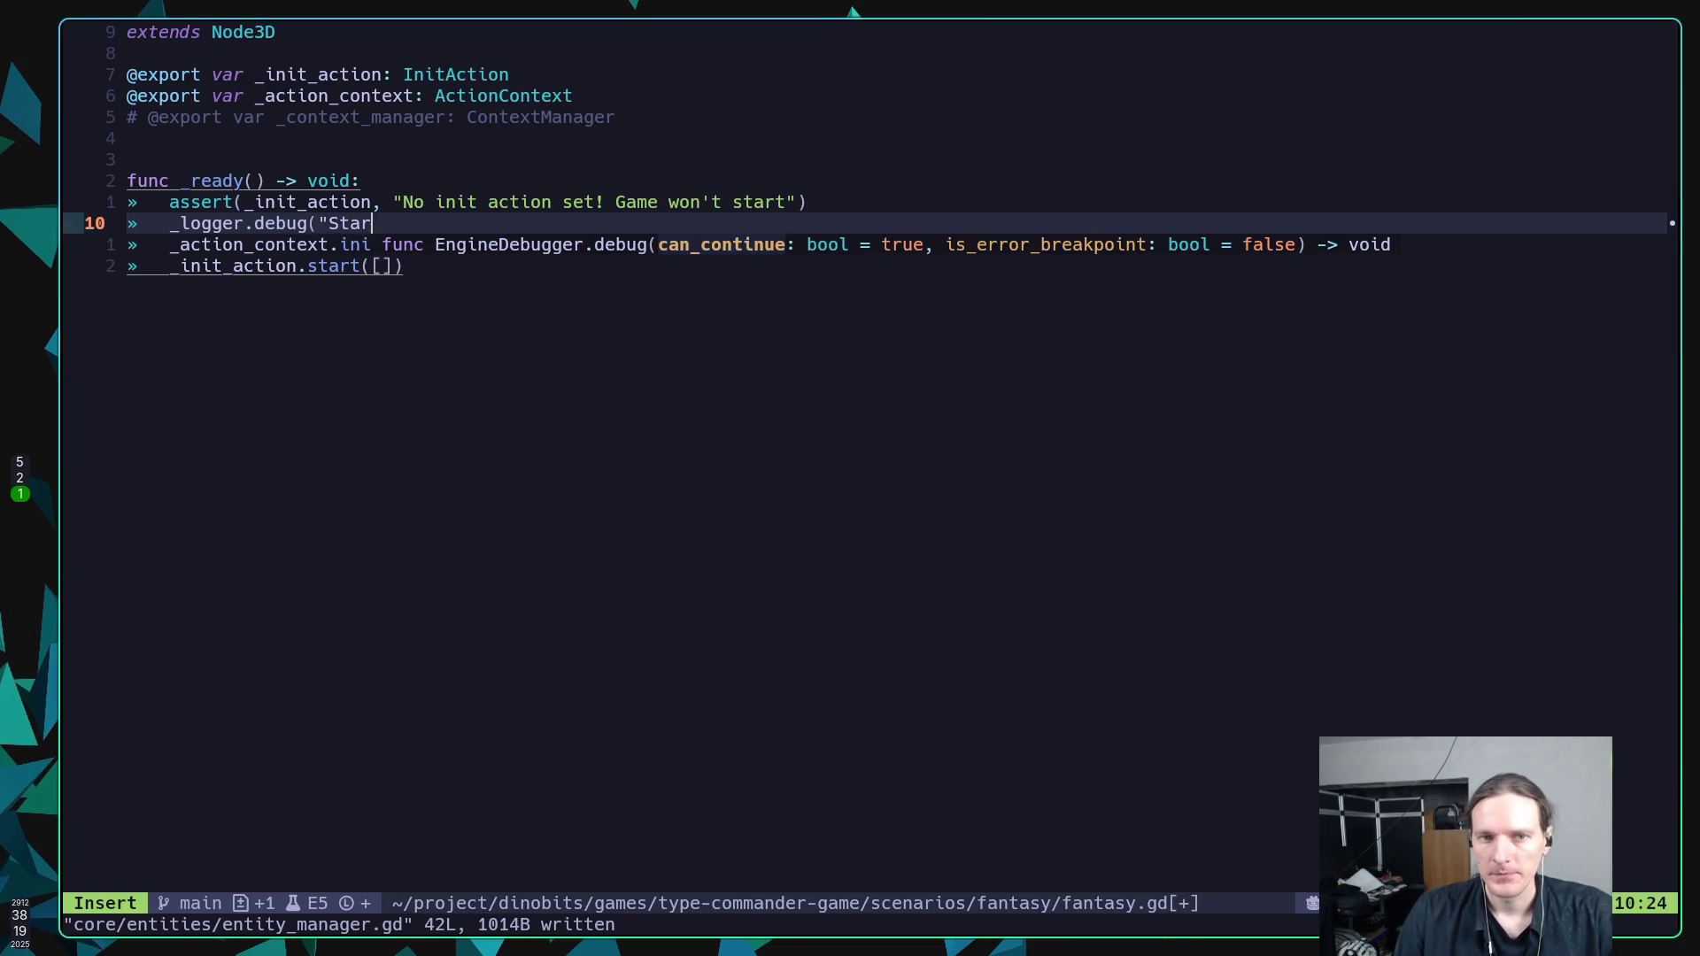
type("ting")
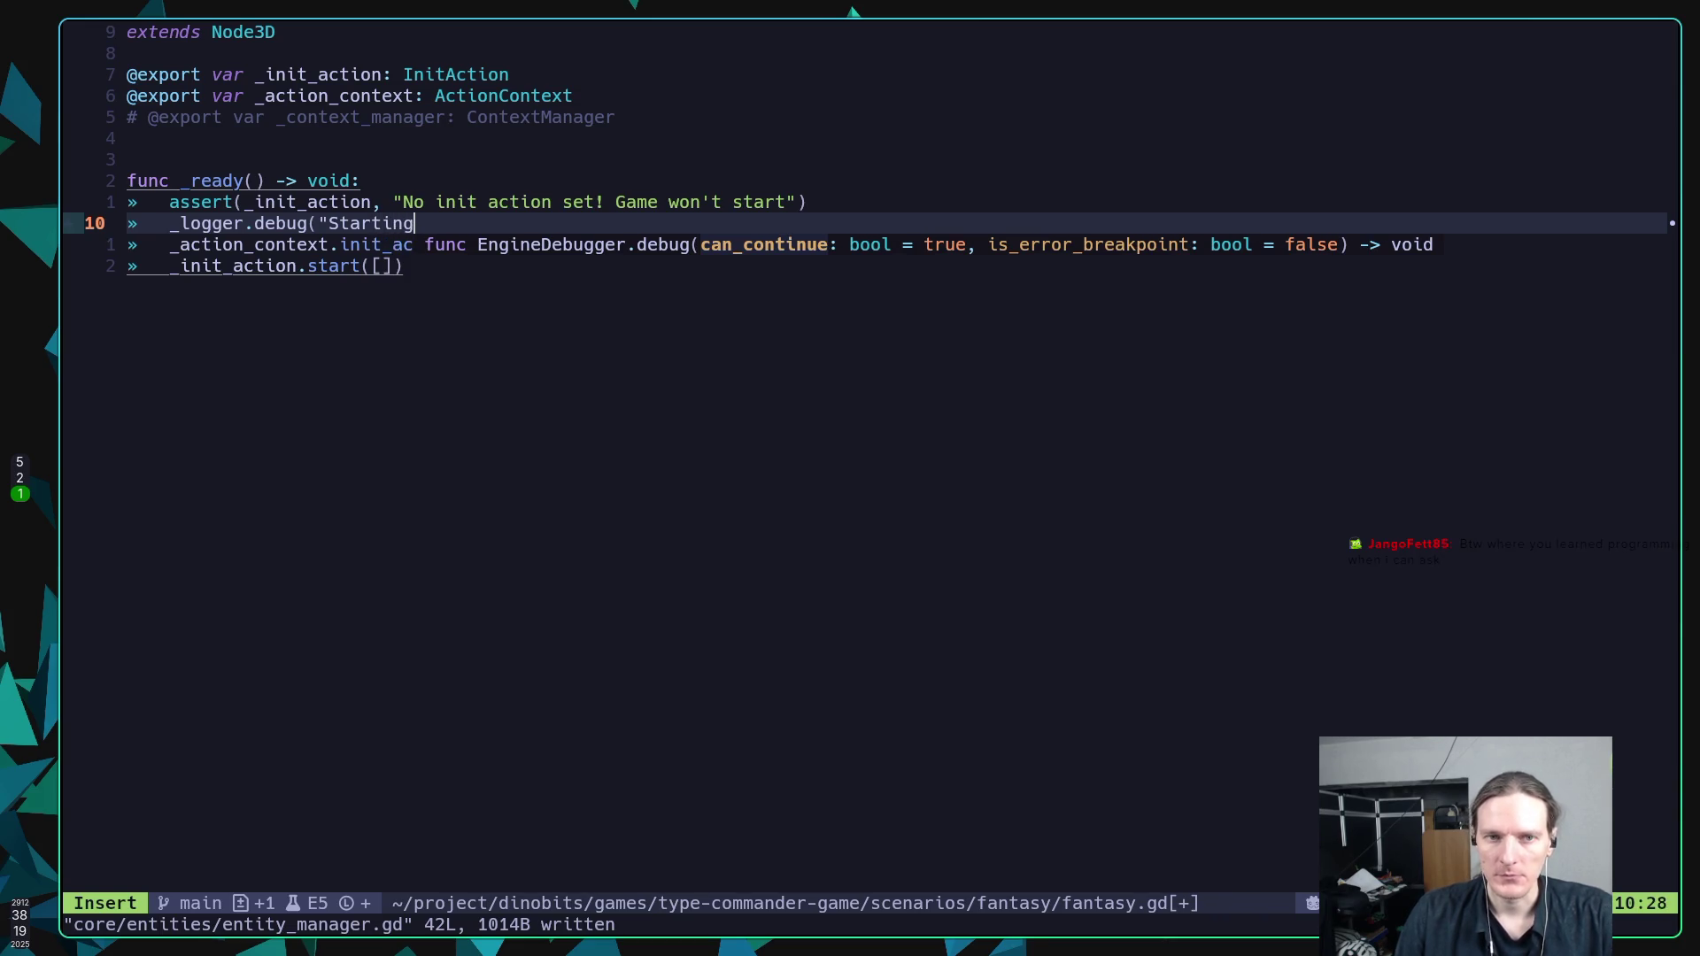
key("BackSpace")
key("BackSpace")
key("BackSpace")
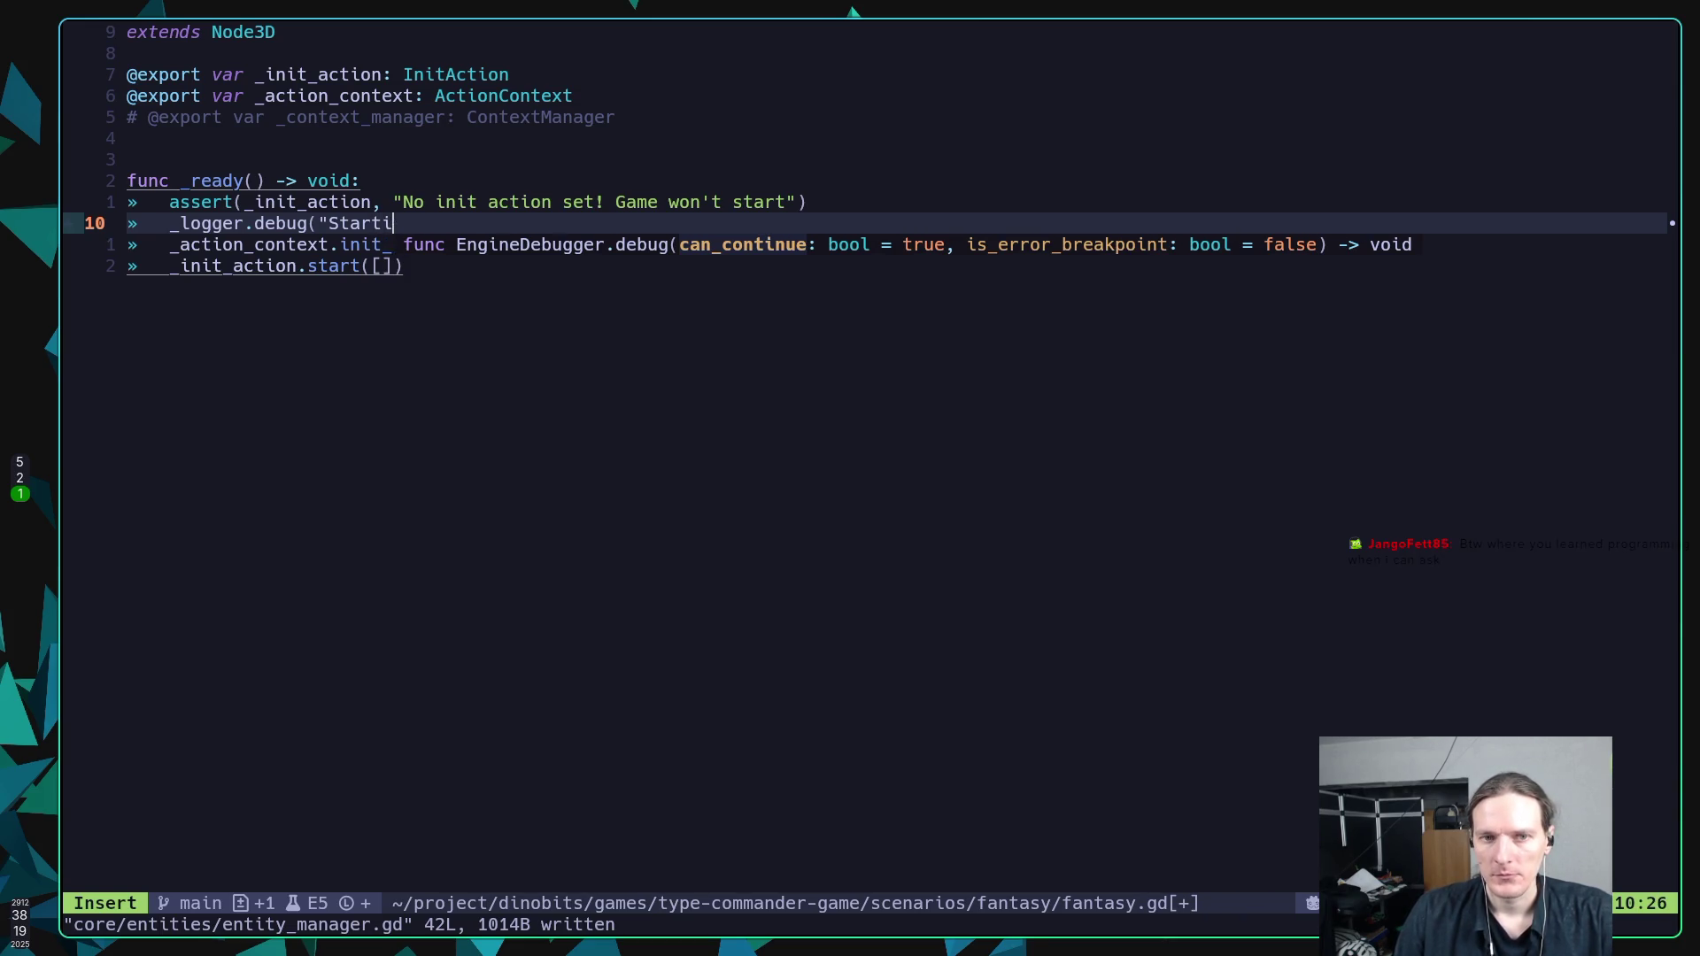
type("Ini")
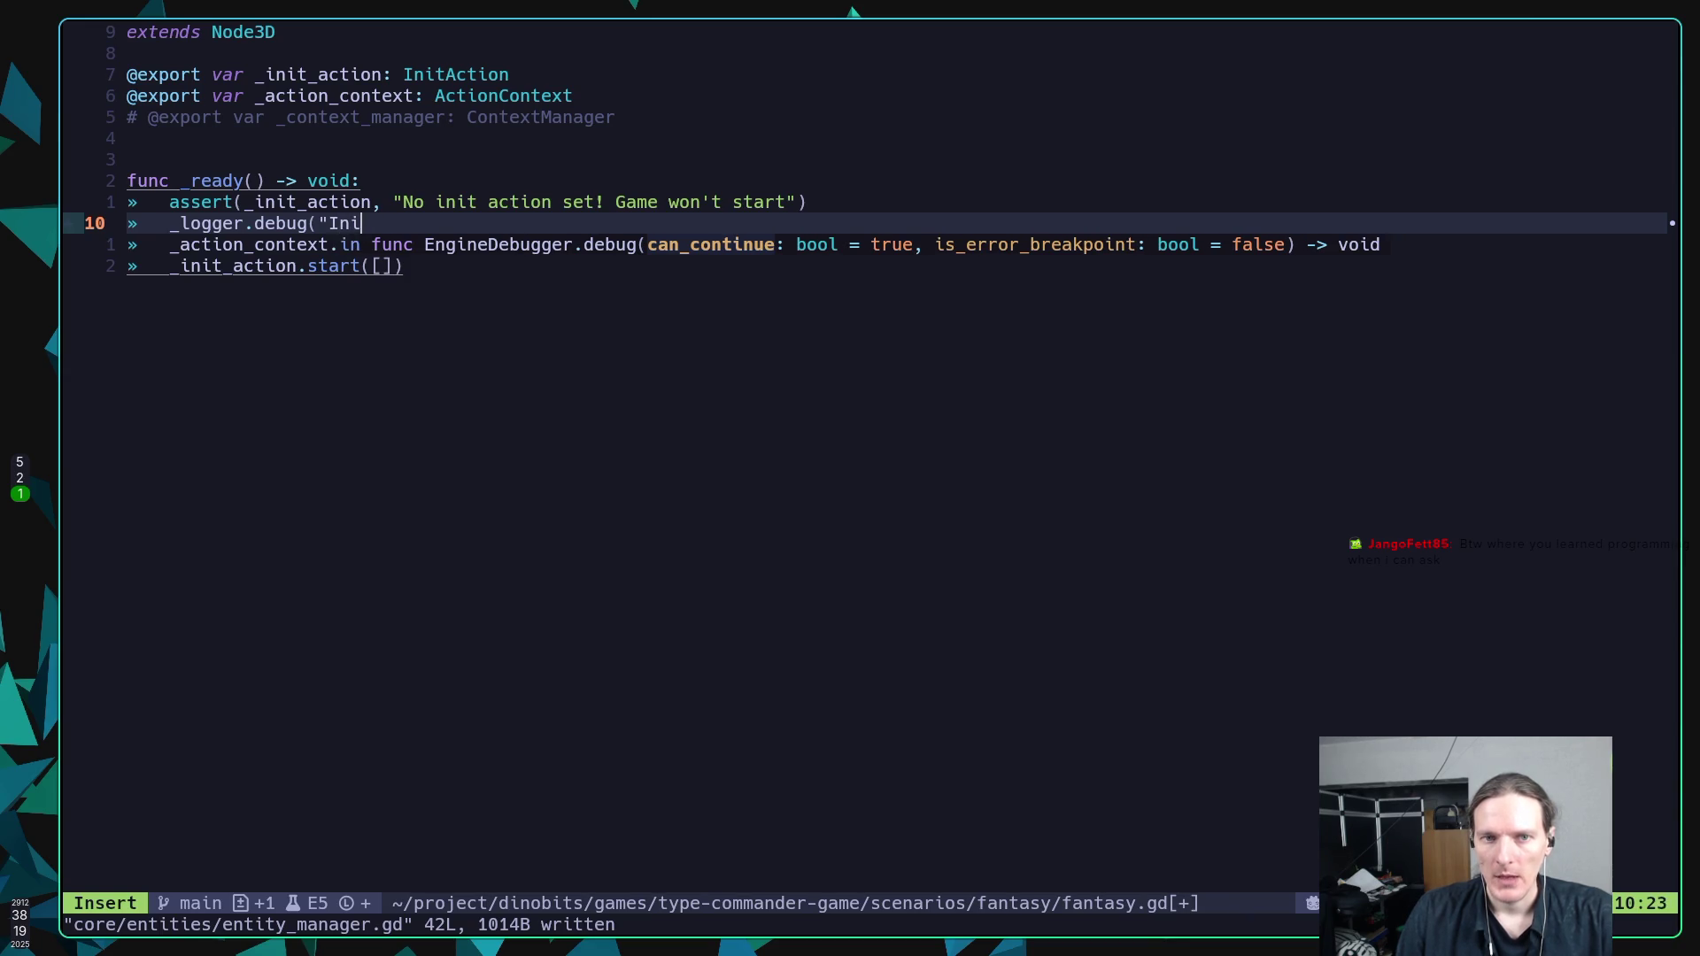
type("tializin")
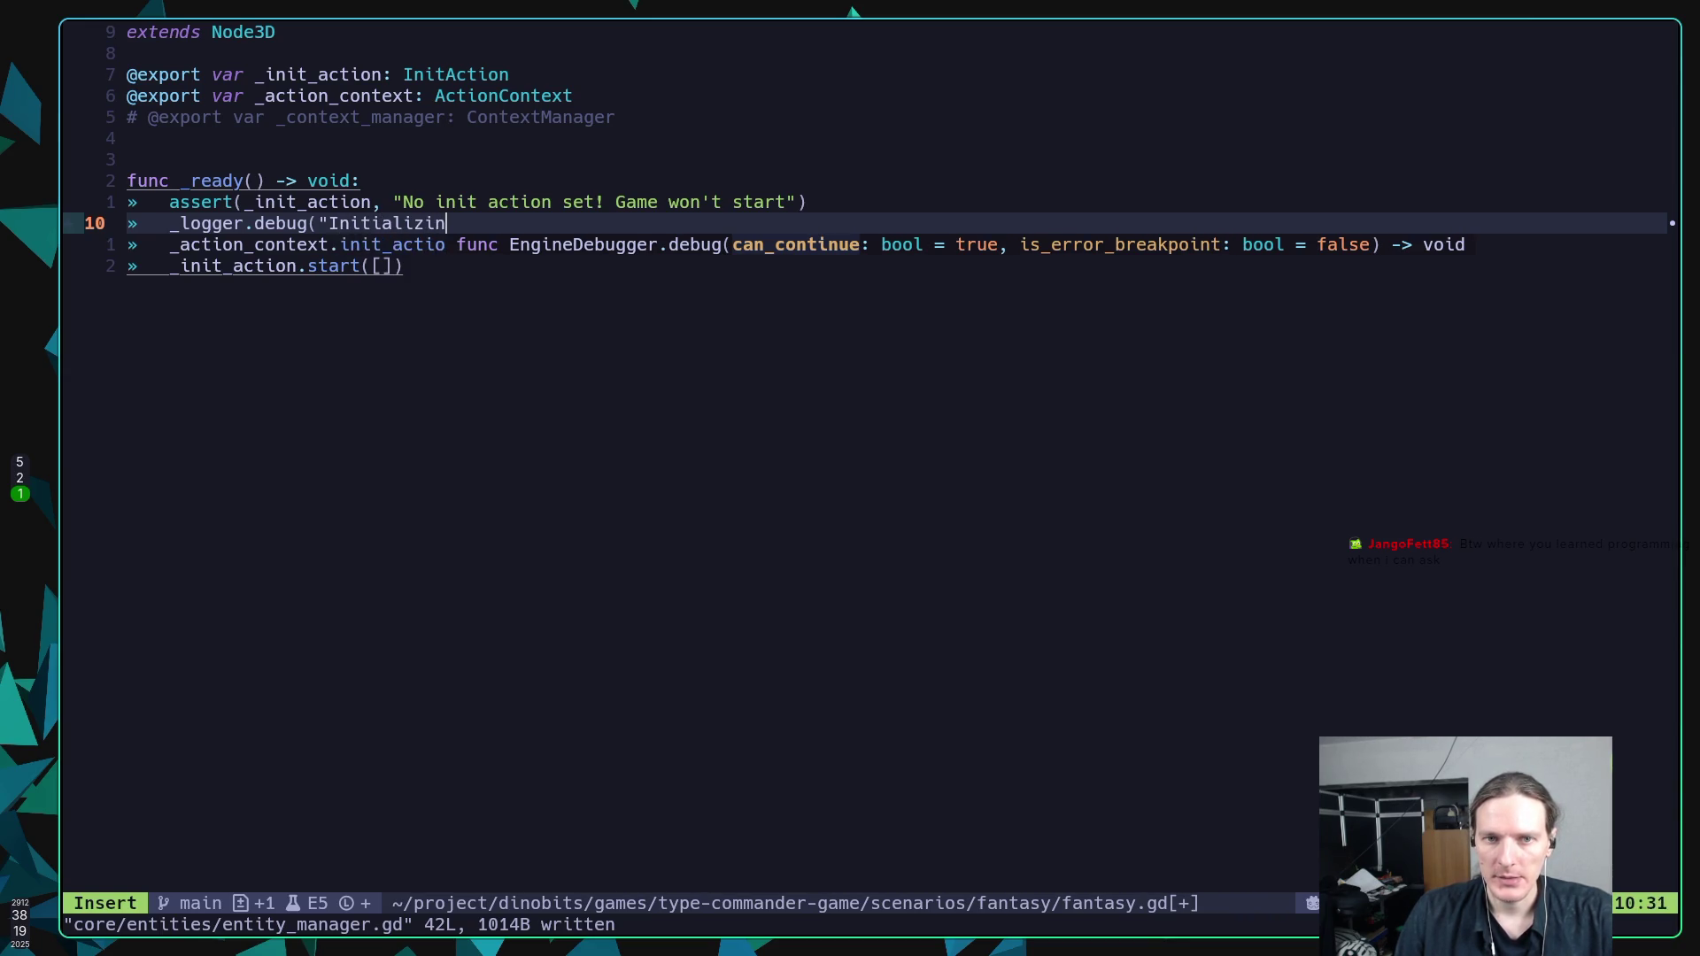
type("g action")
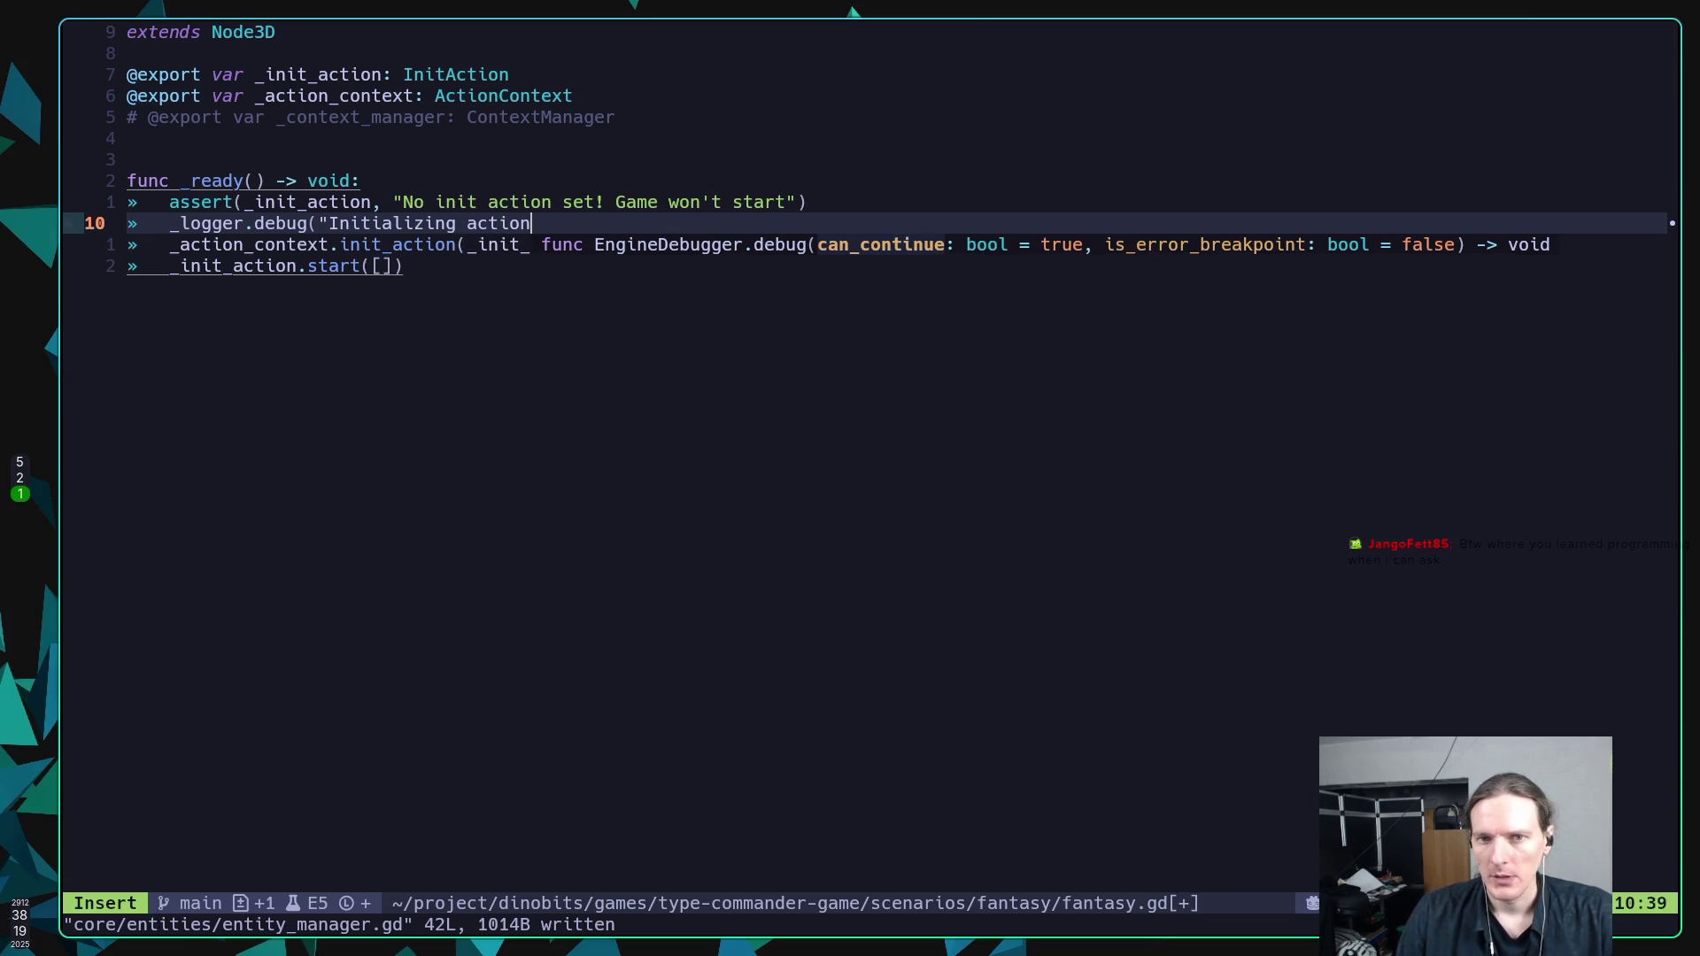
type("!")
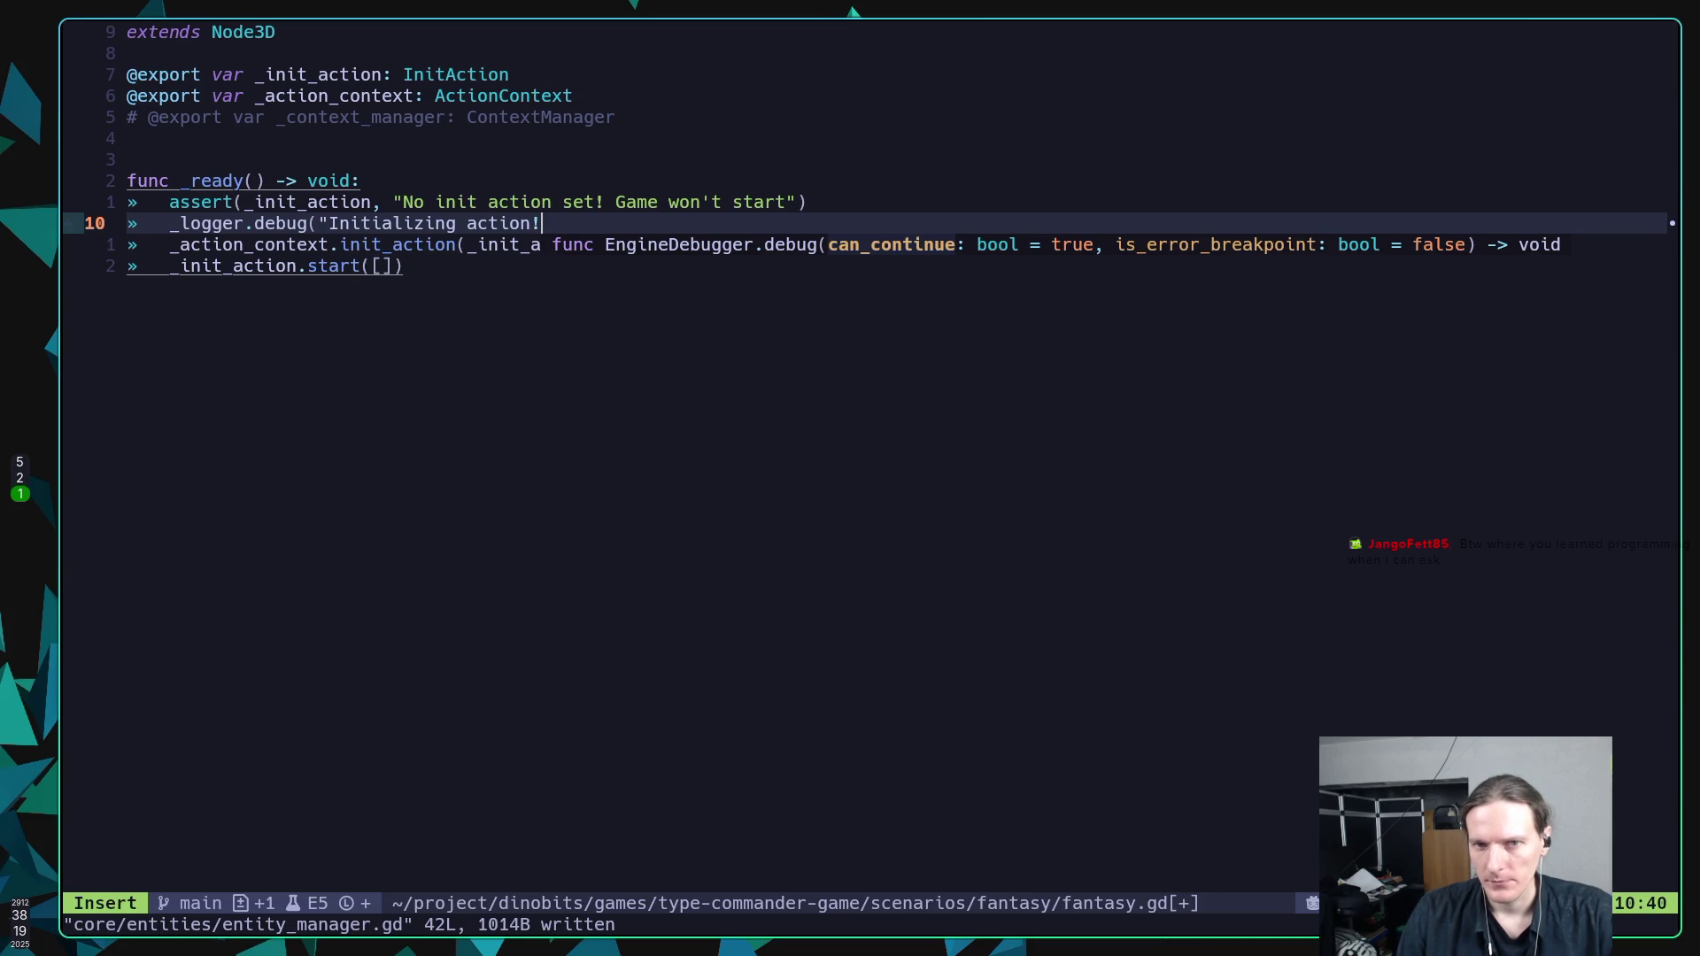
type("\")")
key("Escape")
type(":w")
key("Return")
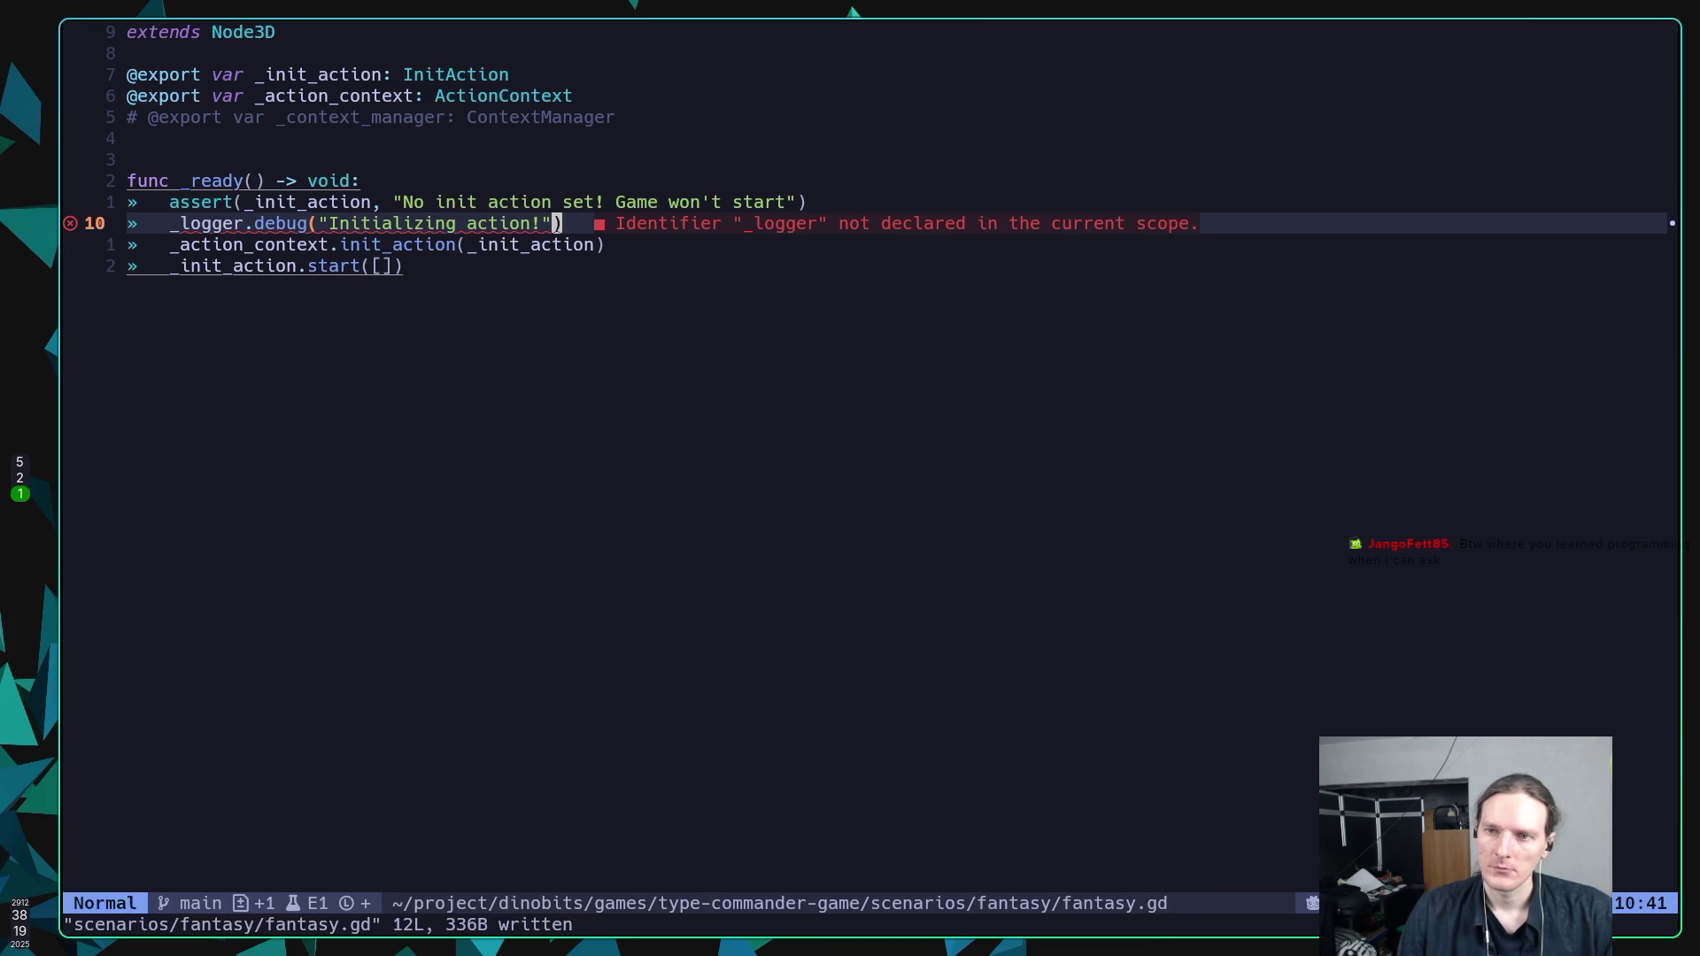
Try changing the extends Node3D line, undo it, and switch to the Godot editor.
key("k")
key("k")
key("k")
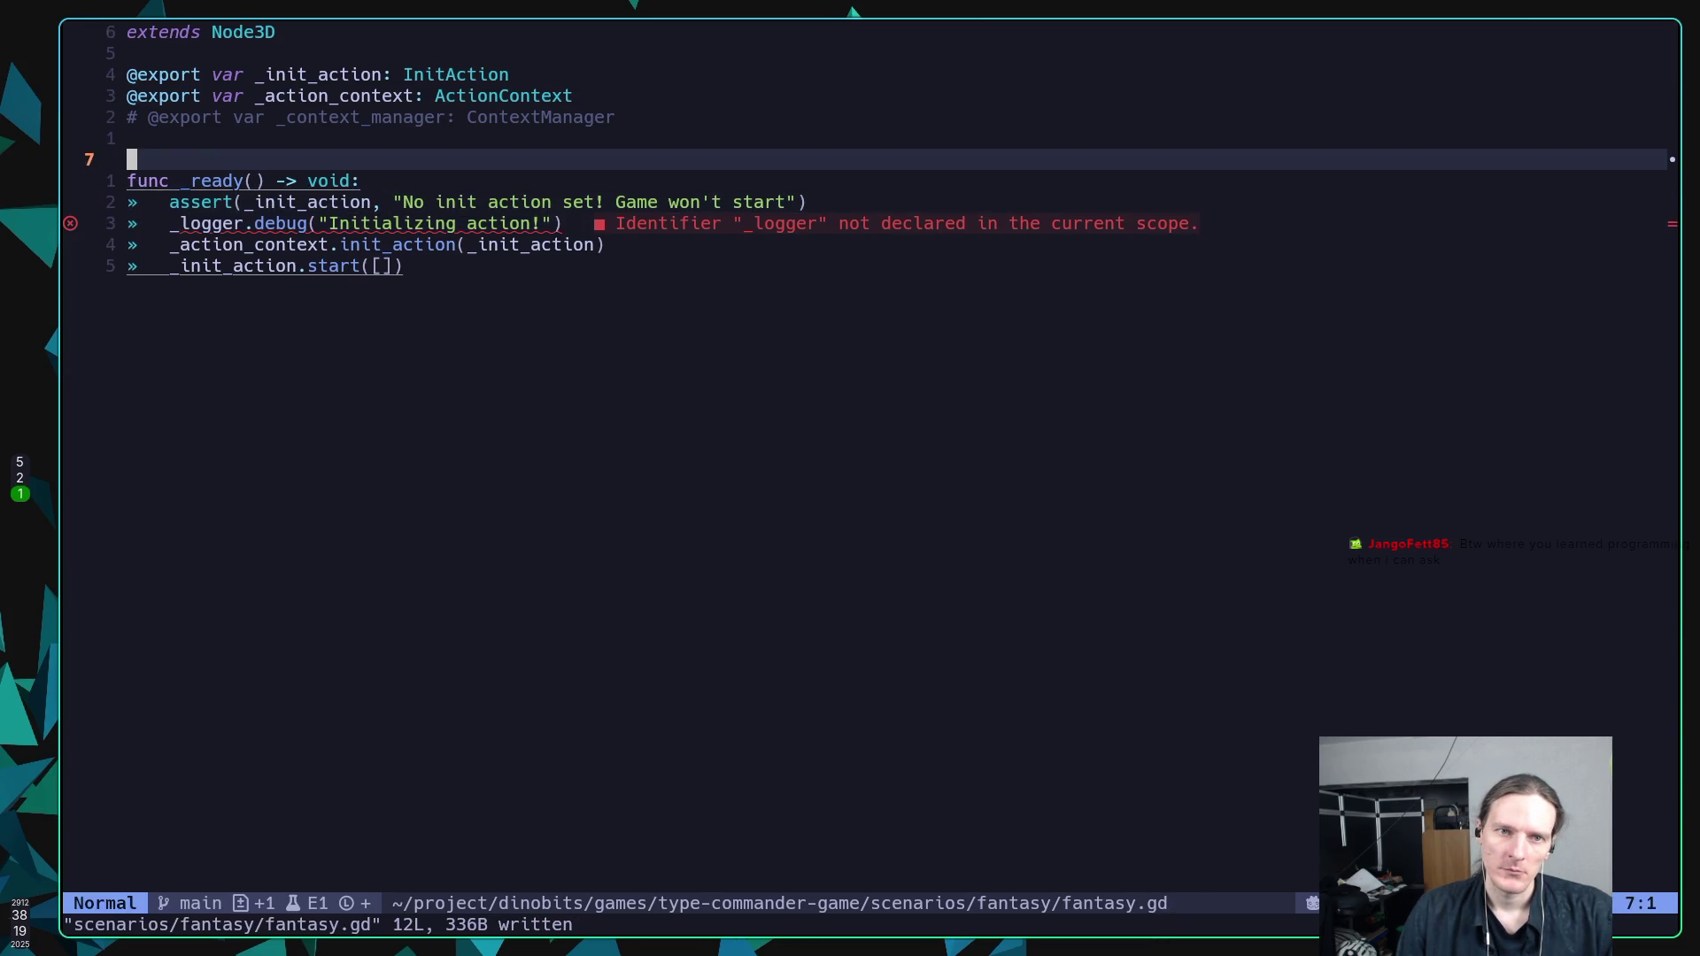
key("c")
key("i")
key("w")
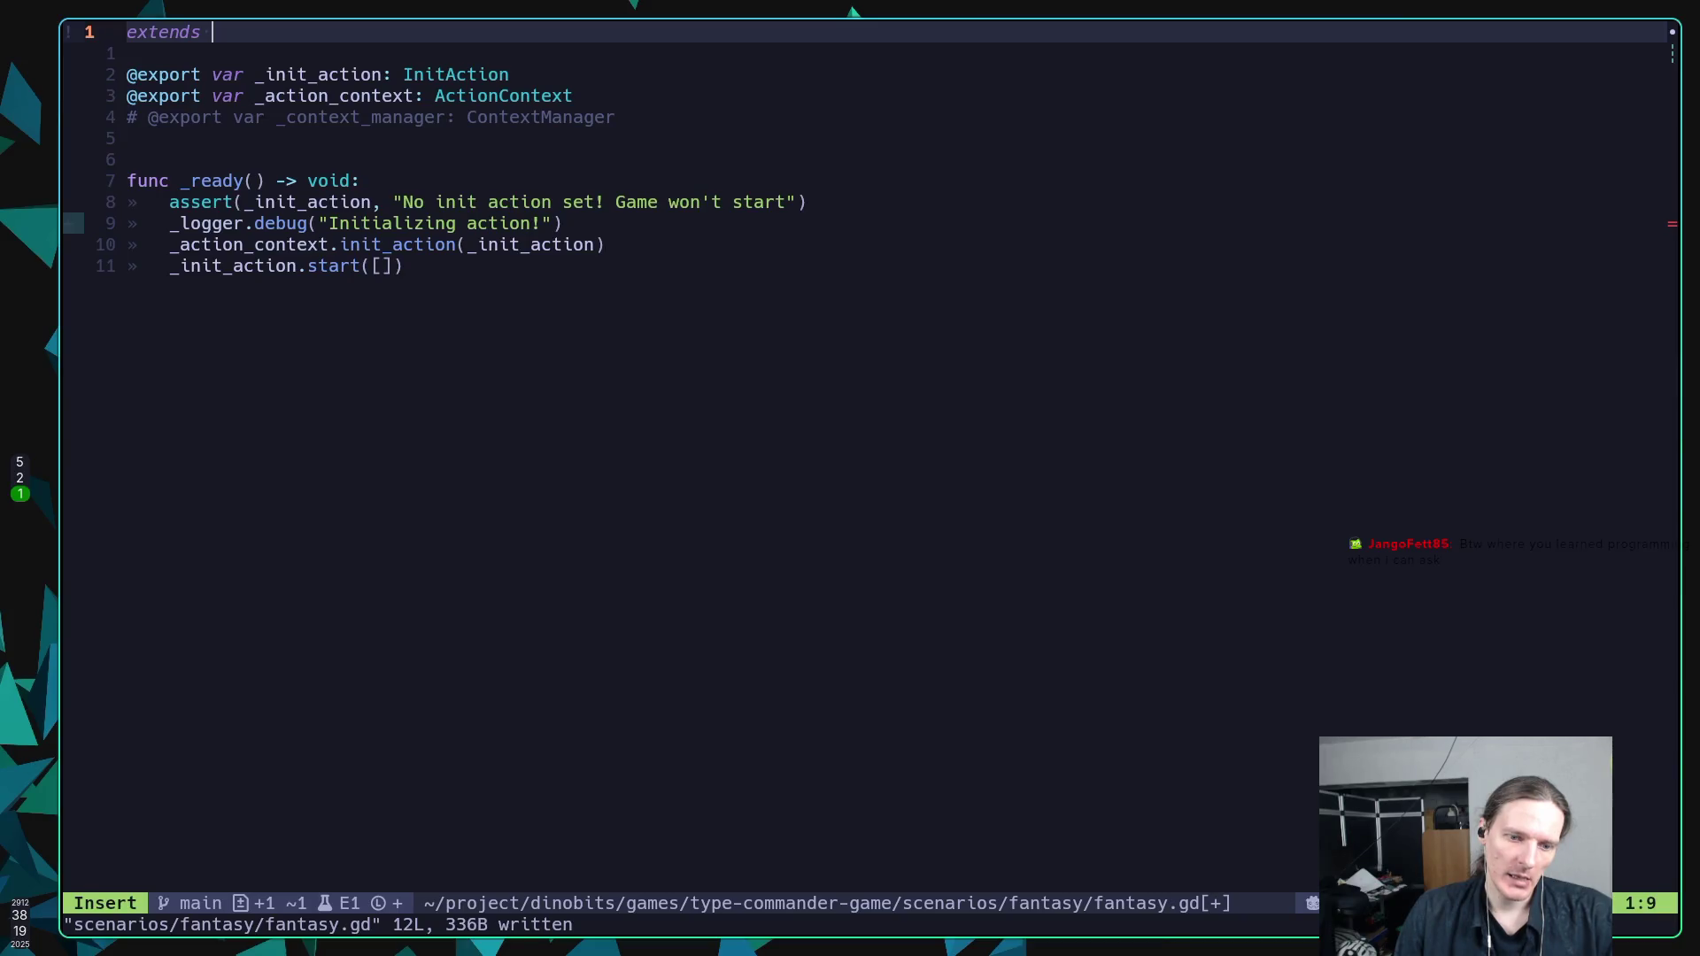
key("Escape")
key("u")
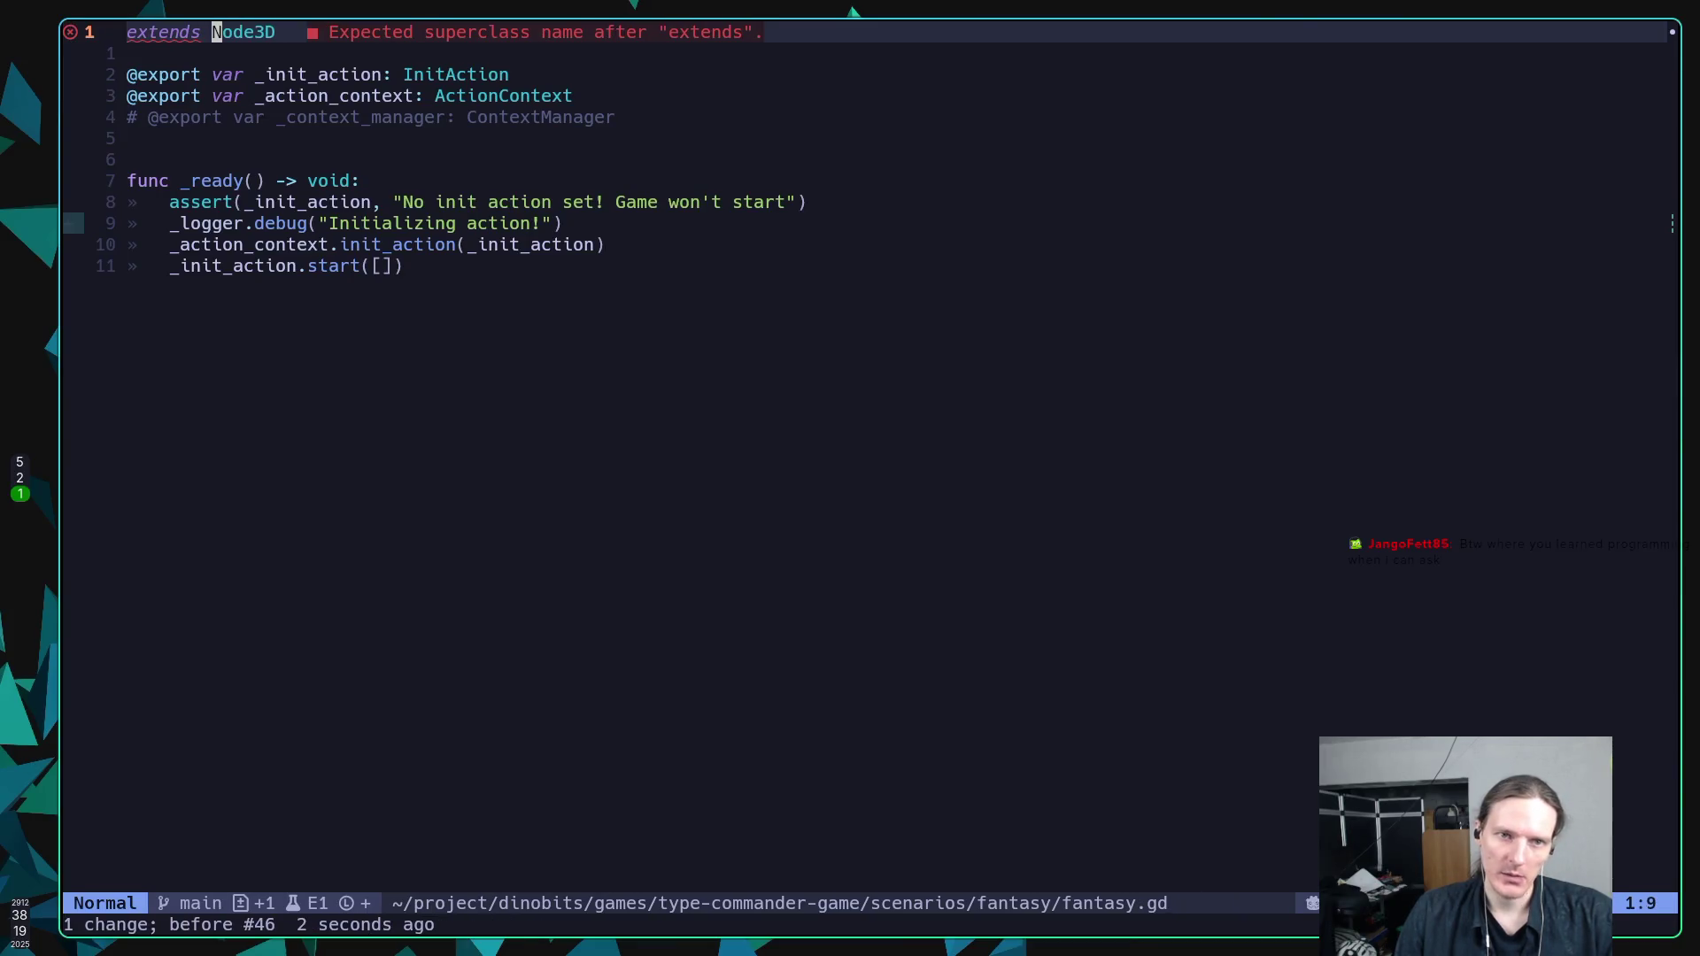
left_click(77, 924)
type("w")
key("alt+Tab")
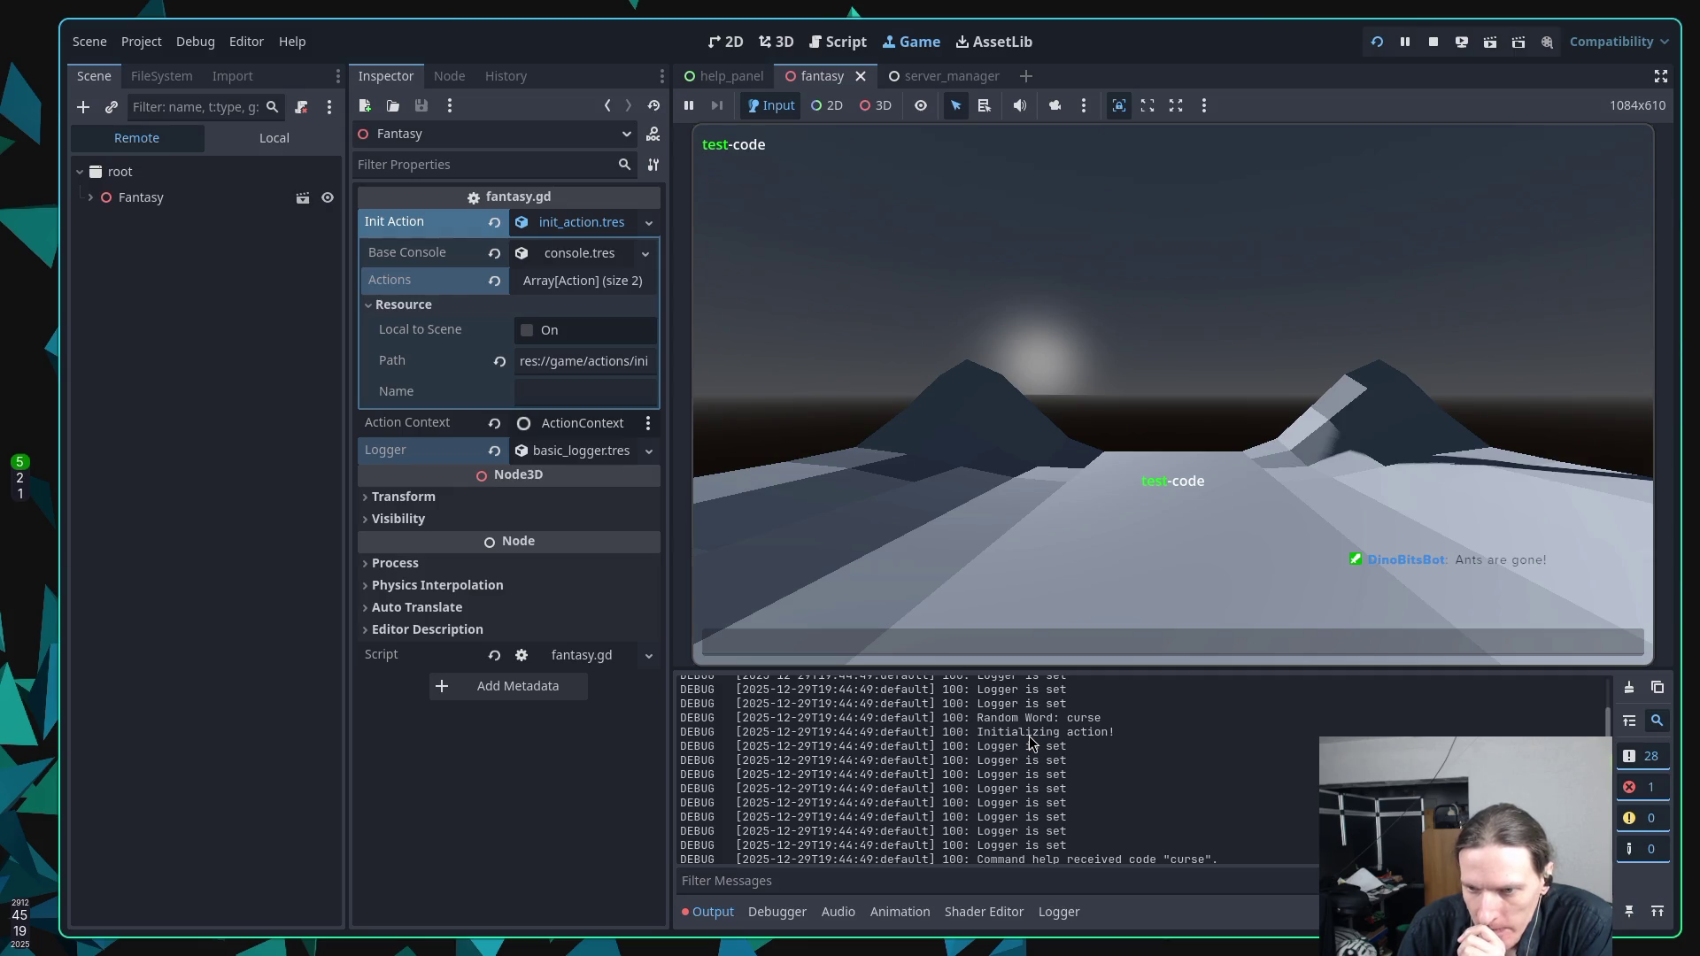
Highlight the 'Initializing action!' line in the Output log, then stop the running game.
left_click_drag(979, 731, 1111, 732)
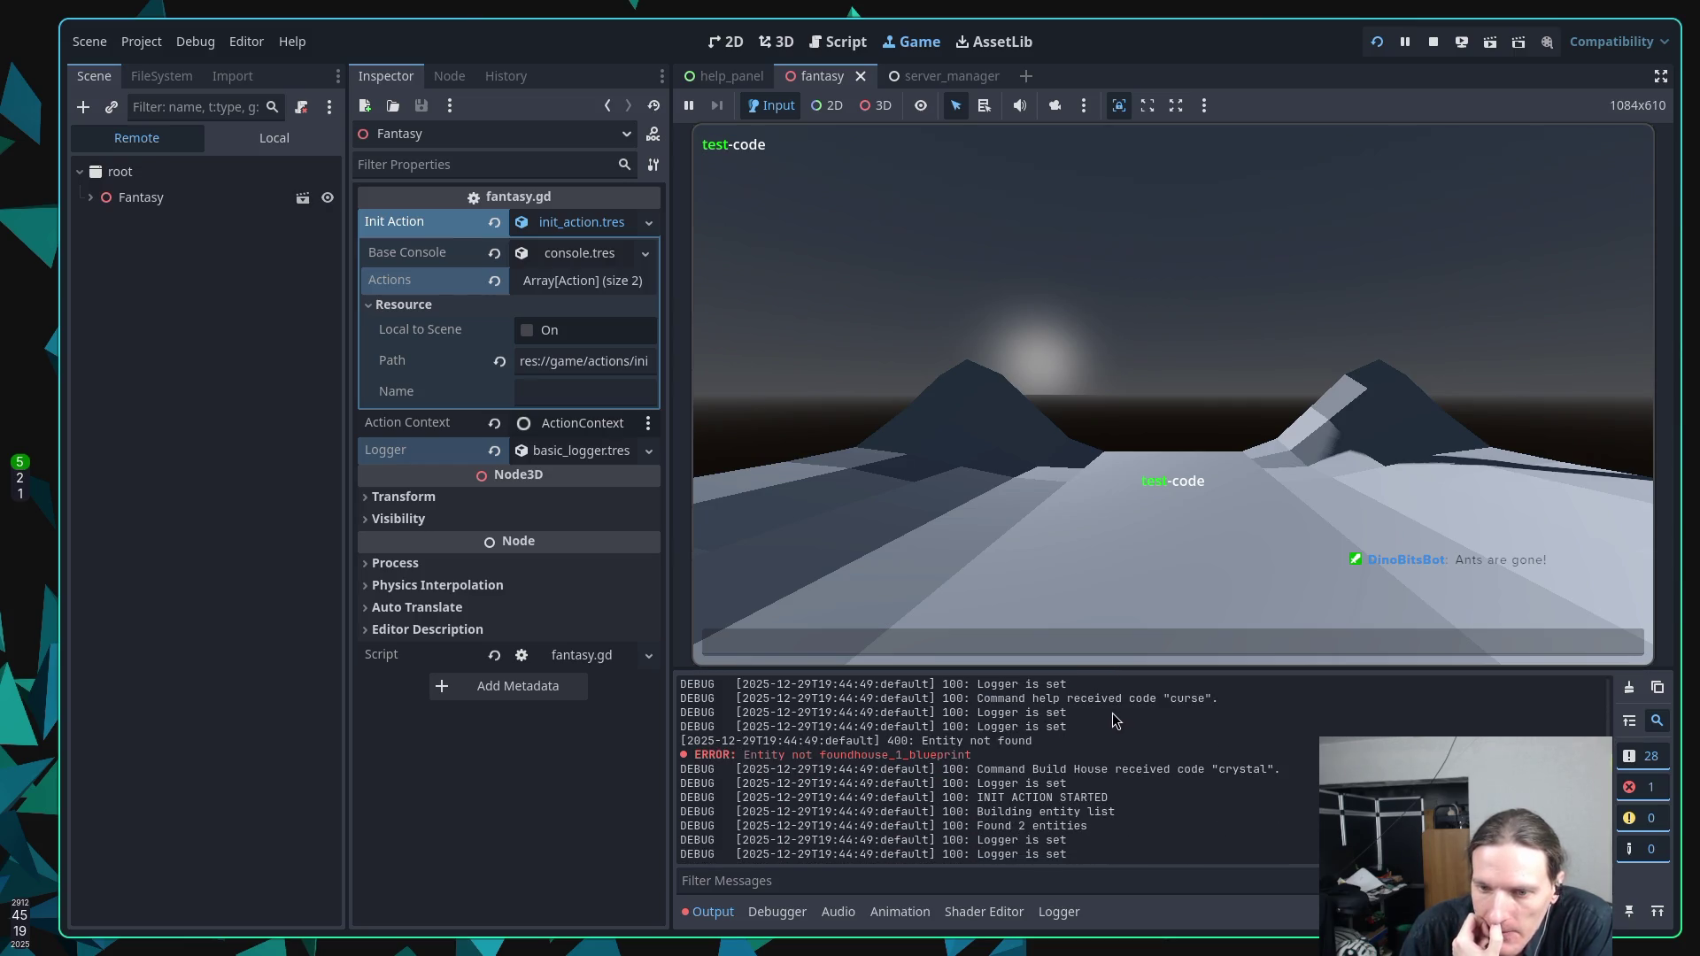
left_click_drag(1108, 729, 978, 729)
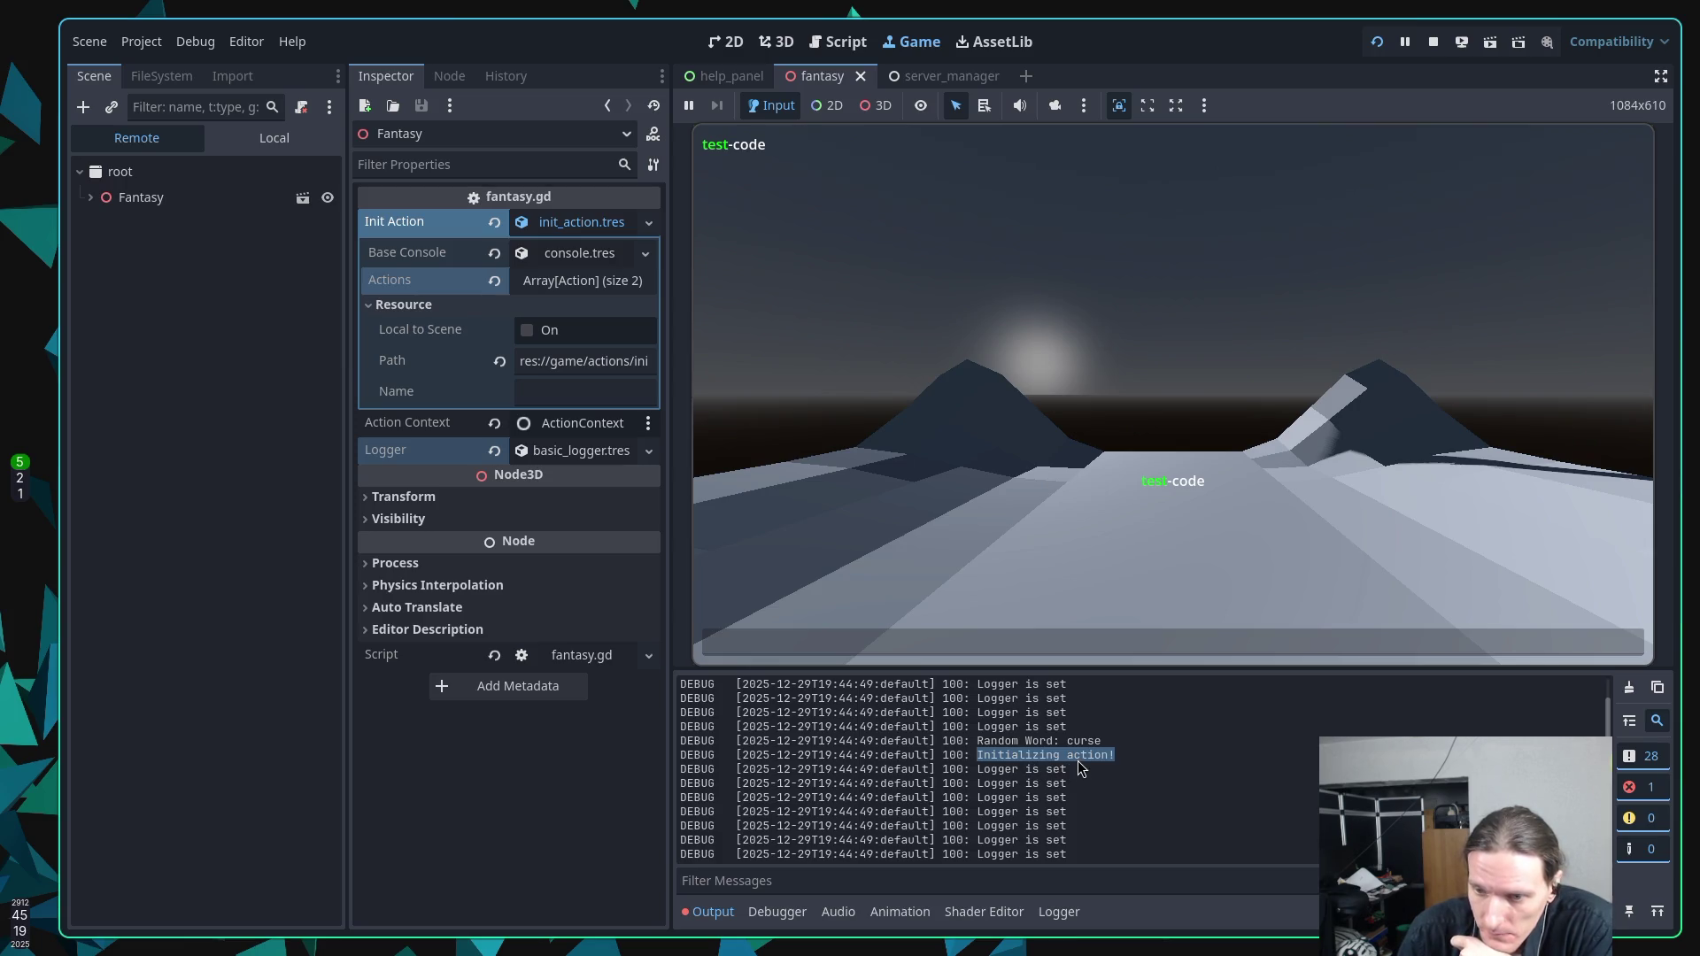
scroll(1077, 760, "down", 3)
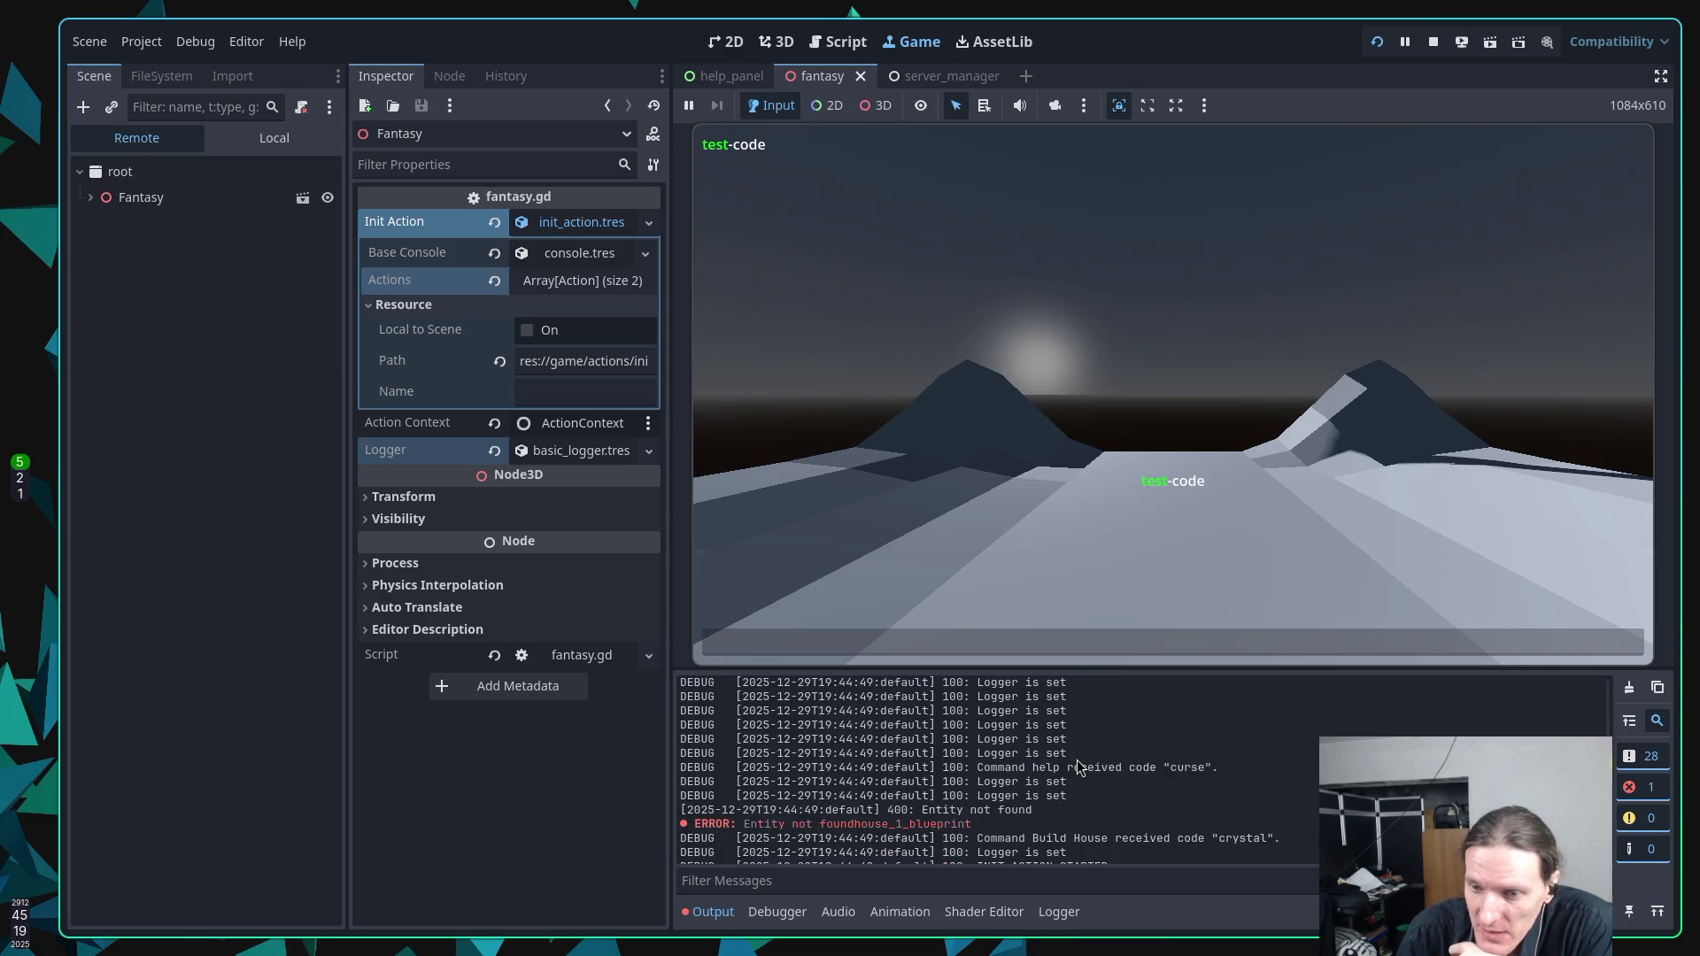
scroll(1078, 767, "up", 5)
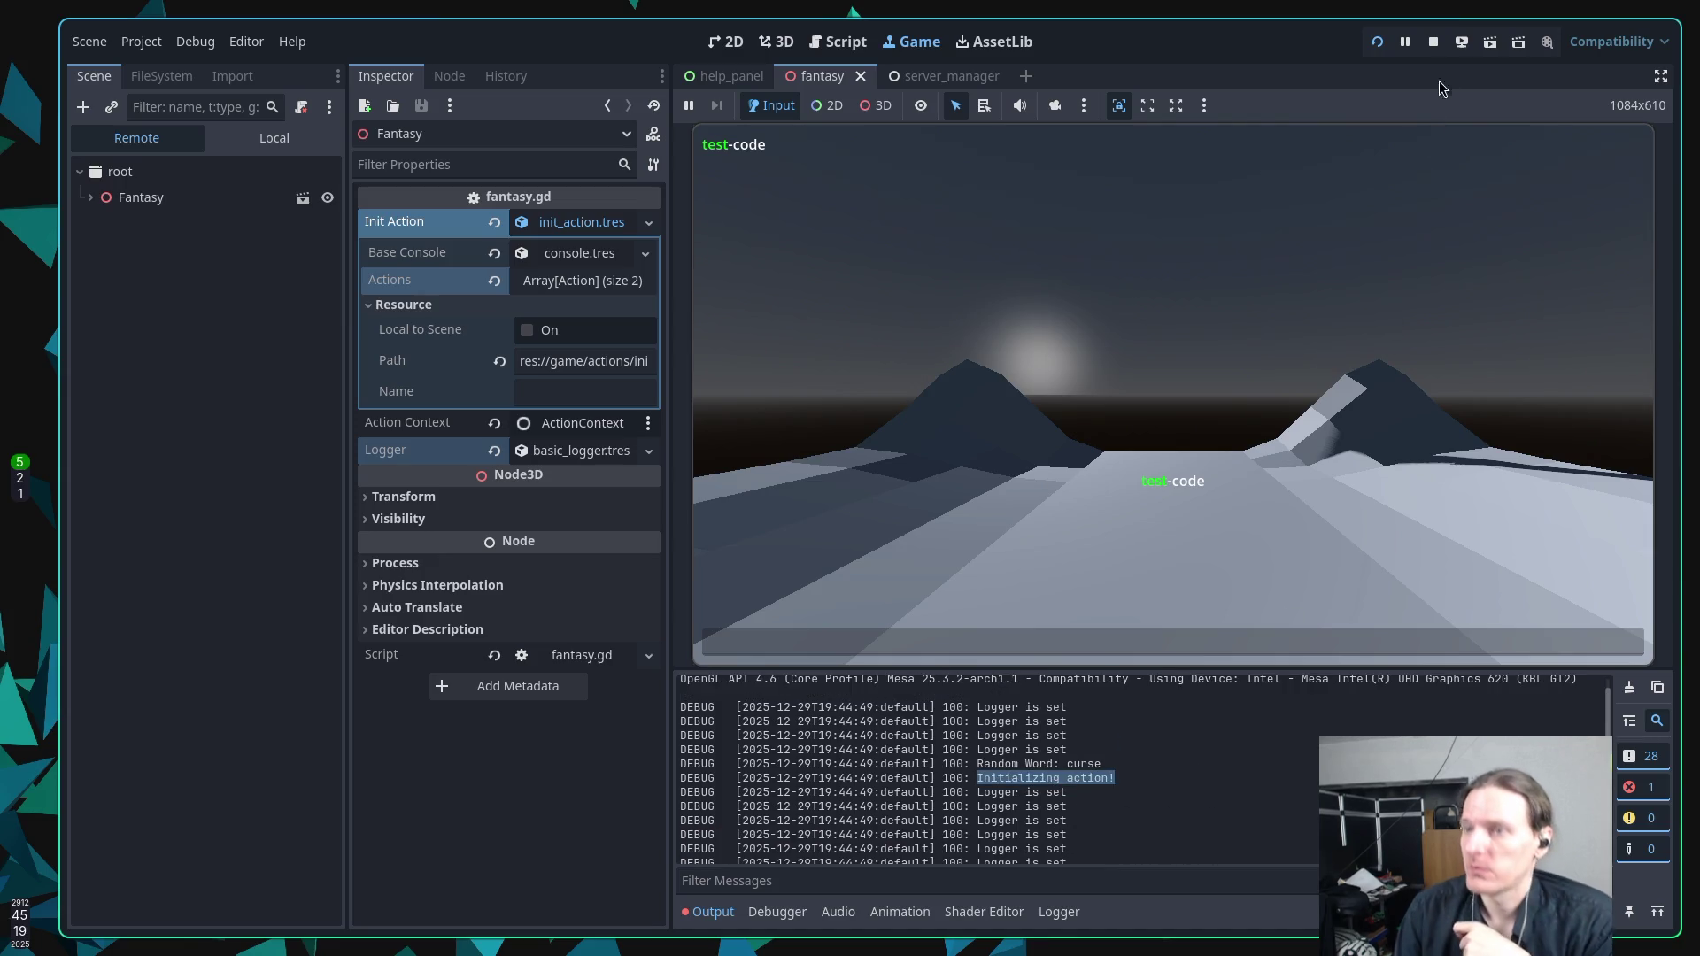
left_click(1433, 42)
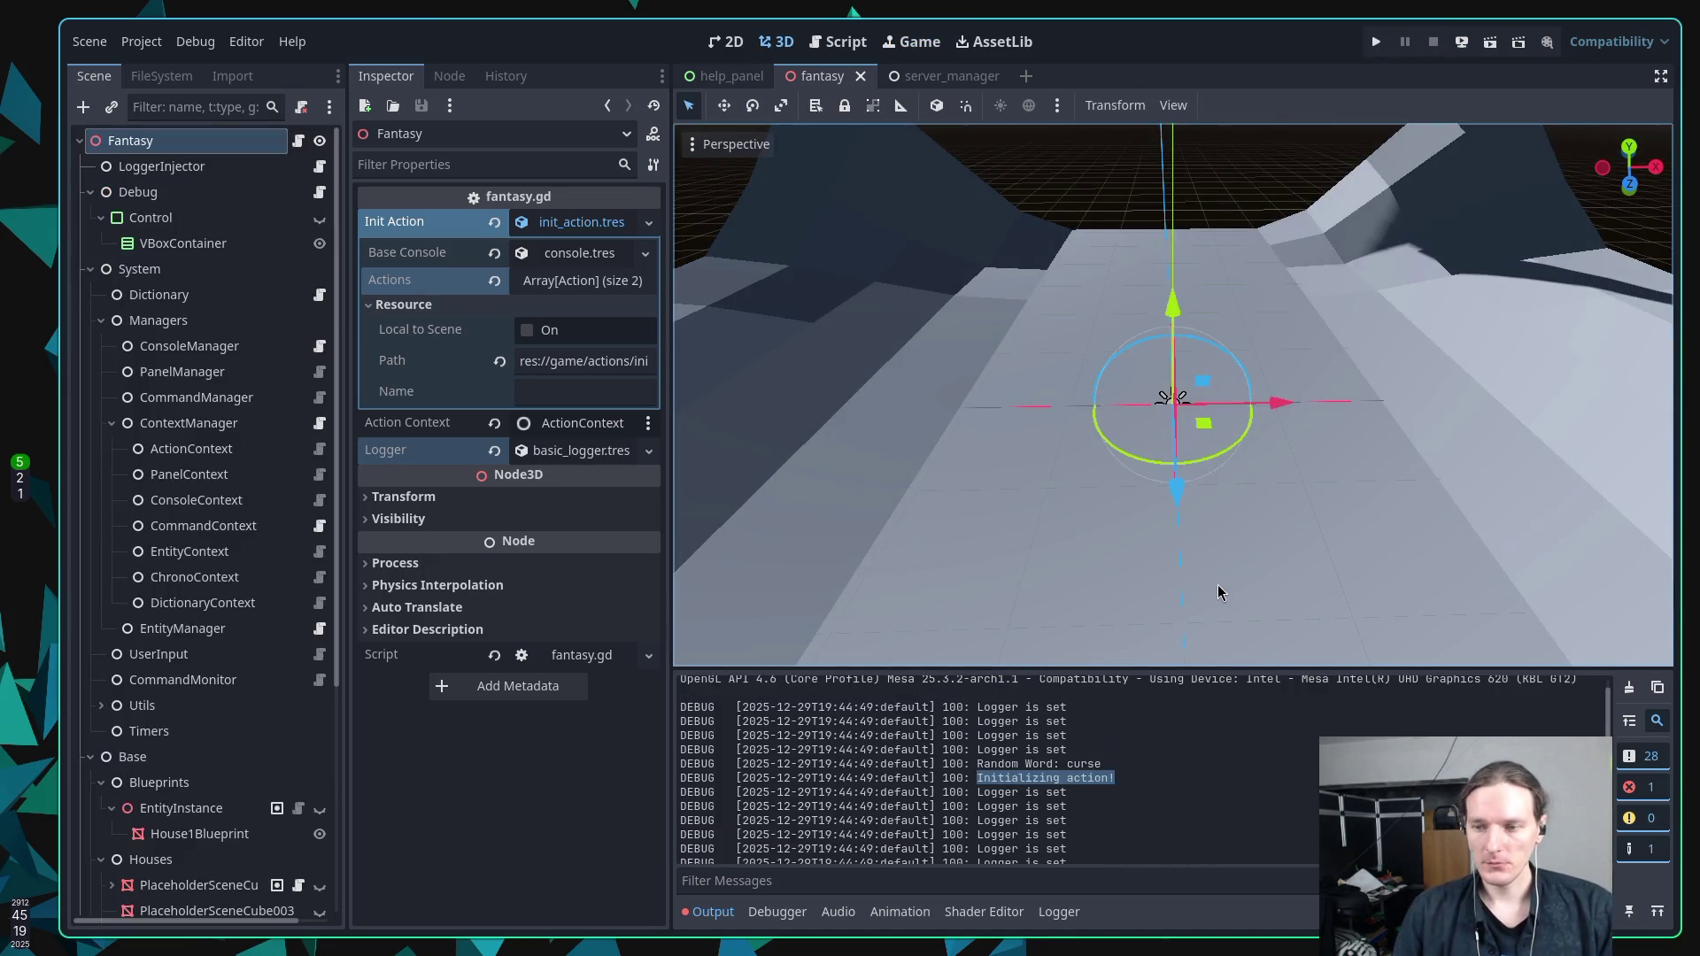
Back in fantasy.gd, trim the word 'Initializing' in the _ready debug message.
key("super+1")
key("j")
key("j")
key("j")
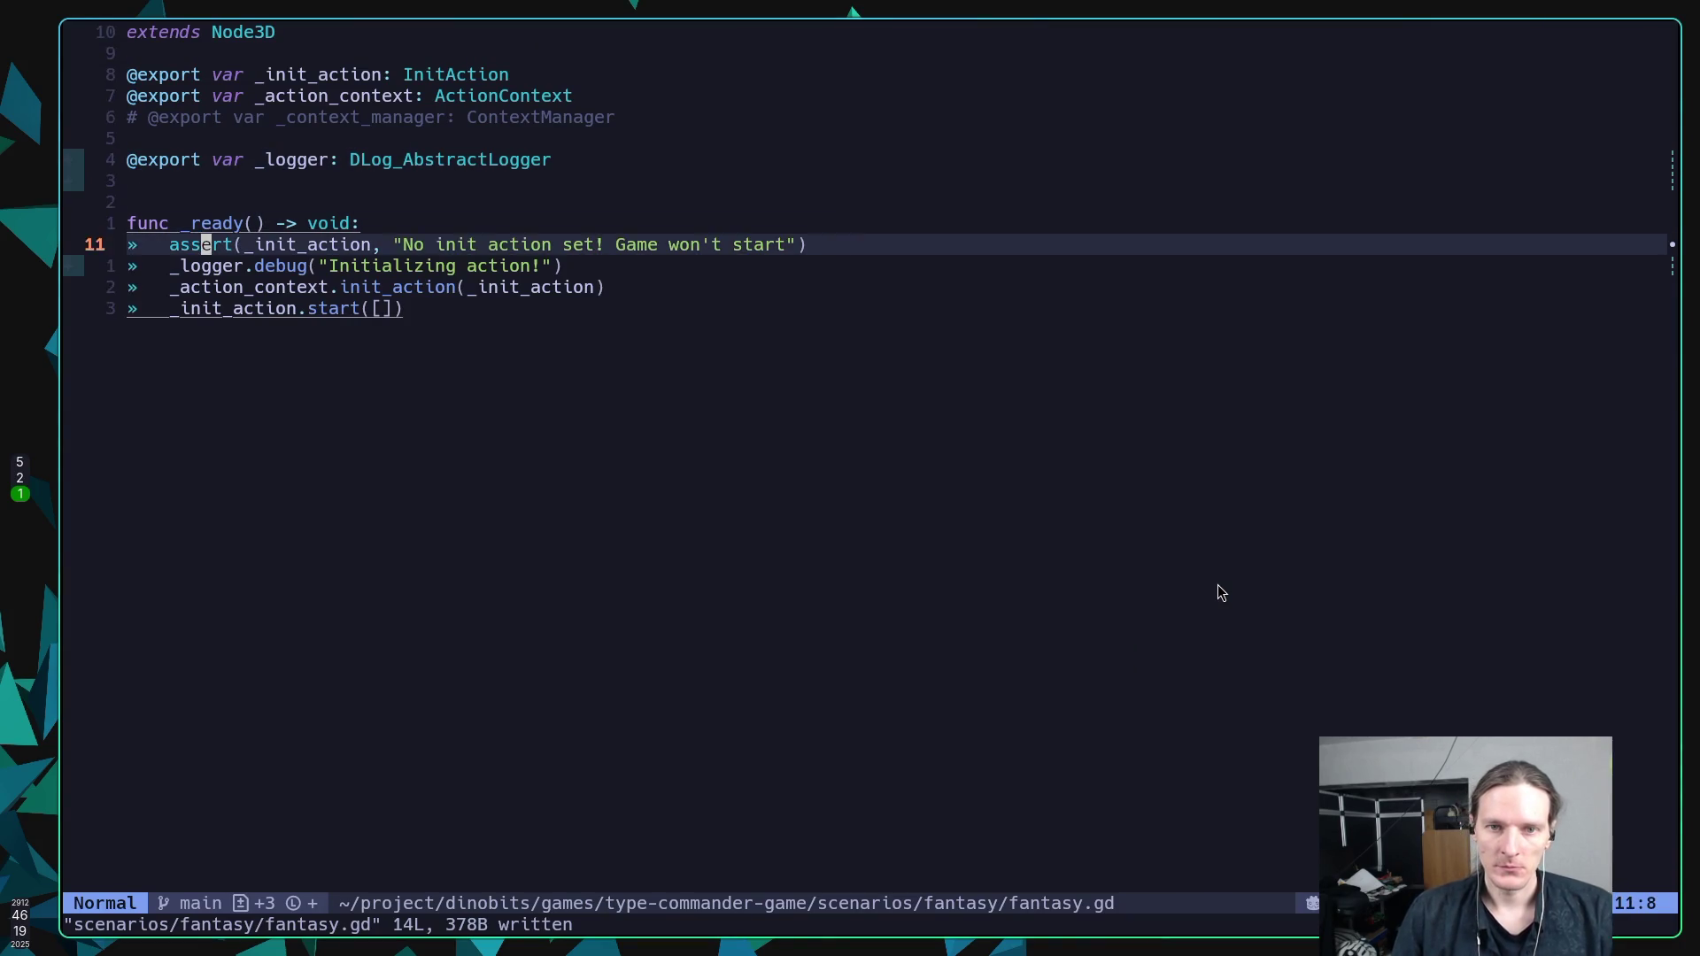
key("f")
key("g")
key("semicolon")
key("f")
key("quotedbl")
key("f")
key("a")
key("h")
key("x")
key("x")
key("x")
key("x")
key("x")
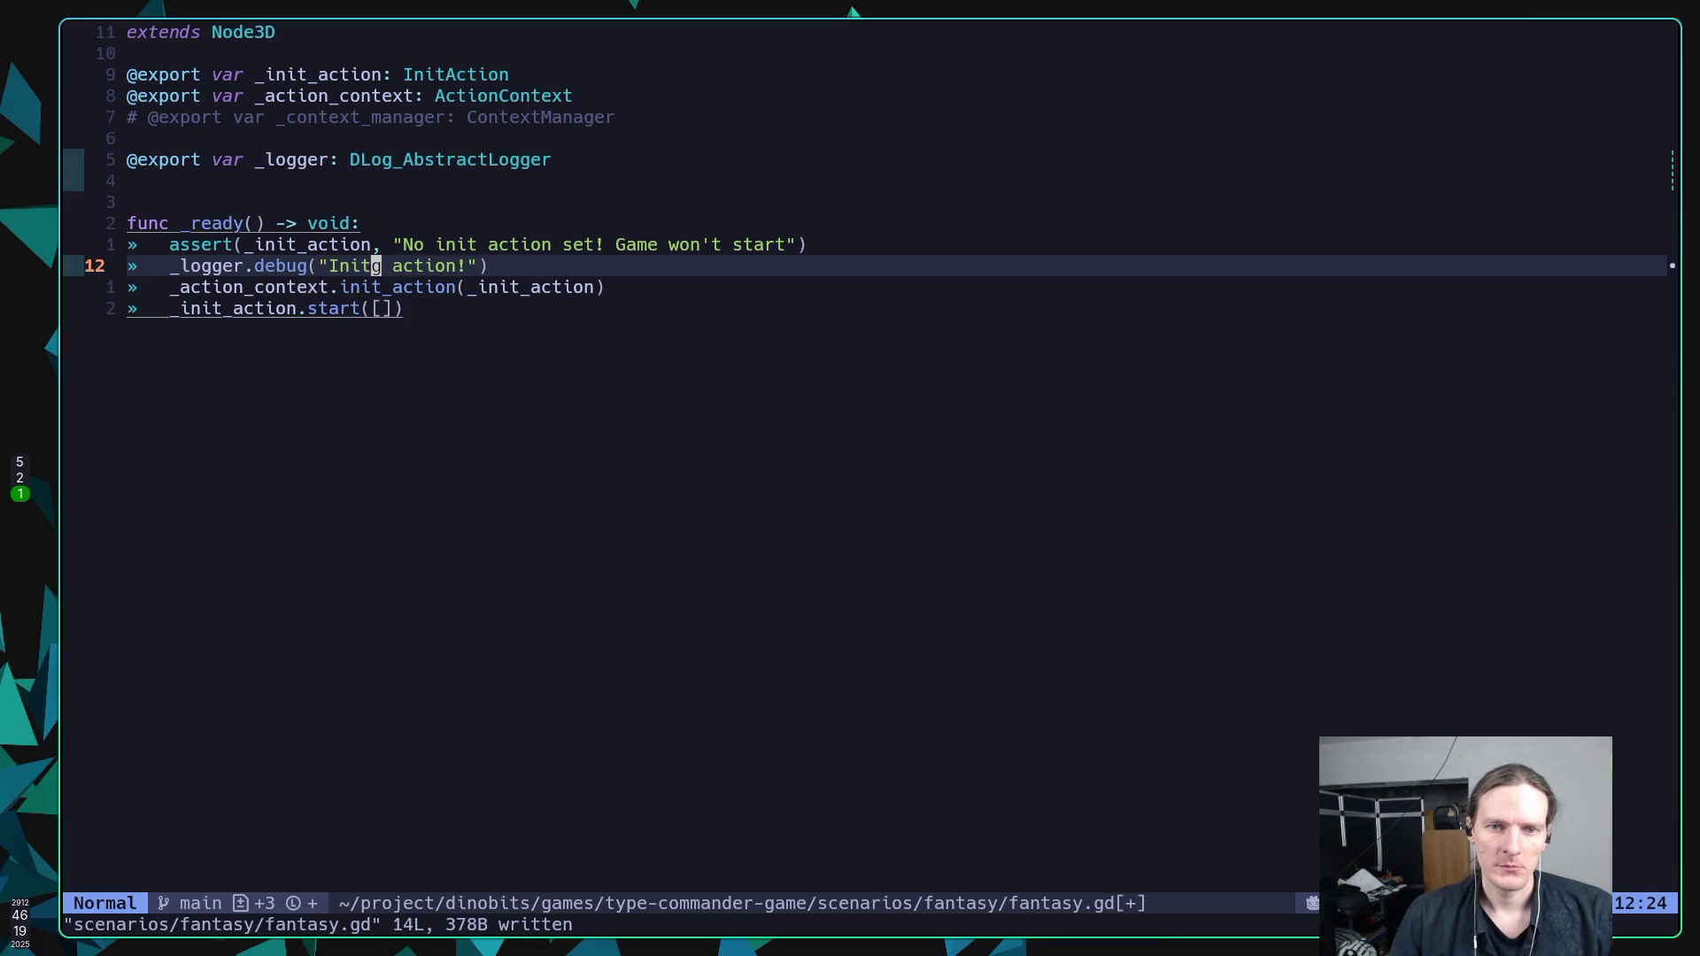
Make the debug message read 'Init action! (level ready)' and save fantasy.gd.
key("Right")
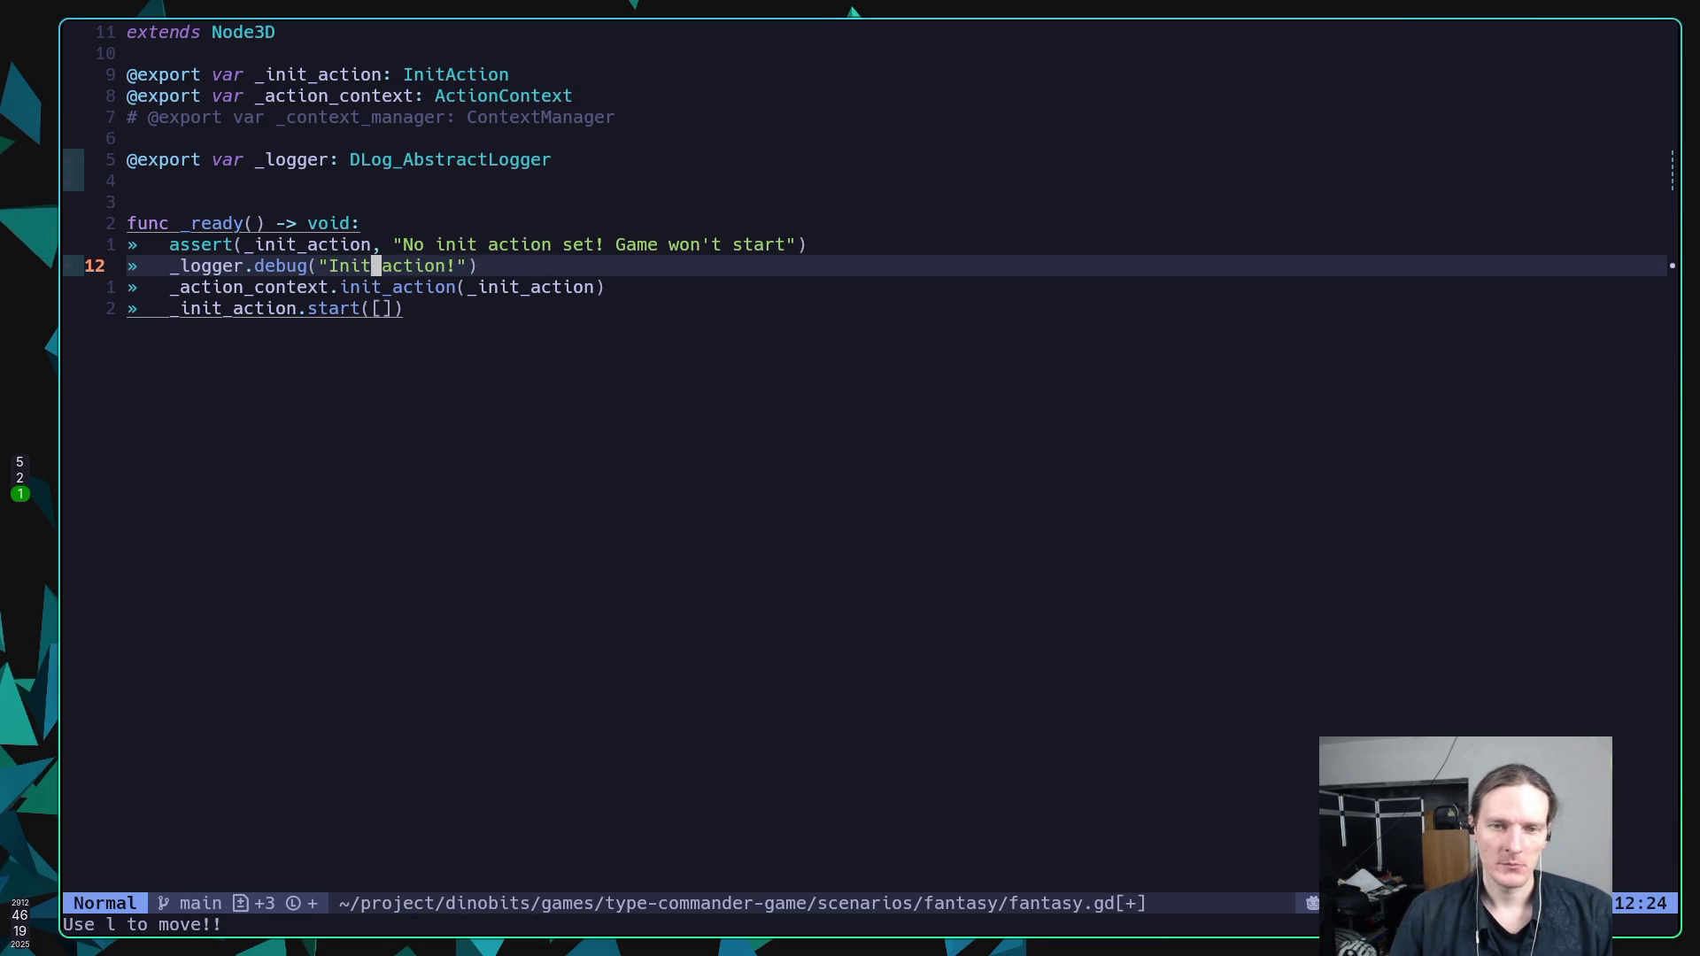
key("l")
key("l")
key("l")
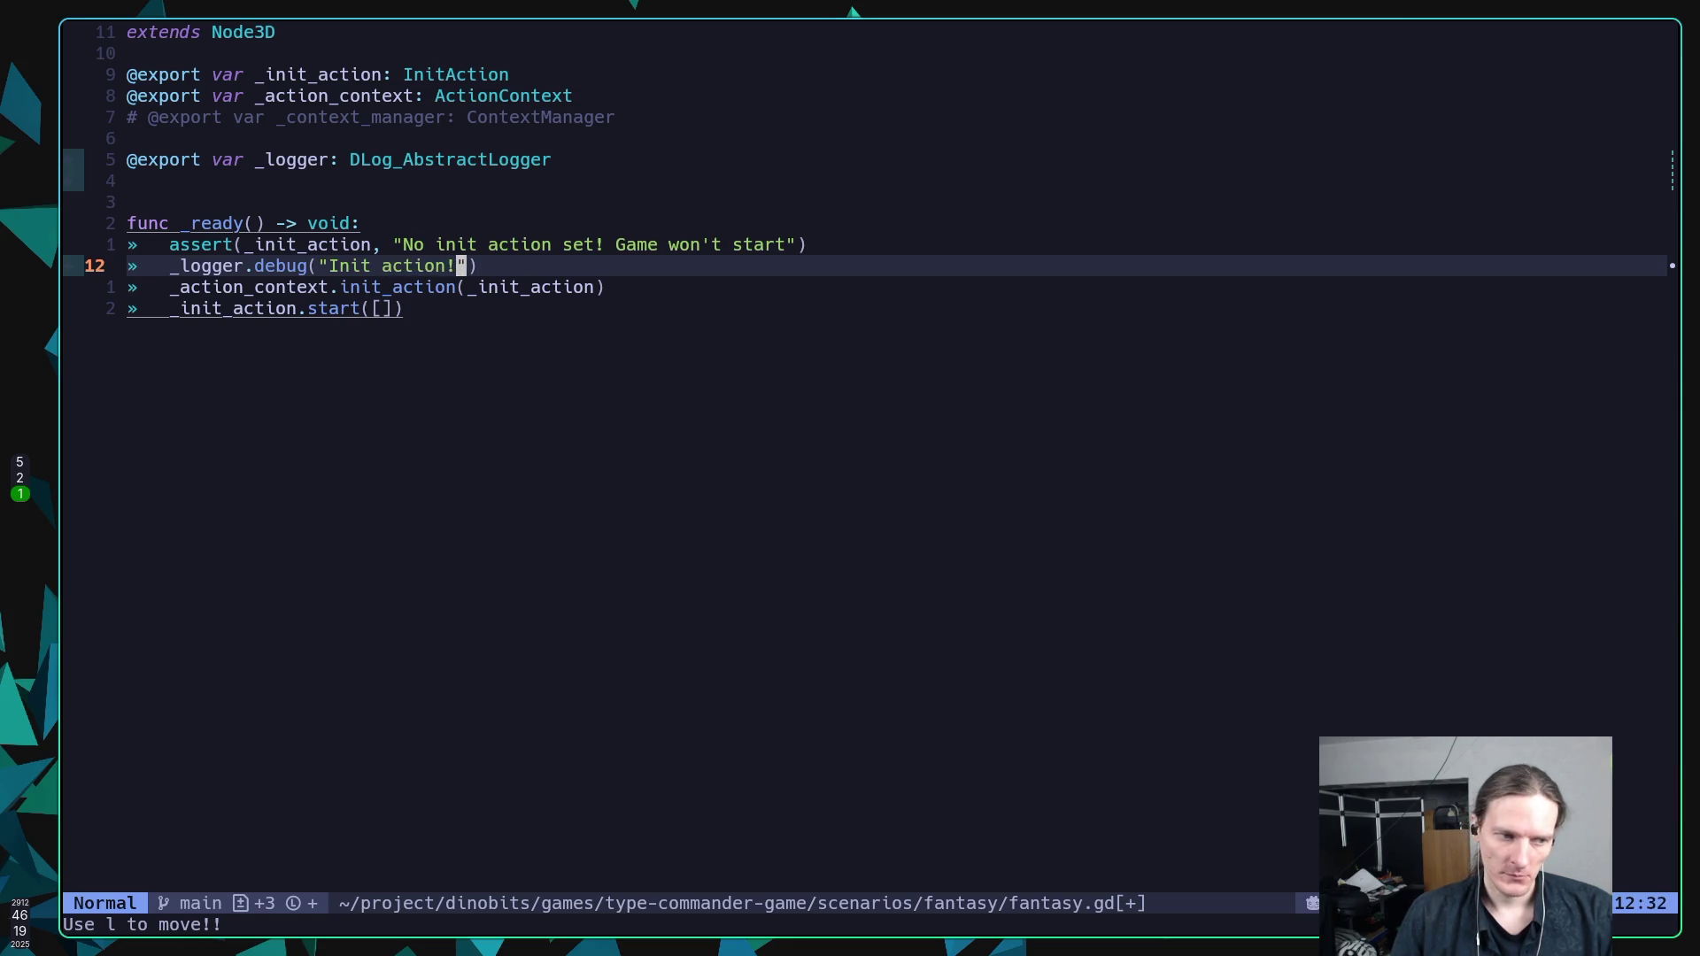
type("ion! (level")
type(" ready)")
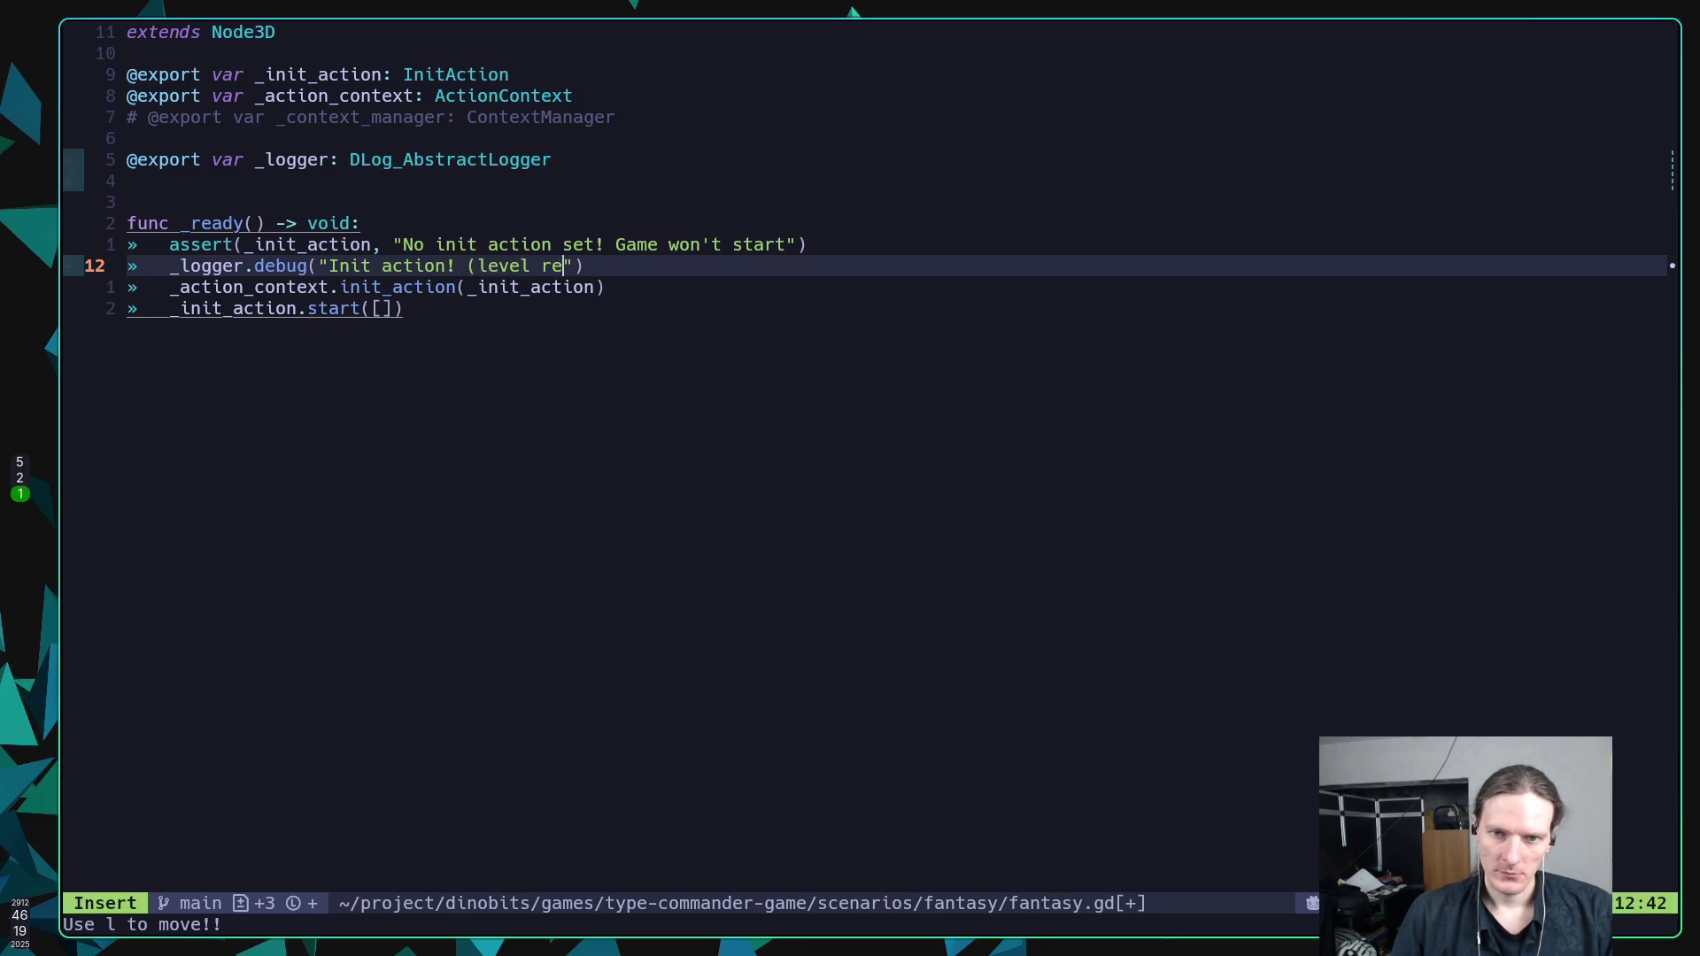
key("Escape")
type(":w")
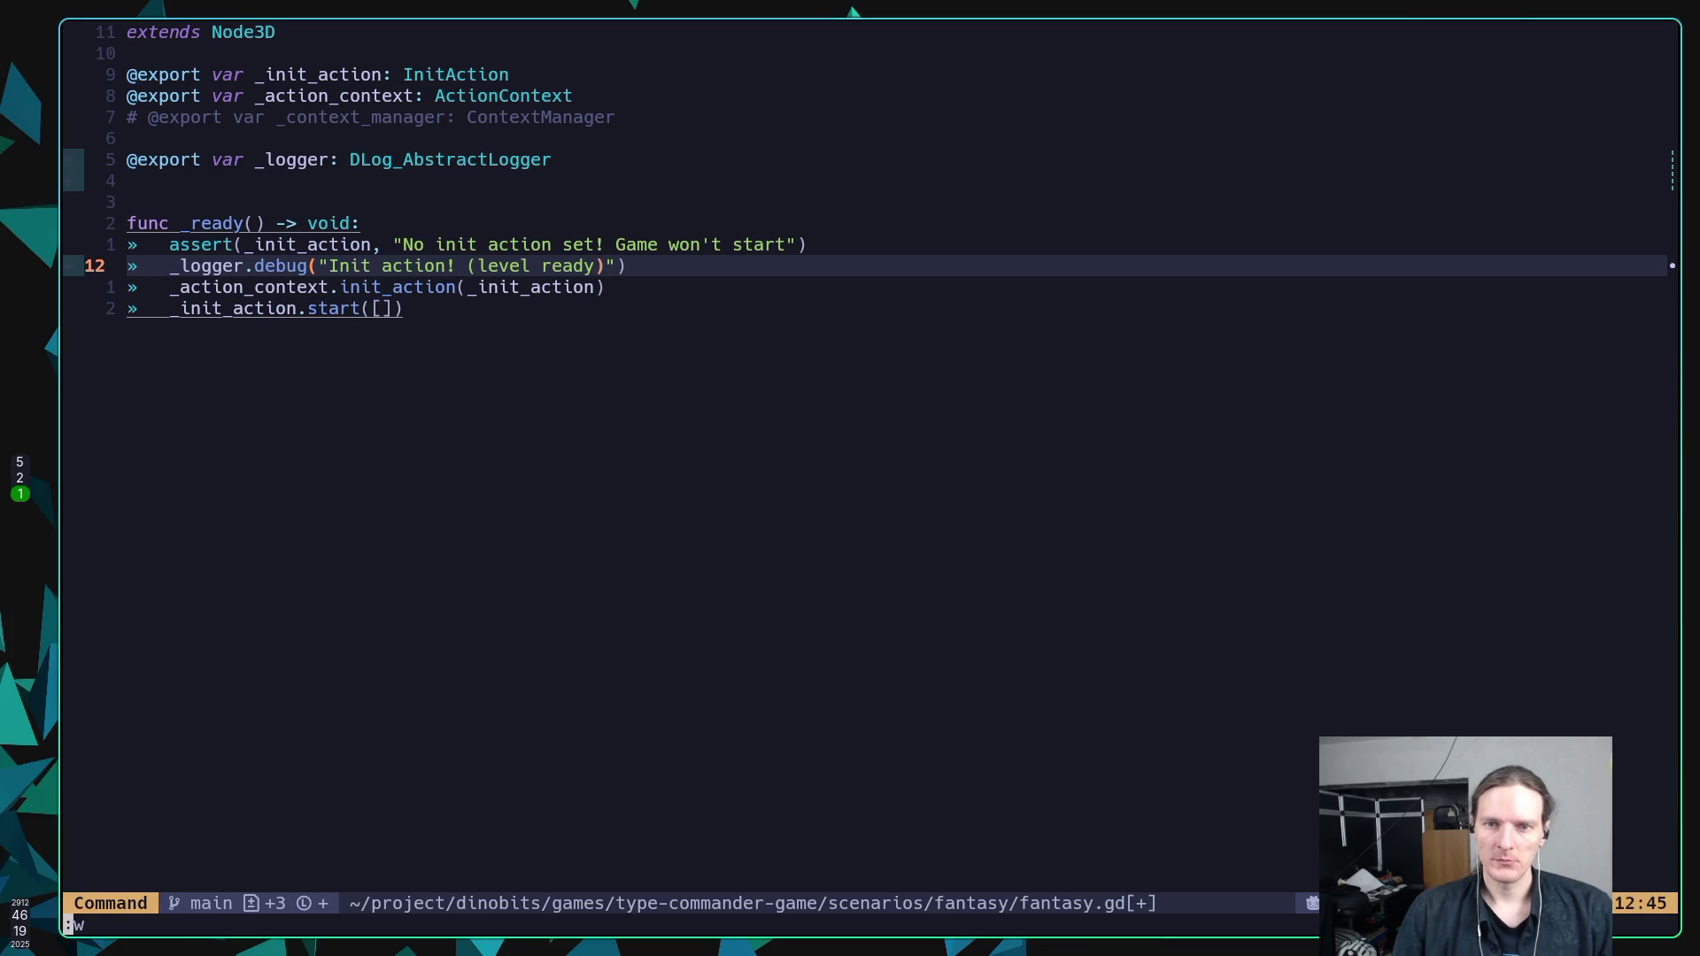
key("Return")
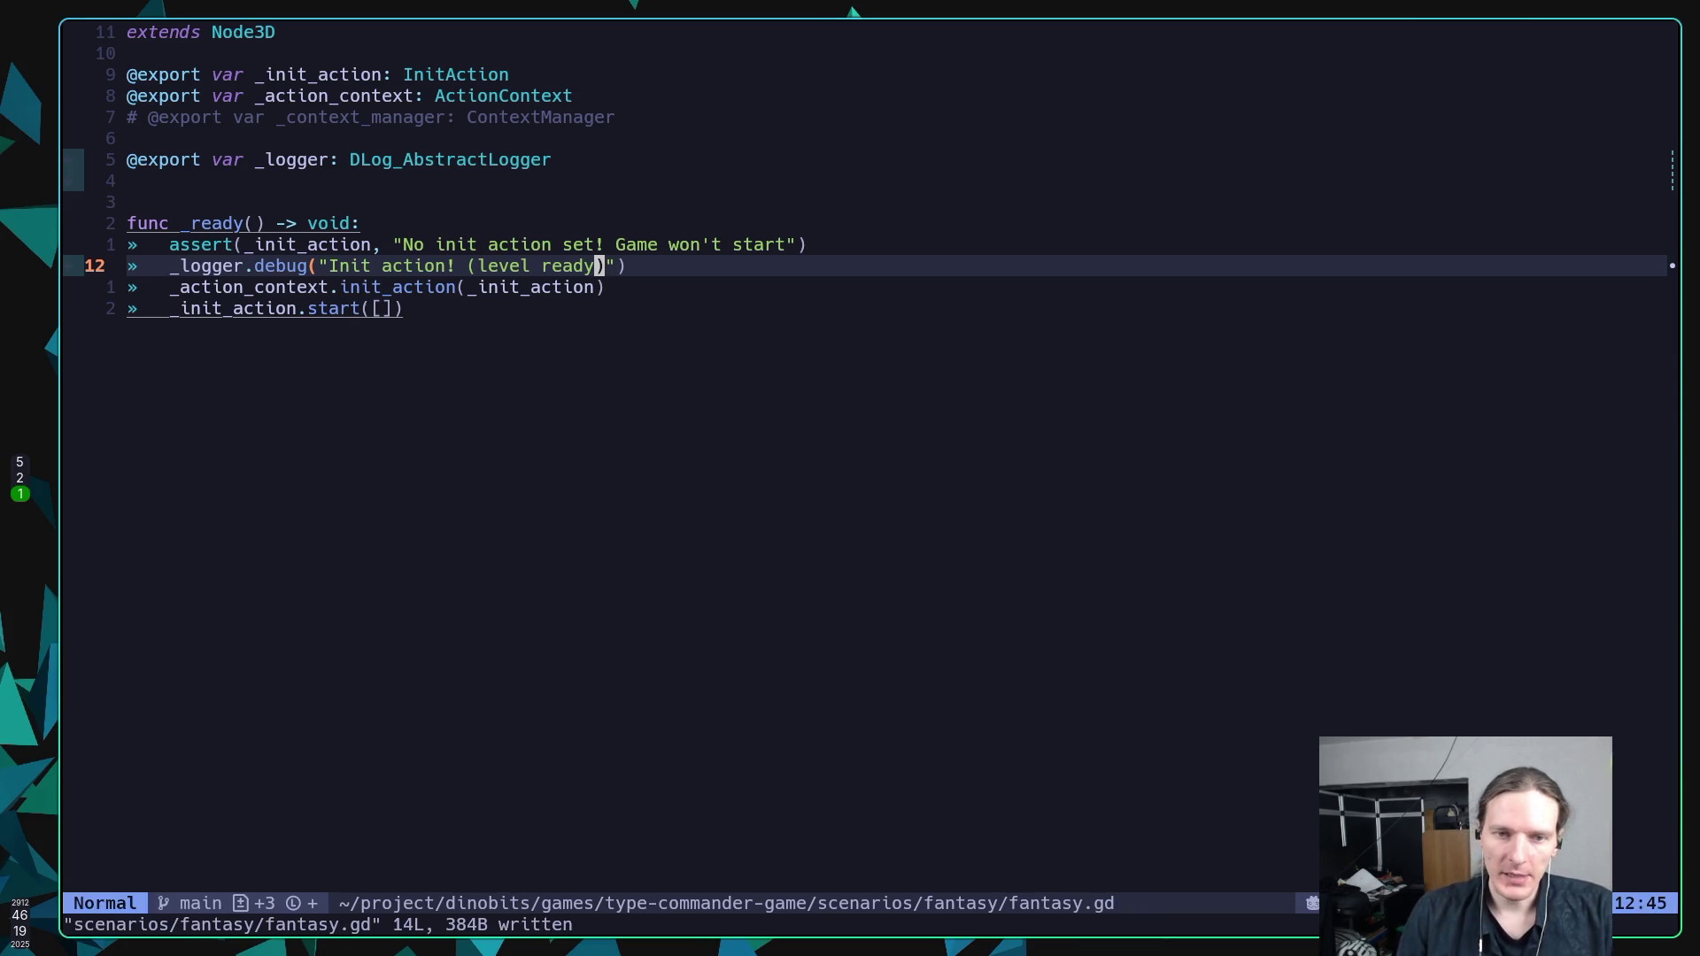
key("j")
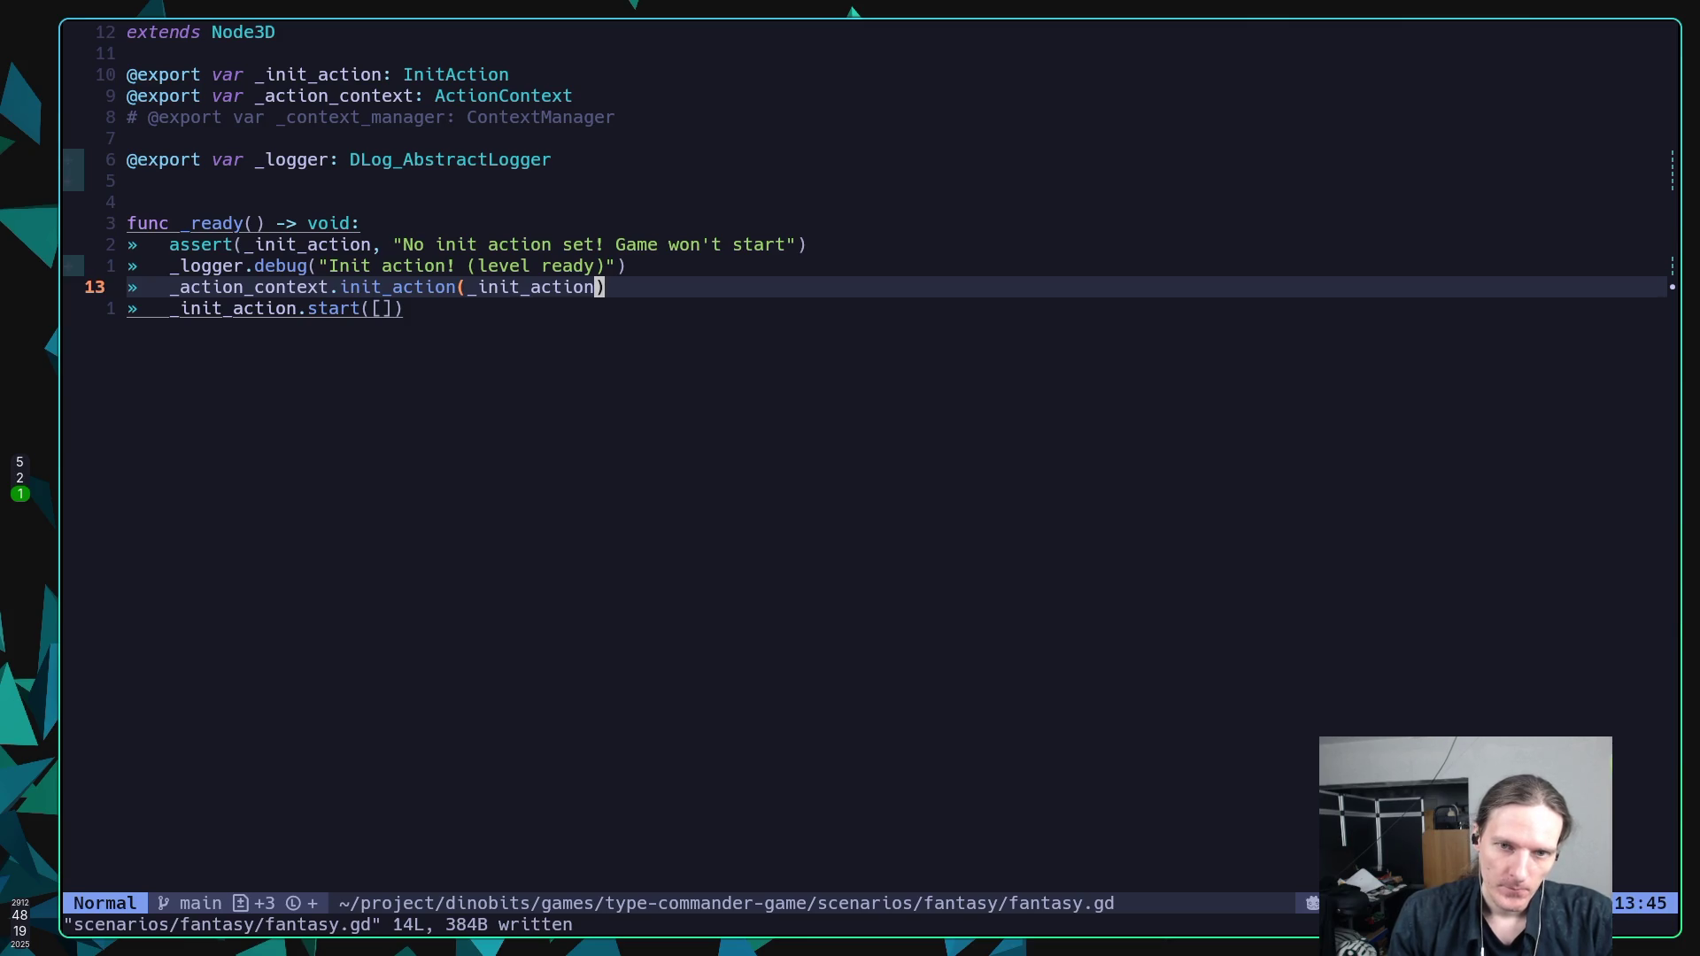
Go to the end of fantasy.gd and open blank lines below _ready.
key("k")
key("k")
key("k")
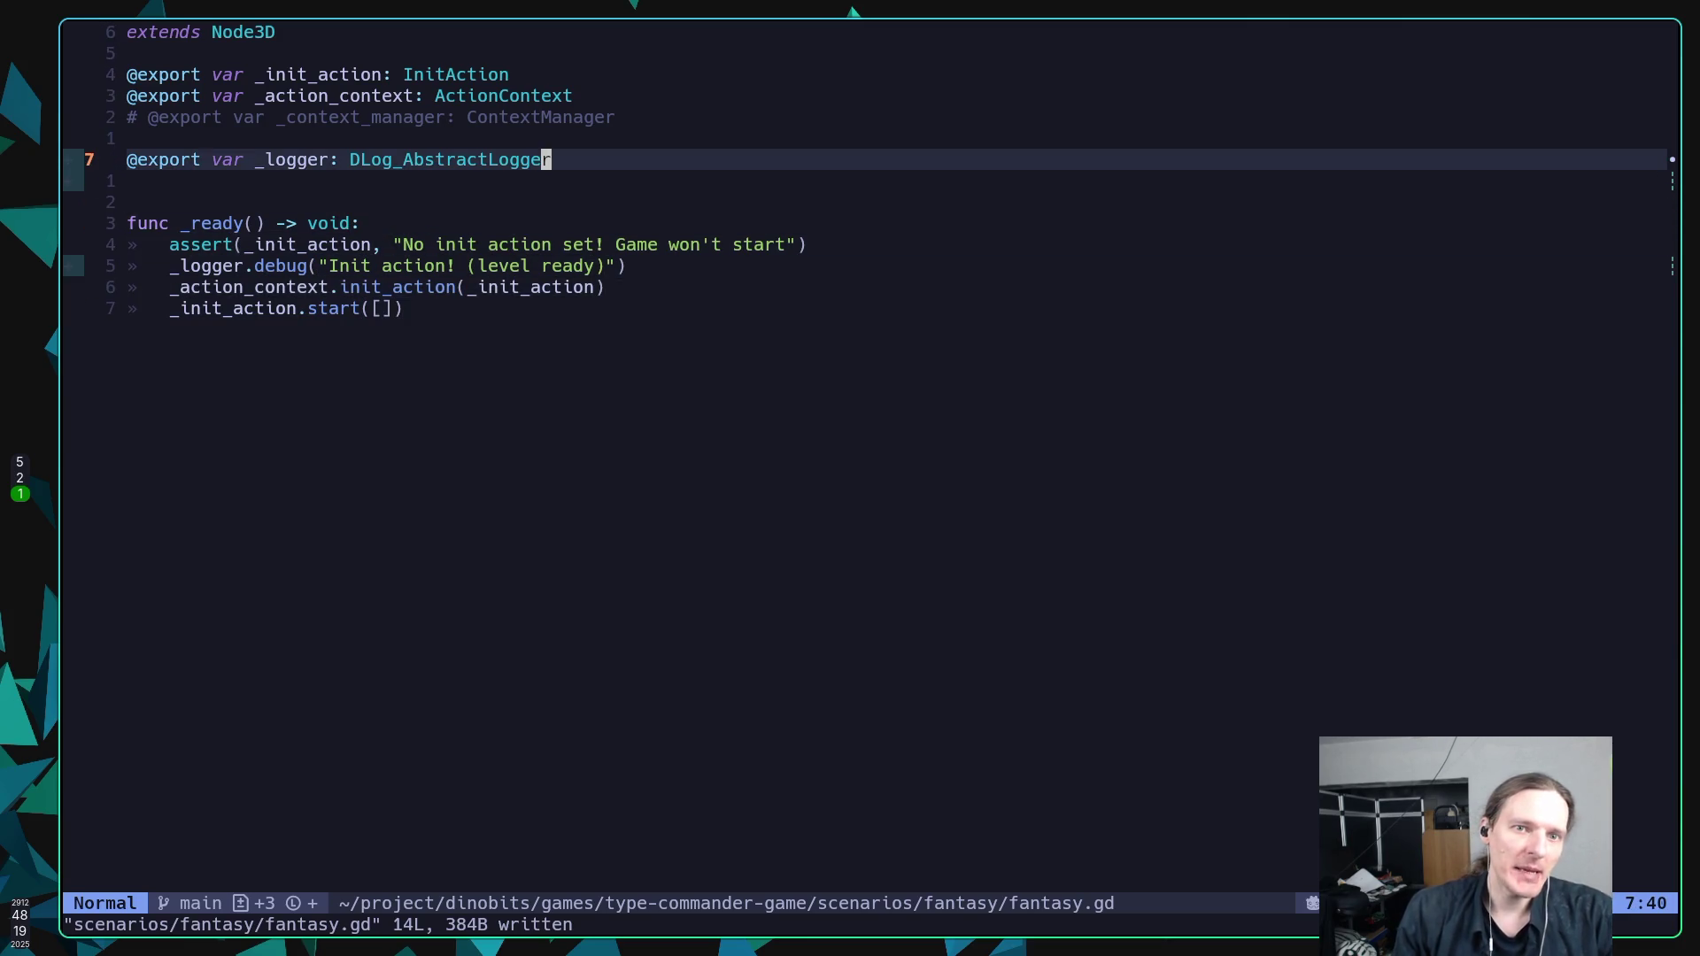
key("k")
key("k")
key("k")
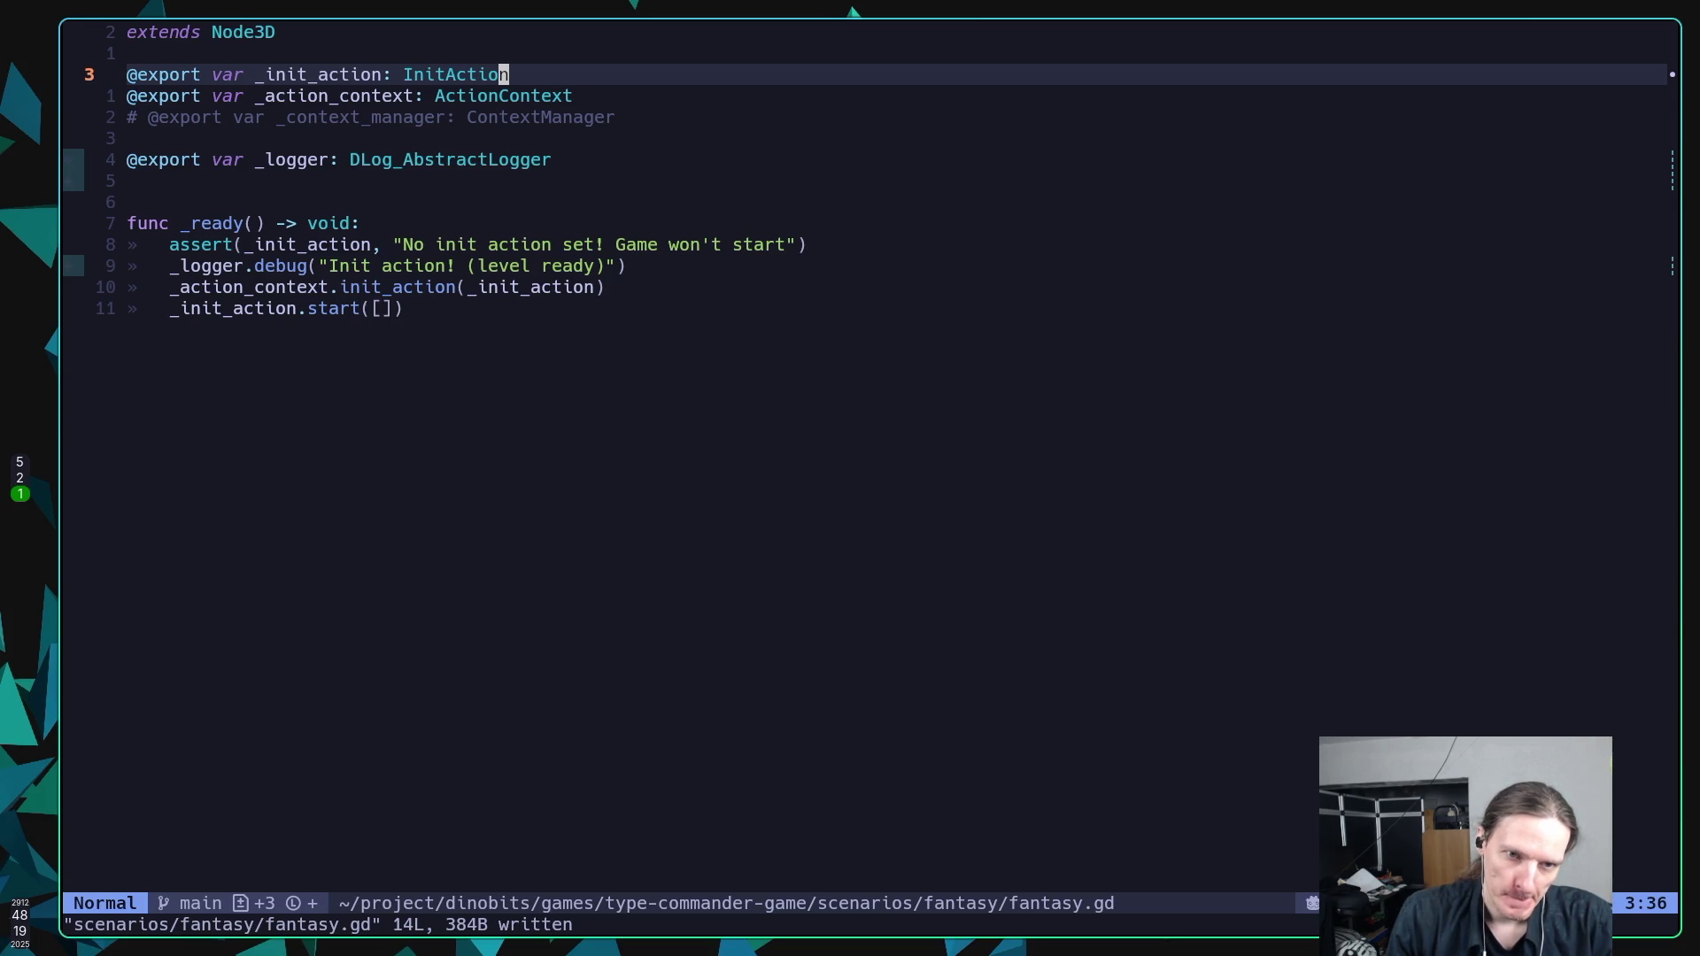
key("j")
key("7")
key("j")
key("3")
key("j")
key("o")
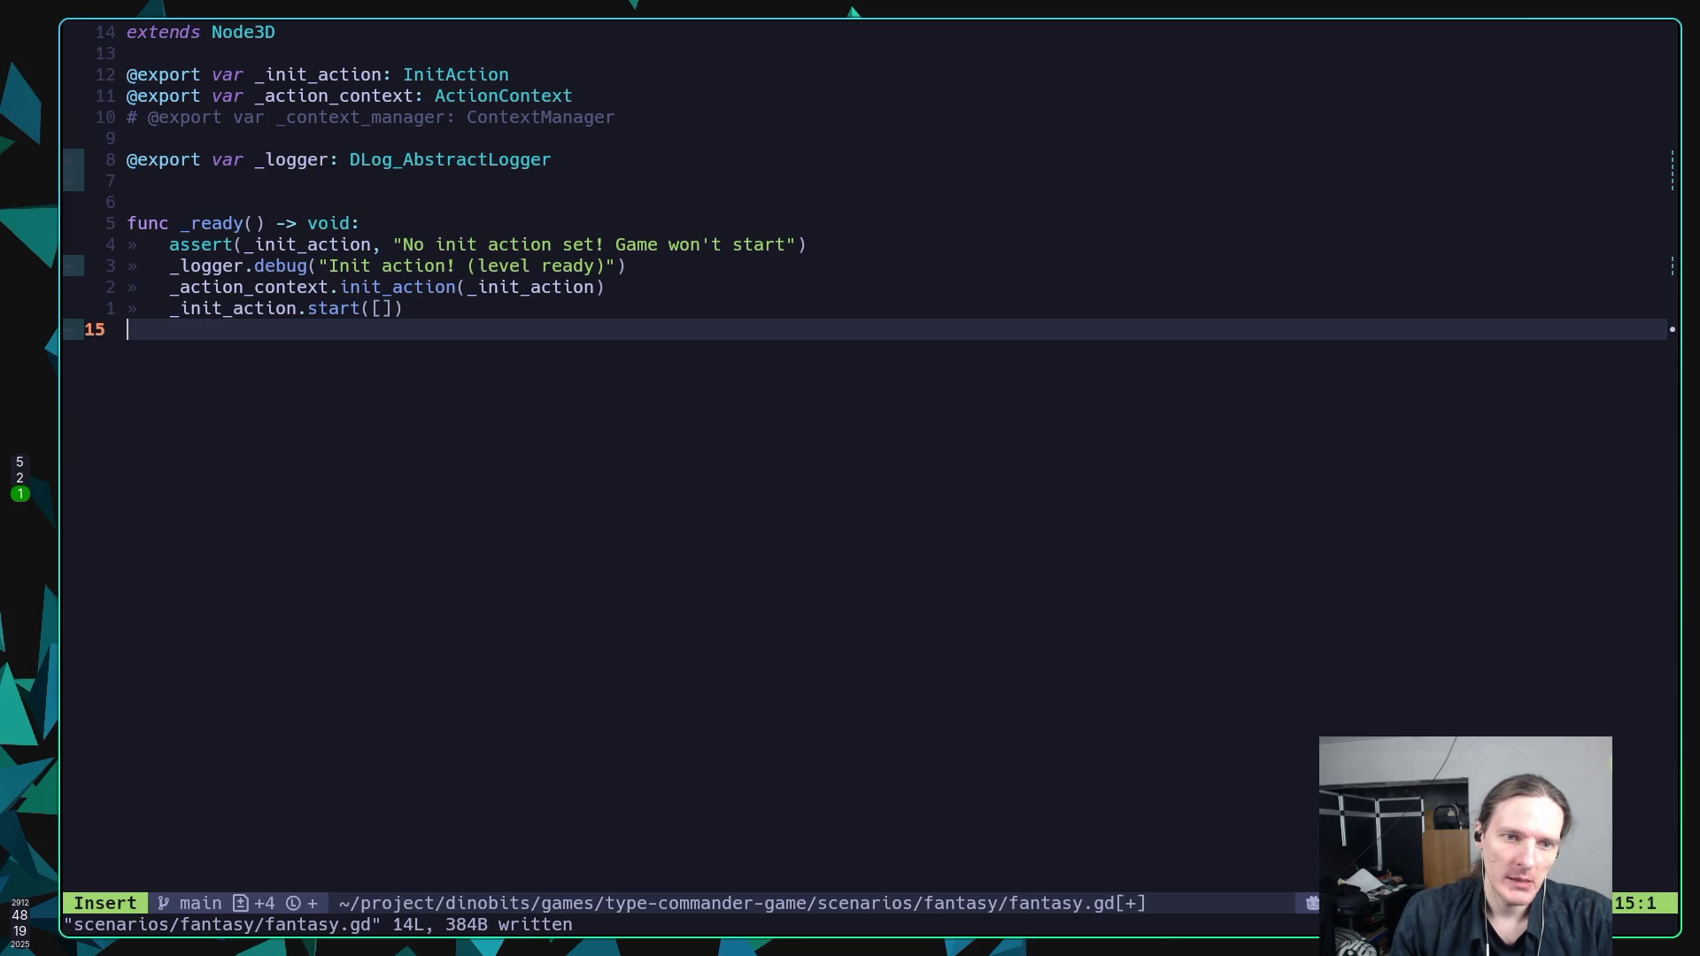
key("Return")
Write a 'func _start() -> void:' stub with a pass body.
type("func")
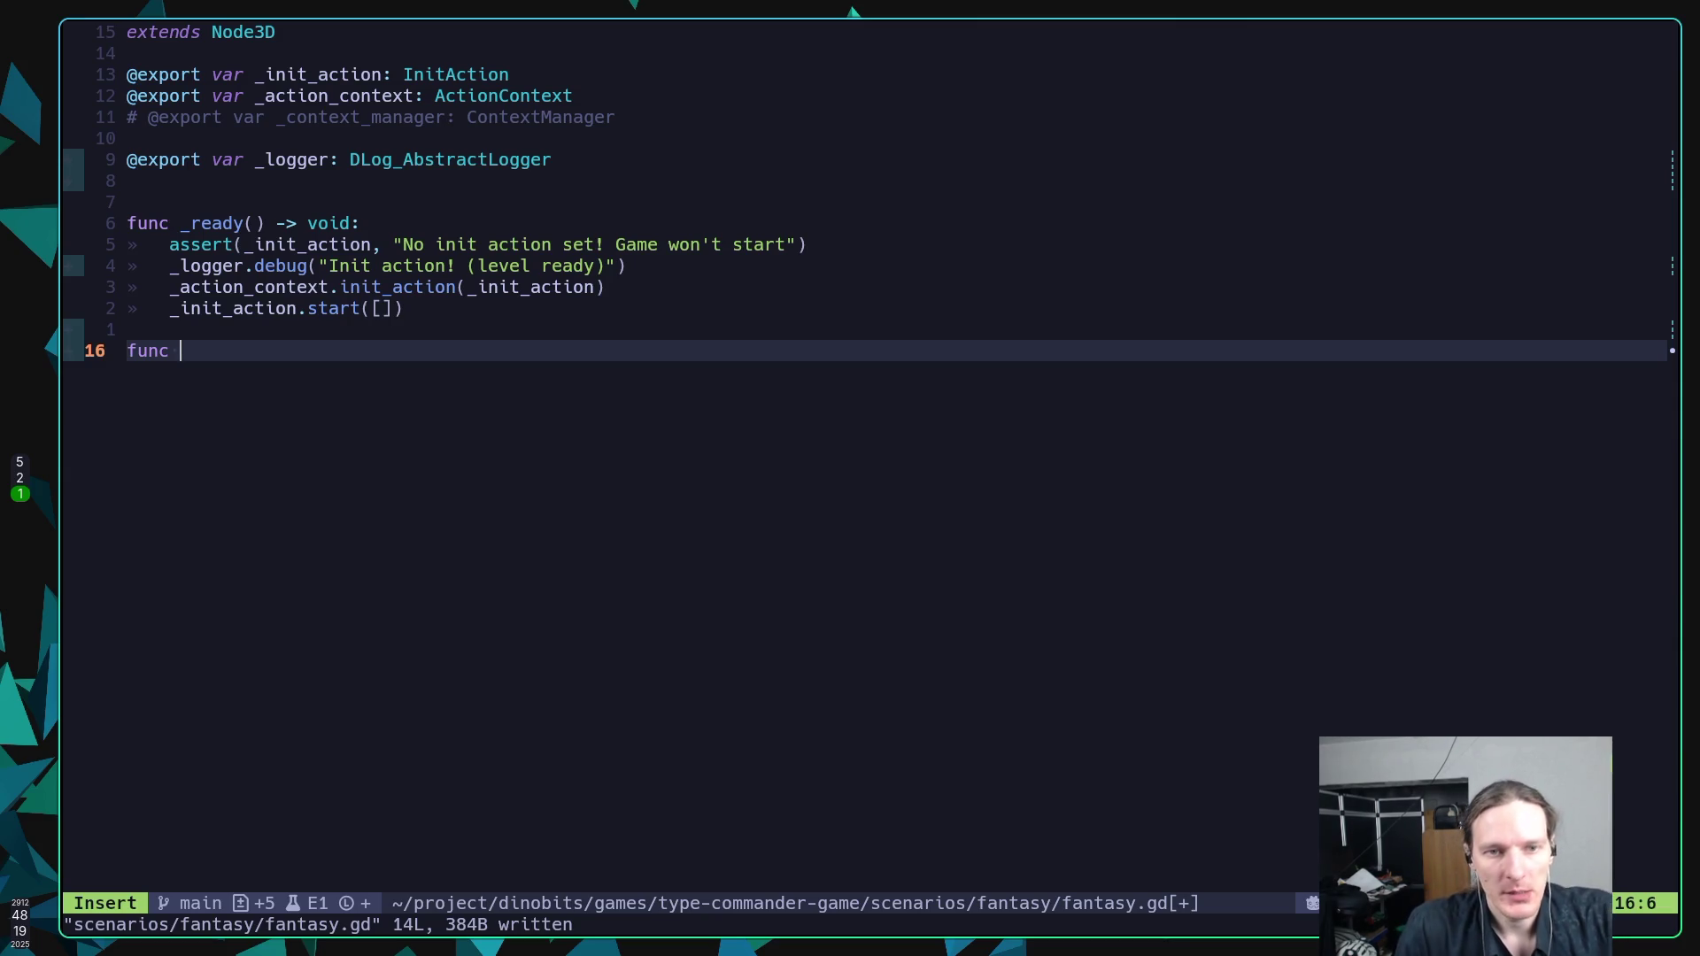
type("_")
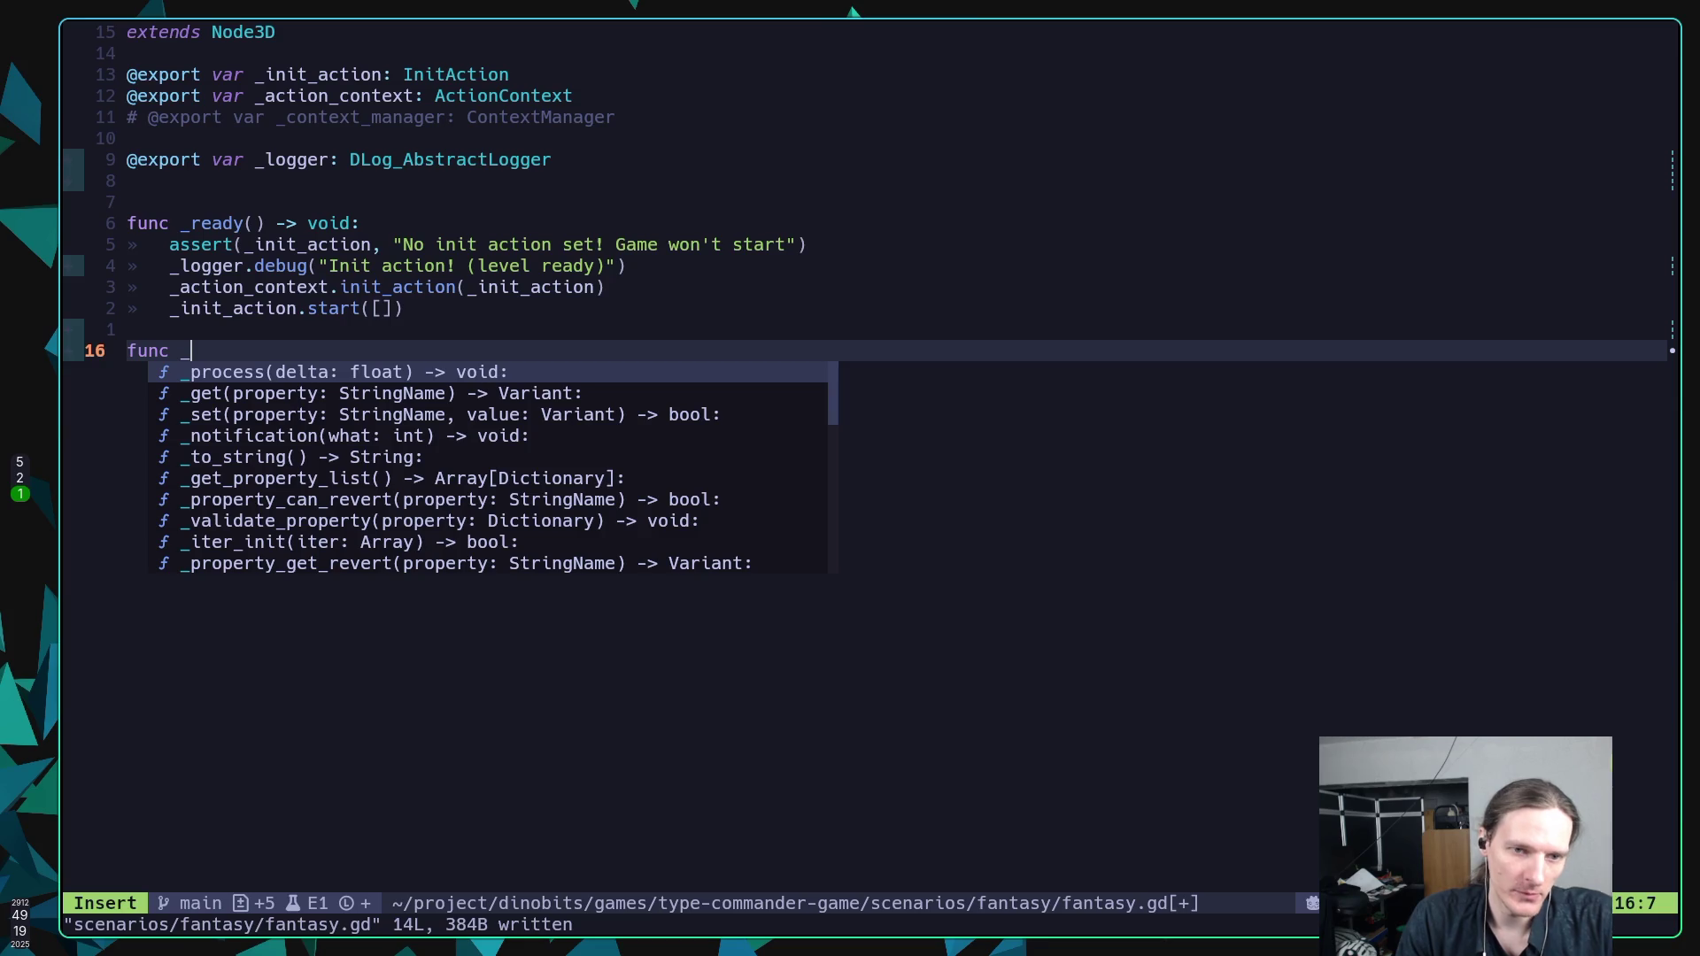
type("start ")
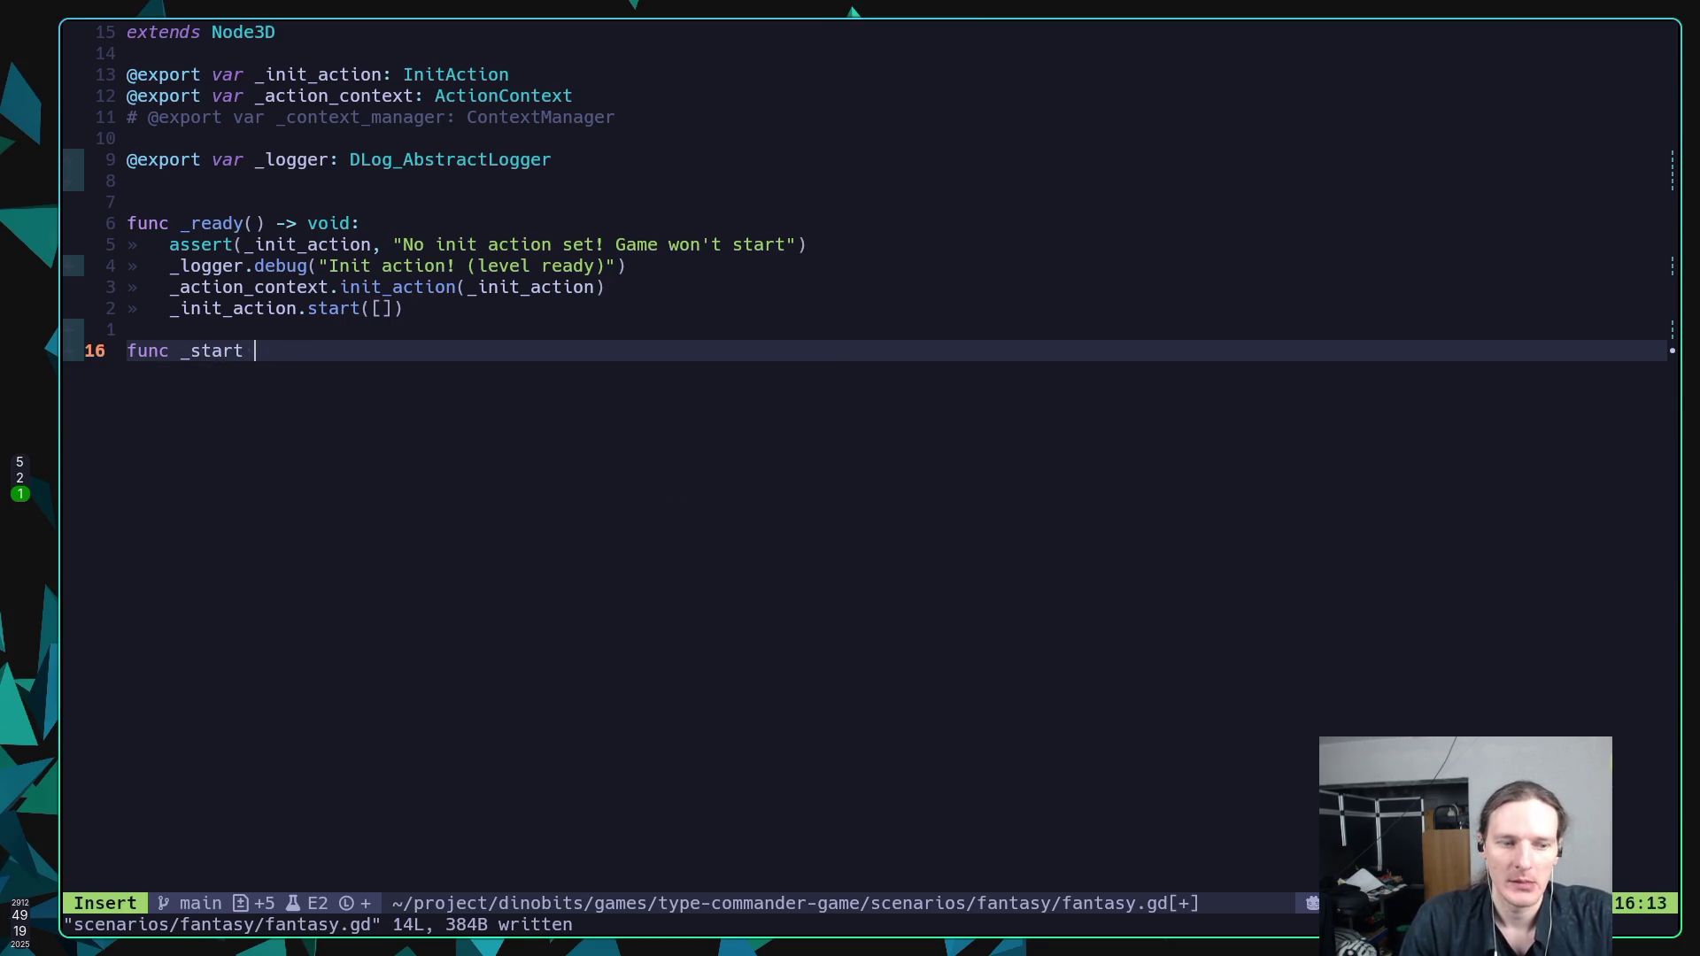
type("gam")
key("BackSpace")
key("BackSpace")
key("BackSpace")
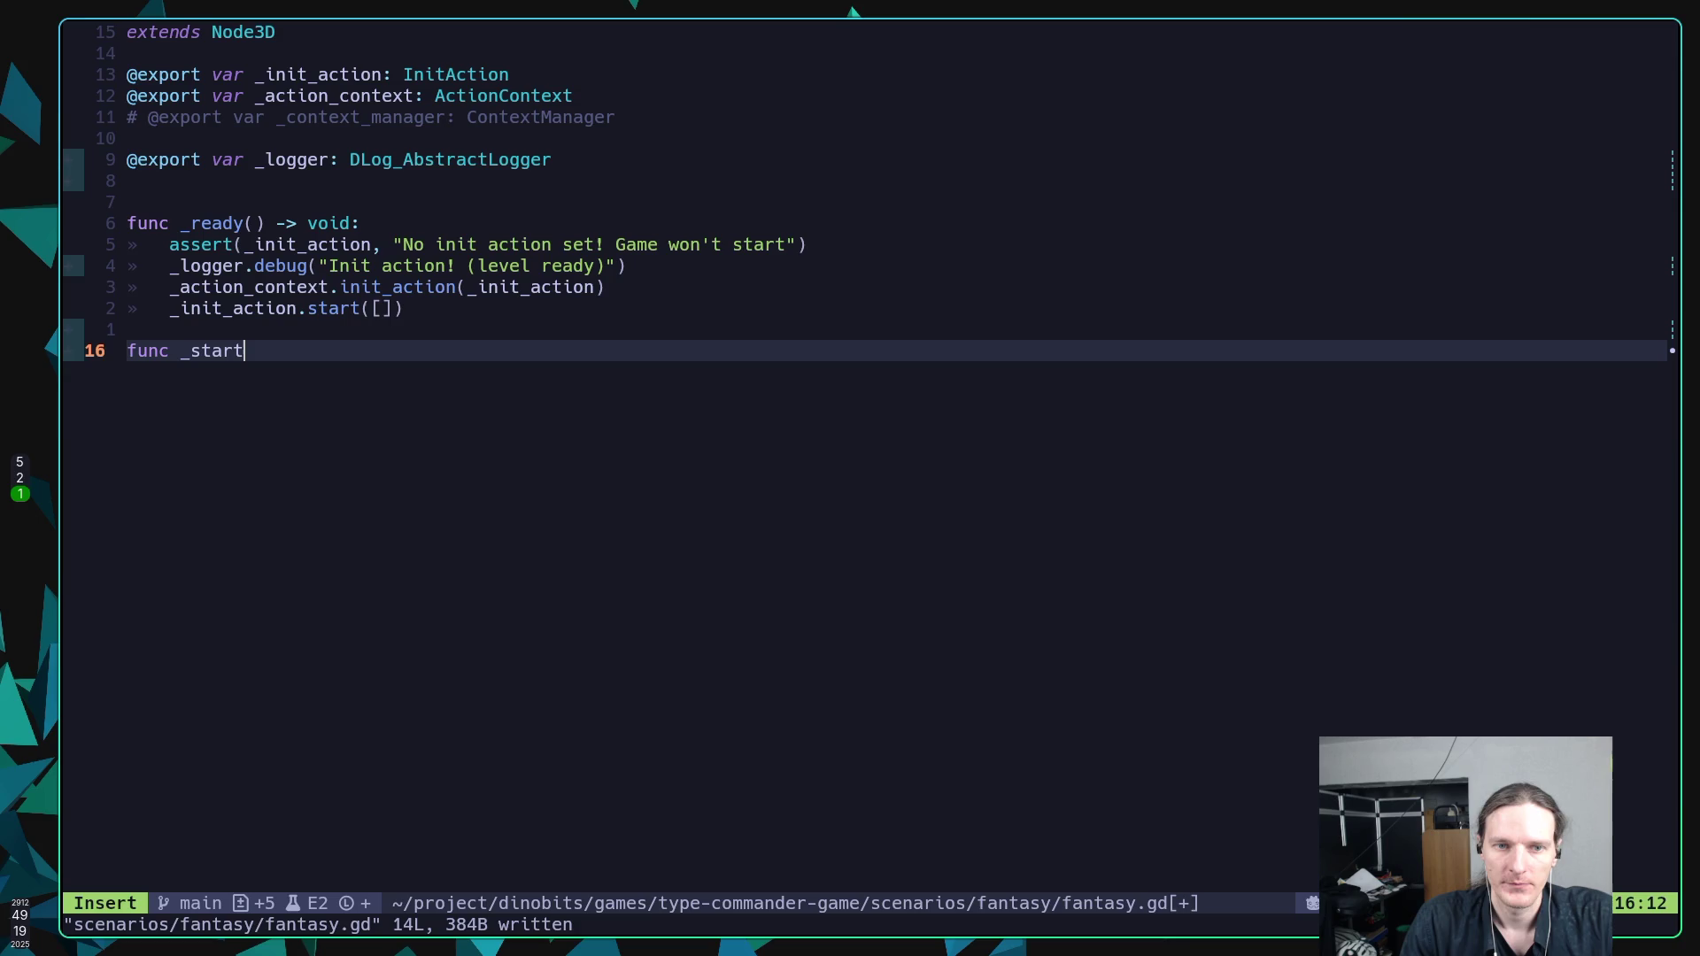
type("() -")
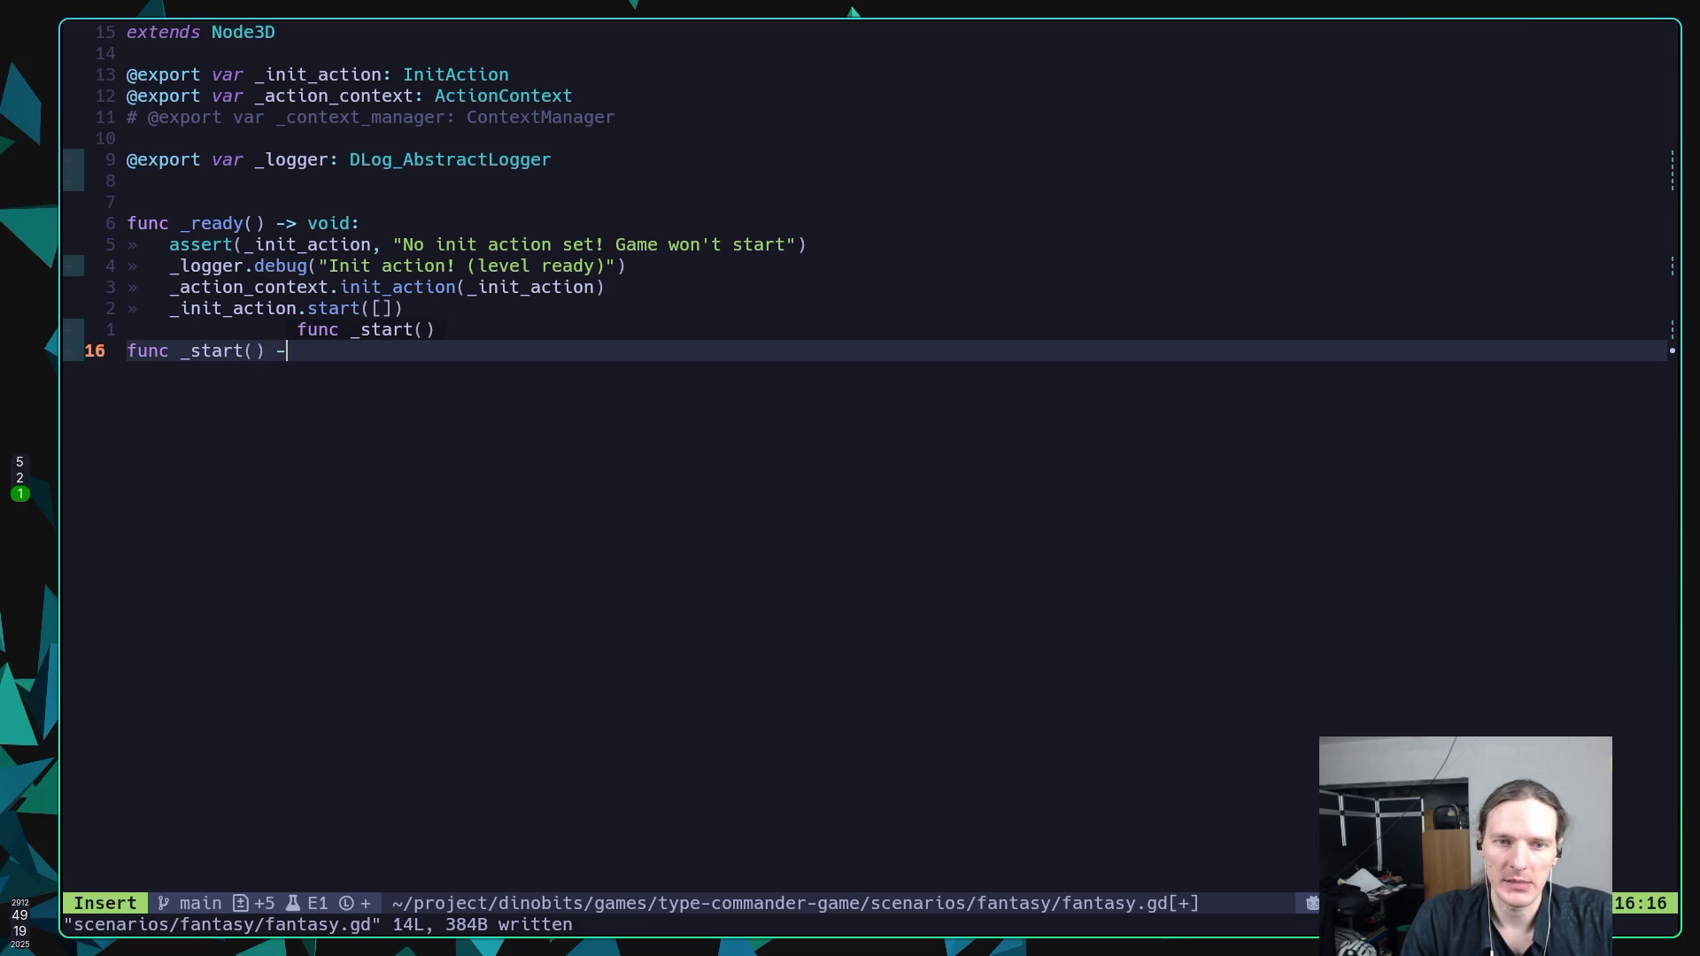
type("> void:")
key("Return")
key("Tab")
type("pass")
key("Escape")
Add the doc comment '## Start game!' above _start and save fantasy.gd.
key("k")
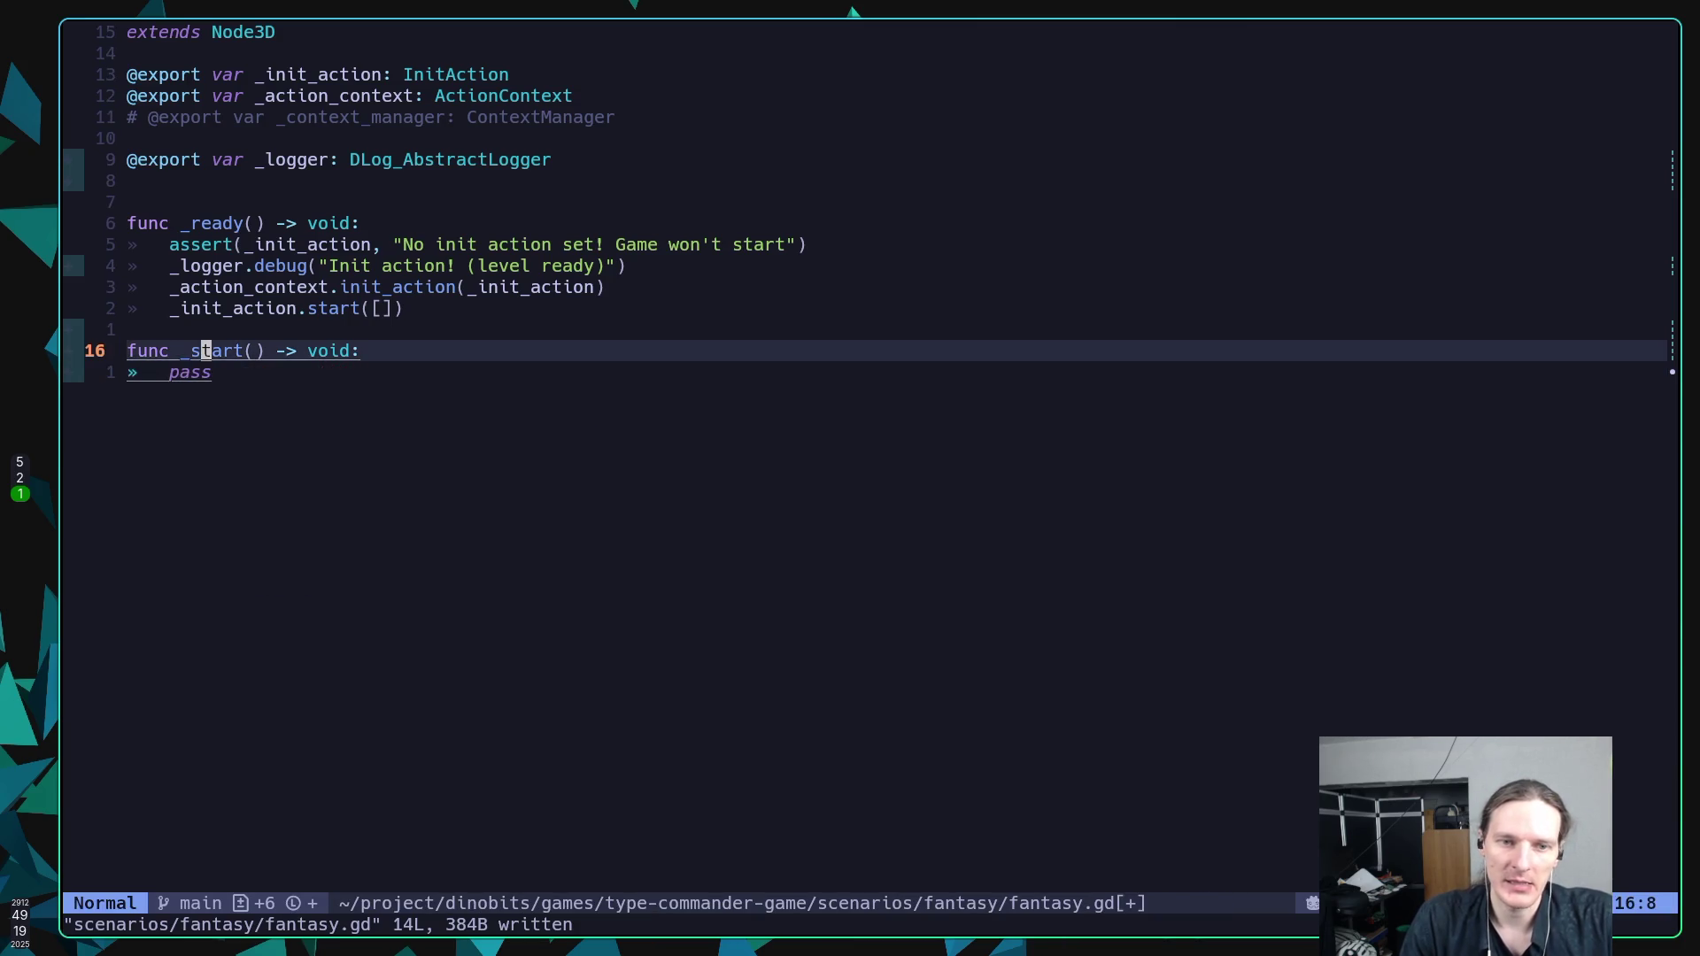
key("shift+o")
key("BackSpace")
type("## ")
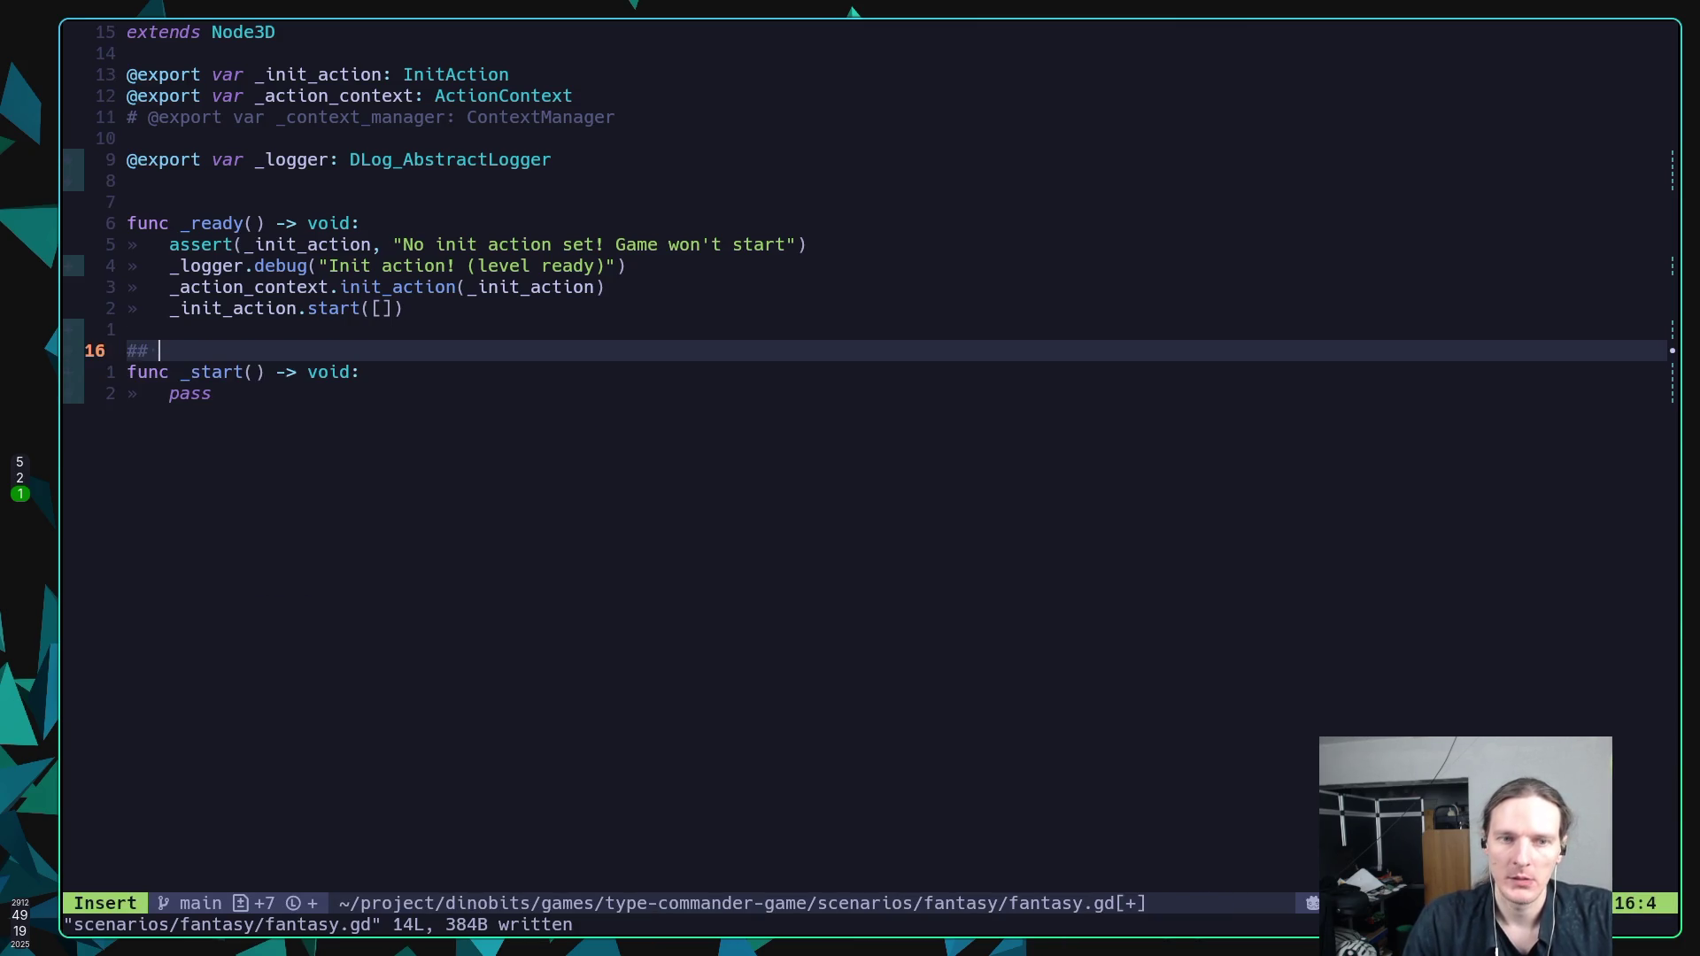
type("Start gam")
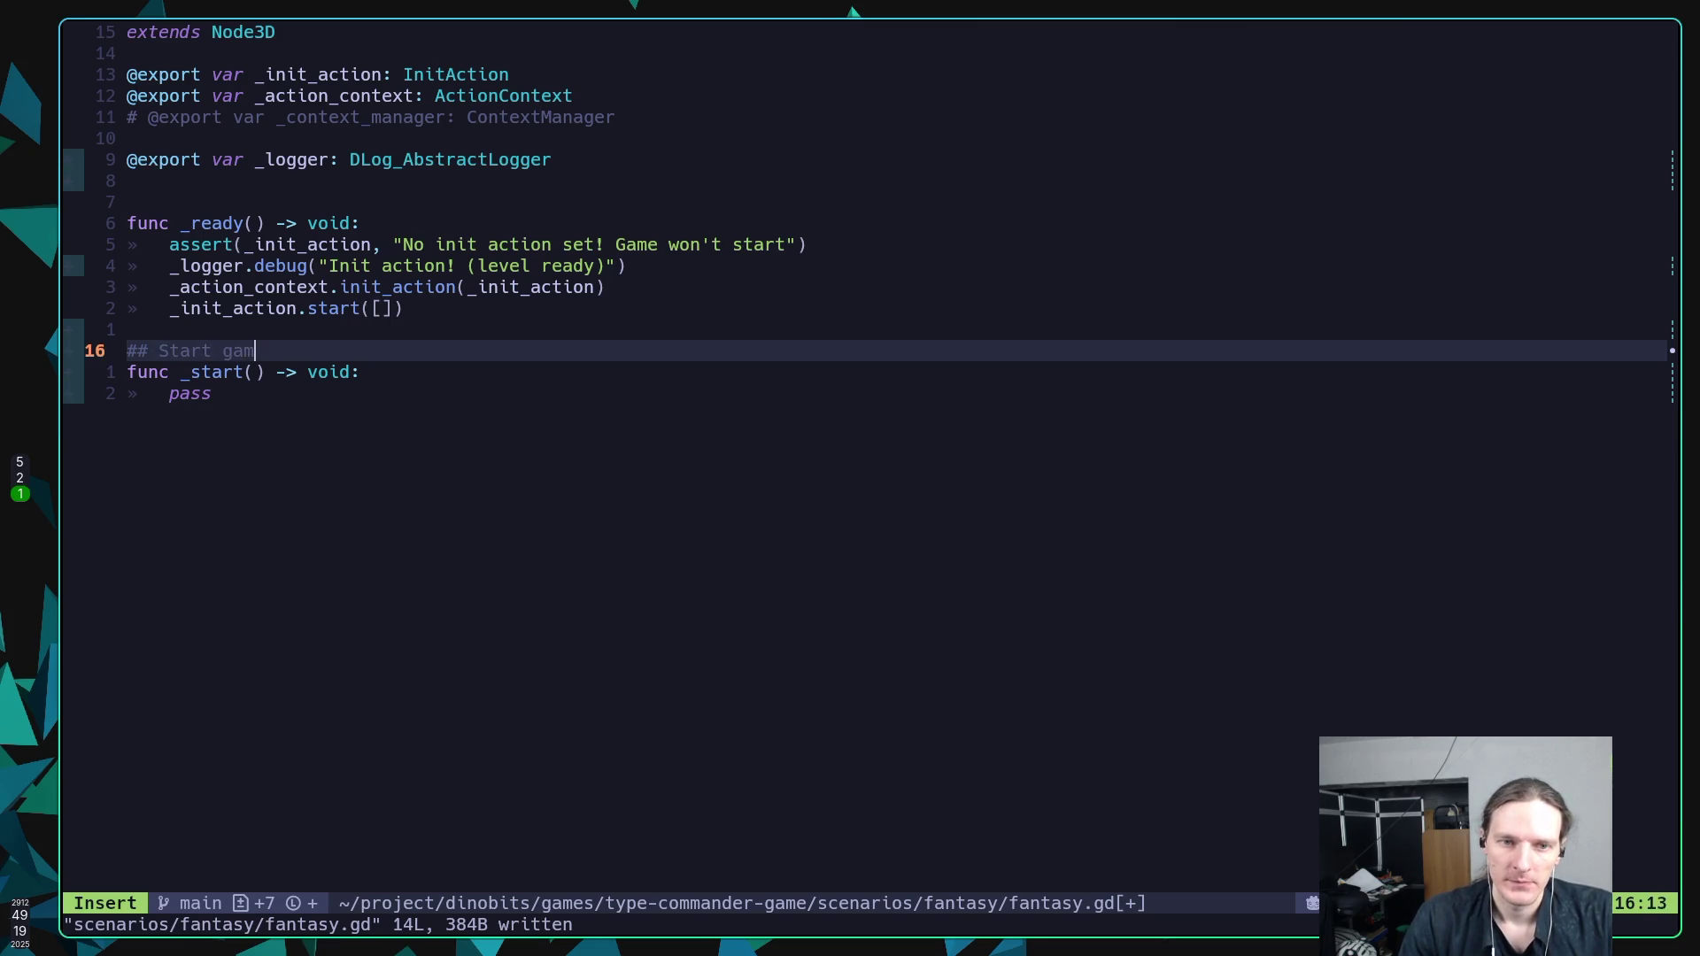
type("e!")
key("Escape")
type(":w")
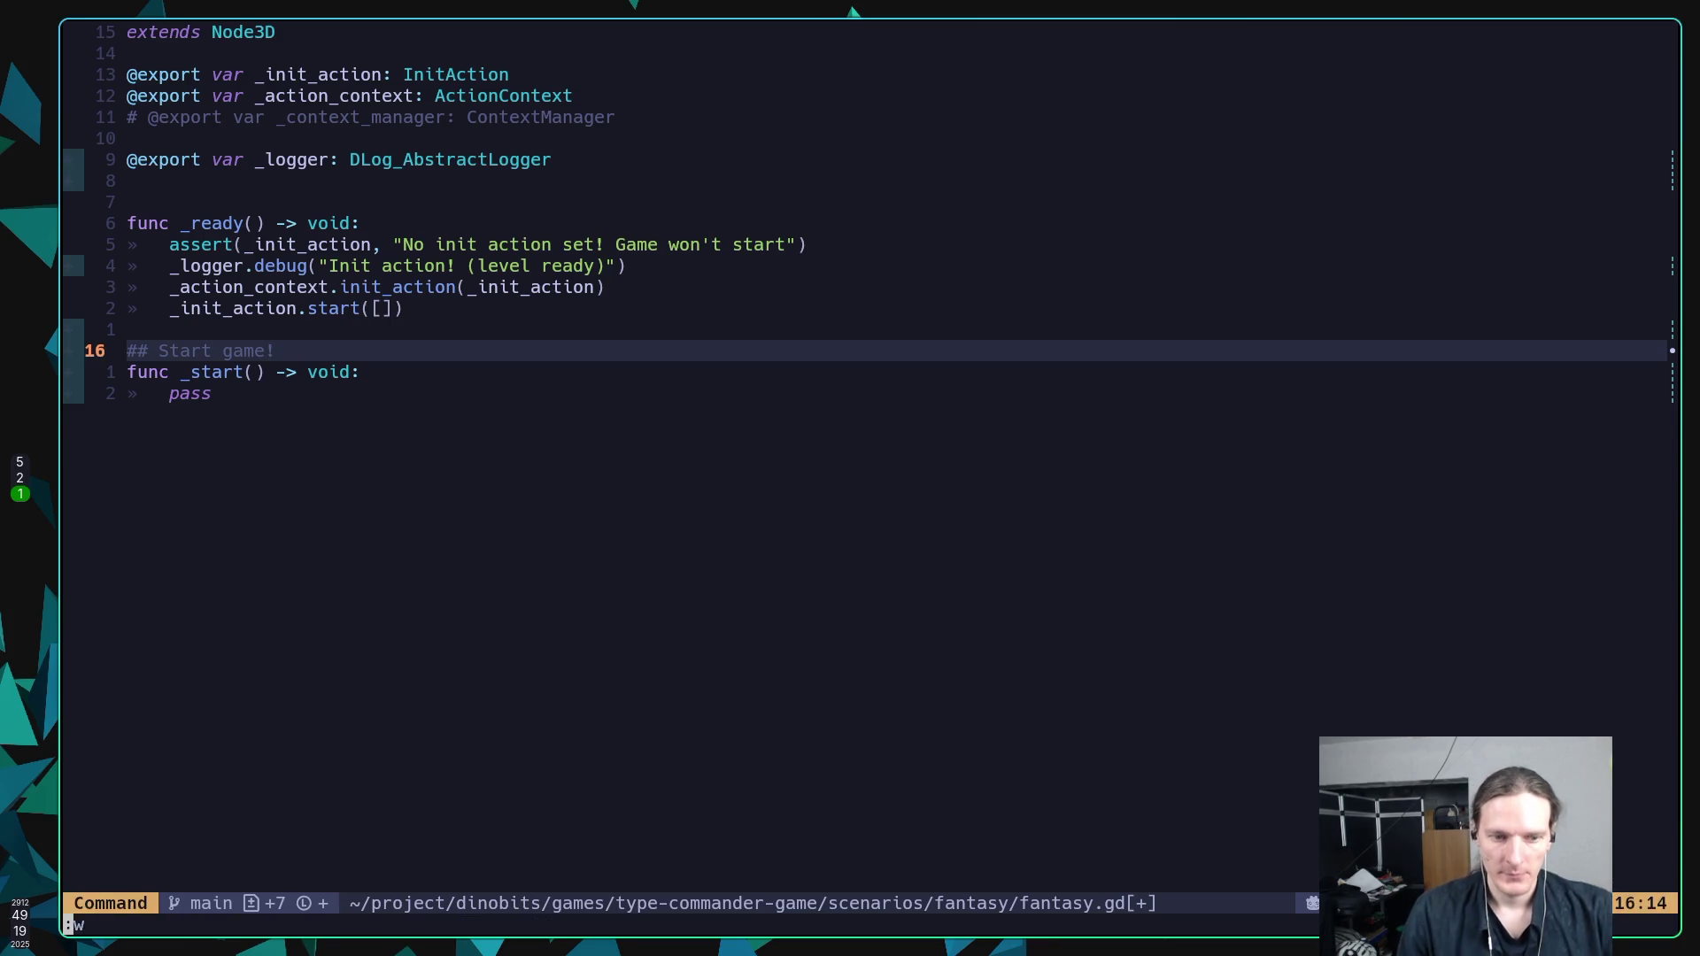
key("Return")
Insert a 'func _init_actions() -> void:' stub with pass above the _start doc comment.
key("k")
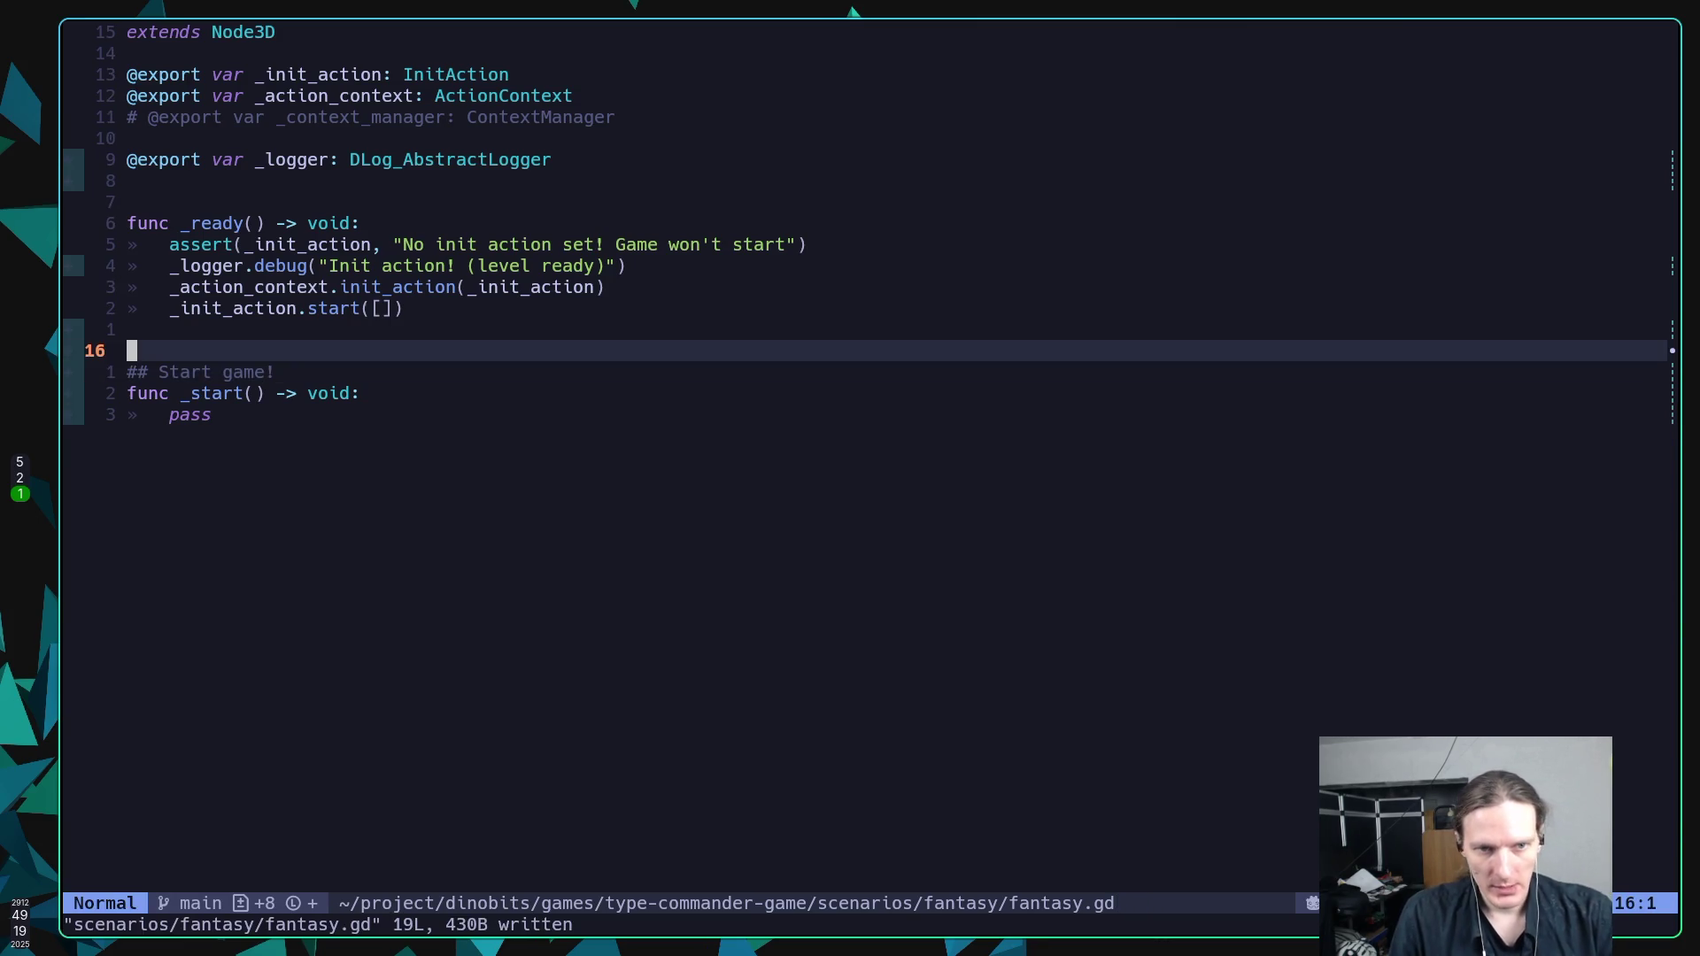
type("O")
type("func ")
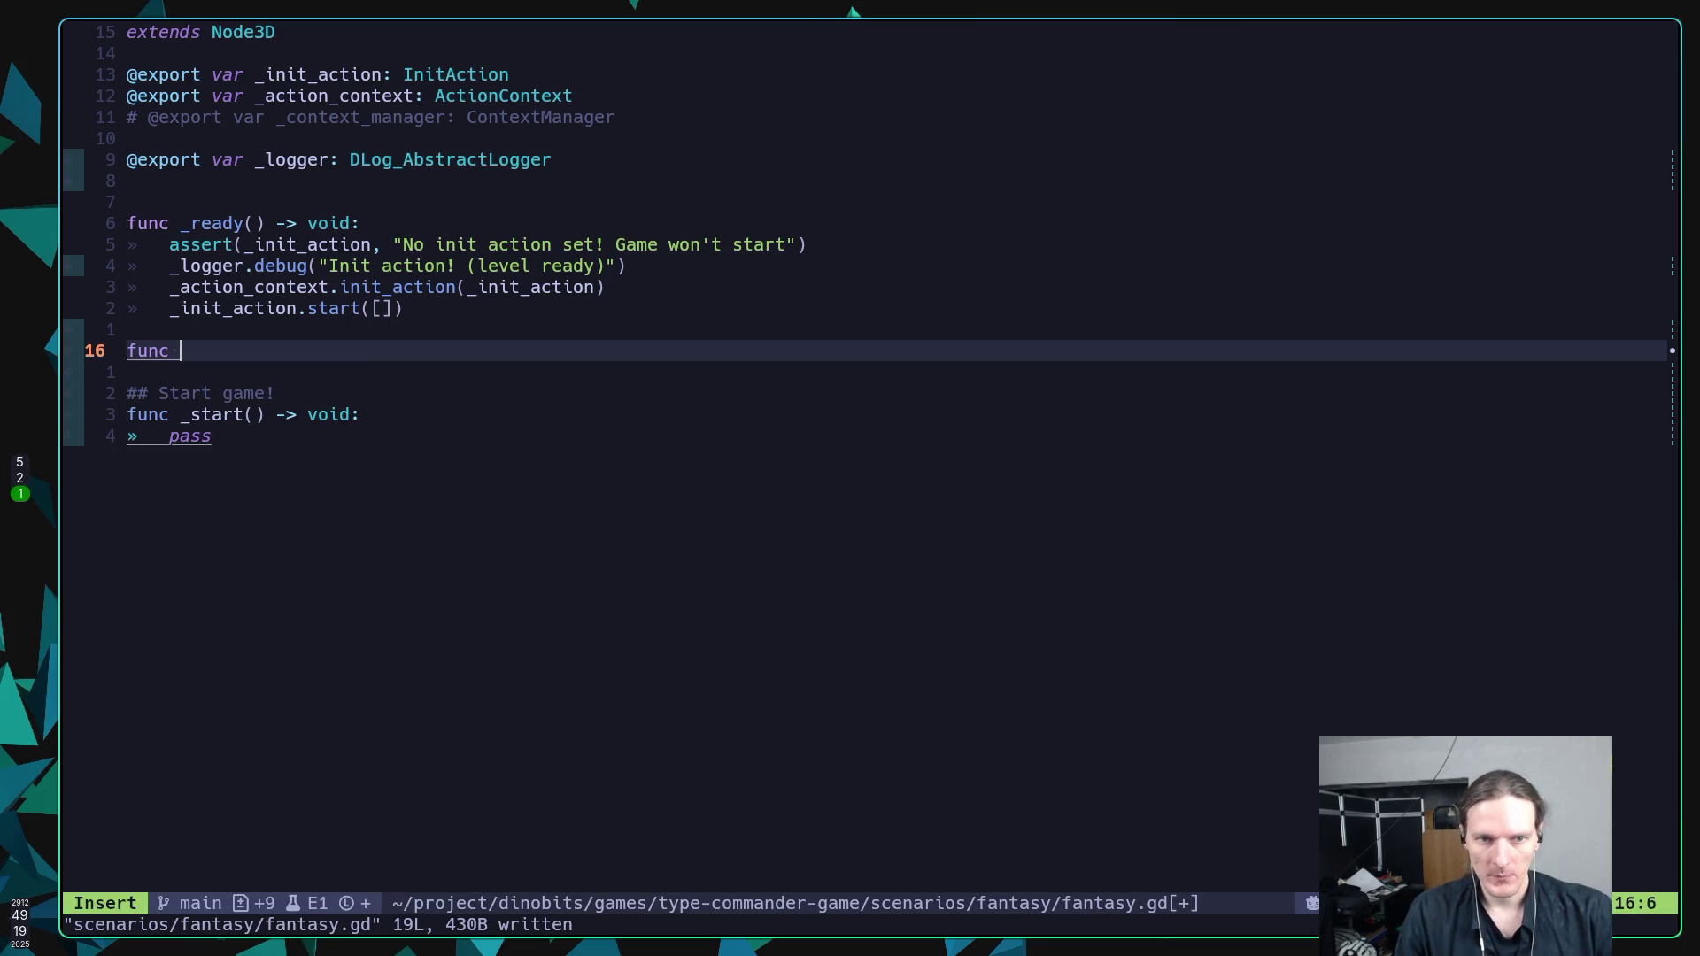
type("_")
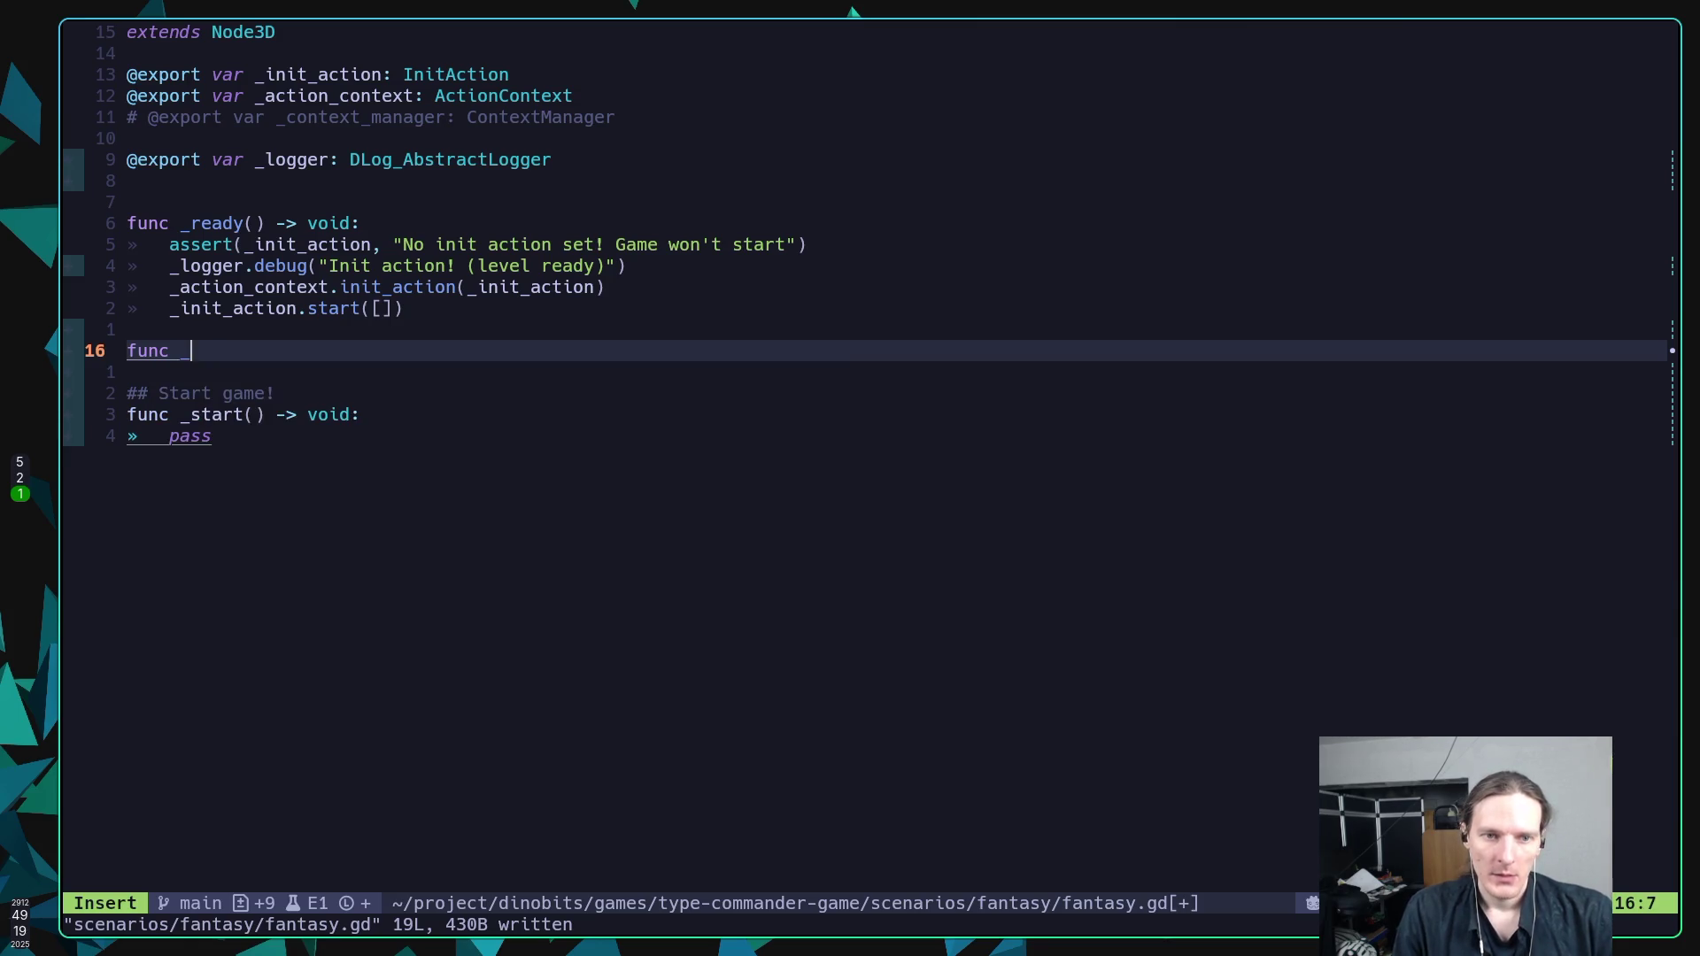
type("init_acti")
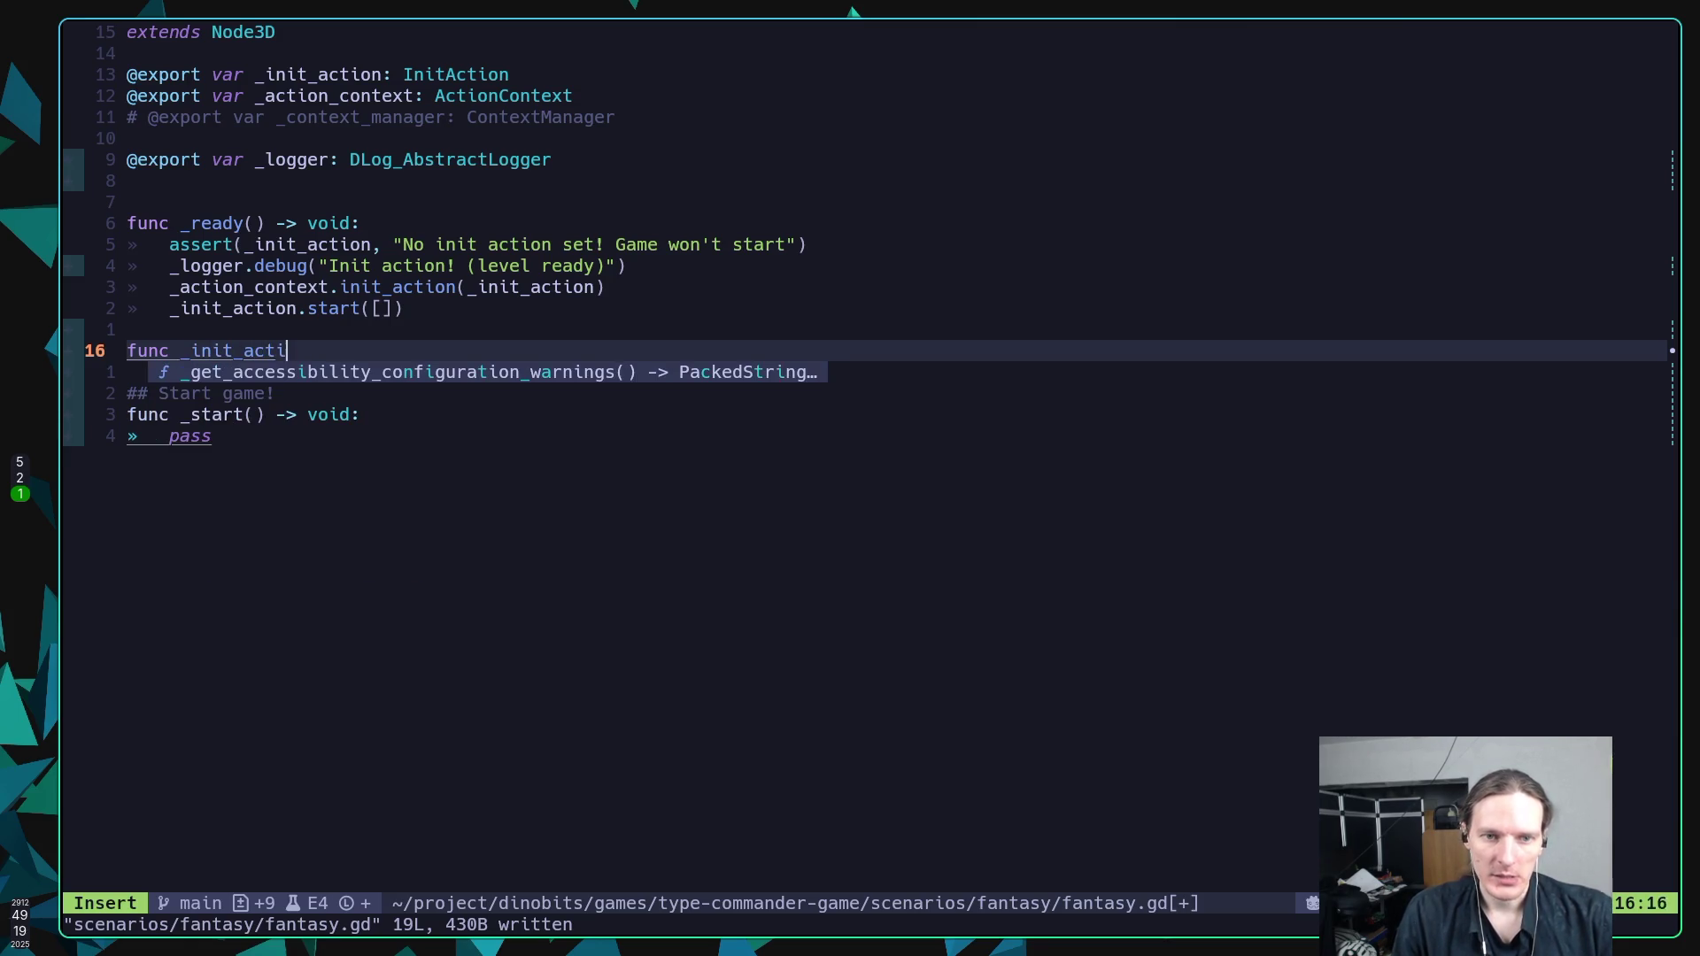
type("ons() -")
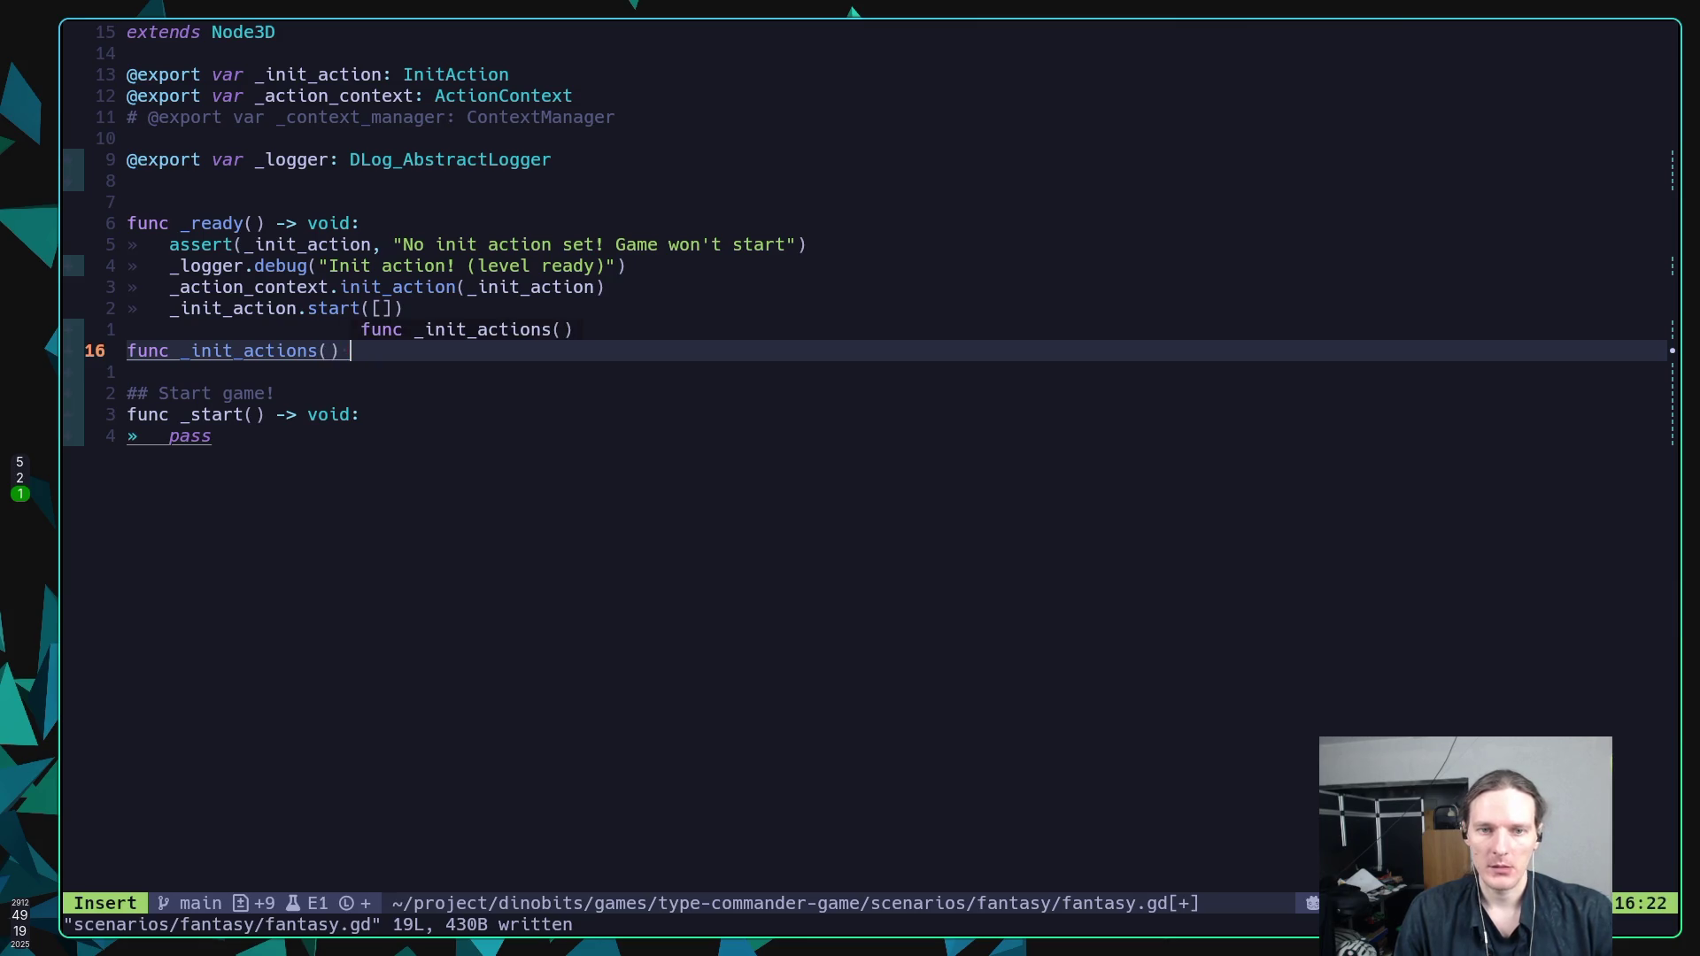
type("> void:")
key("Return")
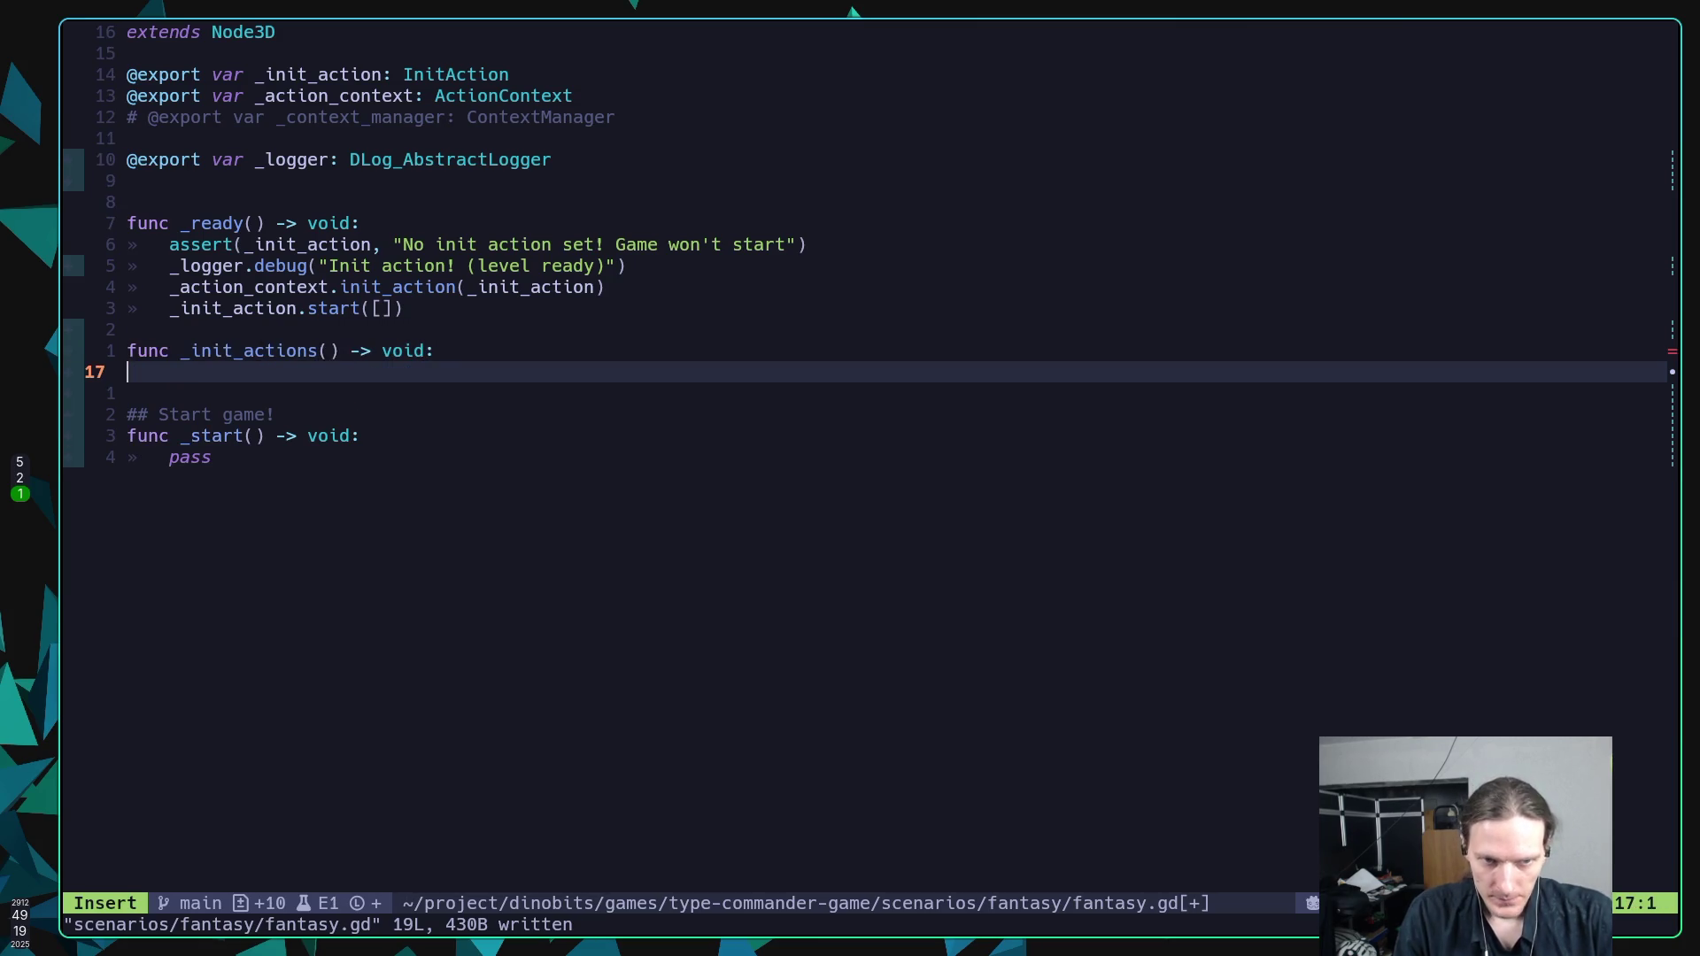
type("pass")
key("Escape")
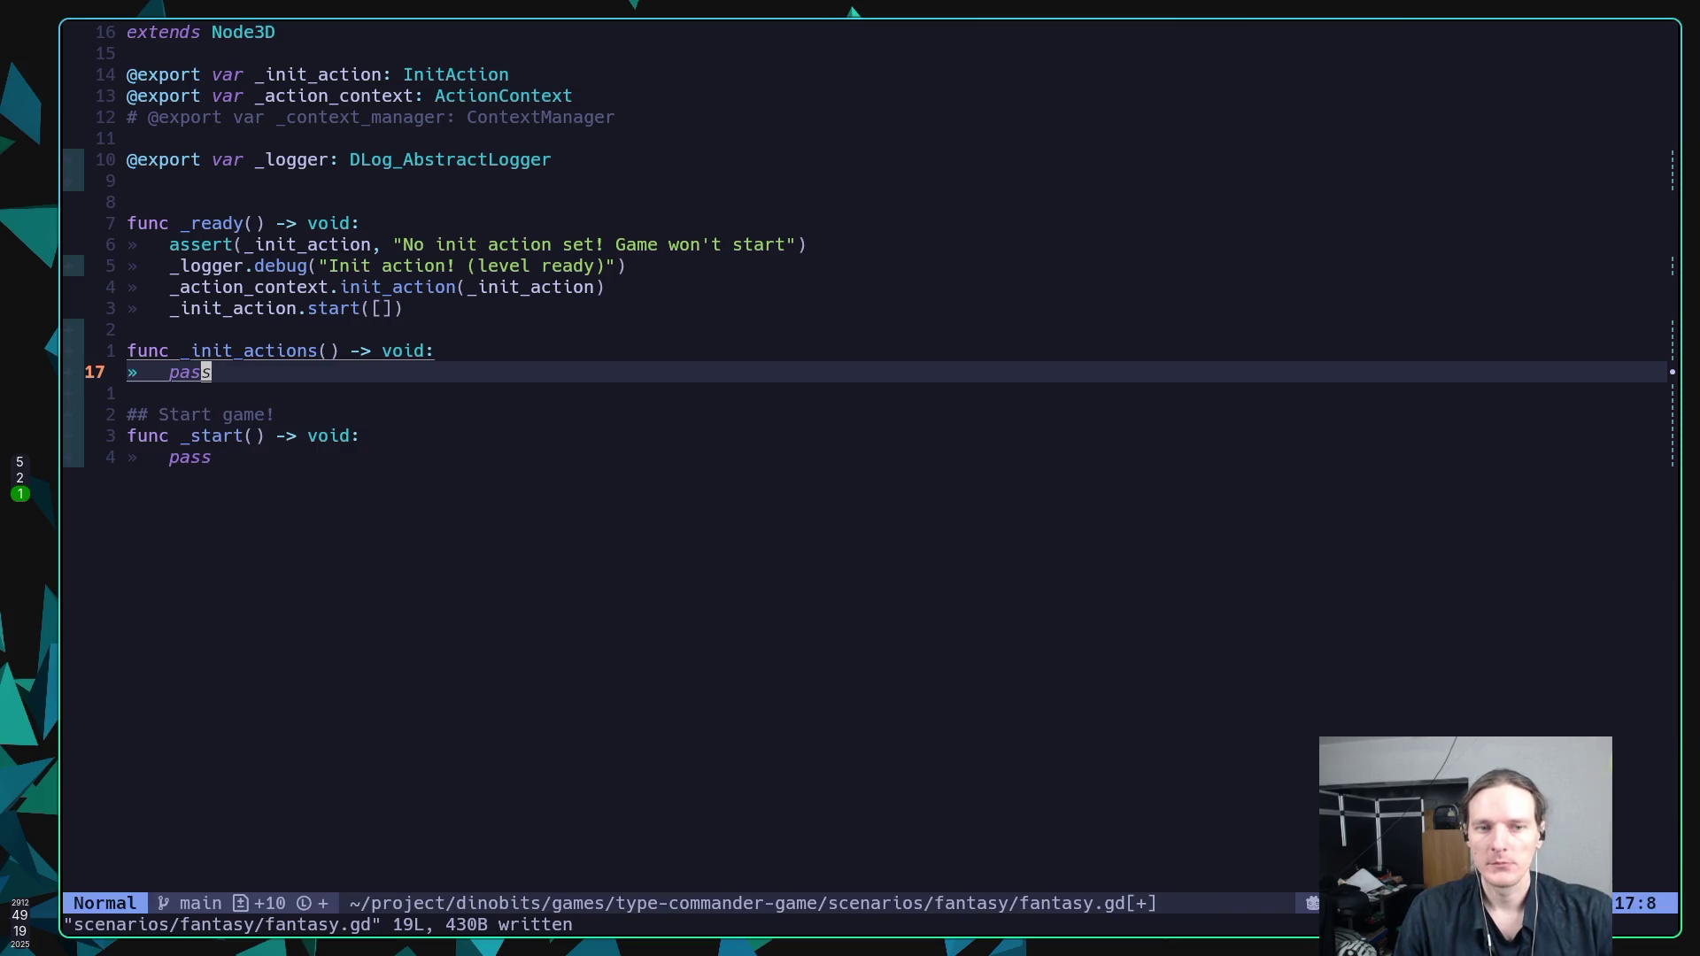
Open unindented blank lines above _init_actions.
key("k")
key("O")
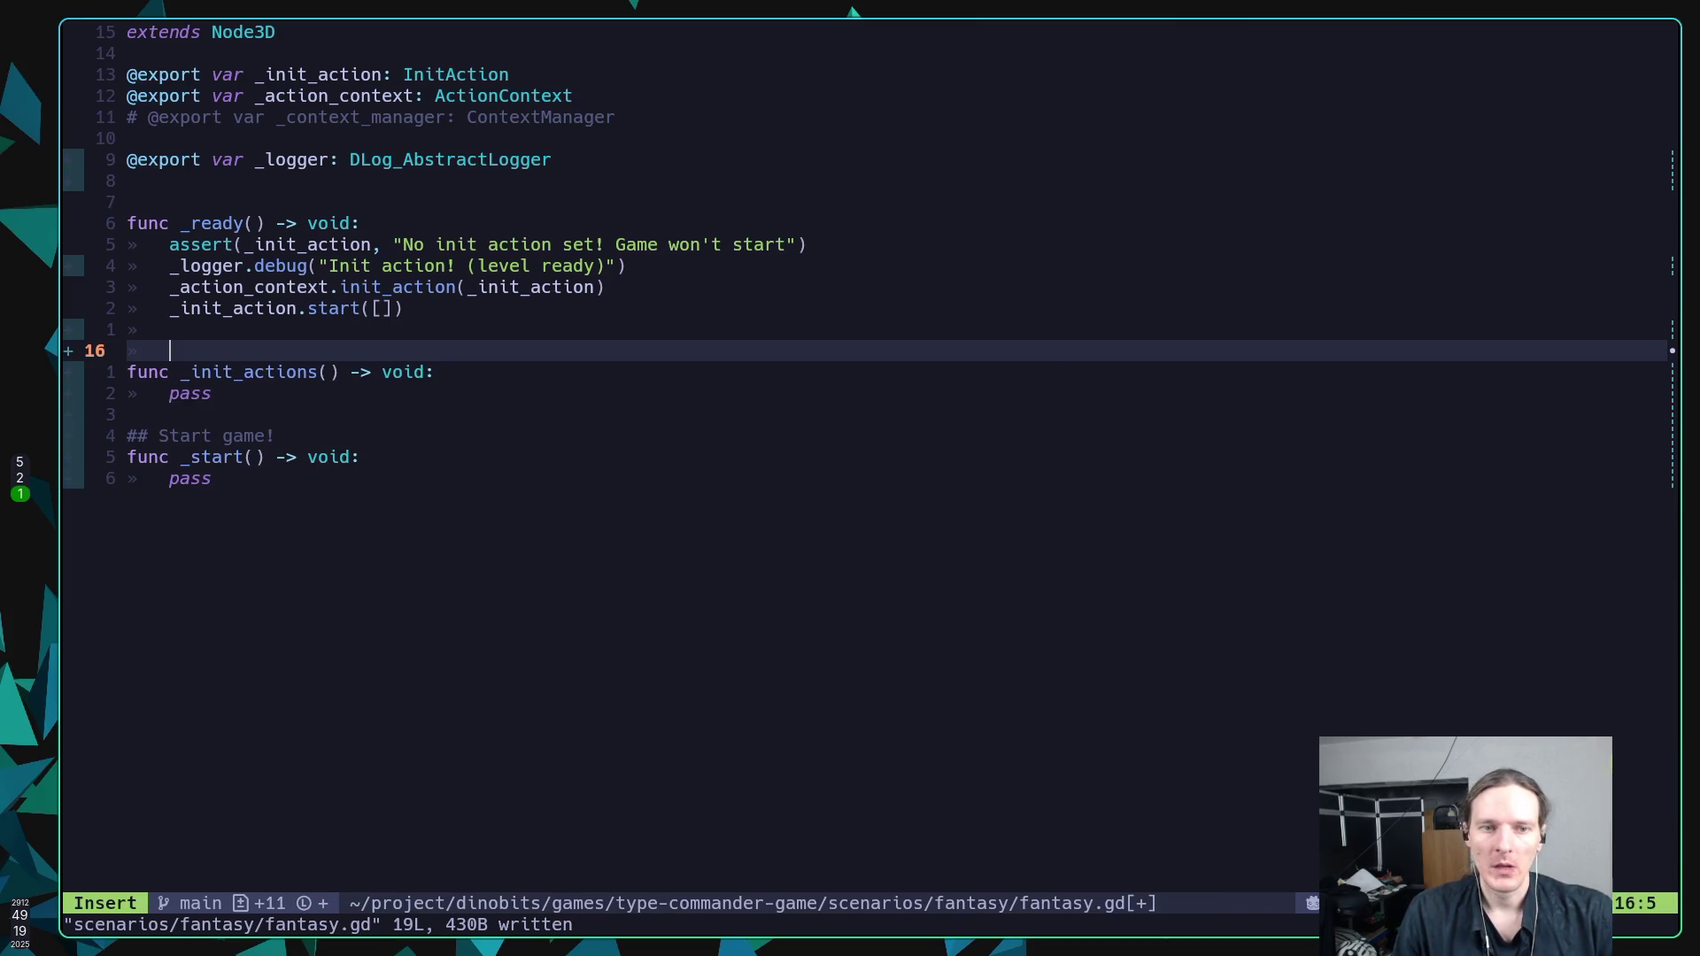
key("Return")
key("BackSpace")
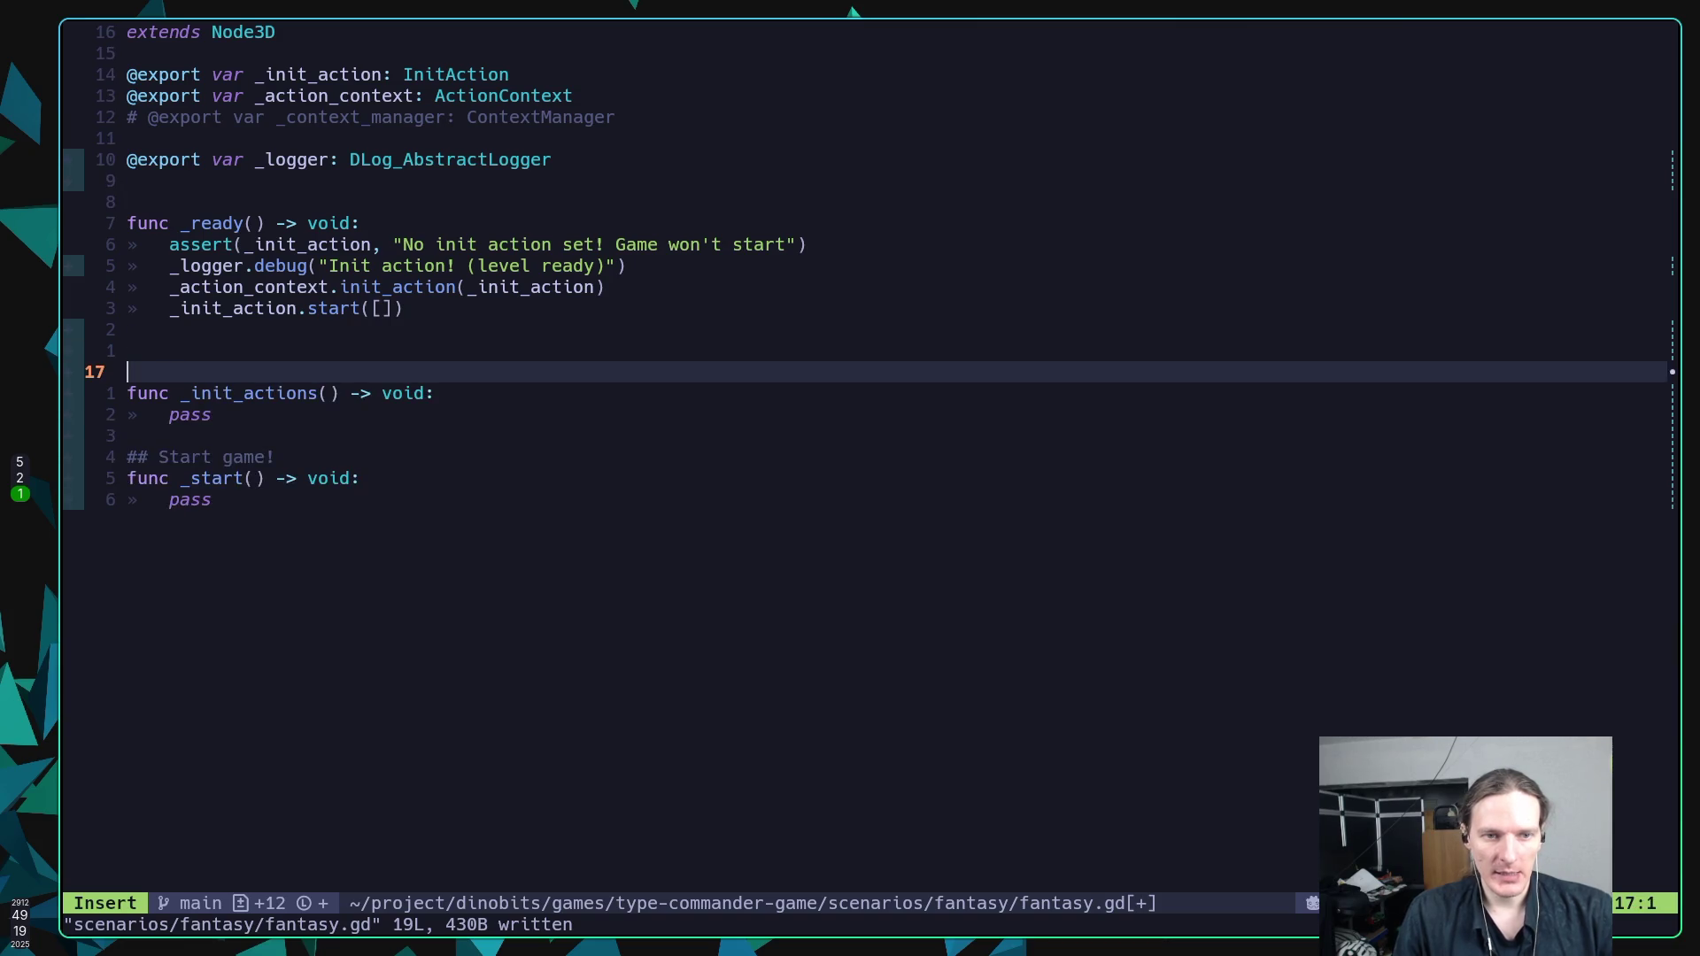
key("Up")
Add a 'func _prepare_managers() -> void:' stub with pass there and save fantasy.gd.
type("func ")
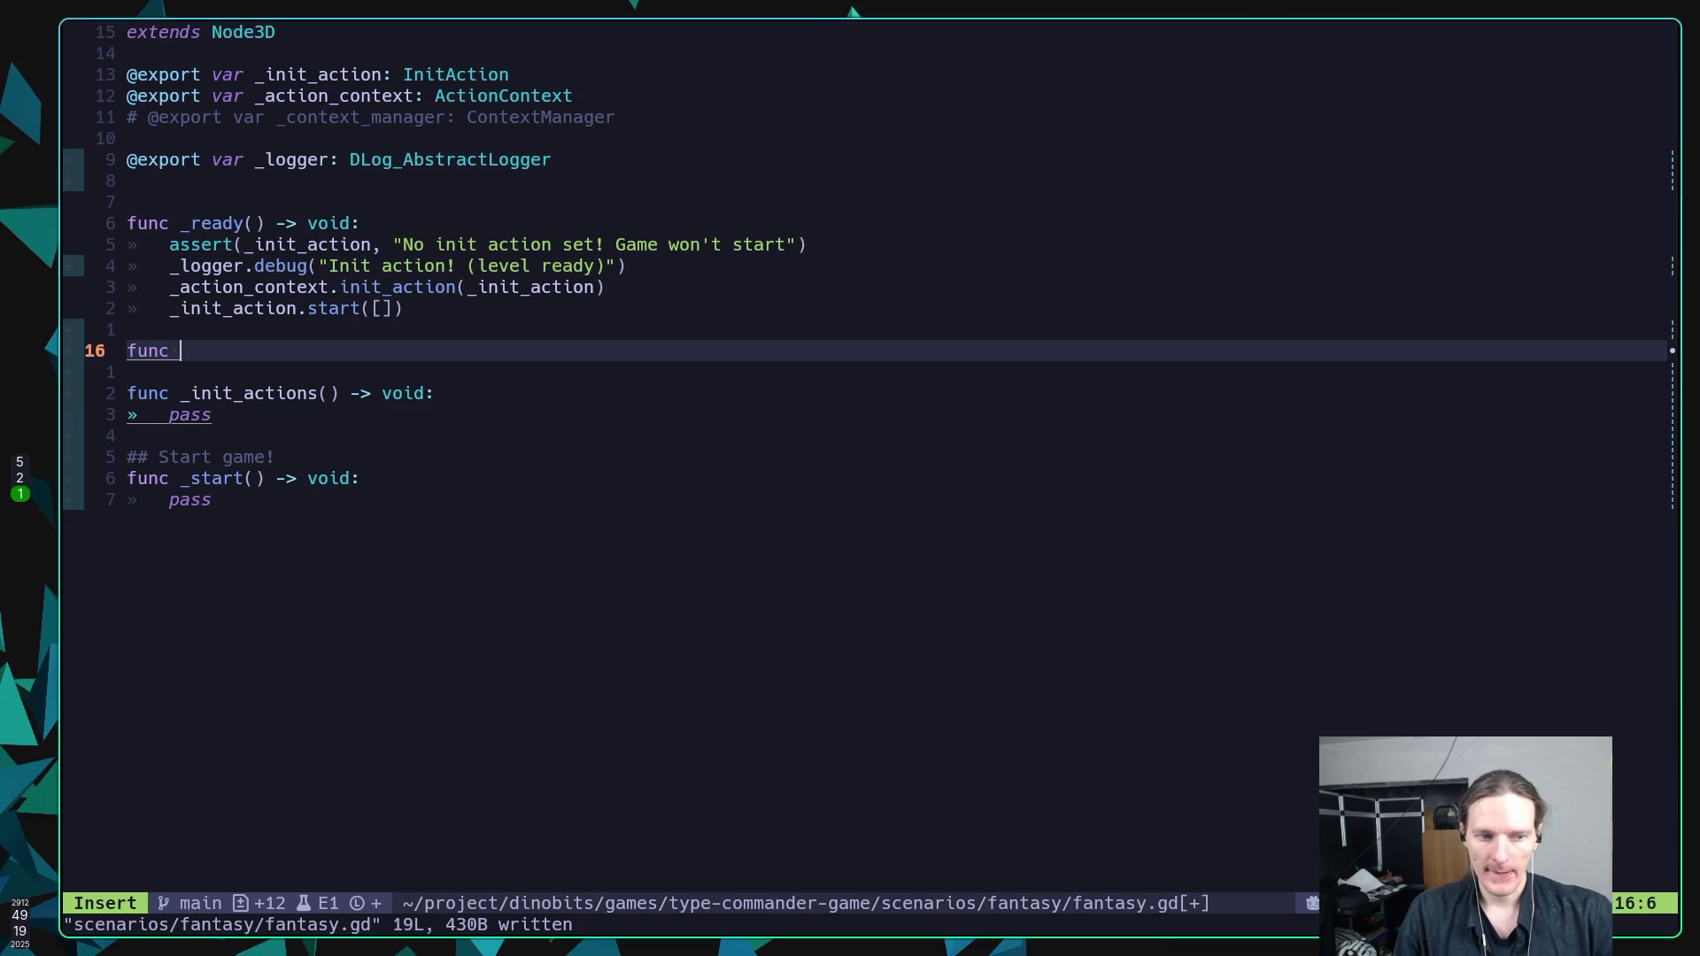
type("_ready ")
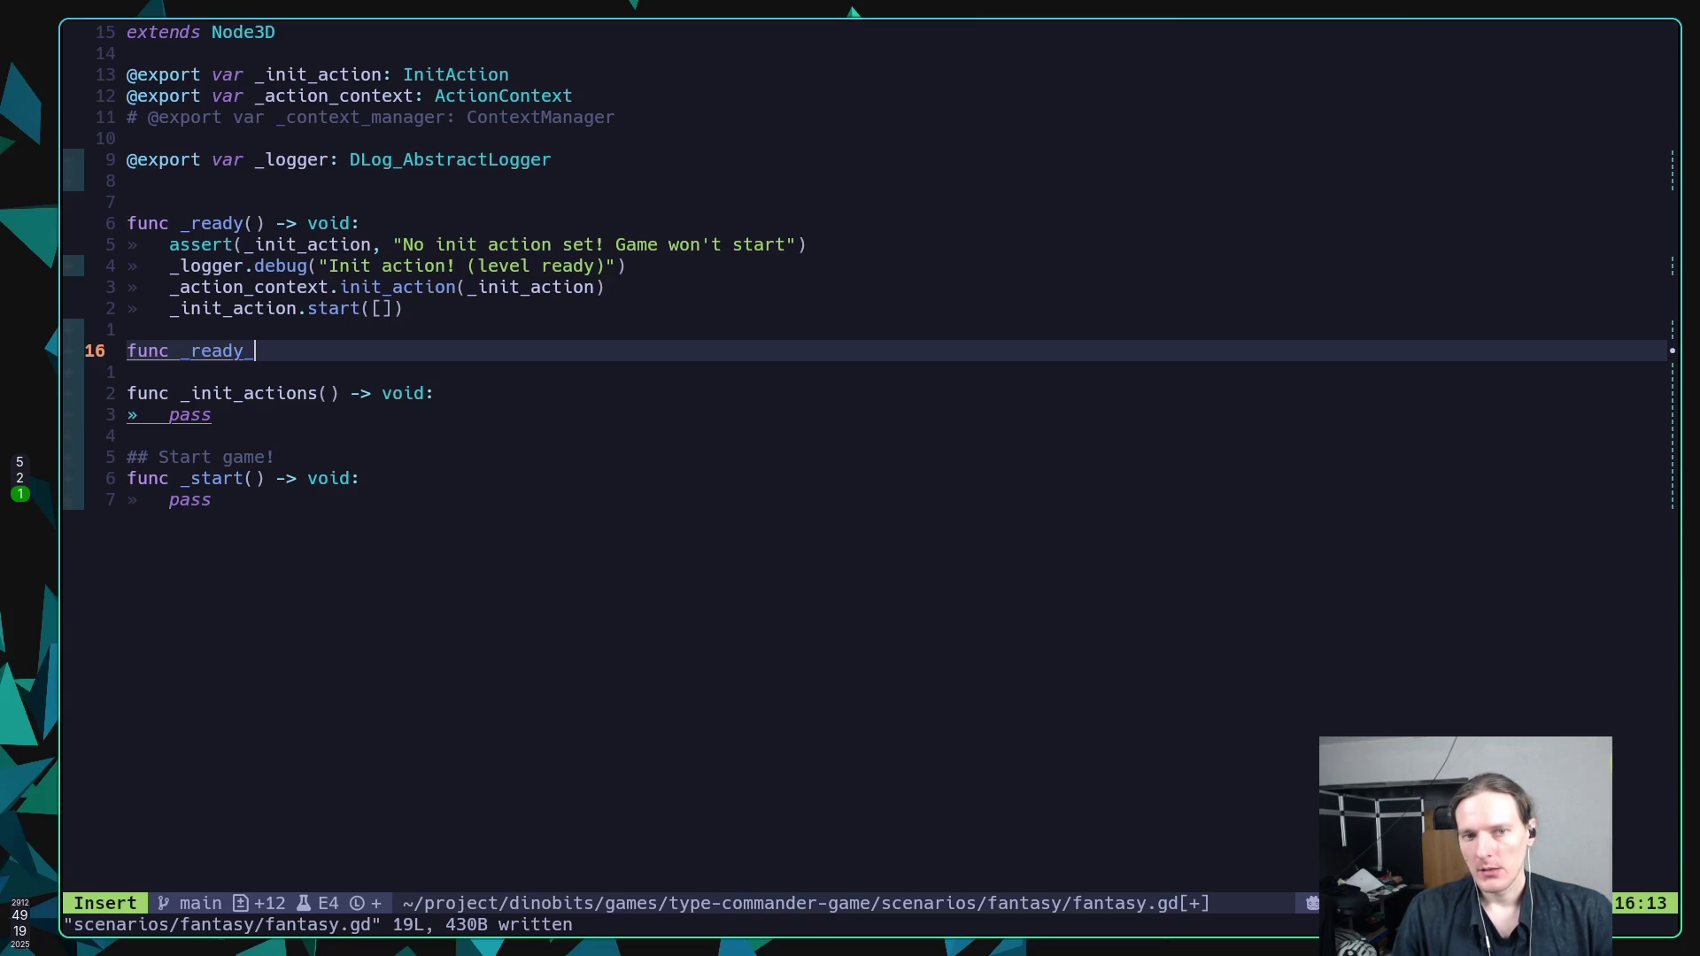
key("BackSpace")
key("BackSpace")
key("BackSpace")
key("BackSpace")
key("BackSpace")
key("BackSpace")
type("prepa")
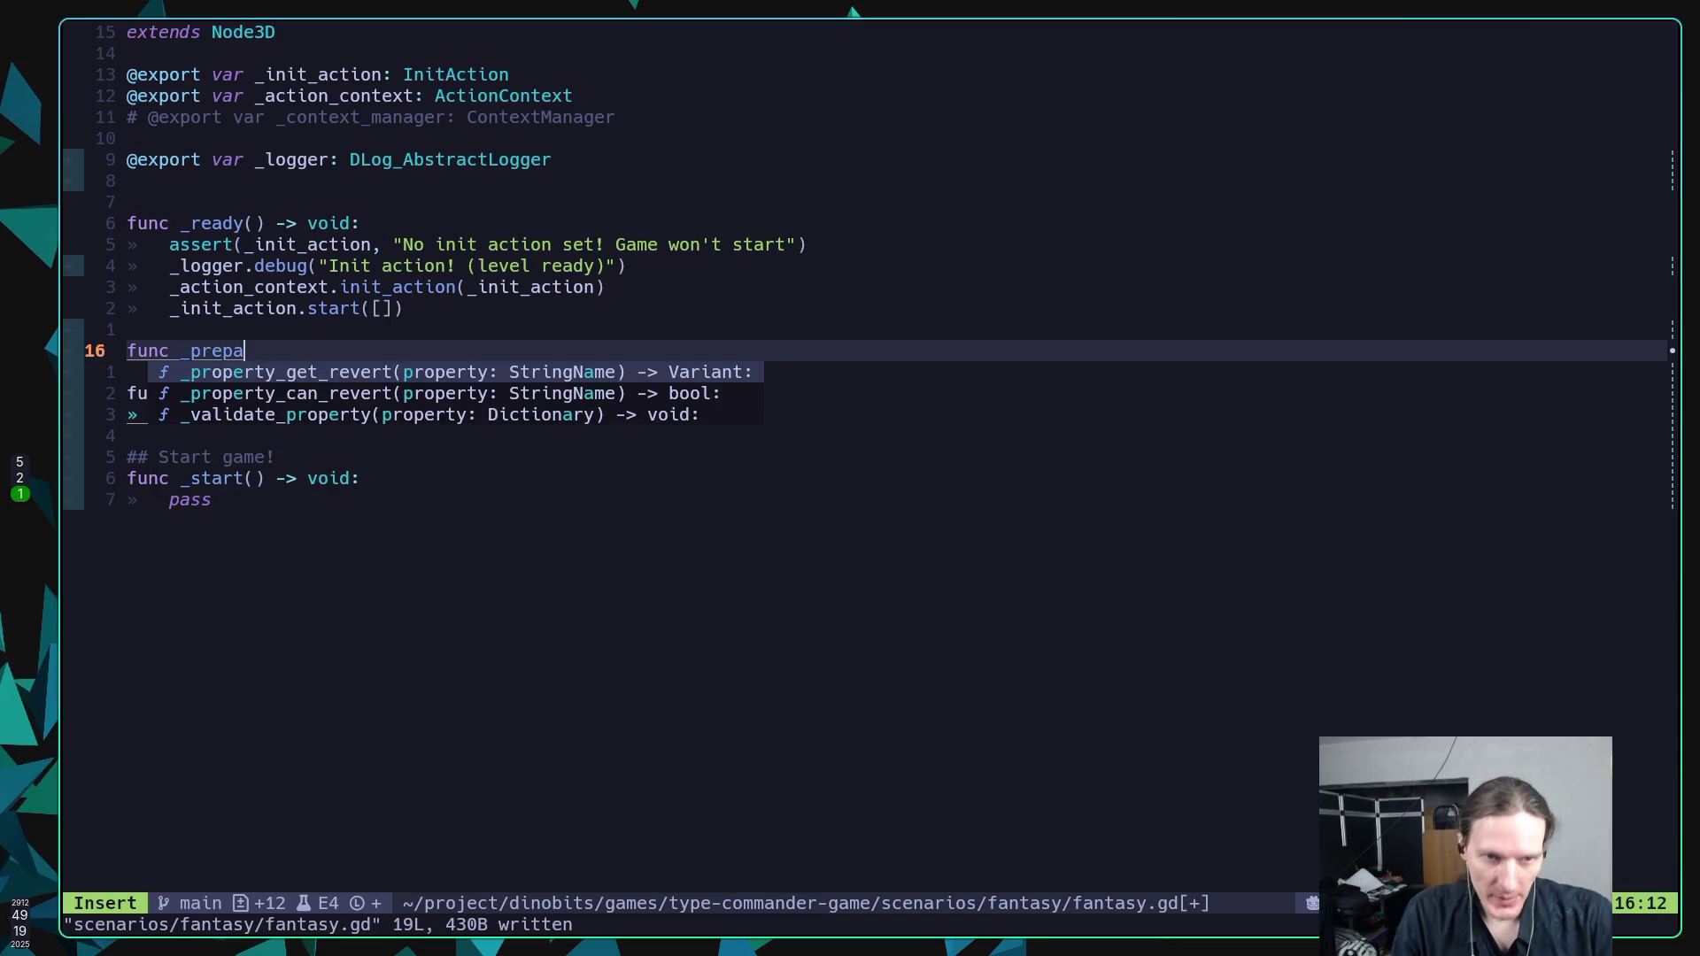
type("re_mana")
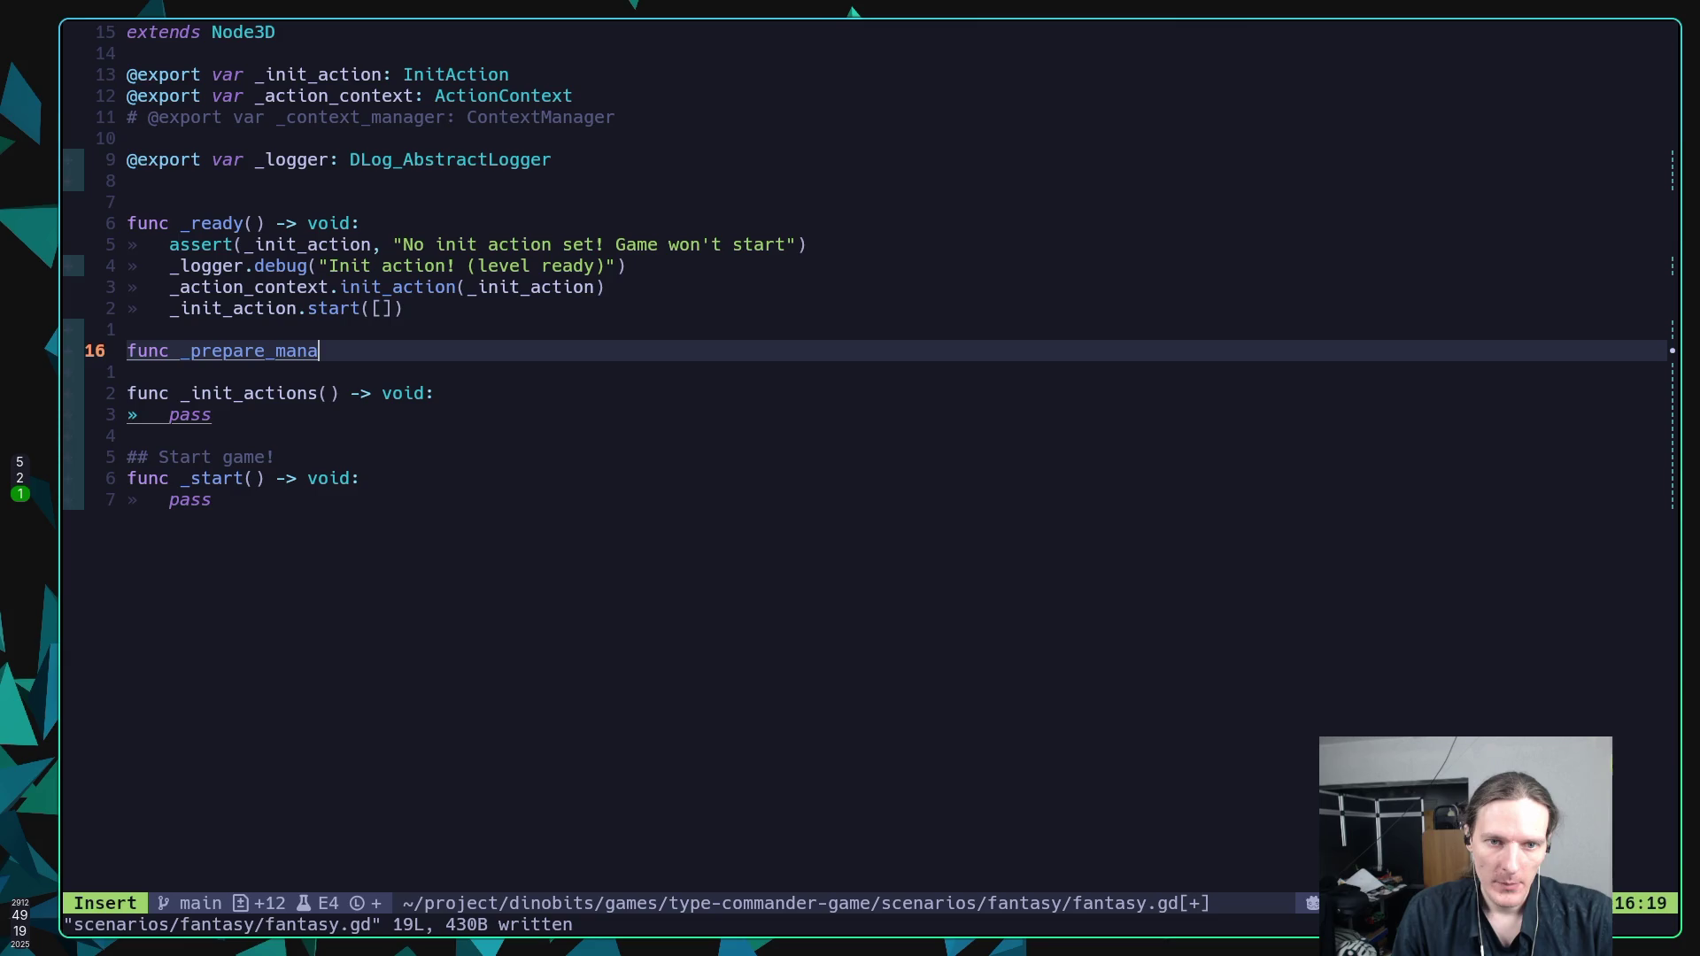
type("gers() -> void:")
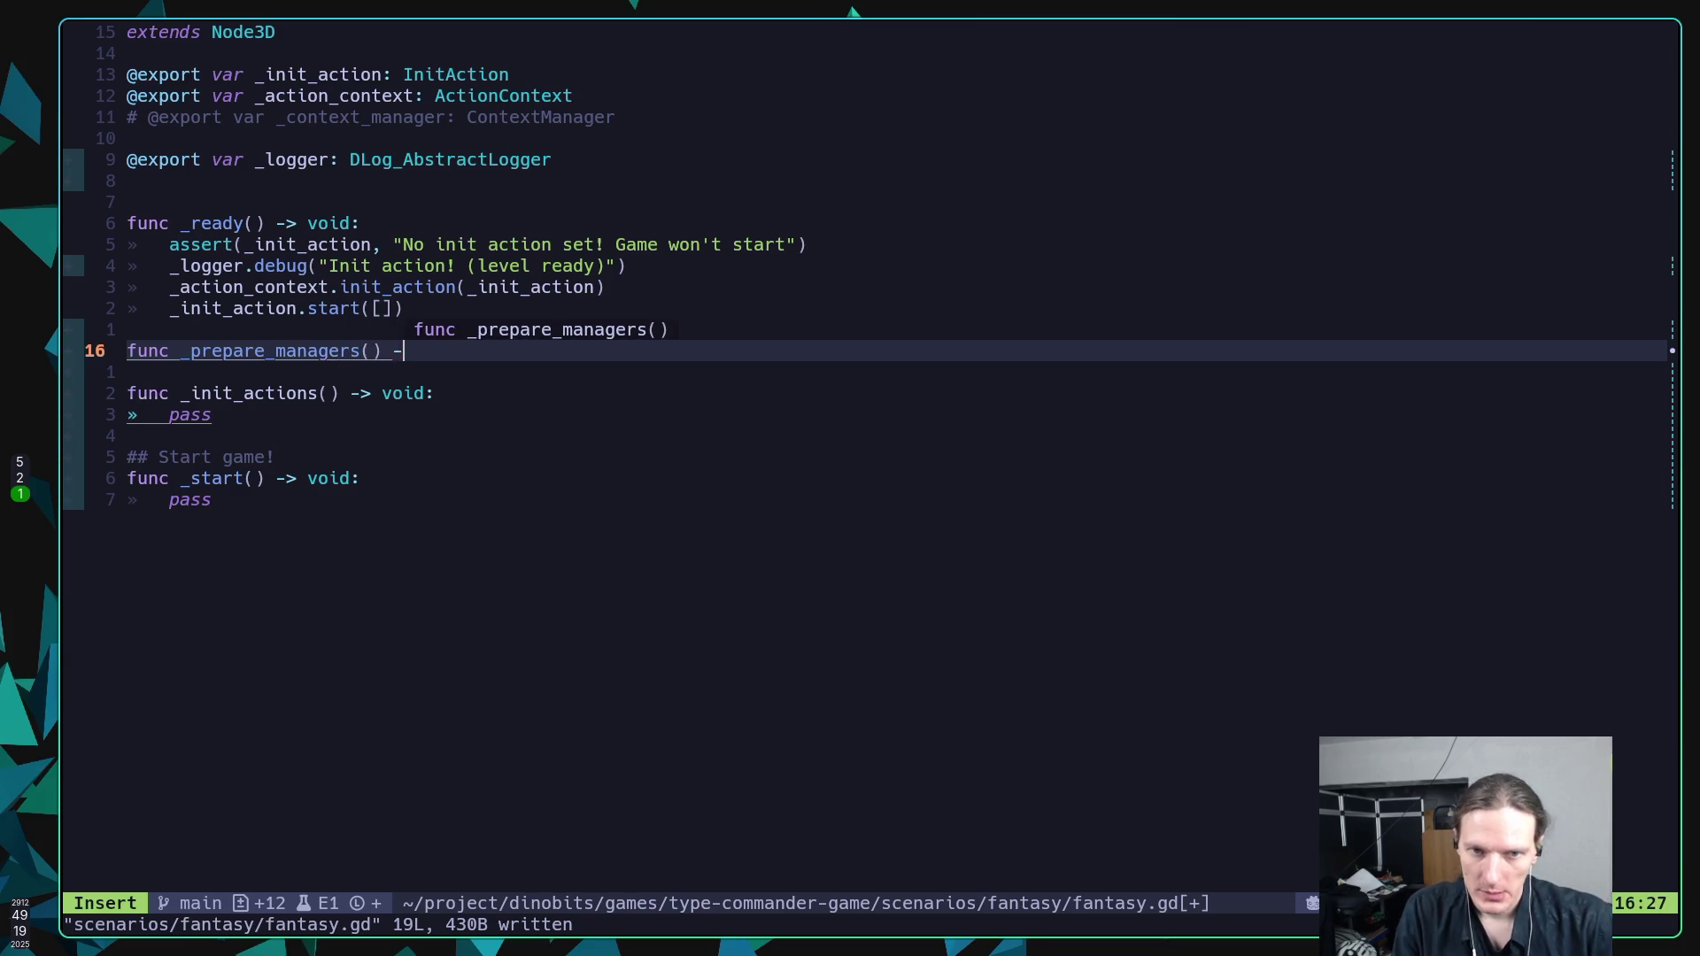
key("Return")
type("pass")
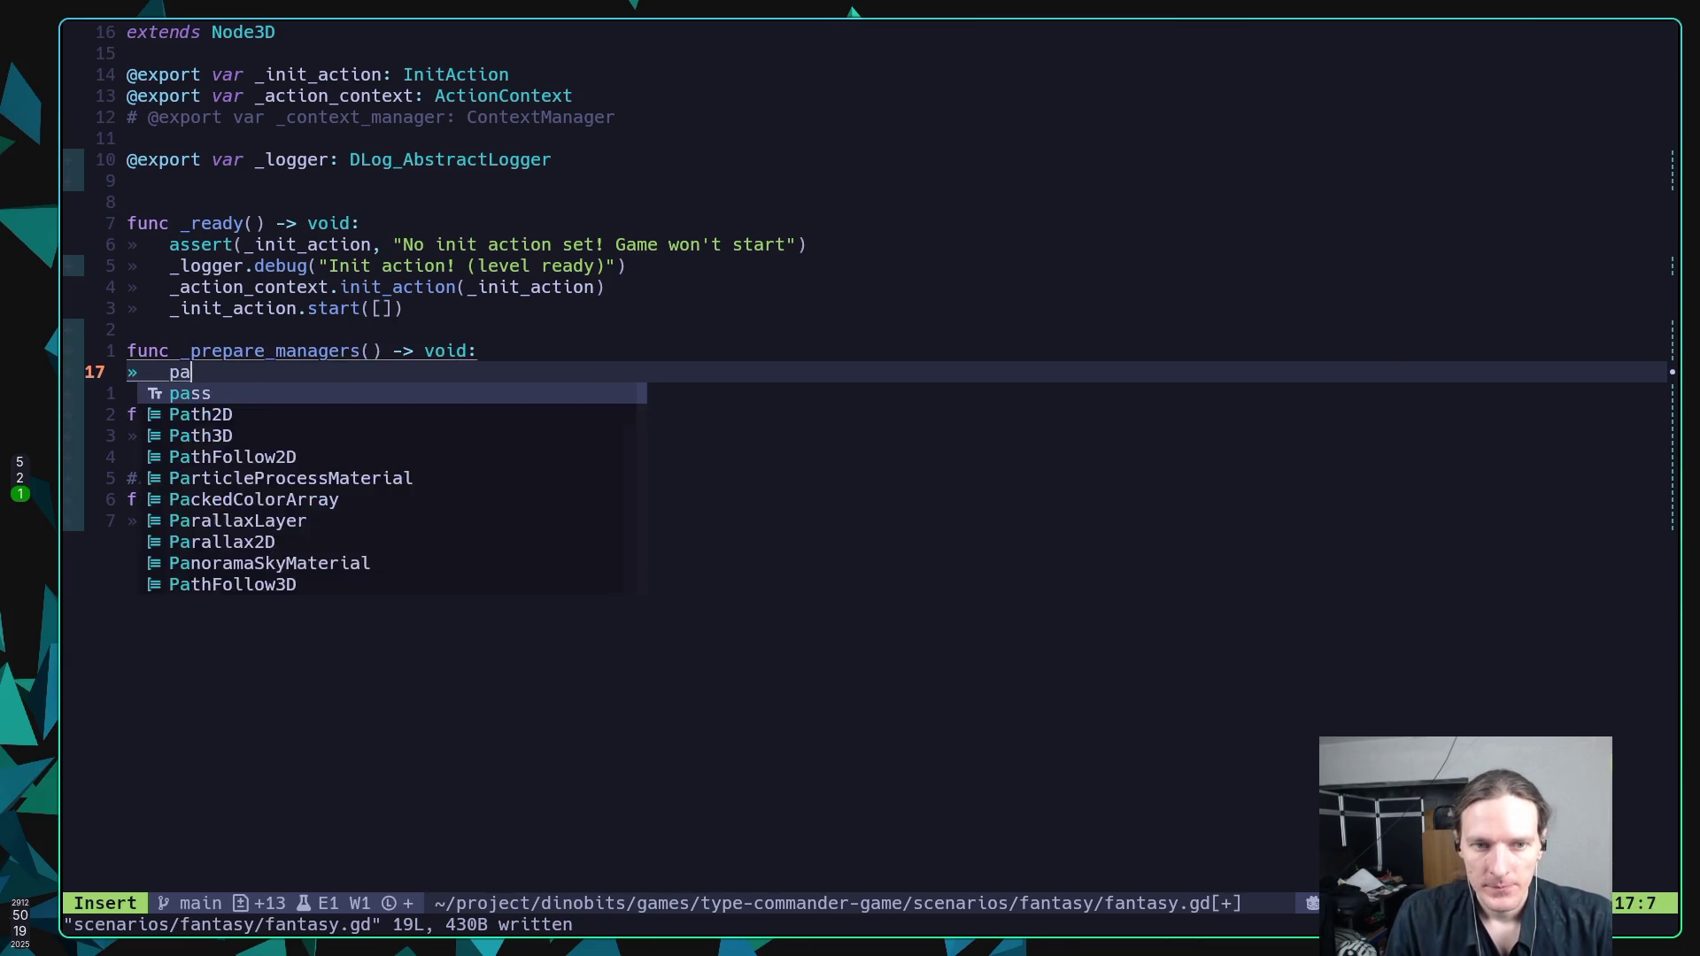
key("Escape")
type(":w")
key("Return")
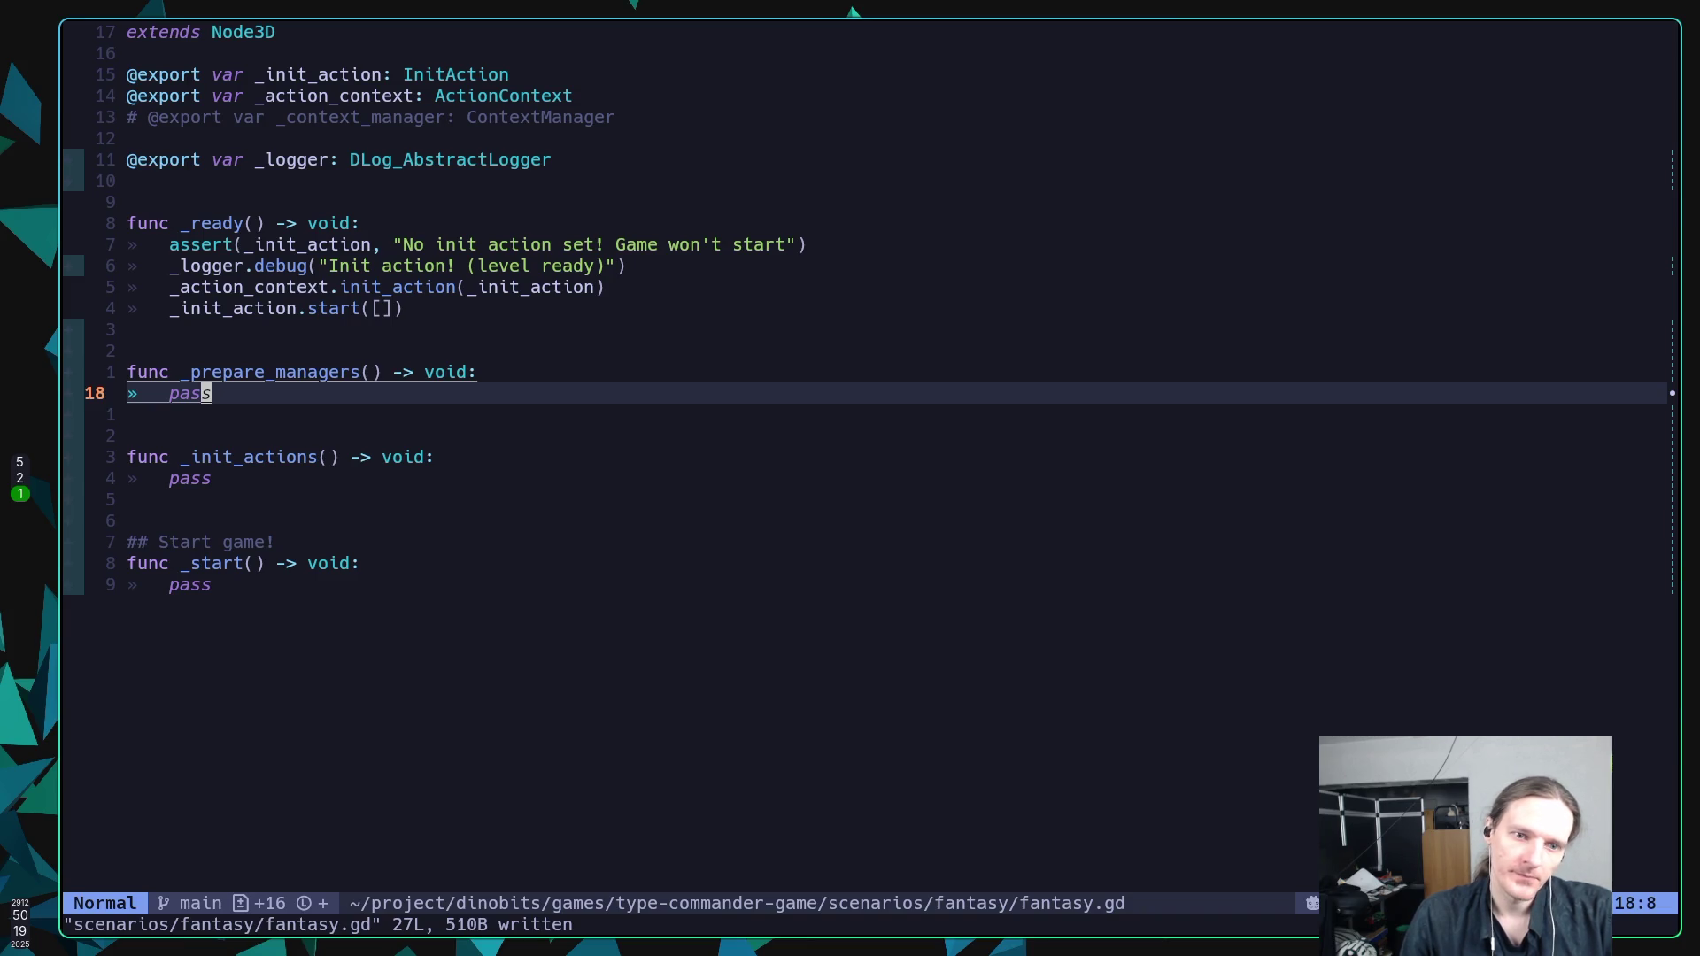
key("k")
key("k")
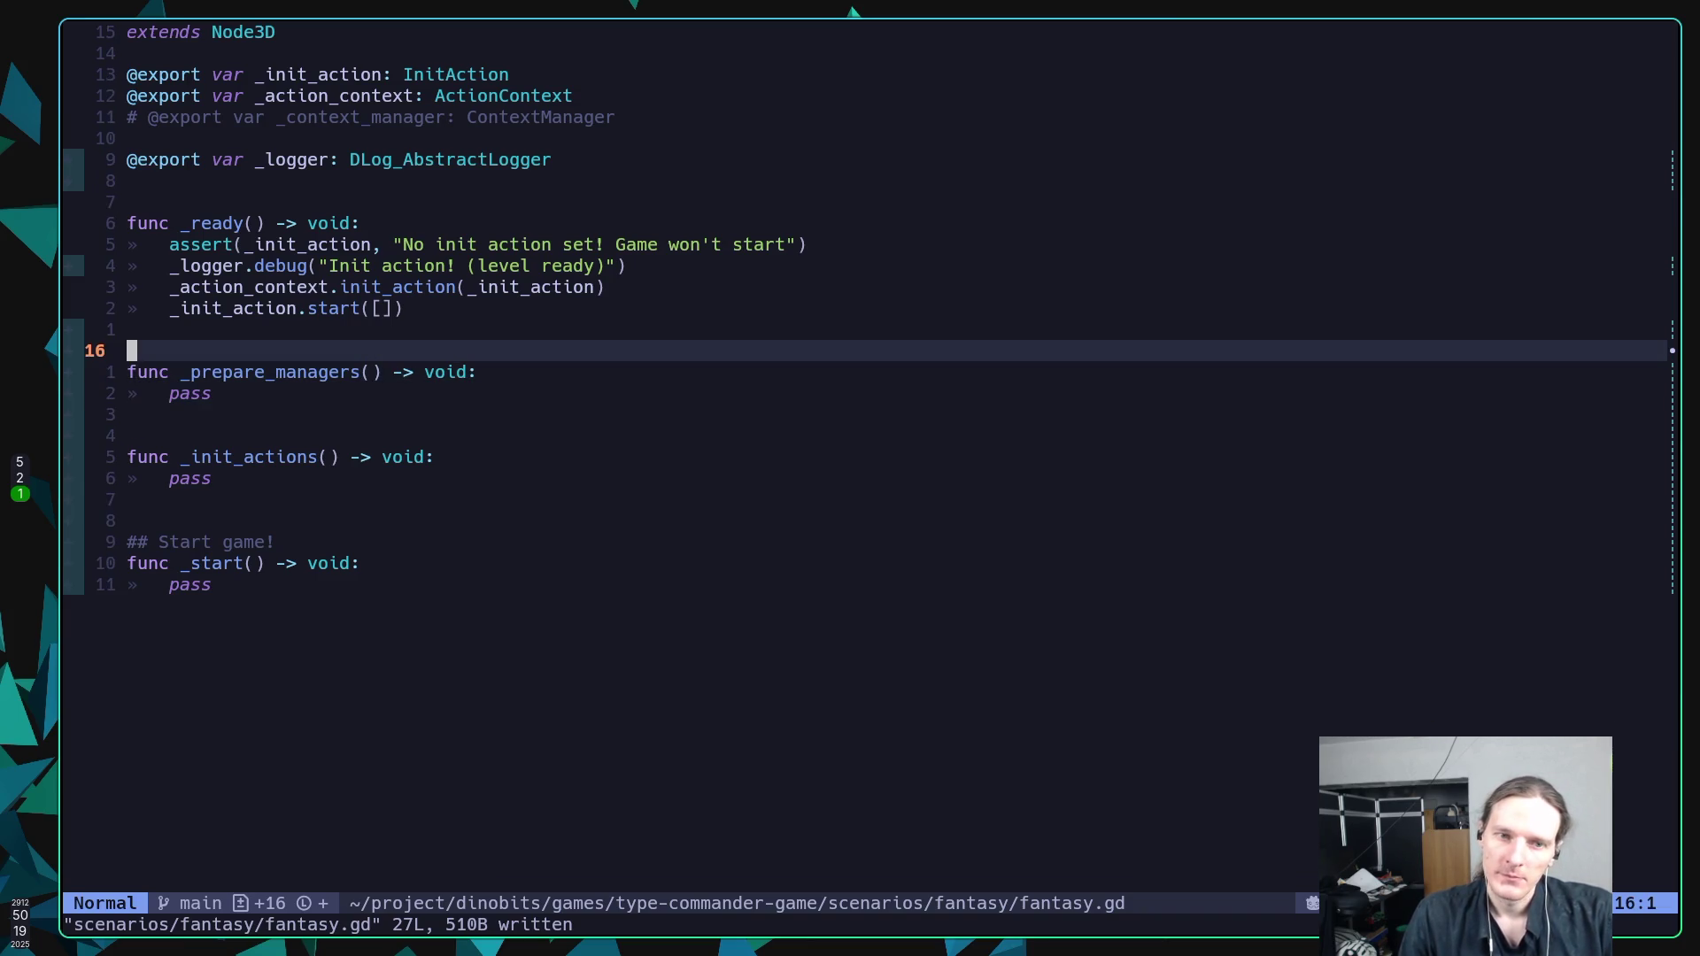
Insert a 'func _preload_entities() -> void:' stub with a pass body.
type("O")
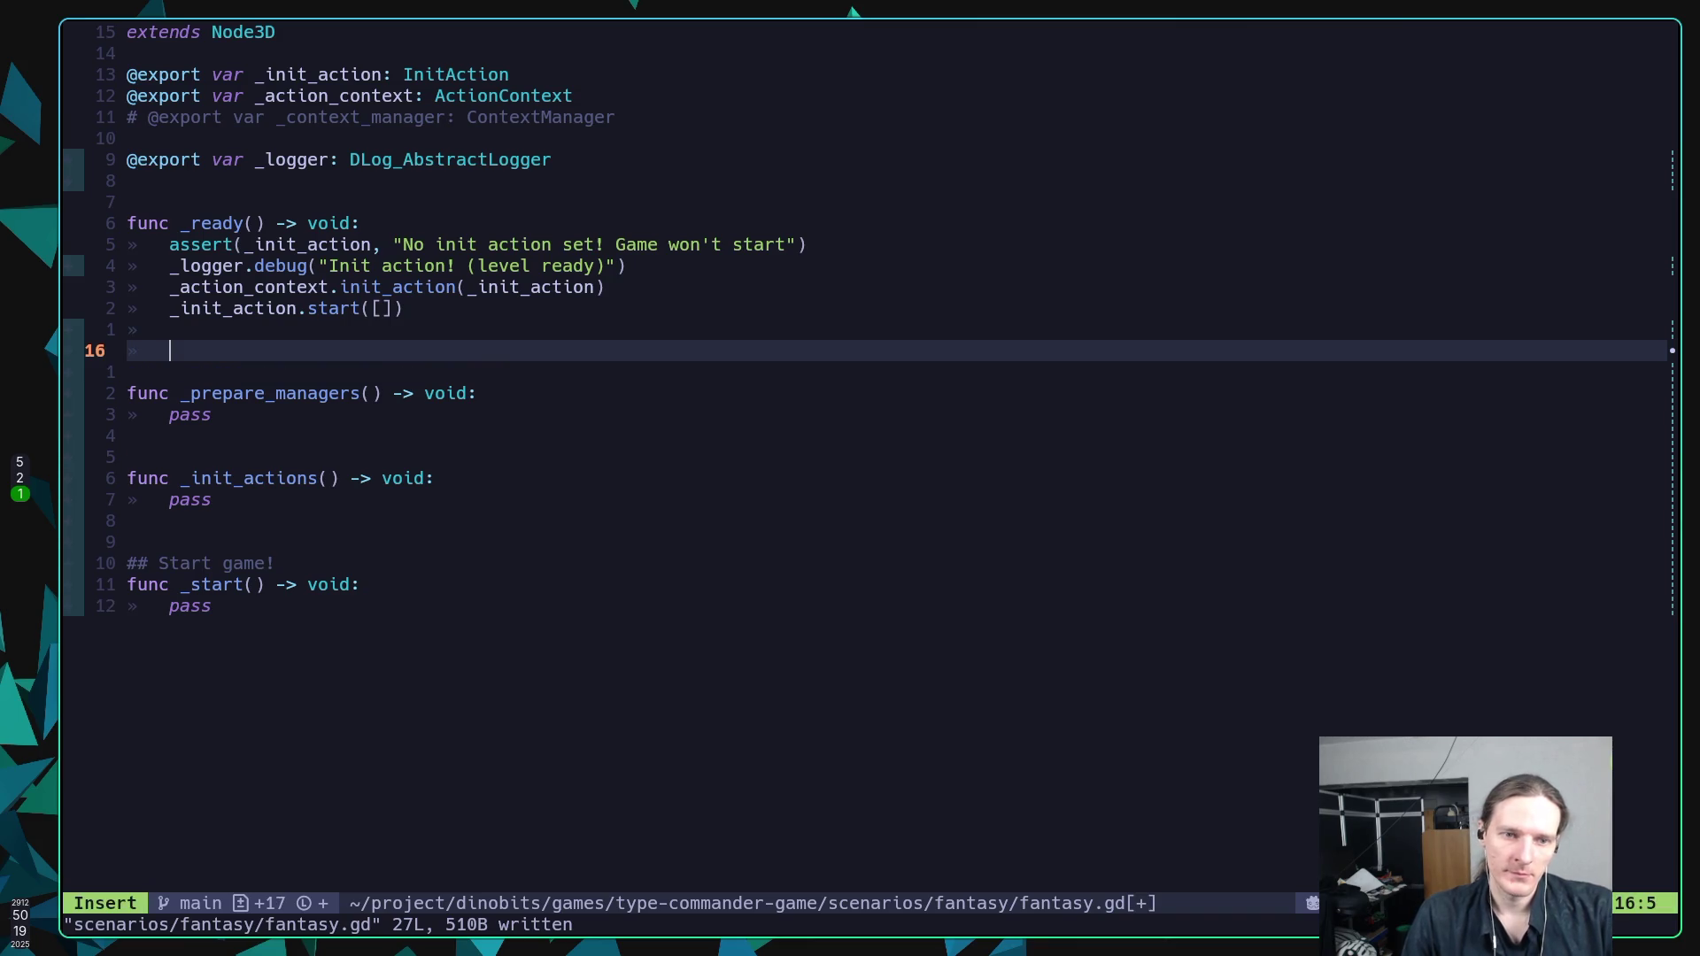
type("func _preload_e")
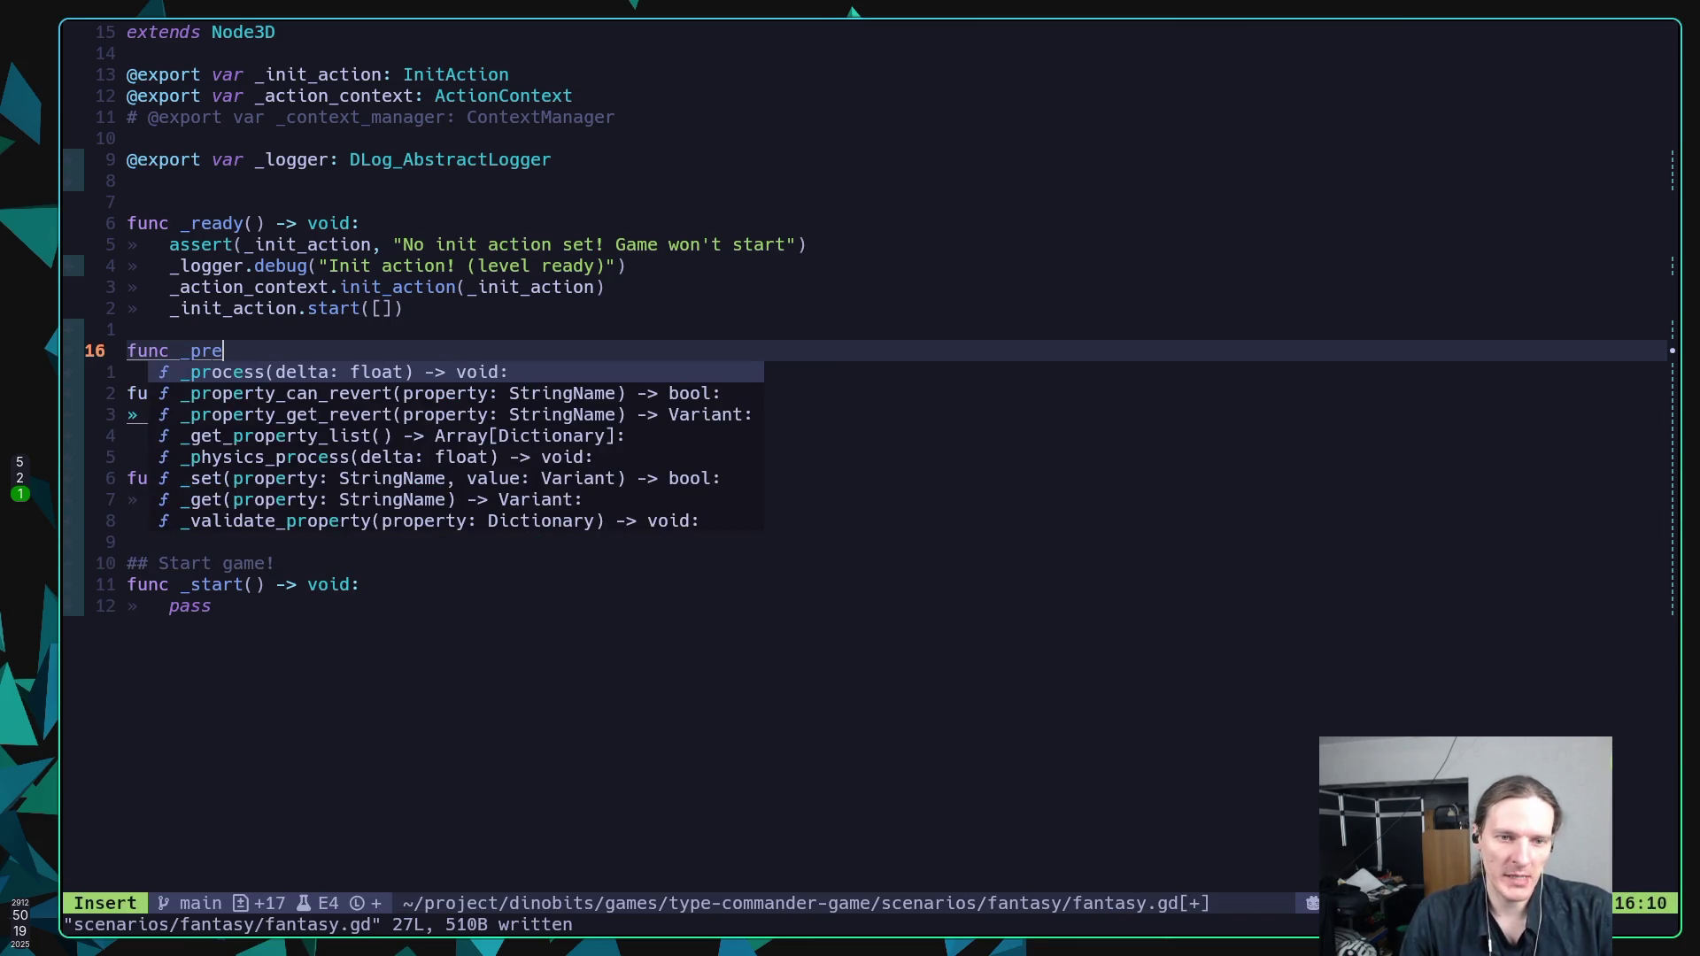
type("ntit")
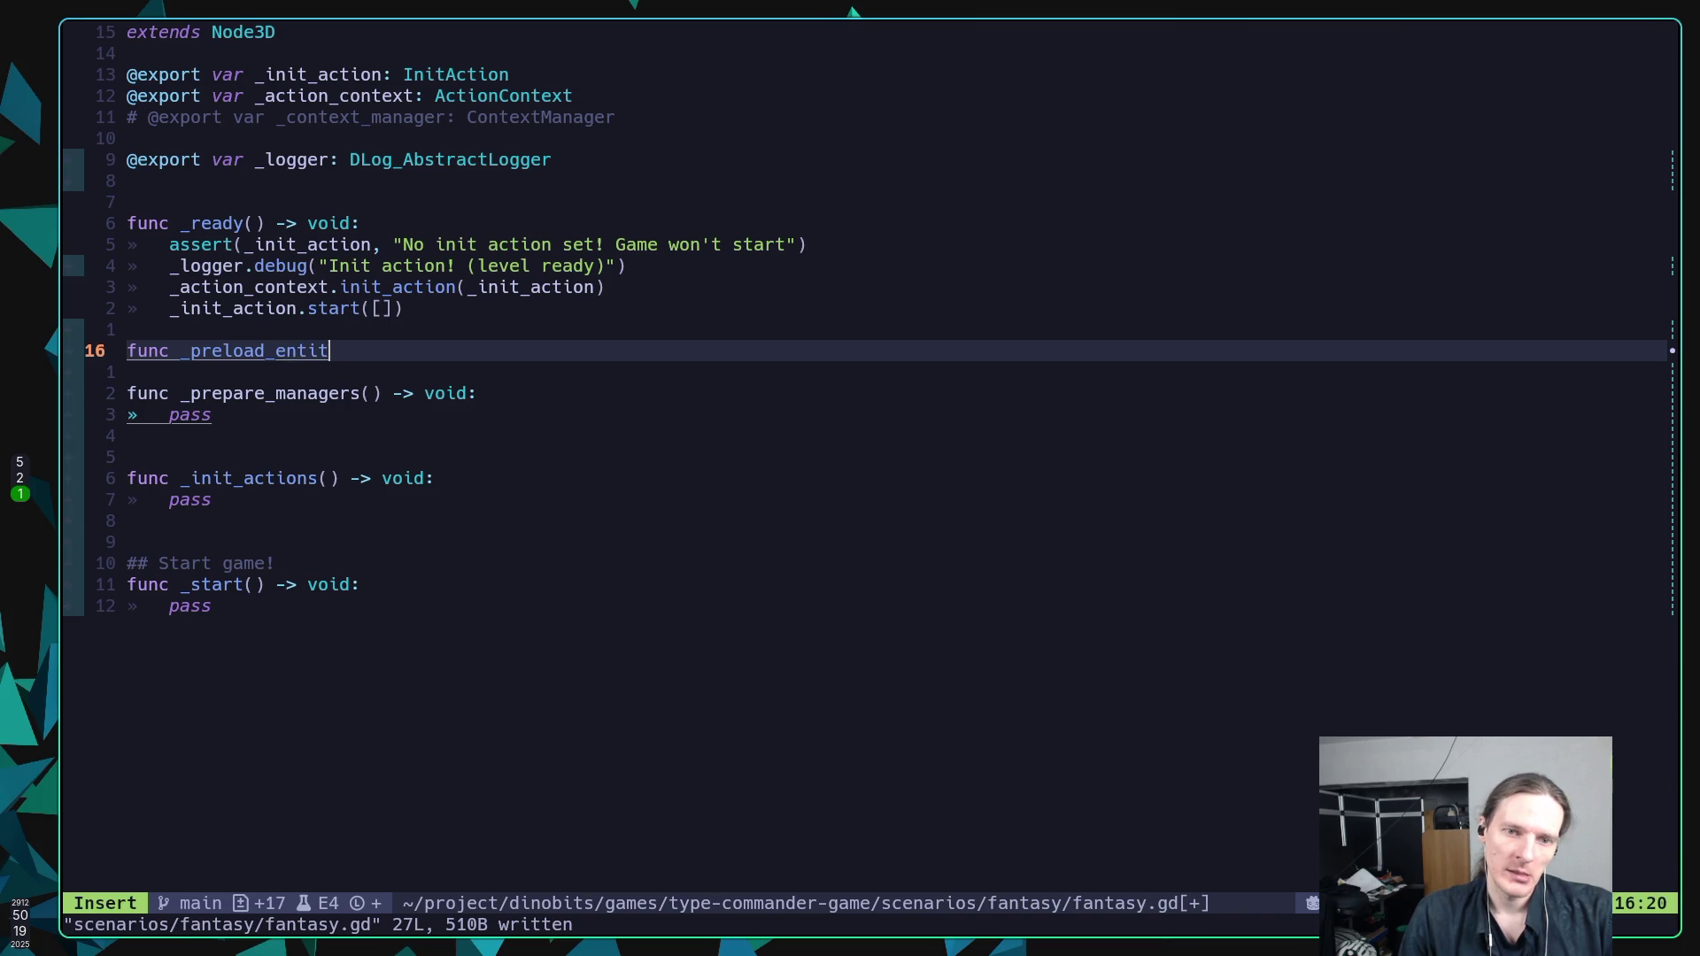
type("ies() -> void")
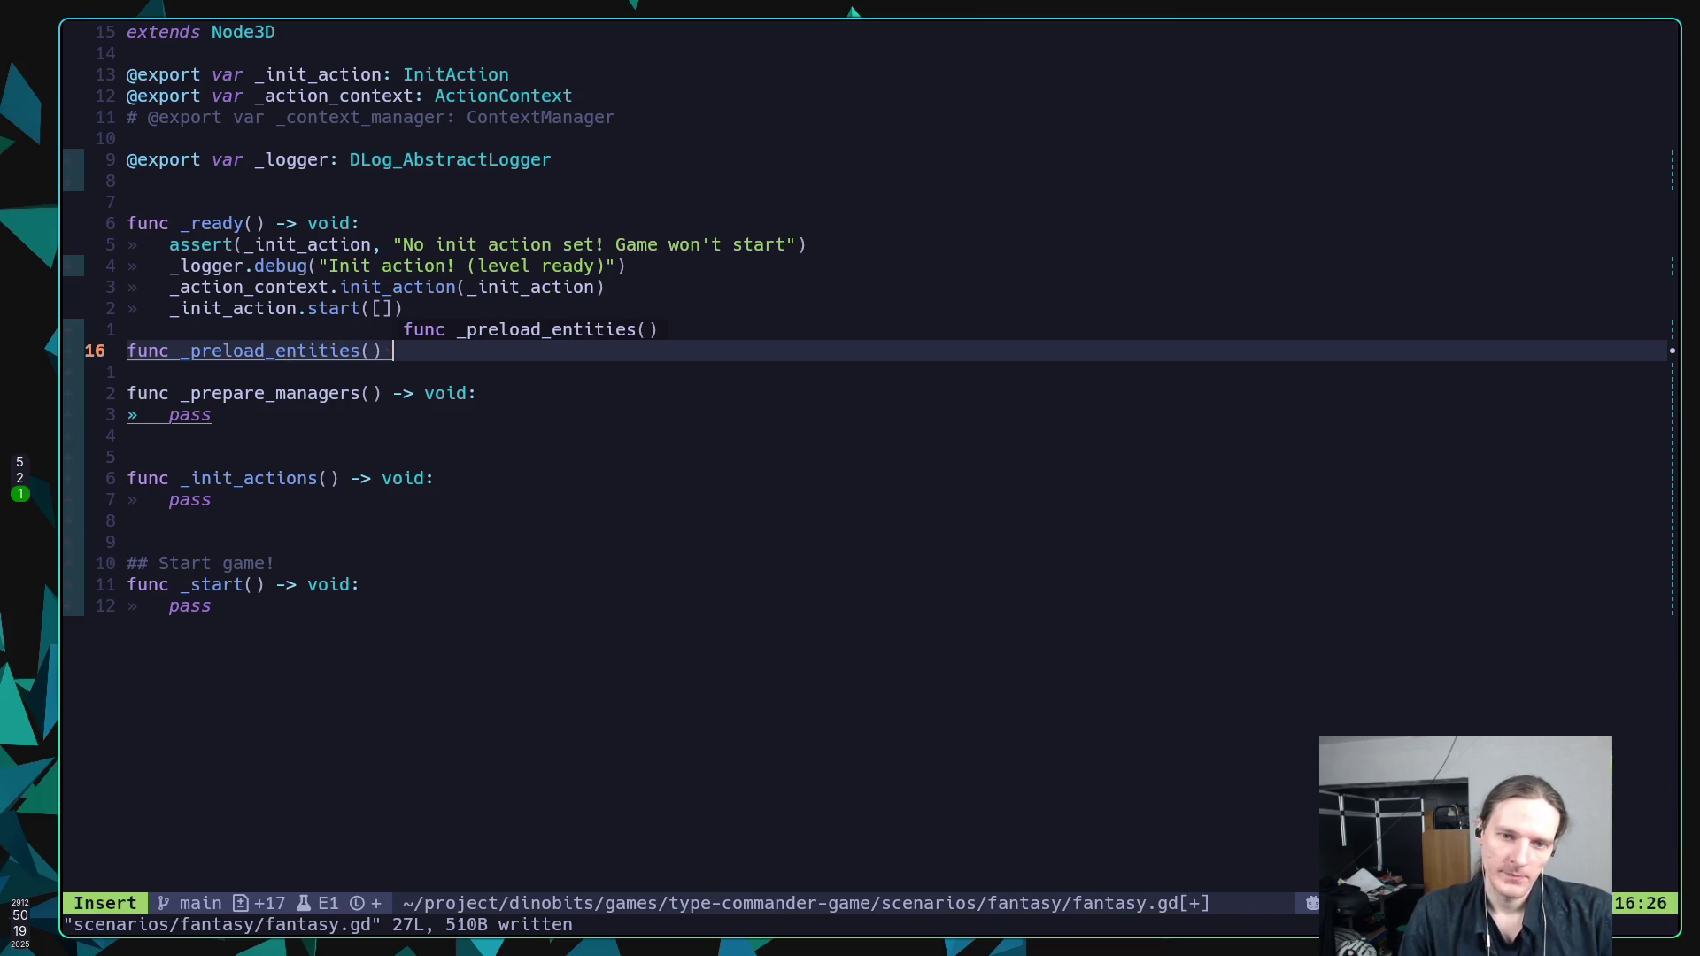
type(":")
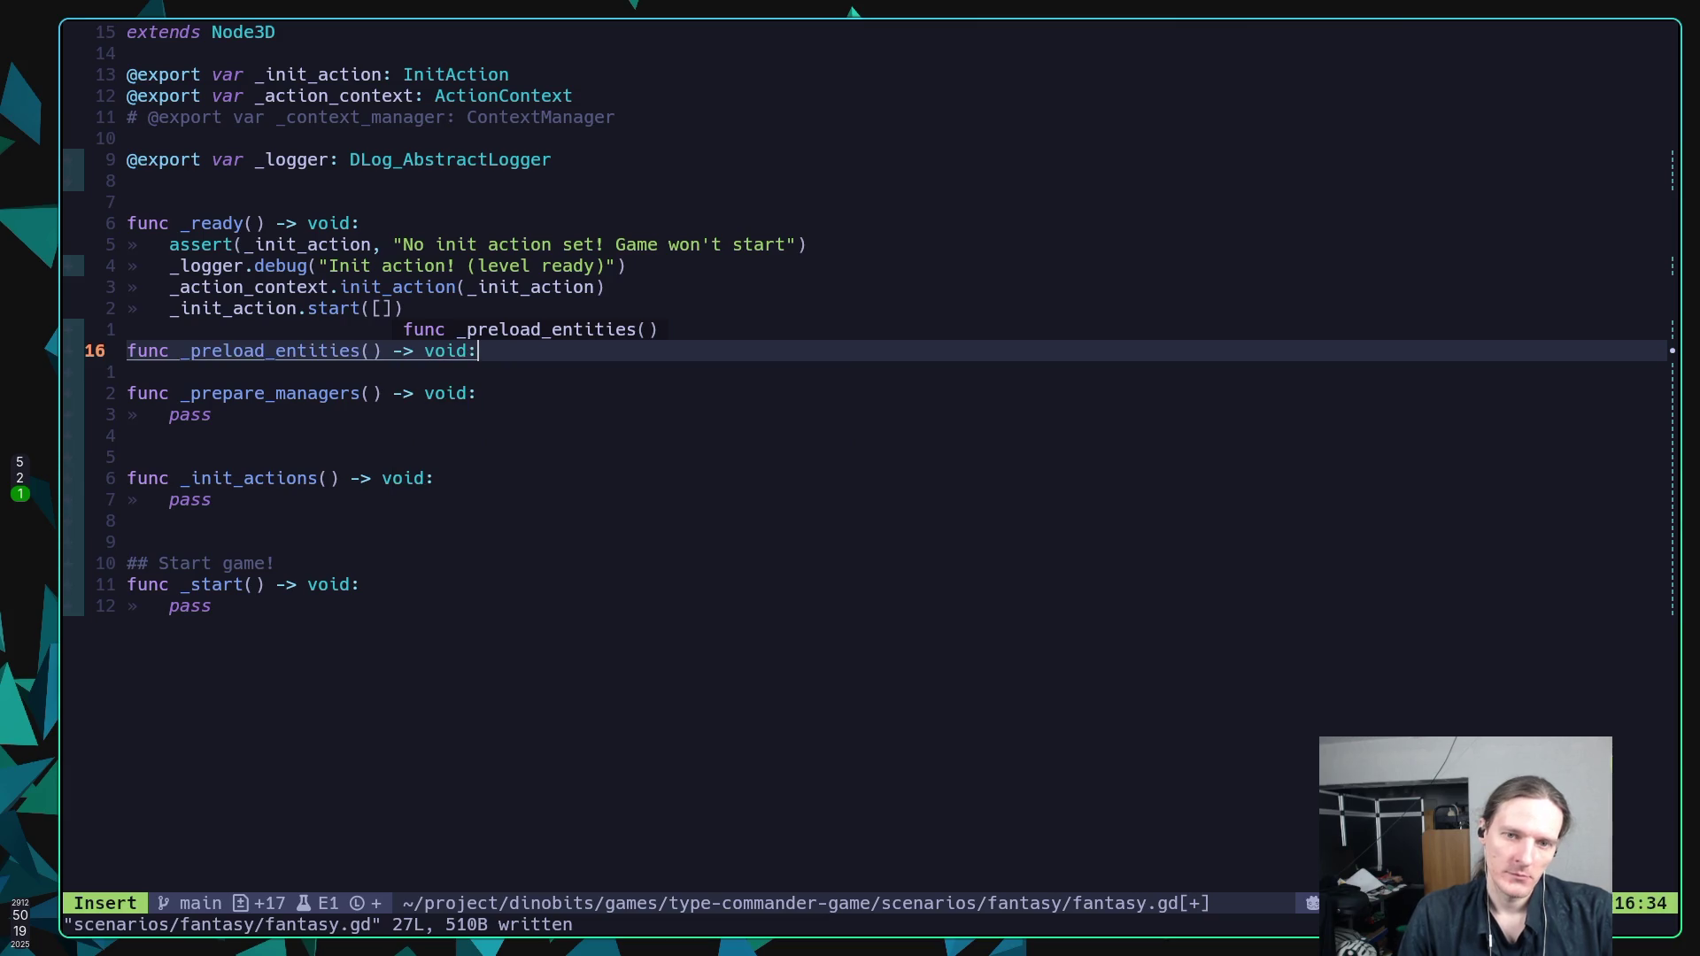
key("Return")
type("pass")
key("Escape")
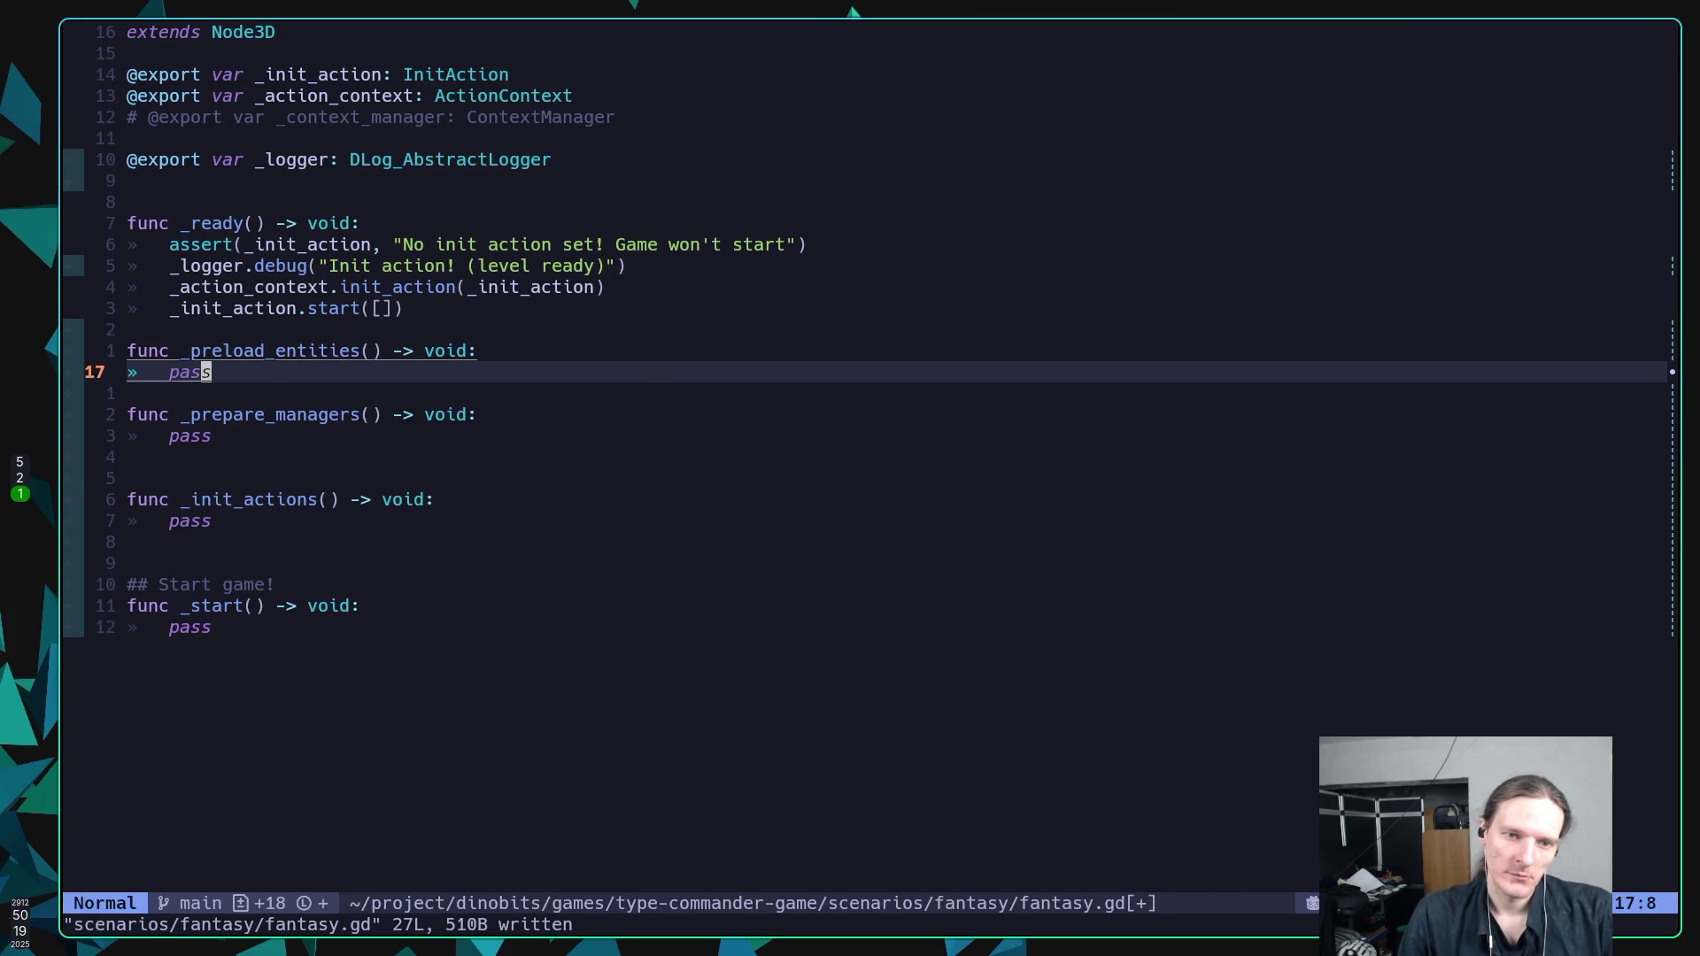
Document it with '## Preload all entities if needed. Also is part of a manager' and save.
key("k")
key("shift+o")
type("#")
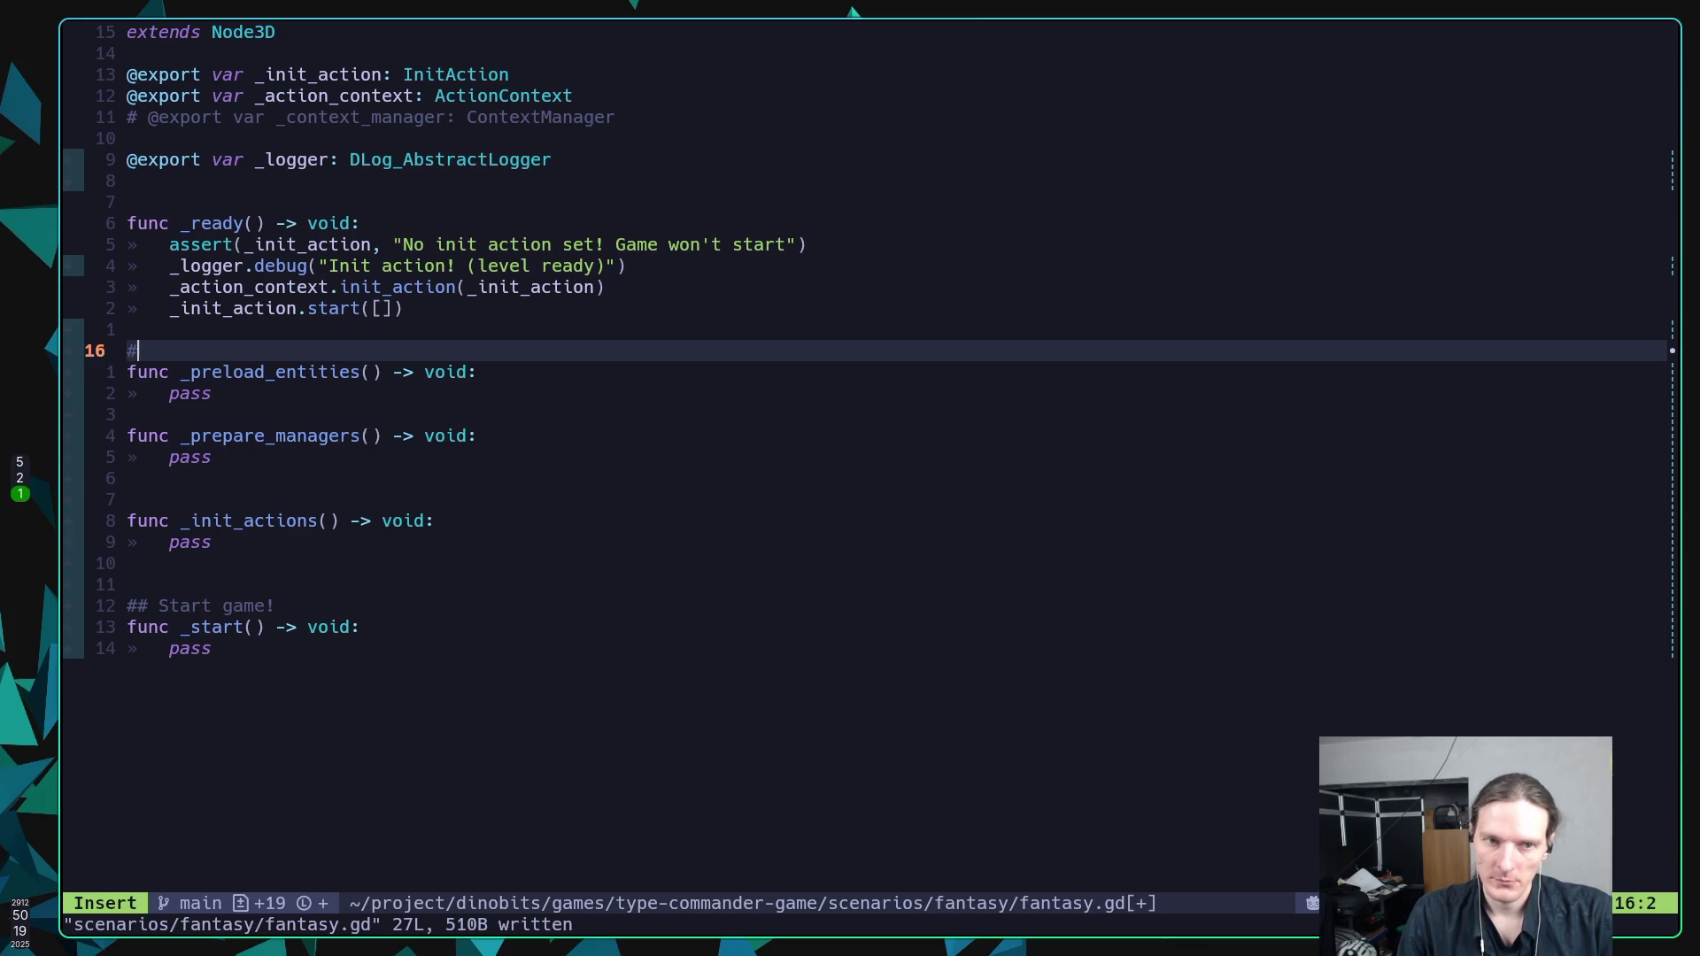
type("# Preload ")
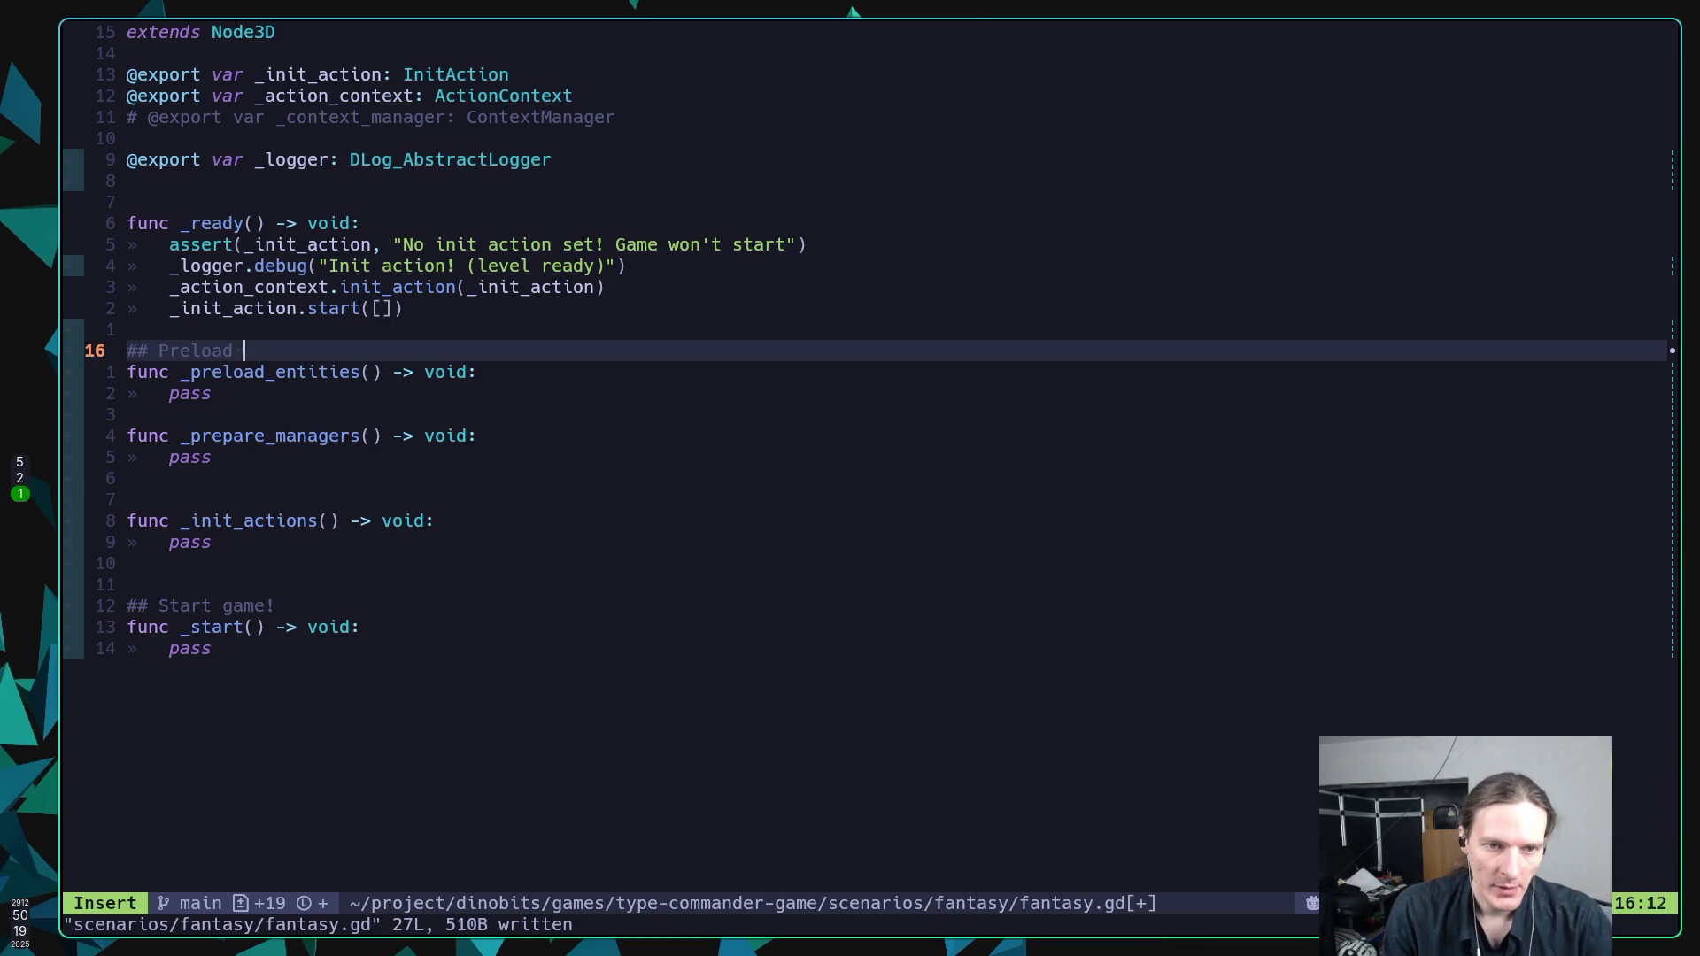
type("all ent")
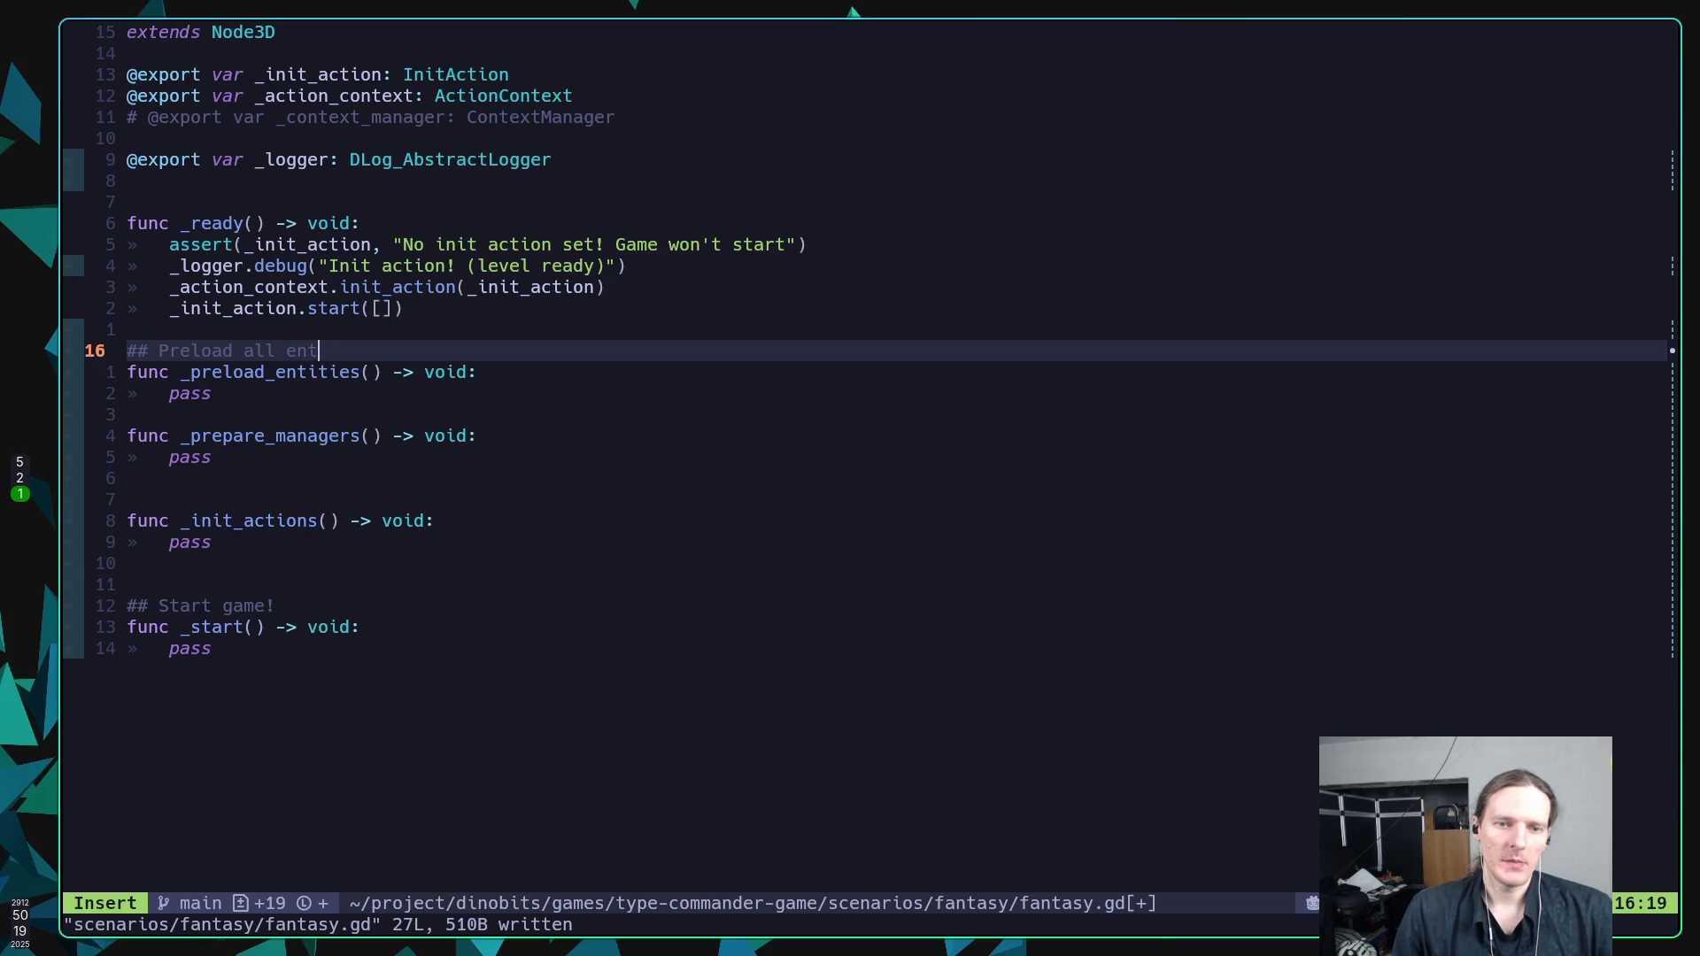
type("ities if ")
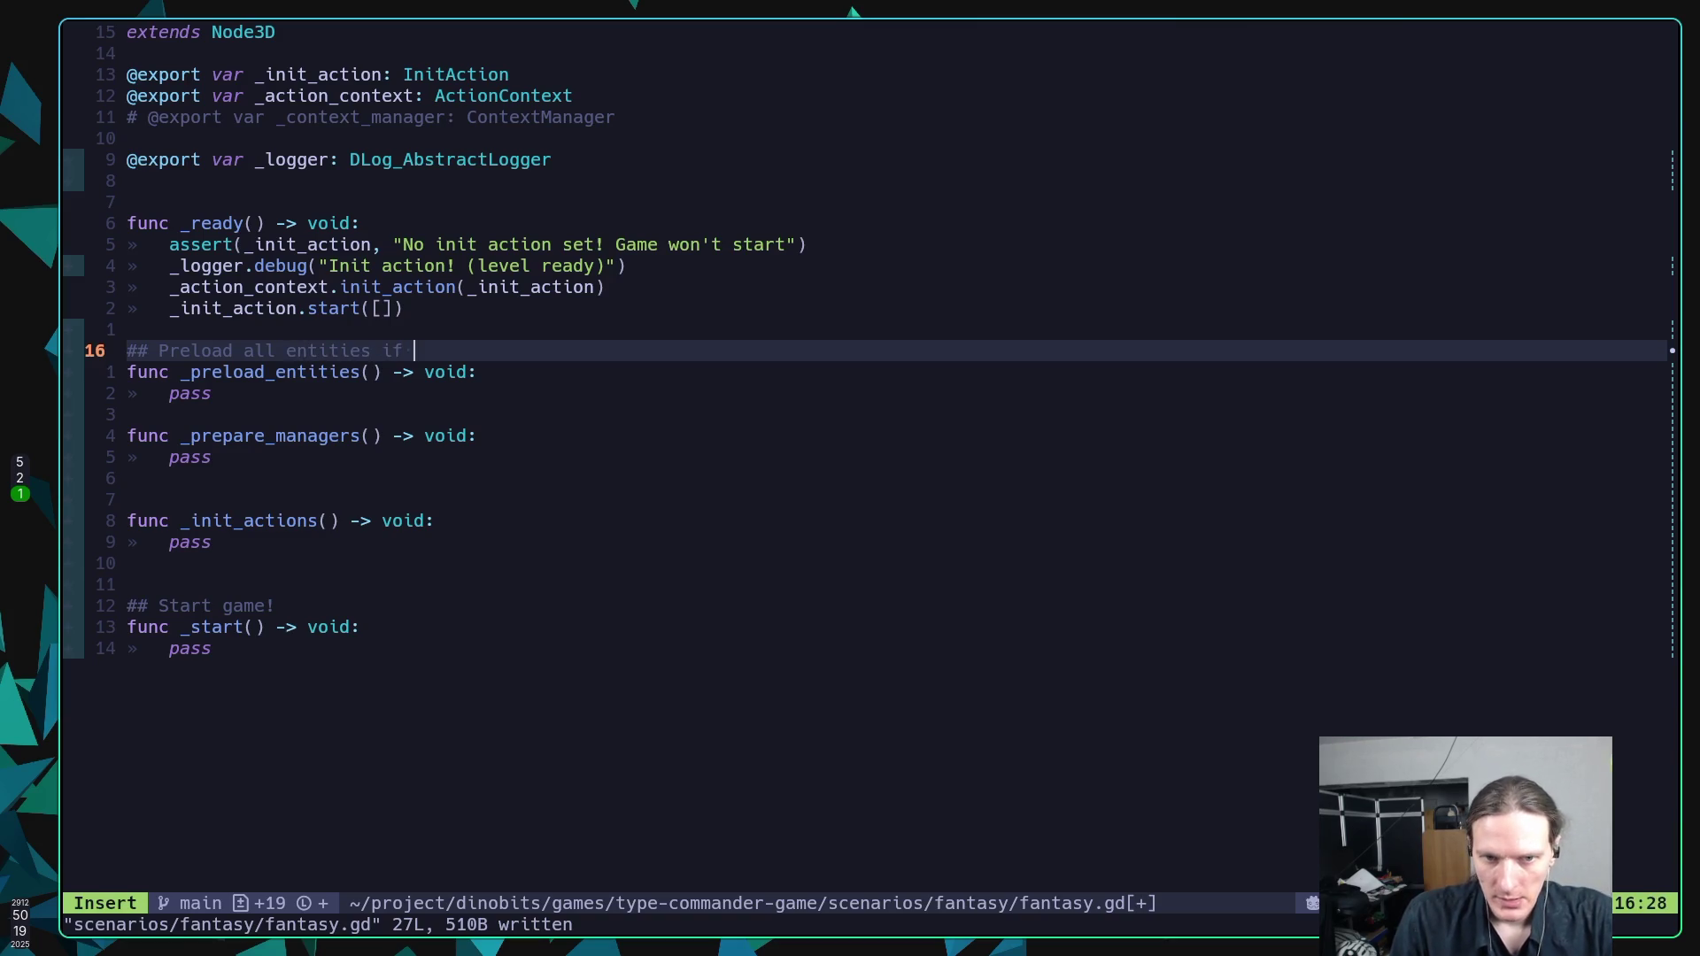
type("needed. ")
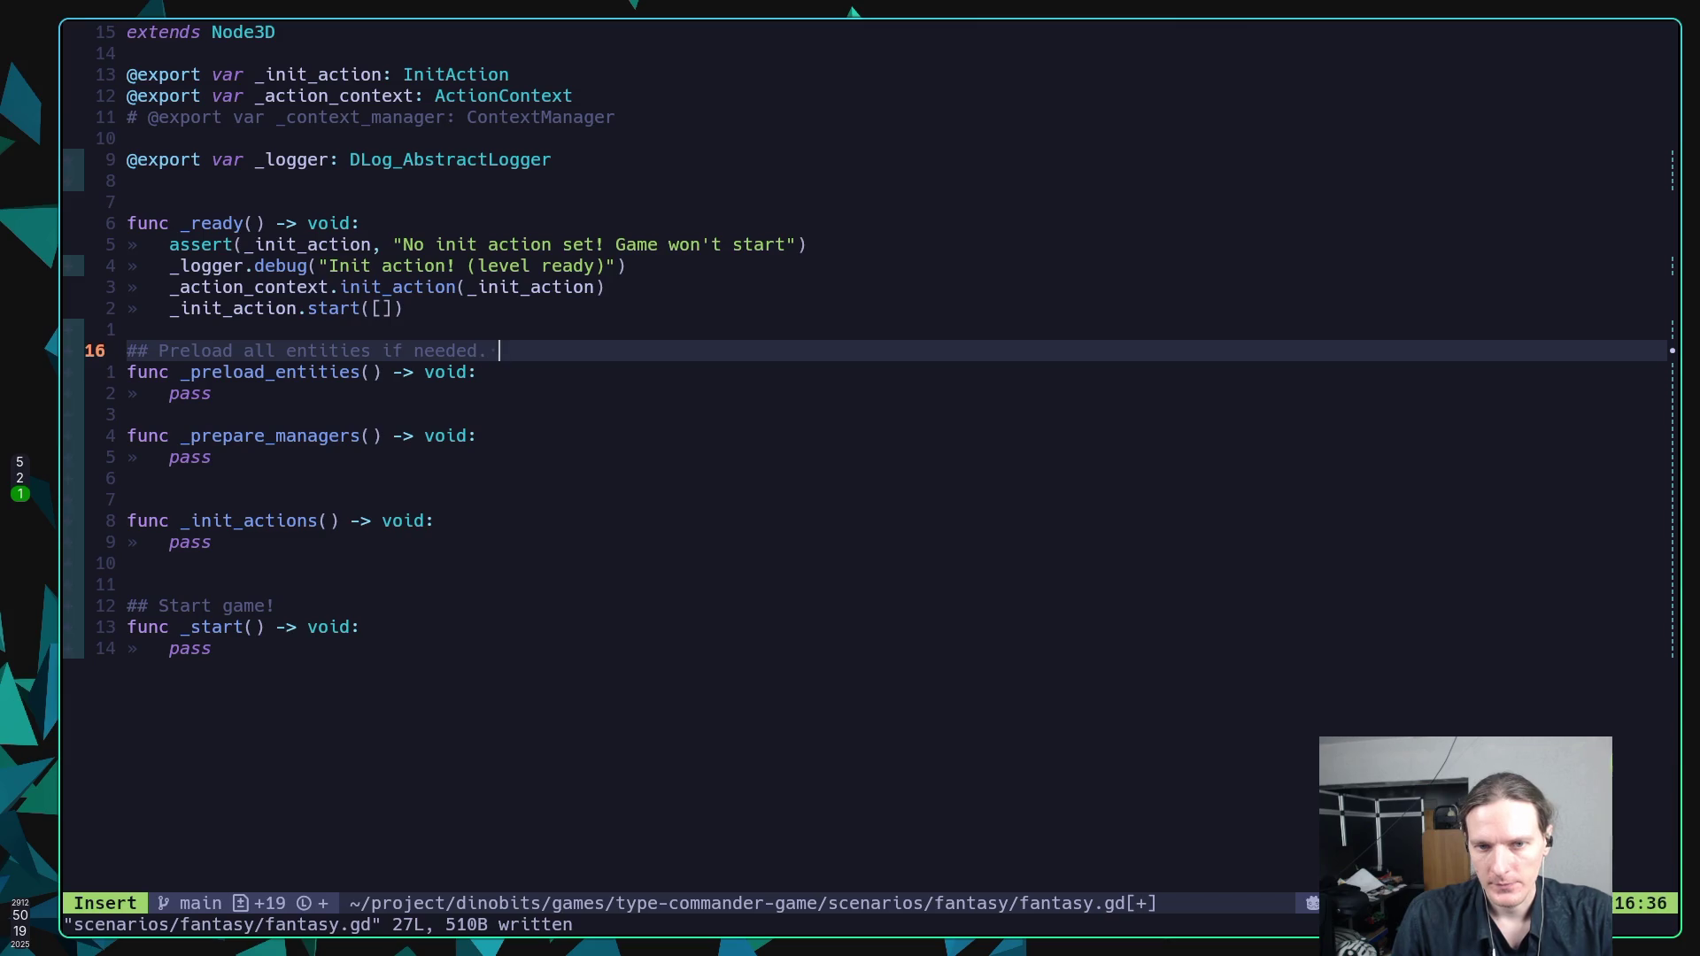
type("Also is")
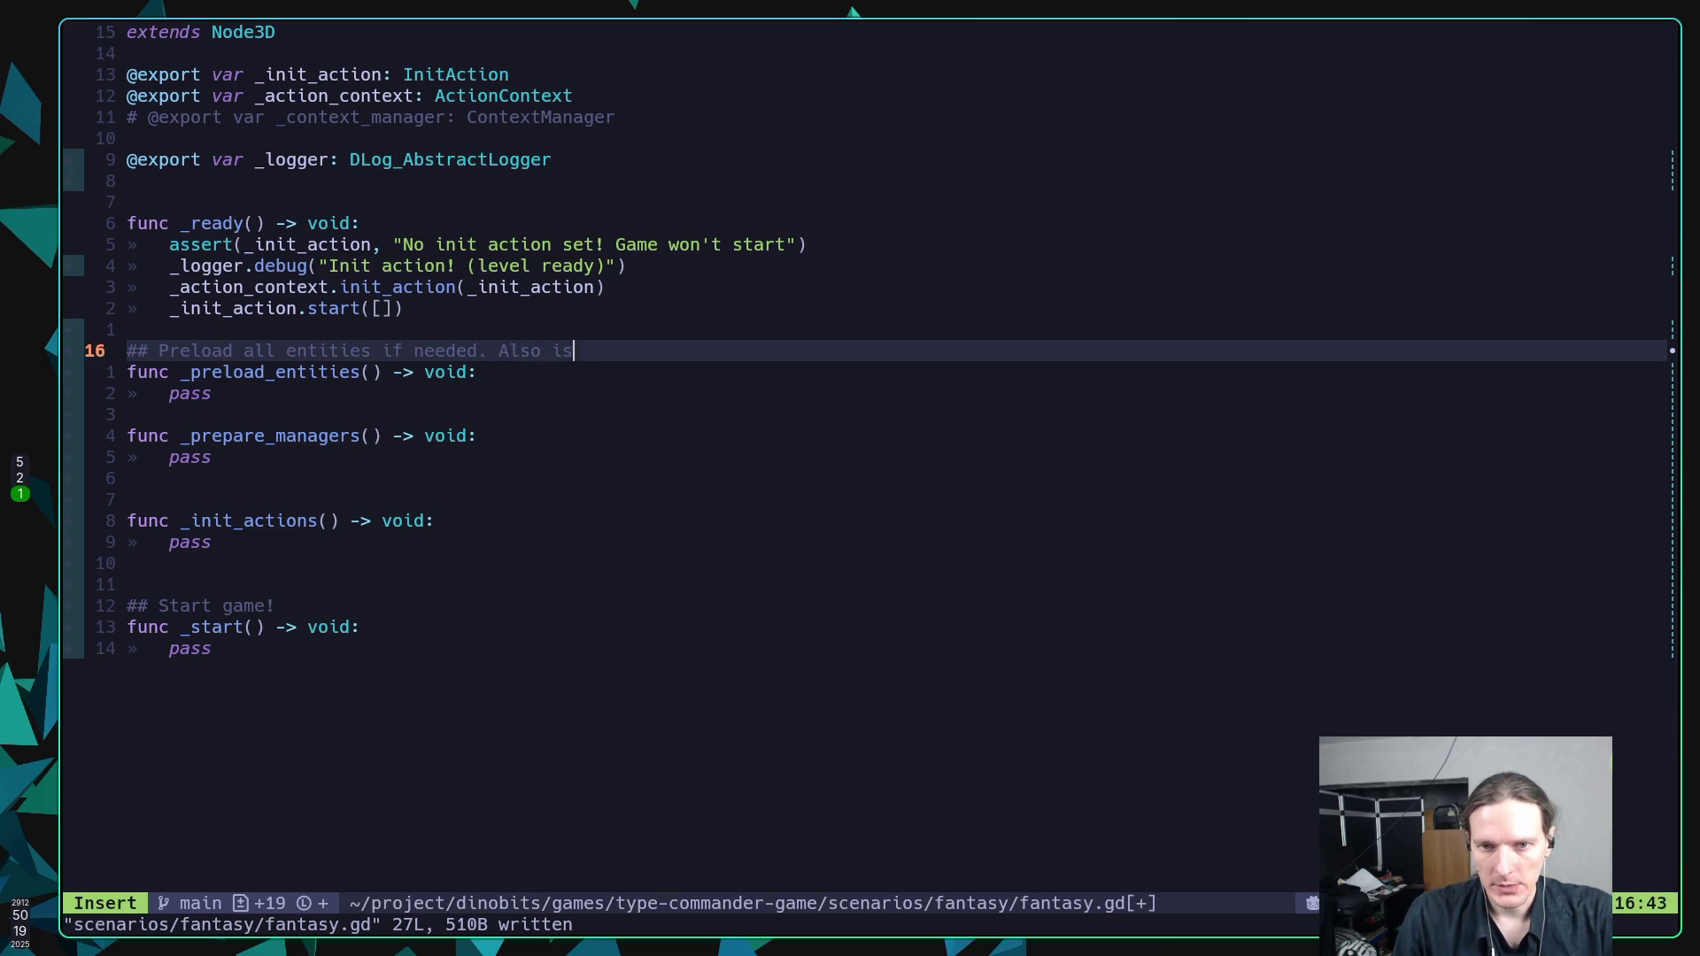
type(" part of a ")
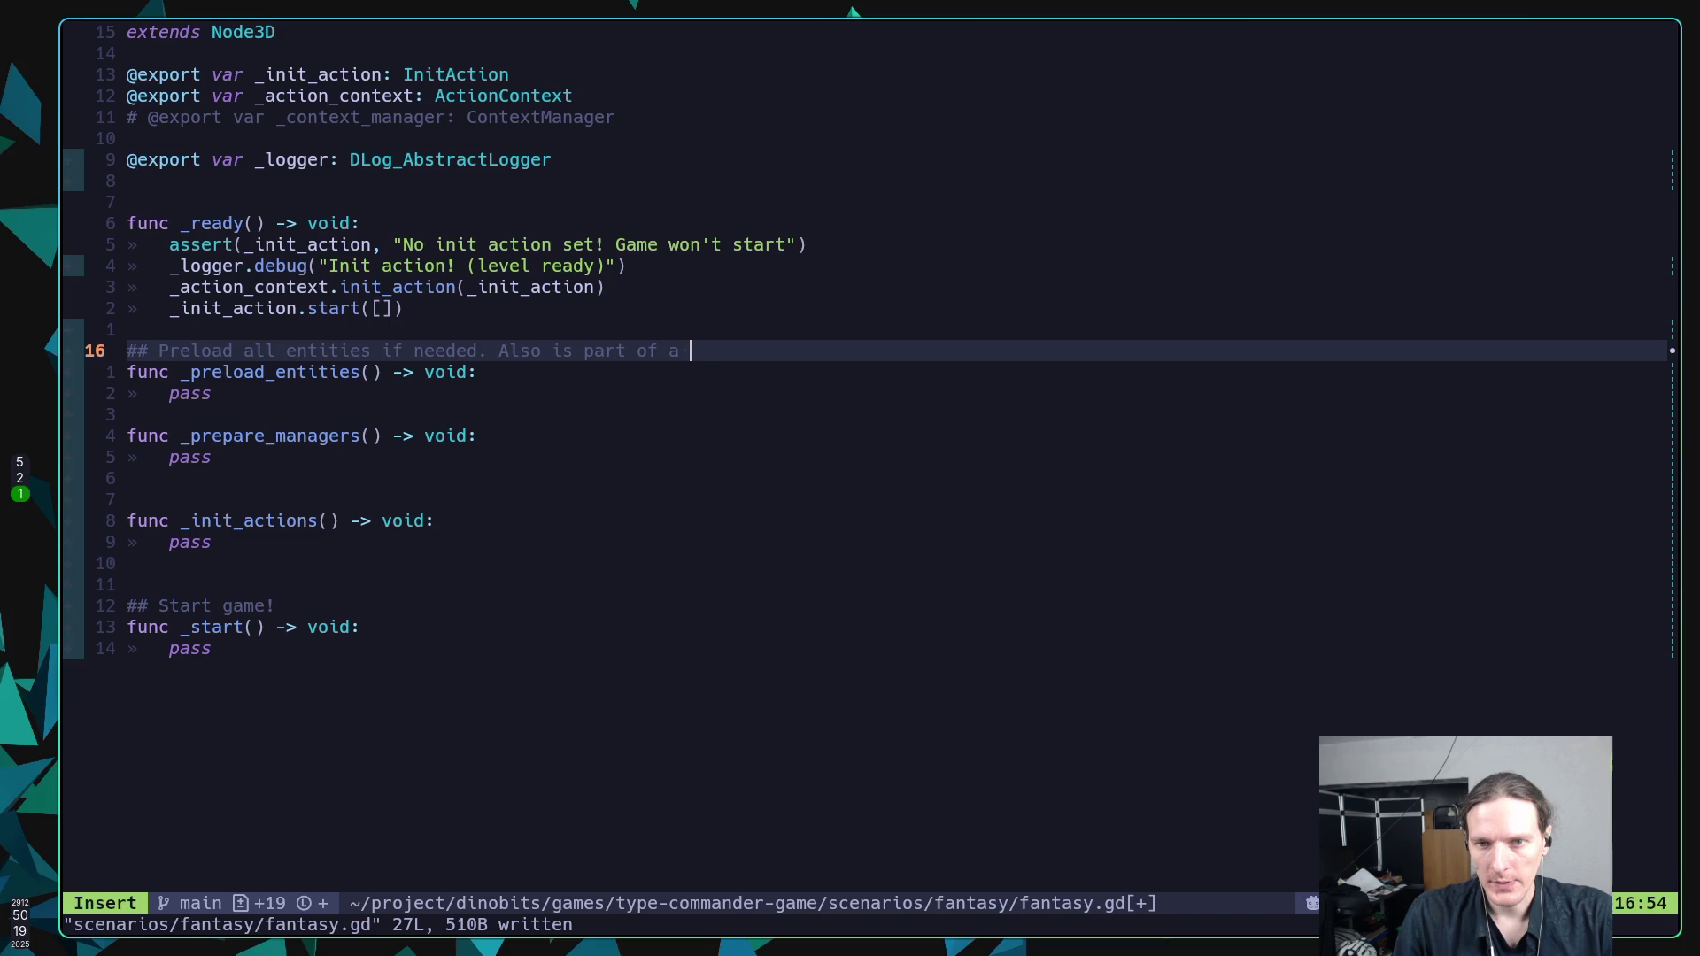
type("manager")
key("Escape")
type(":w")
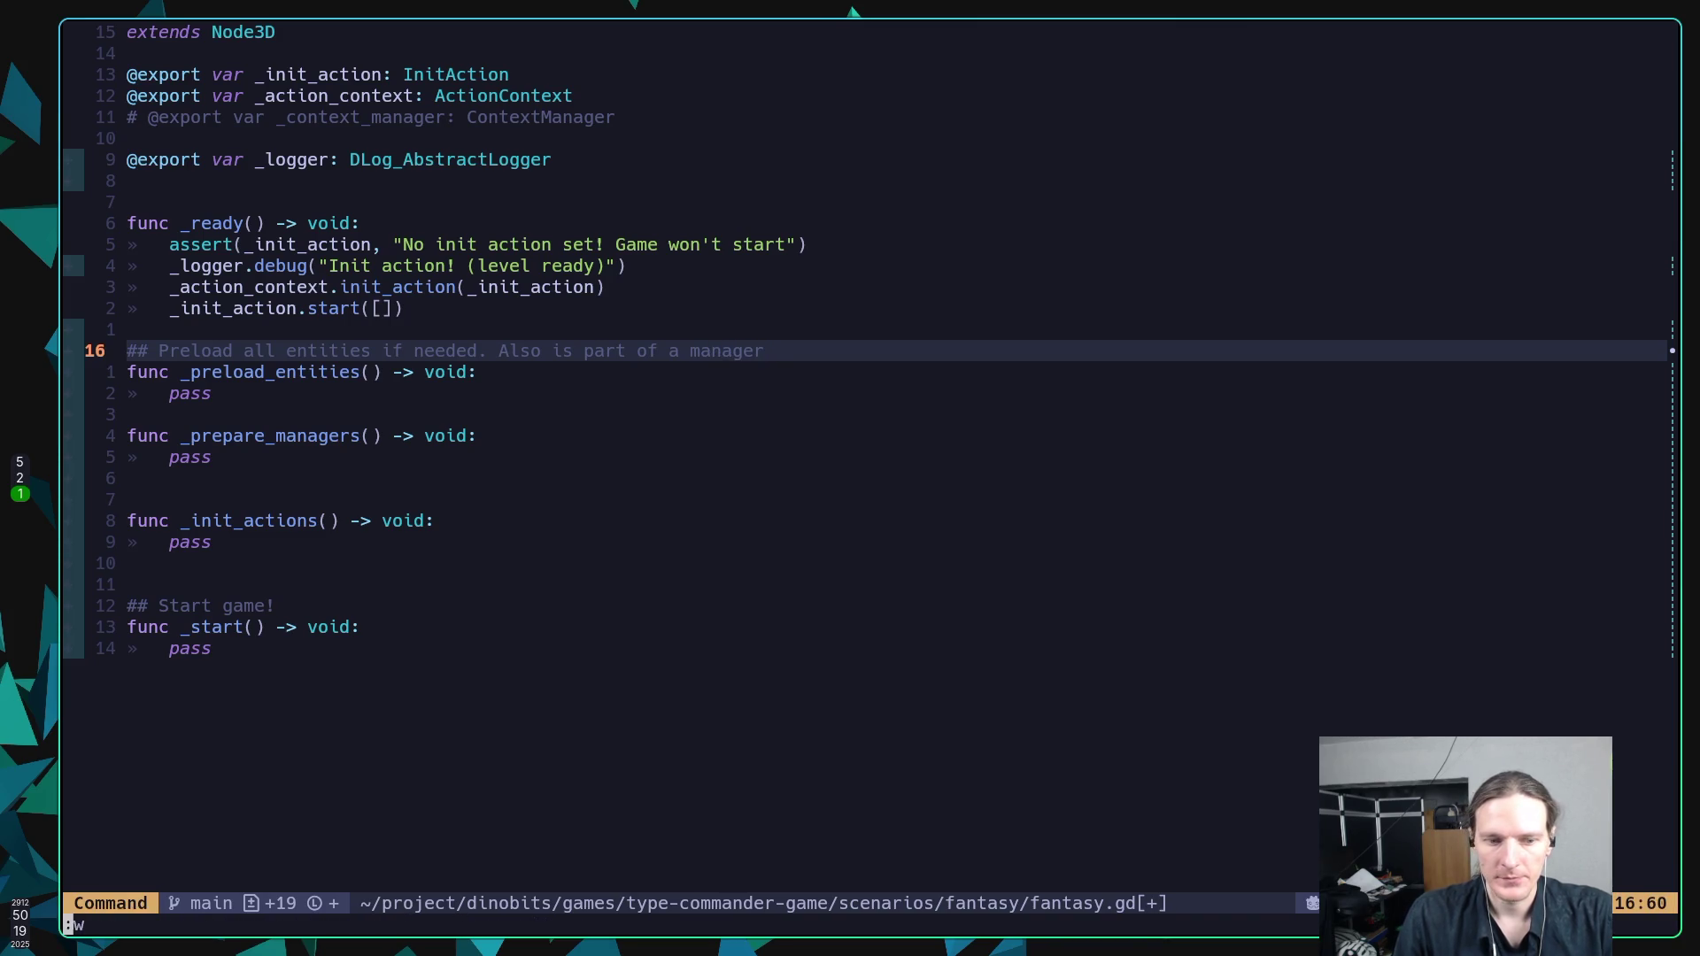
key("Return")
Add the comment '## Prepare managers.' above _prepare_managers, fixing the 'manages' typo, and save.
key("j")
key("j")
key("j")
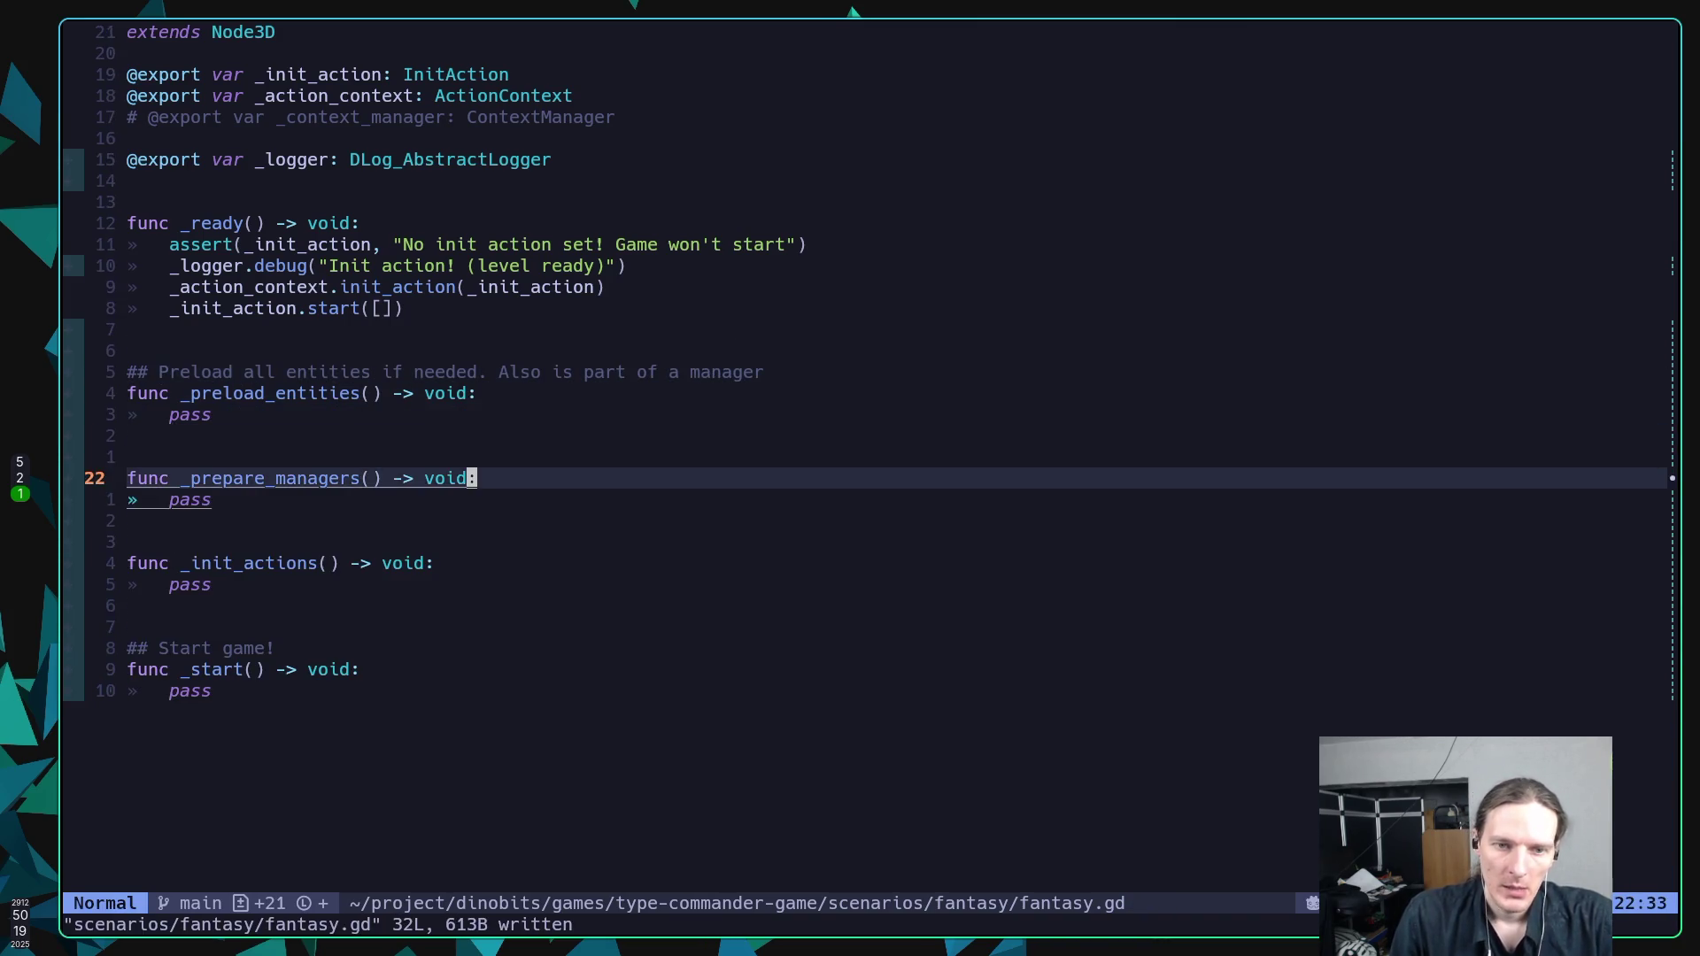
key("shift+o")
type("## ")
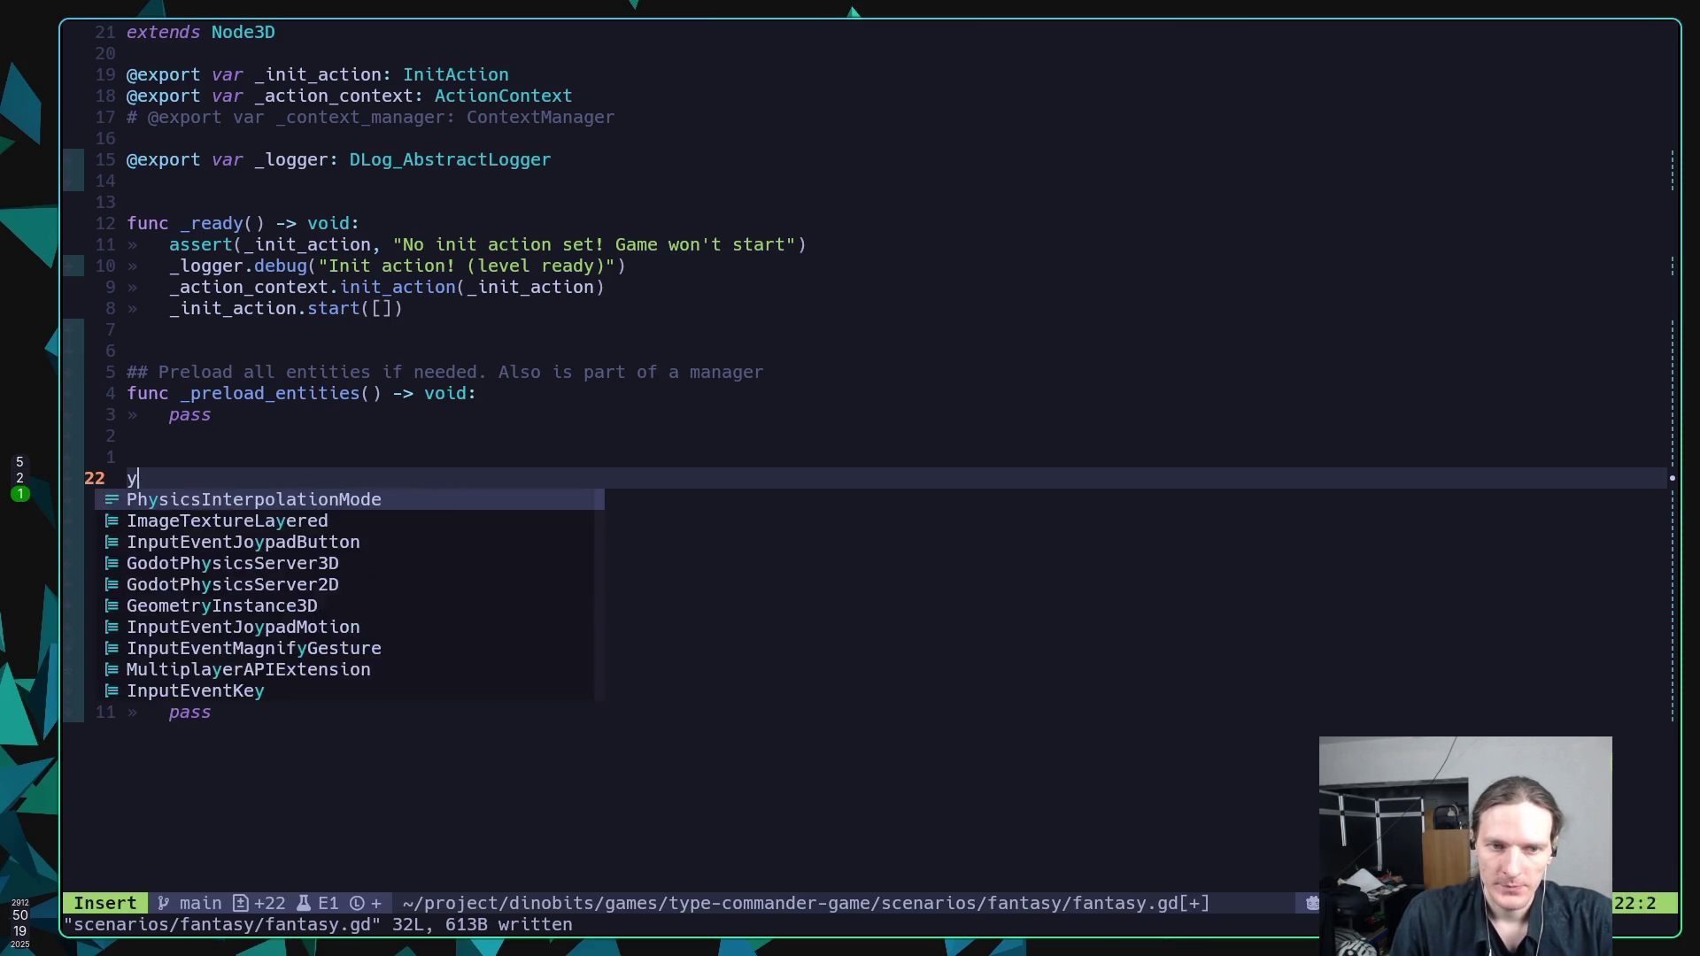
type("P")
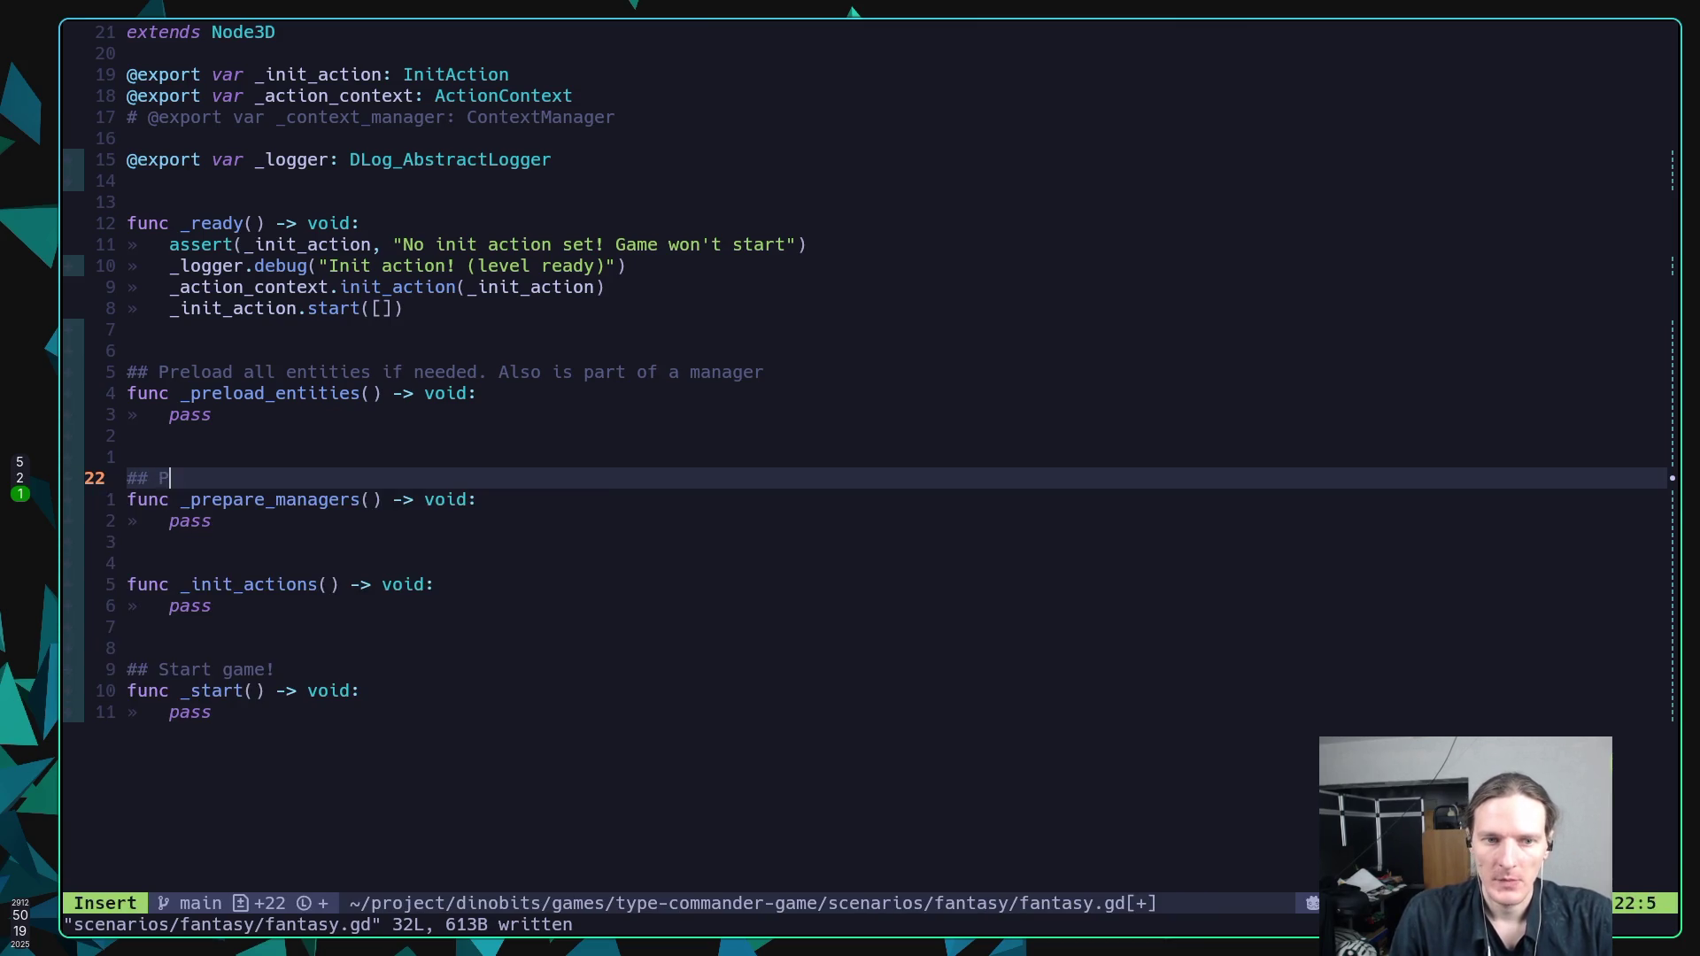
type("repare mana")
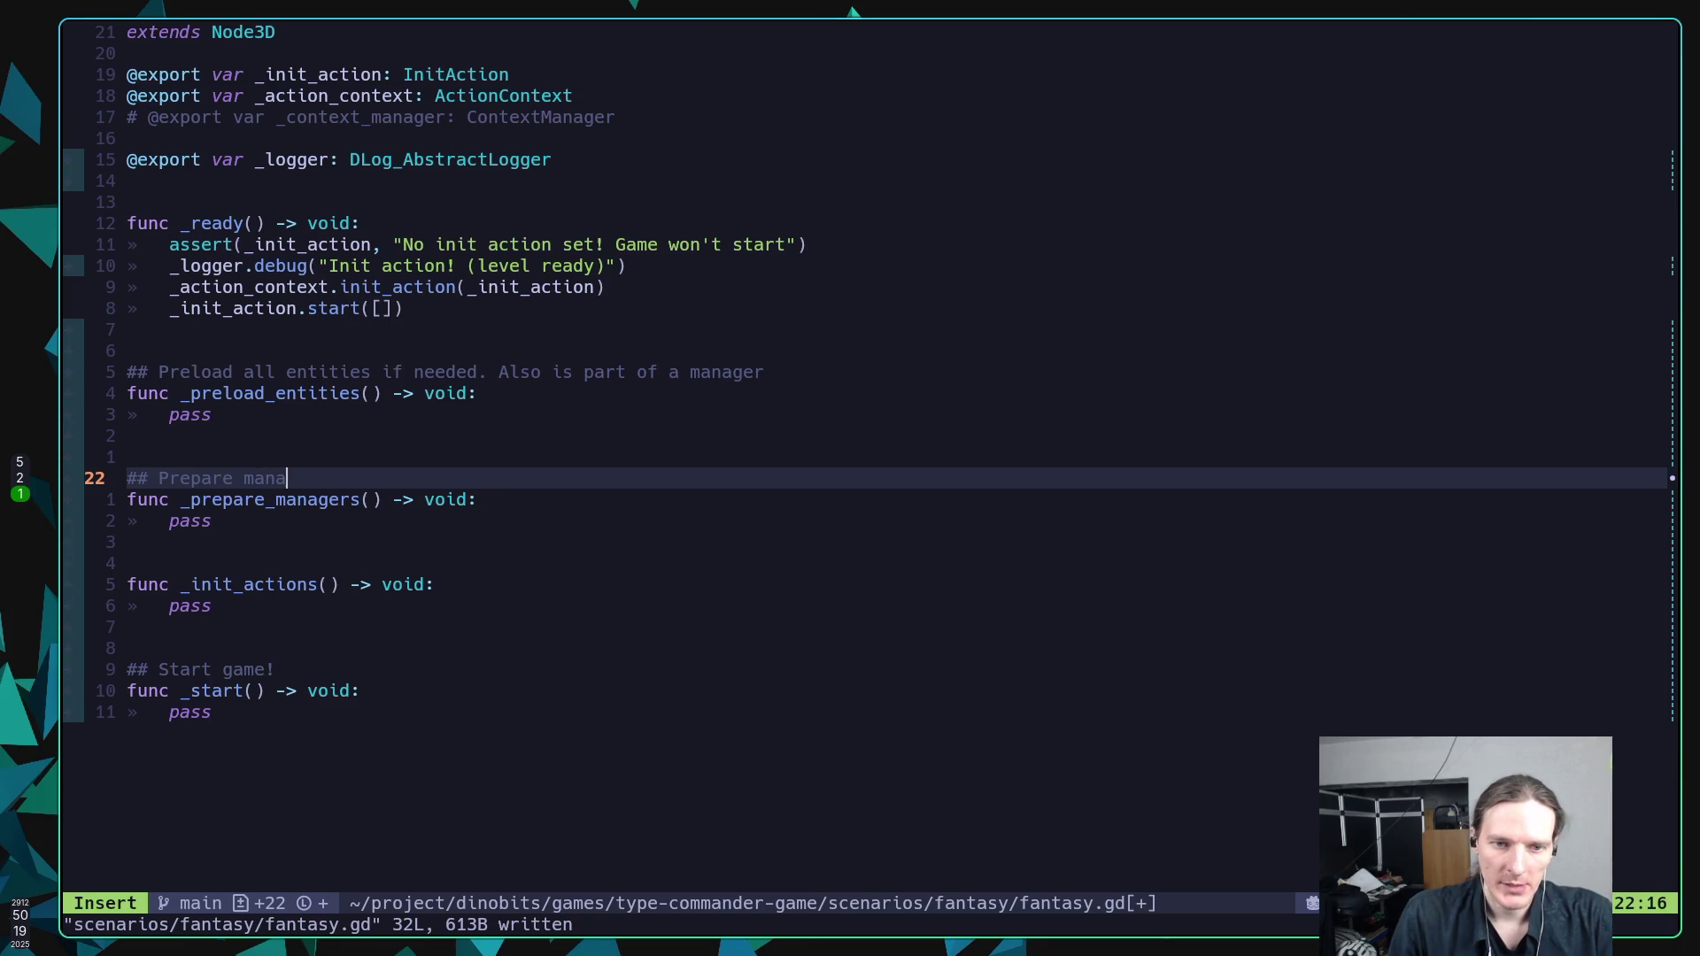
type("ges.")
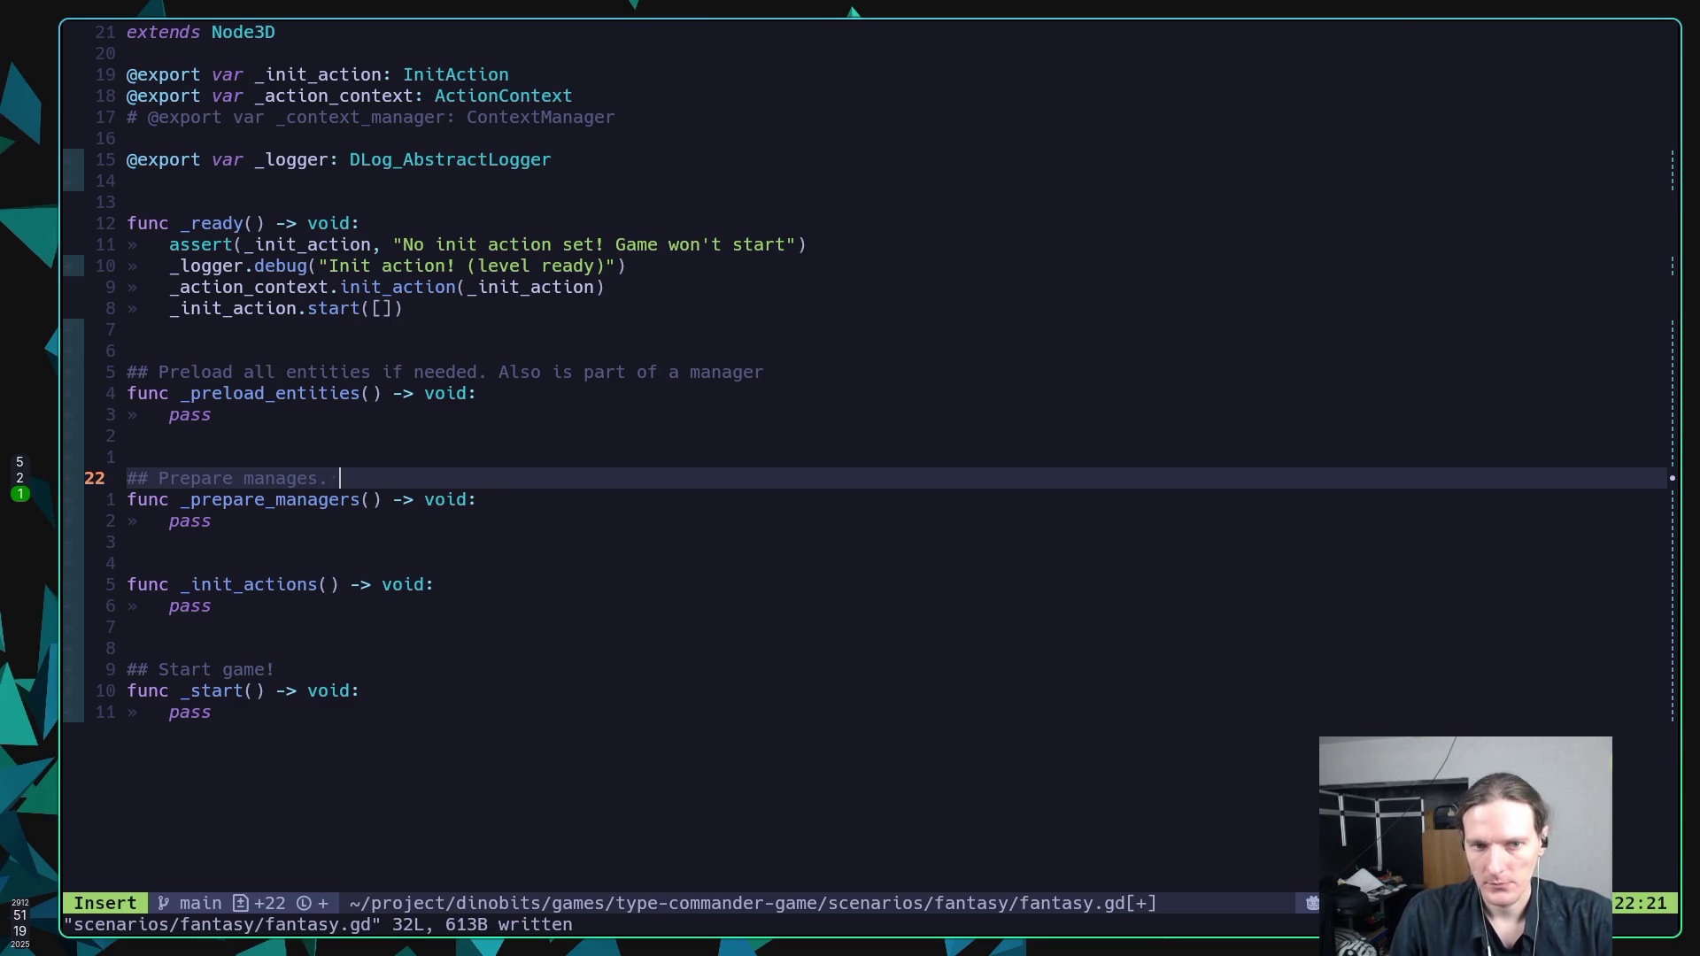
key("Escape")
type(":w")
key("Return")
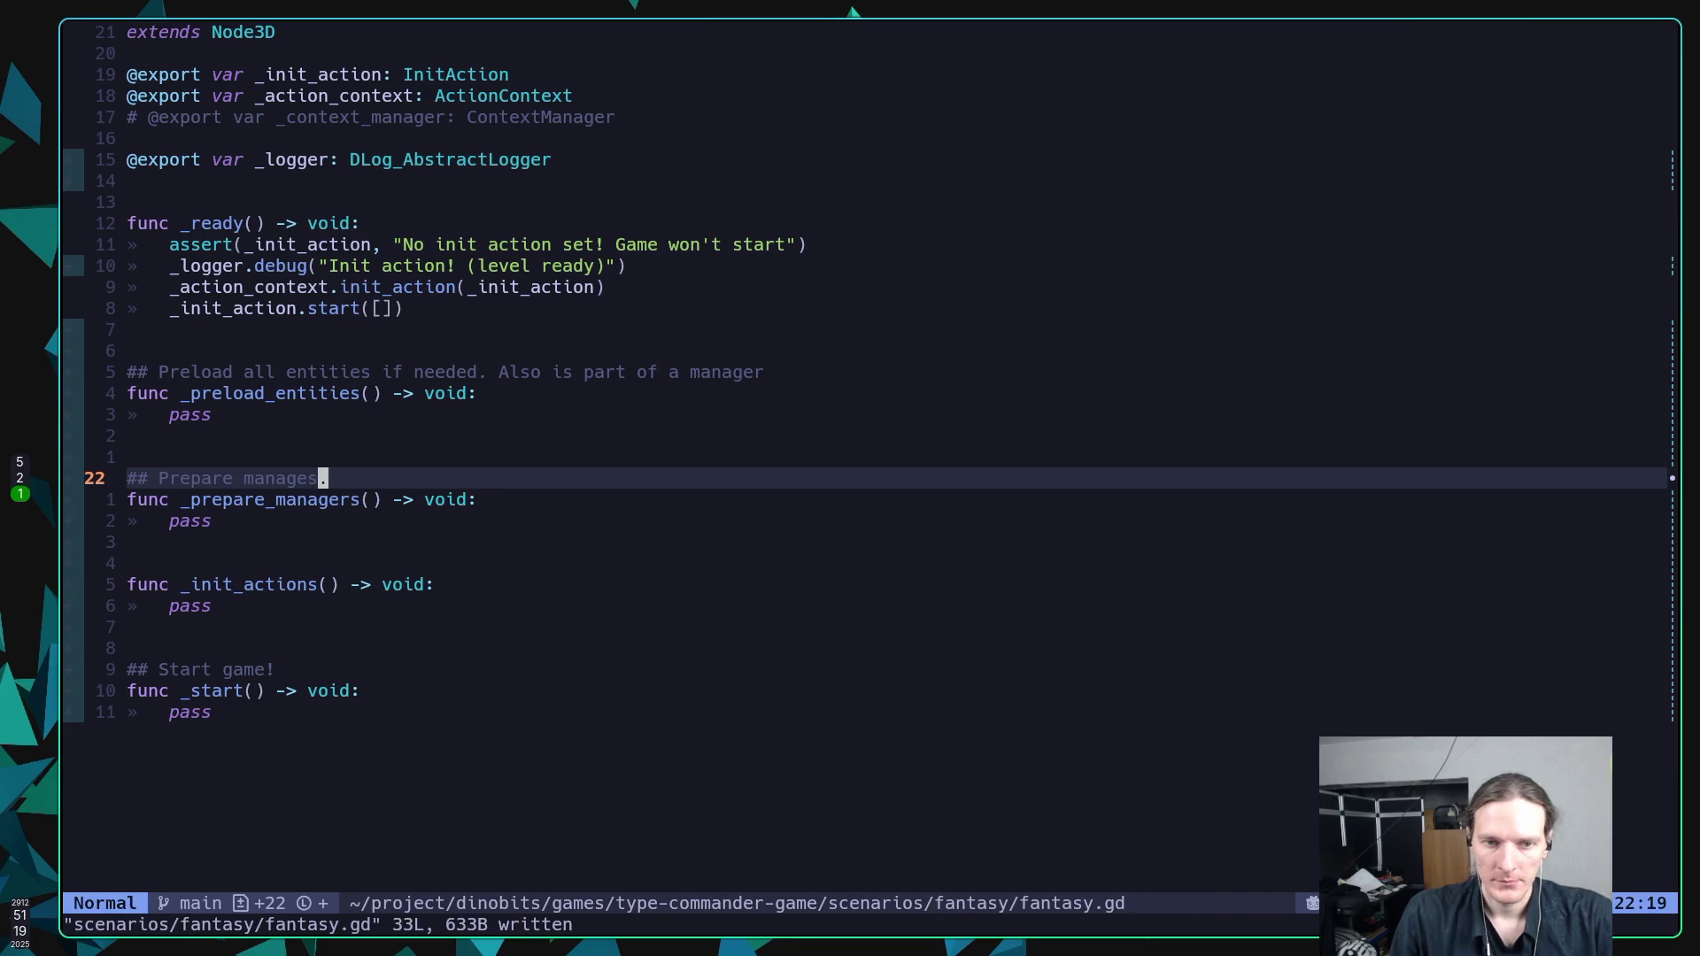
key("h")
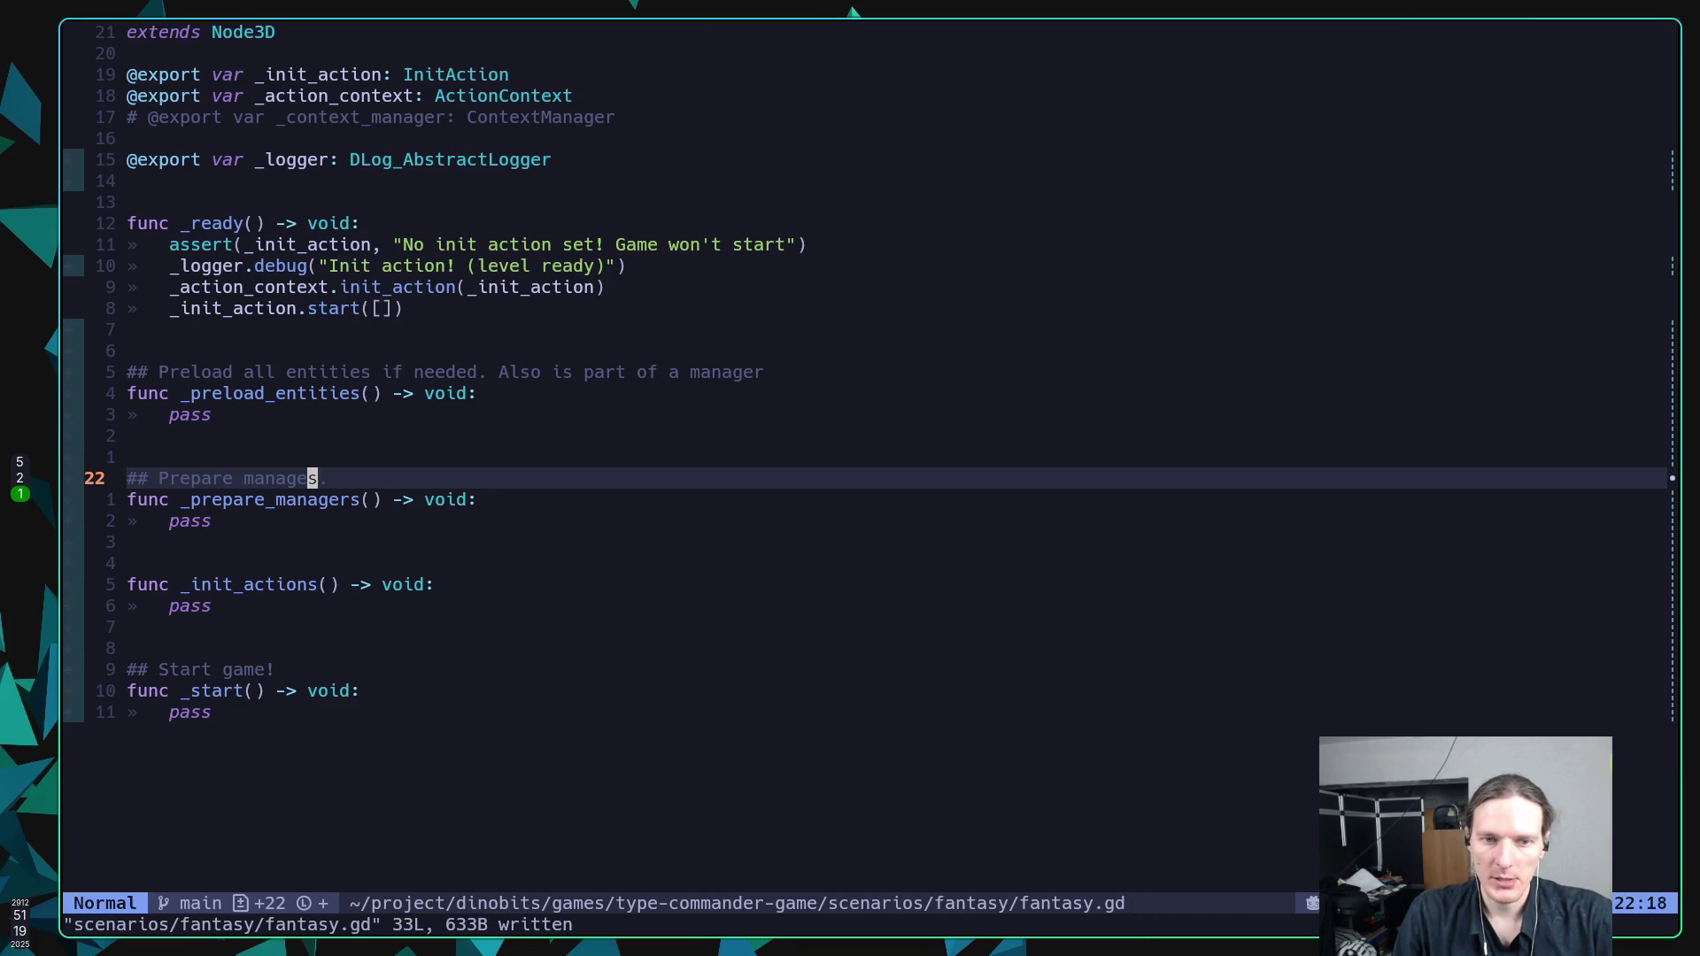
type("ir")
key("Escape")
type(":w")
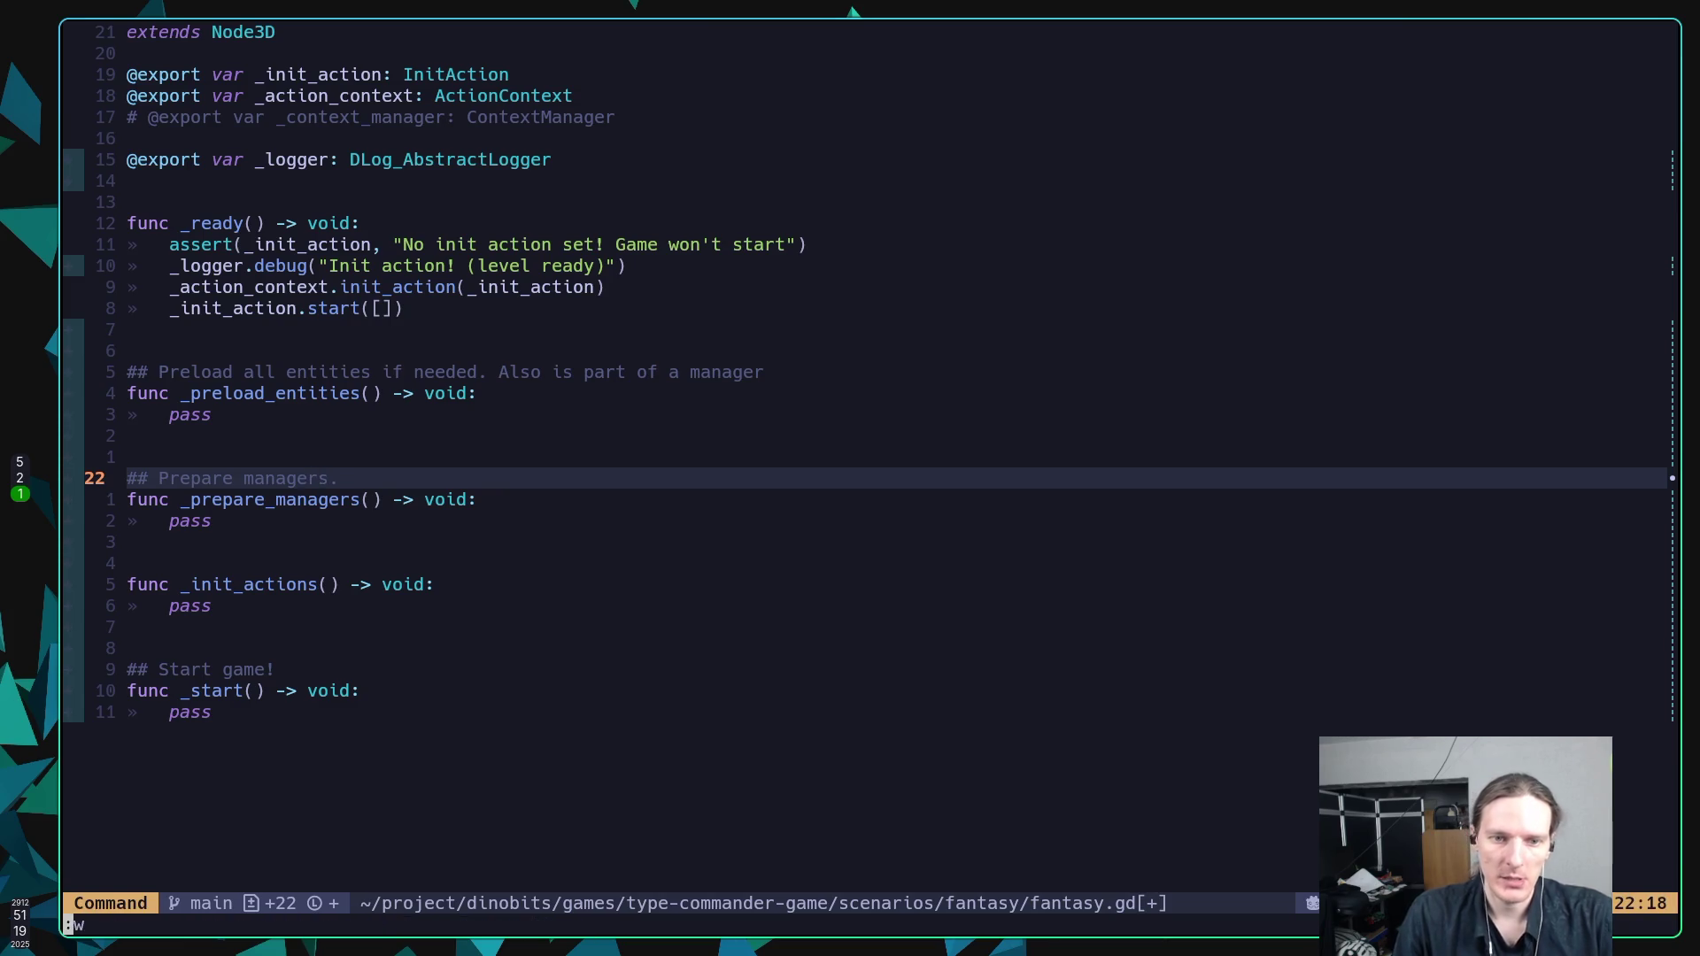
key("Return")
Start typing '## Call init action and all inits' above _init_actions.
key("j")
key("j")
key("j")
type("O")
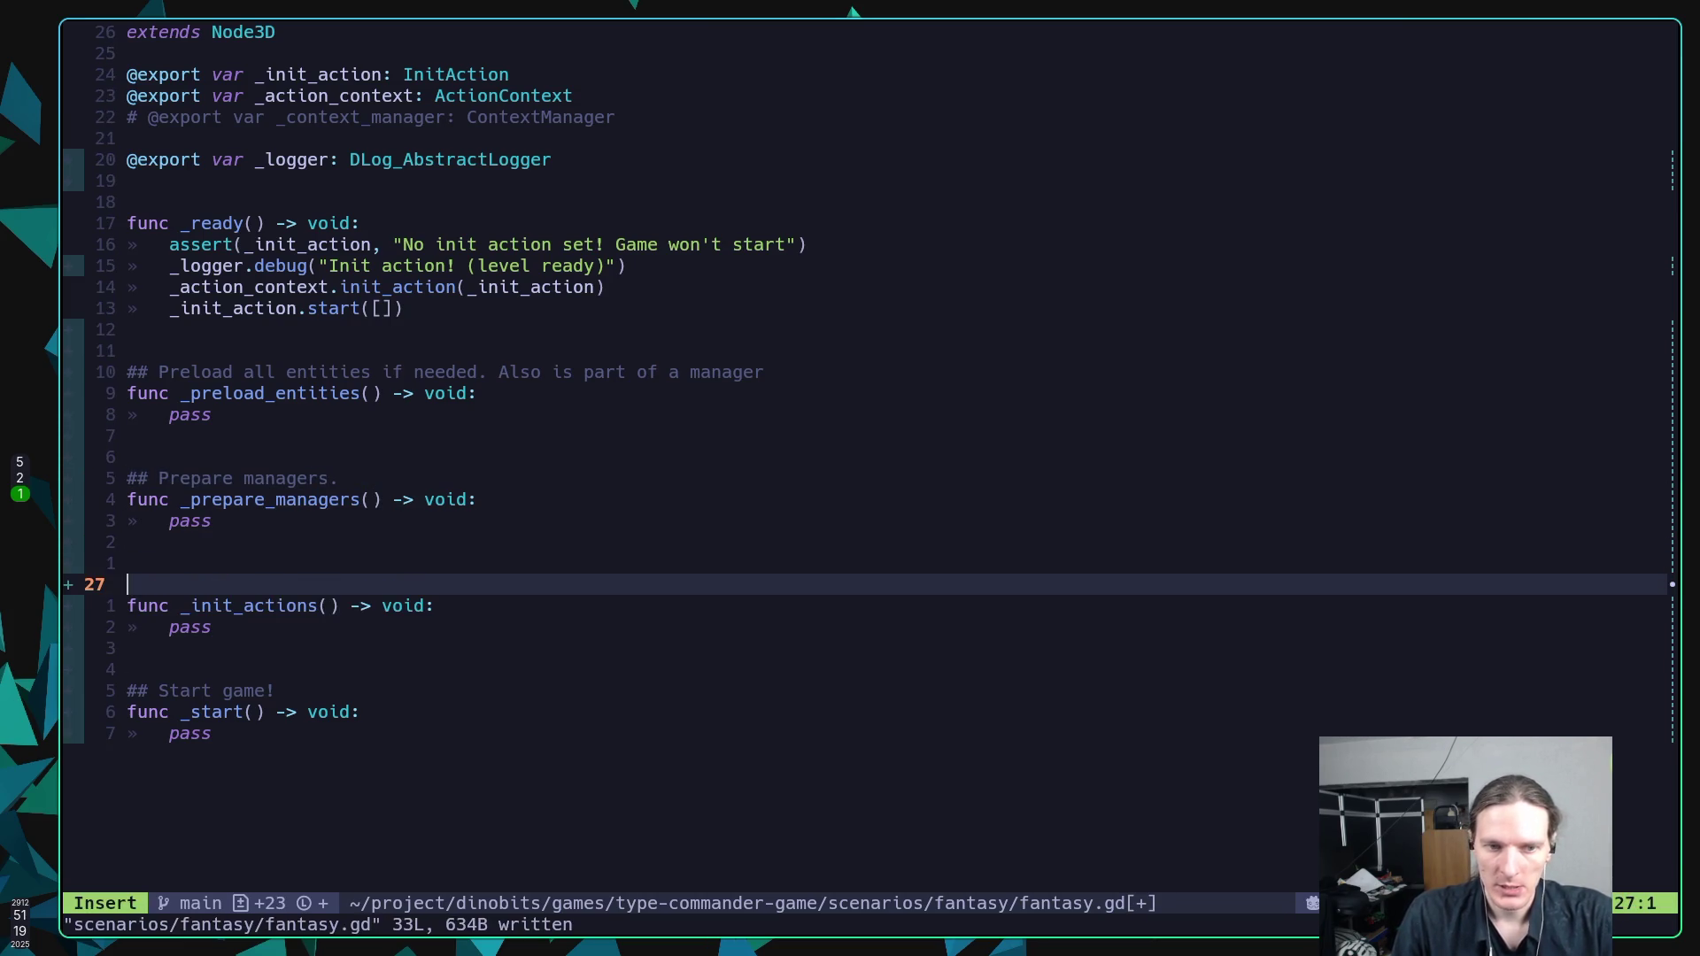
type("## Call t")
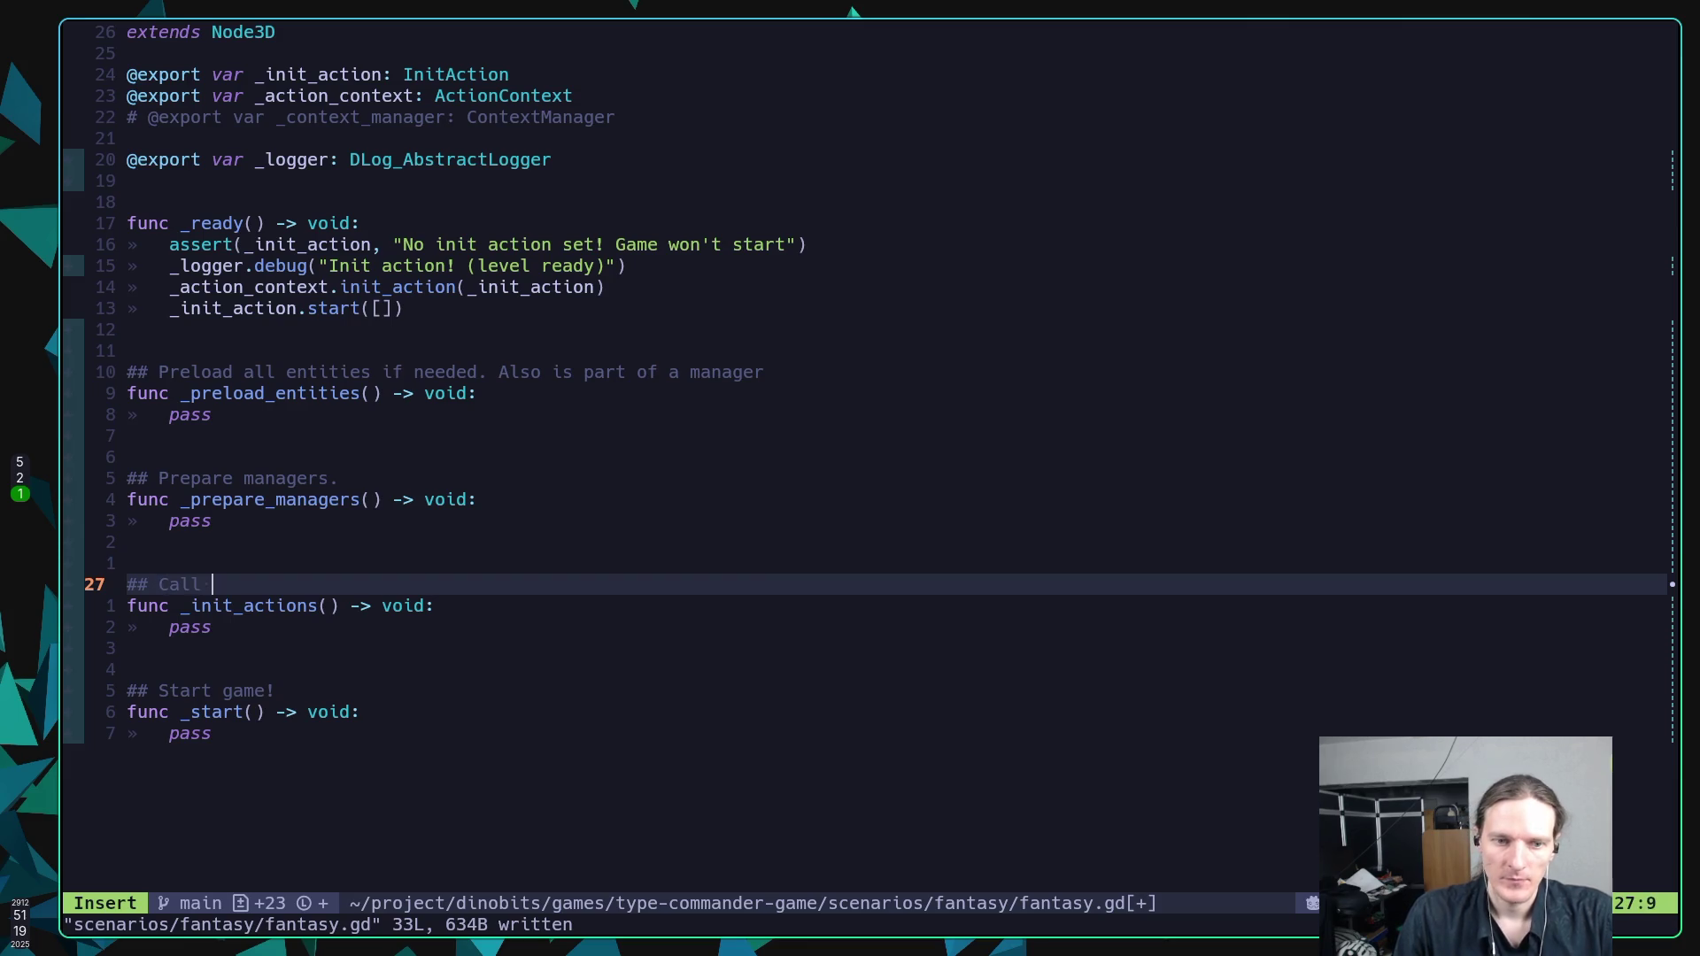
key("BackSpace")
type("init actrio")
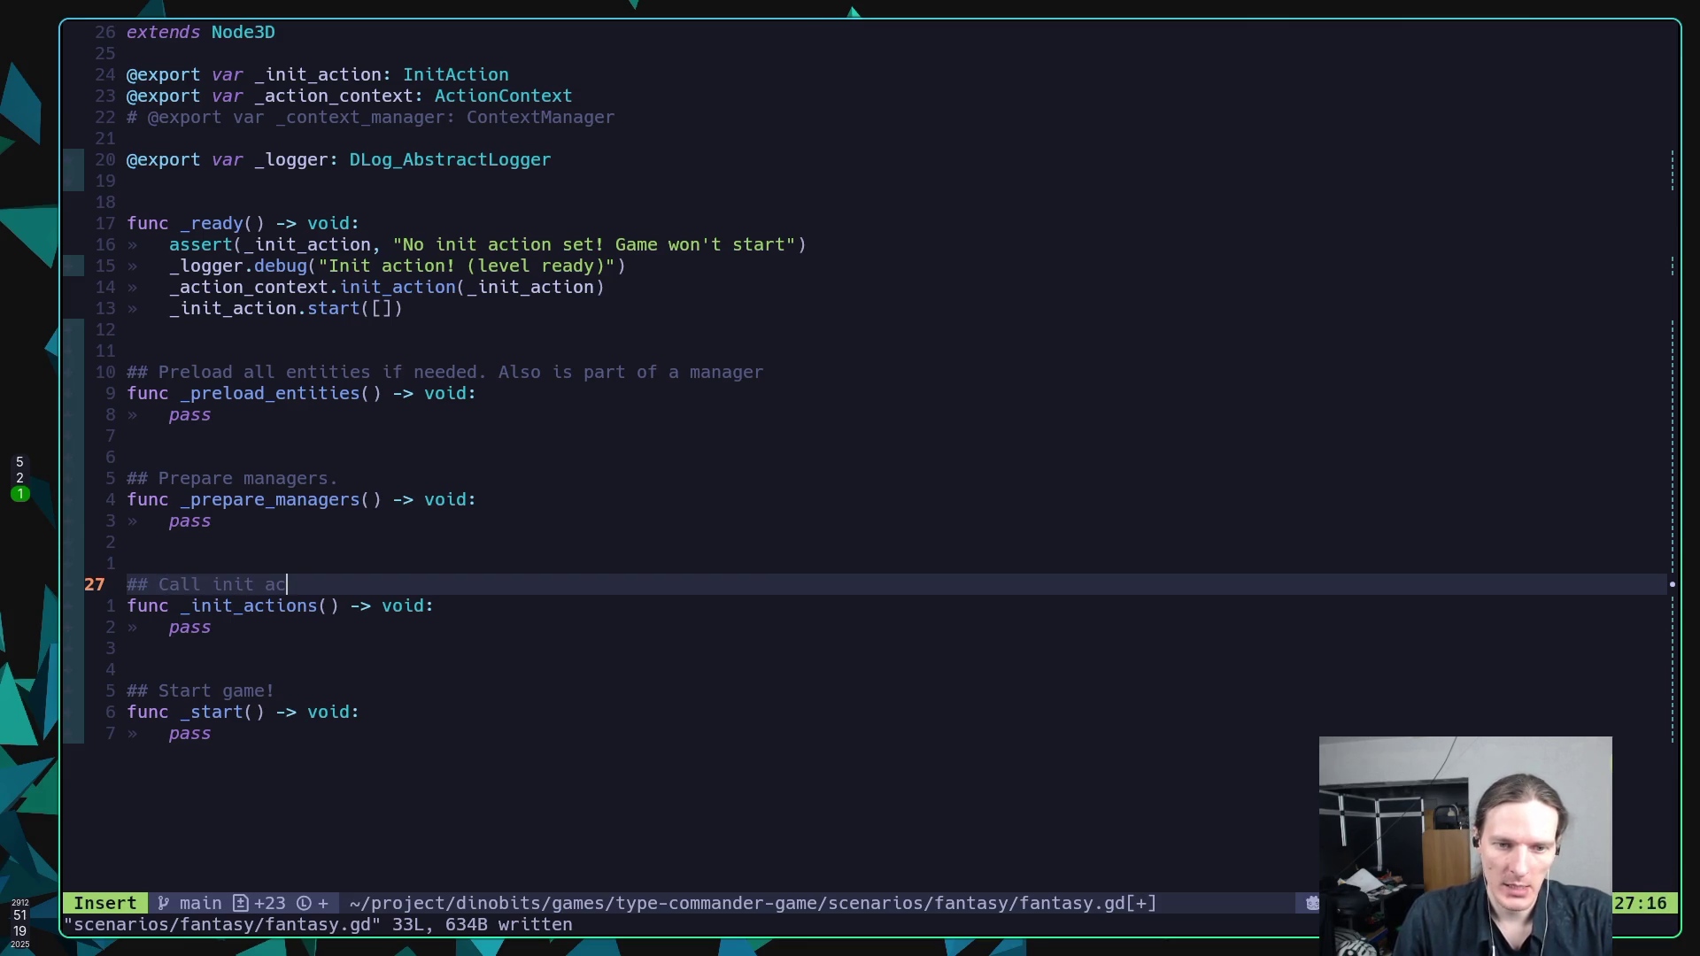
key("BackSpace")
key("BackSpace")
key("BackSpace")
type("ti")
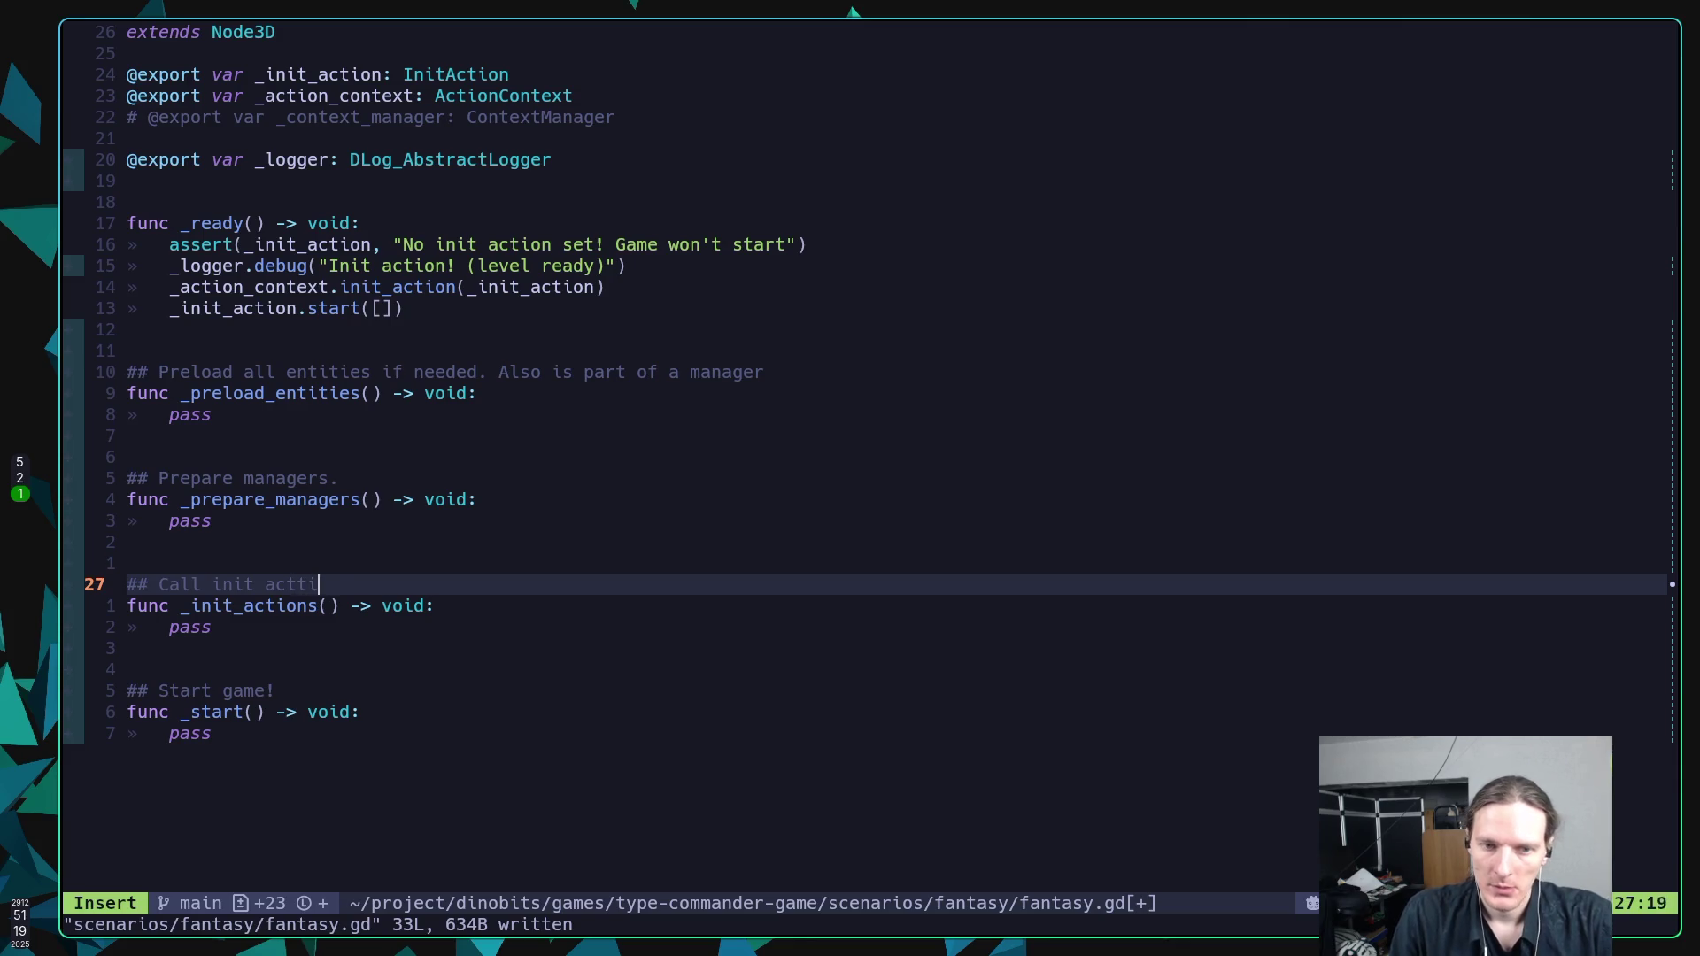
key("BackSpace")
key("BackSpace")
type("ion and ")
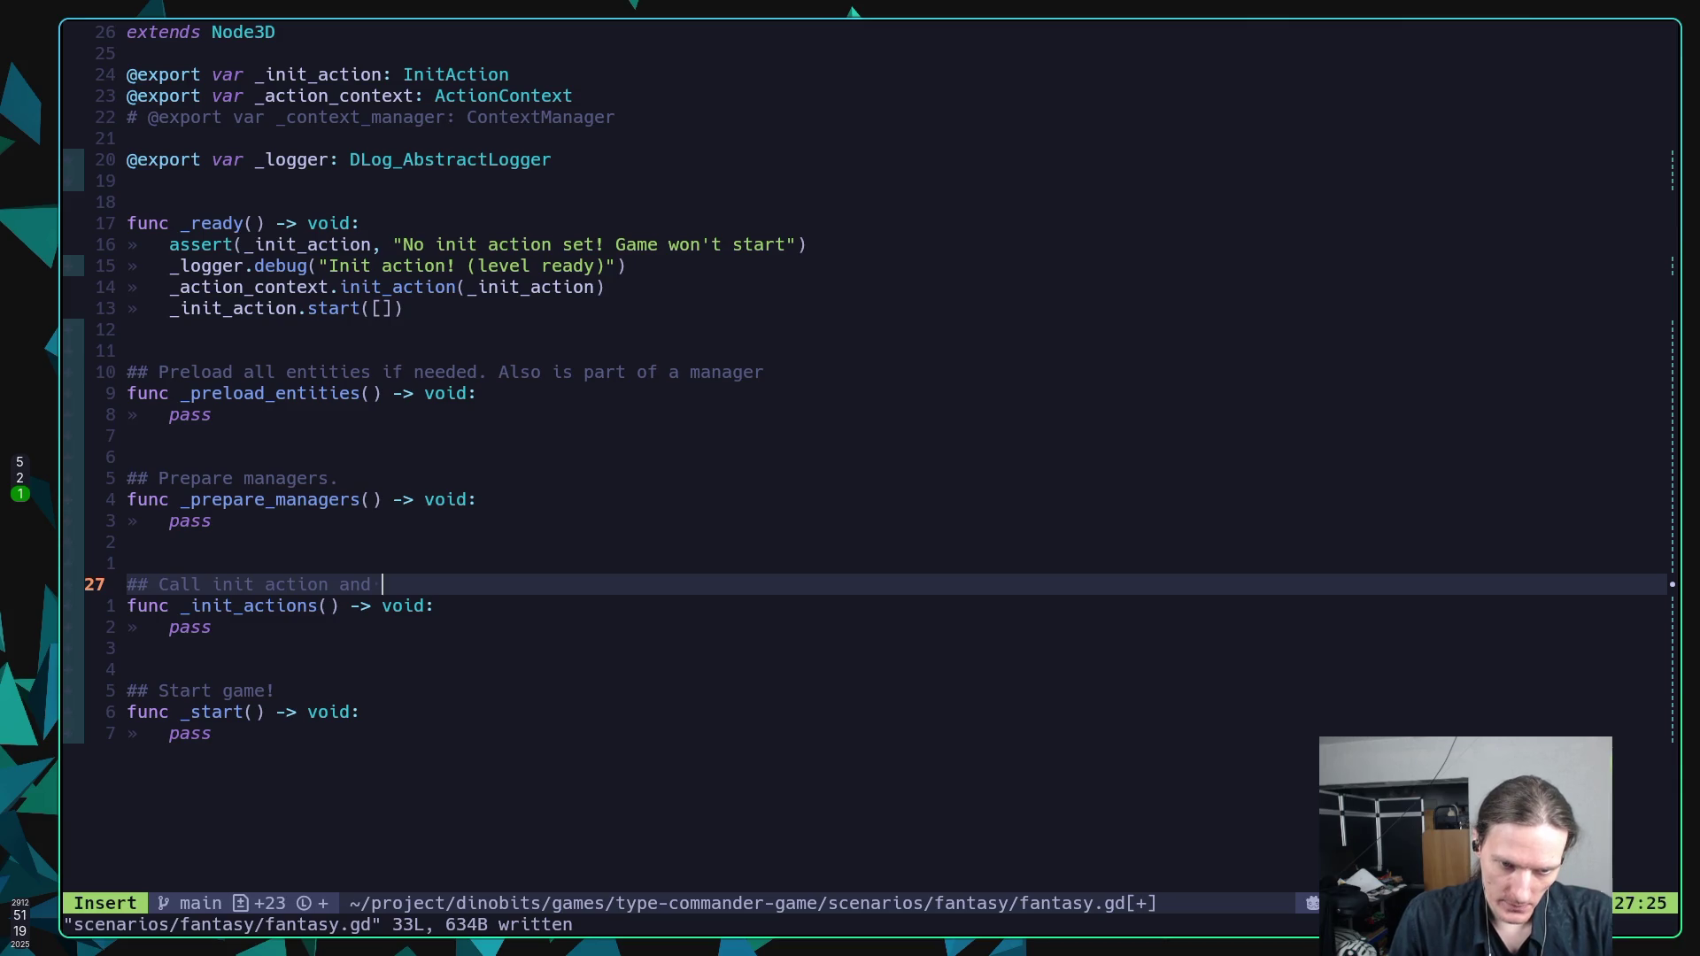
type("all ")
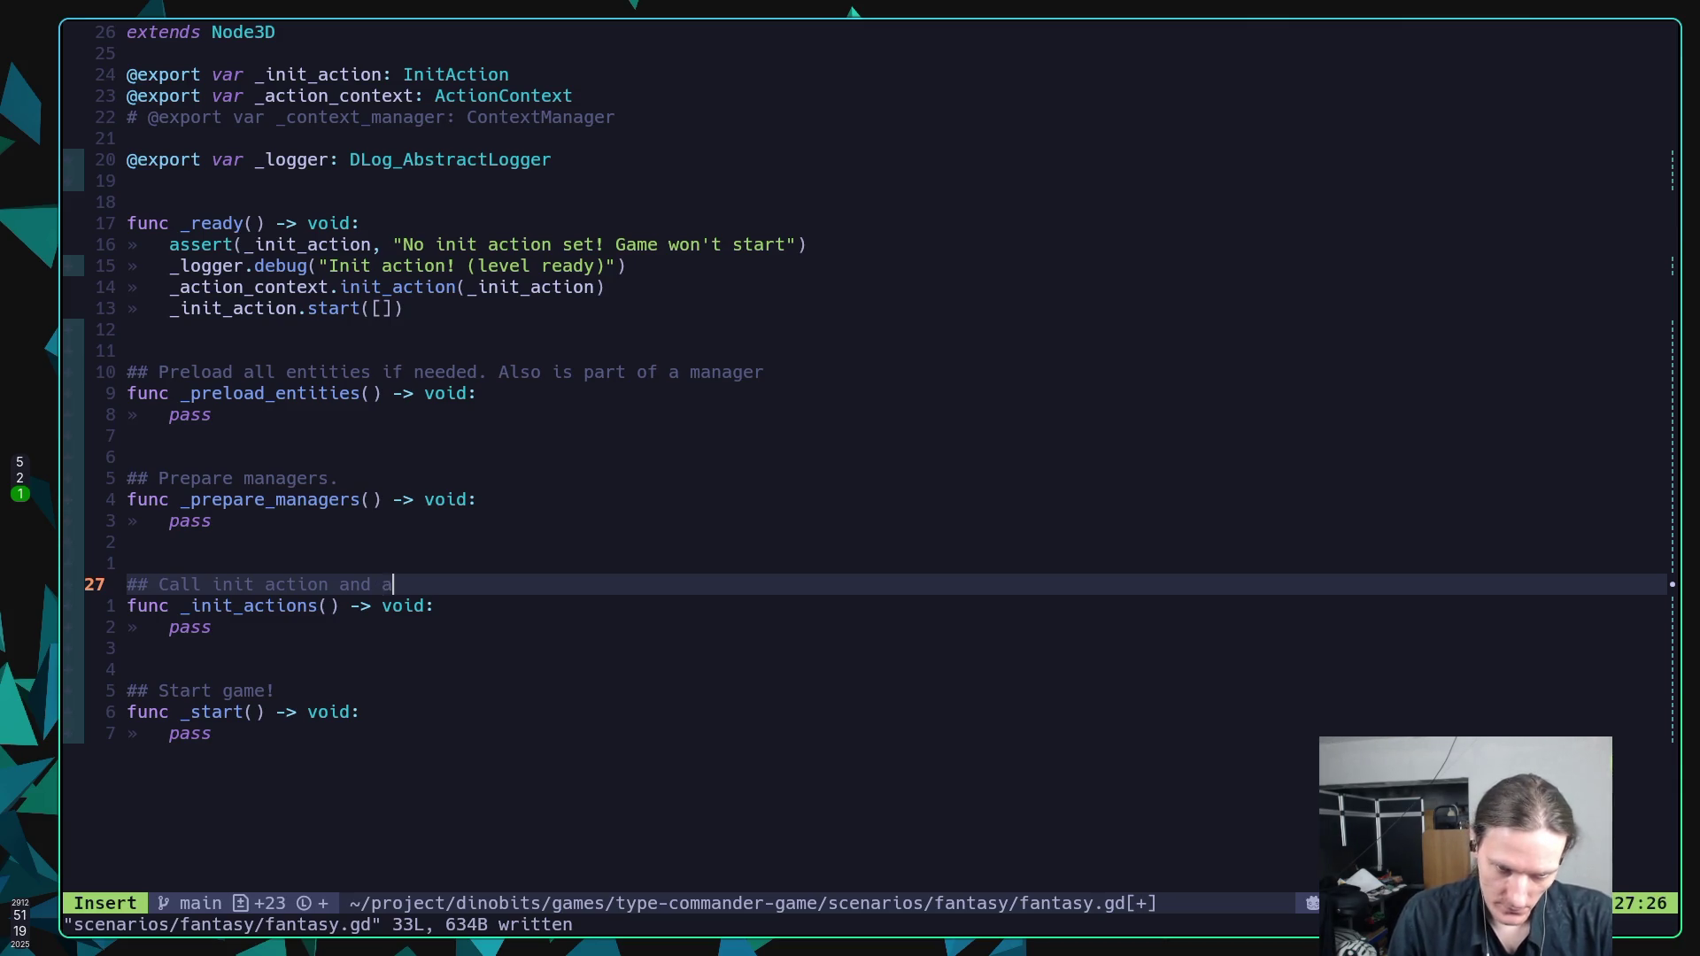
type("inits")
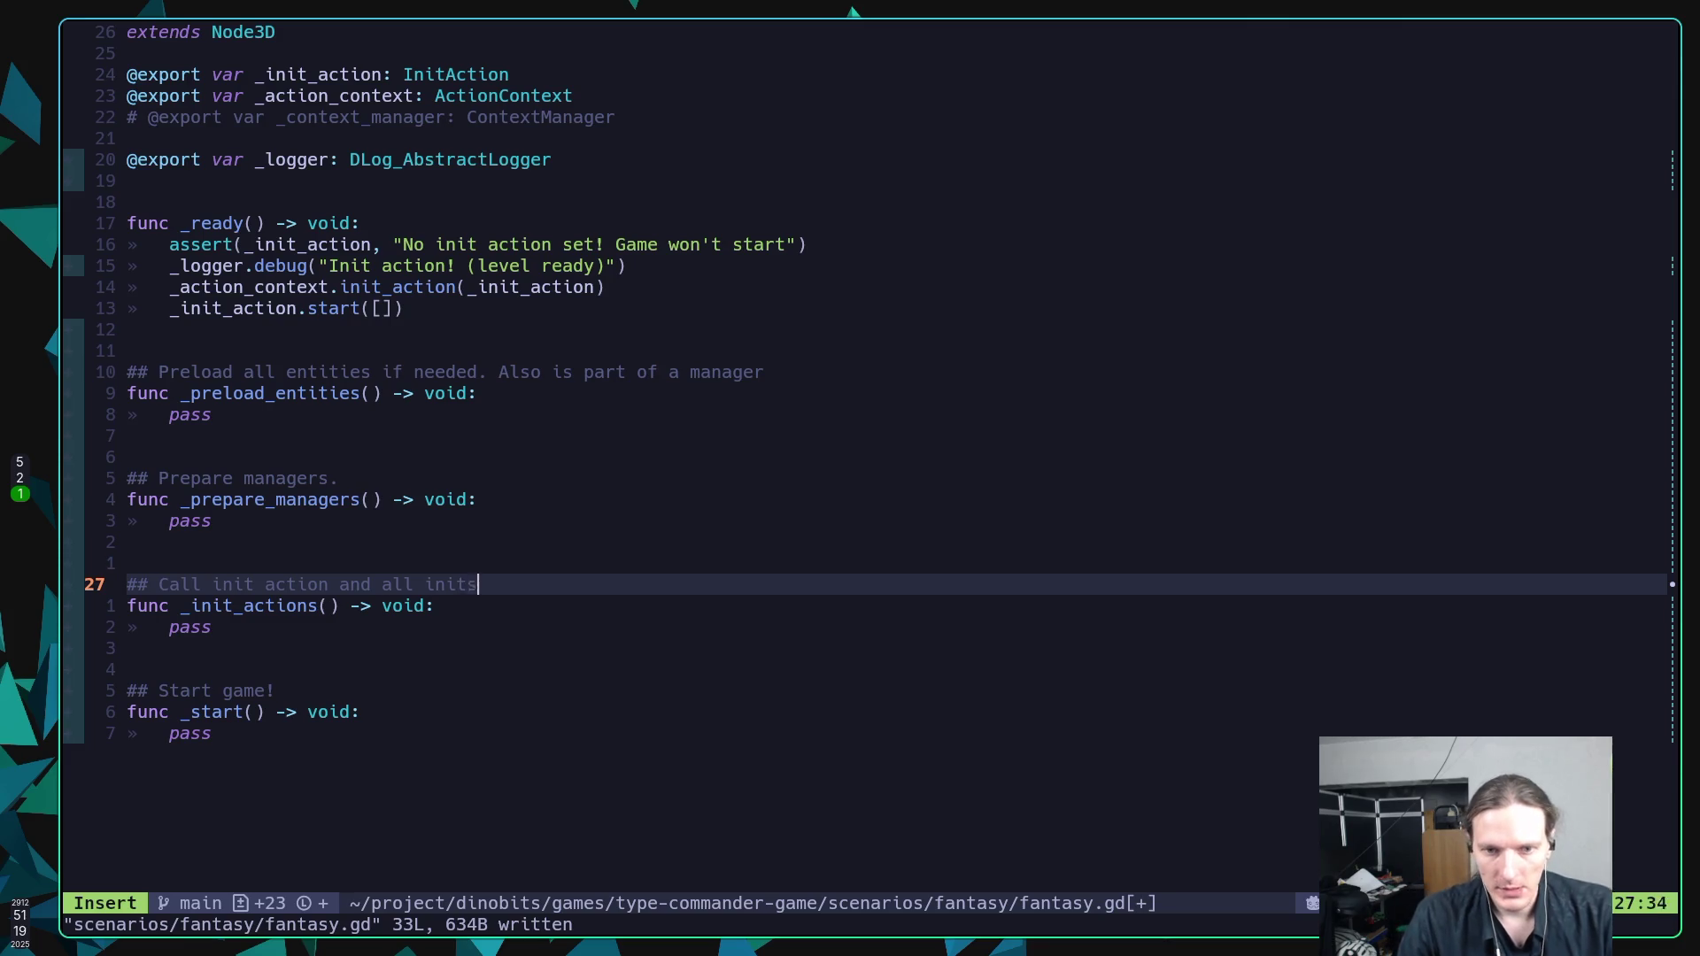